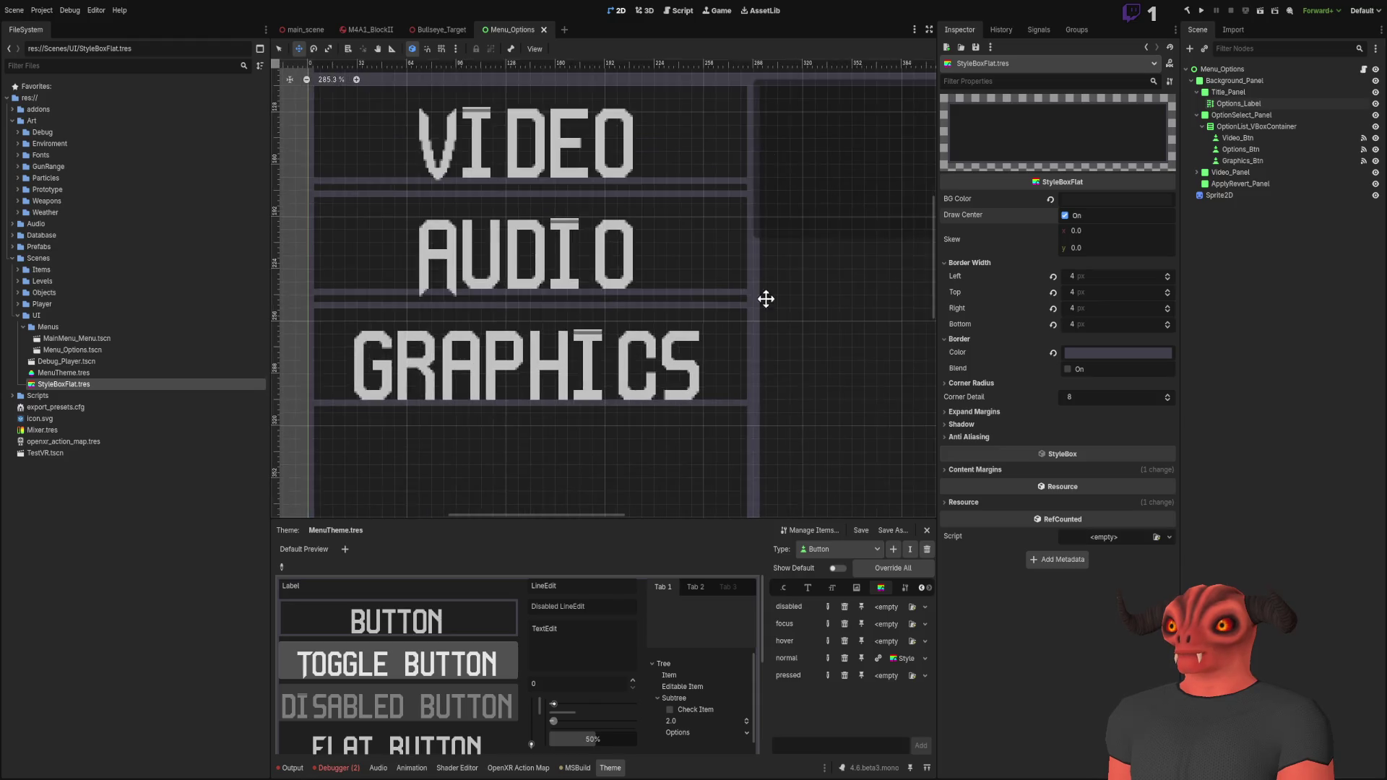
# Step: Reduce the panel style's Corner Detail to 1
pyautogui.scroll(-6, 764, 150)
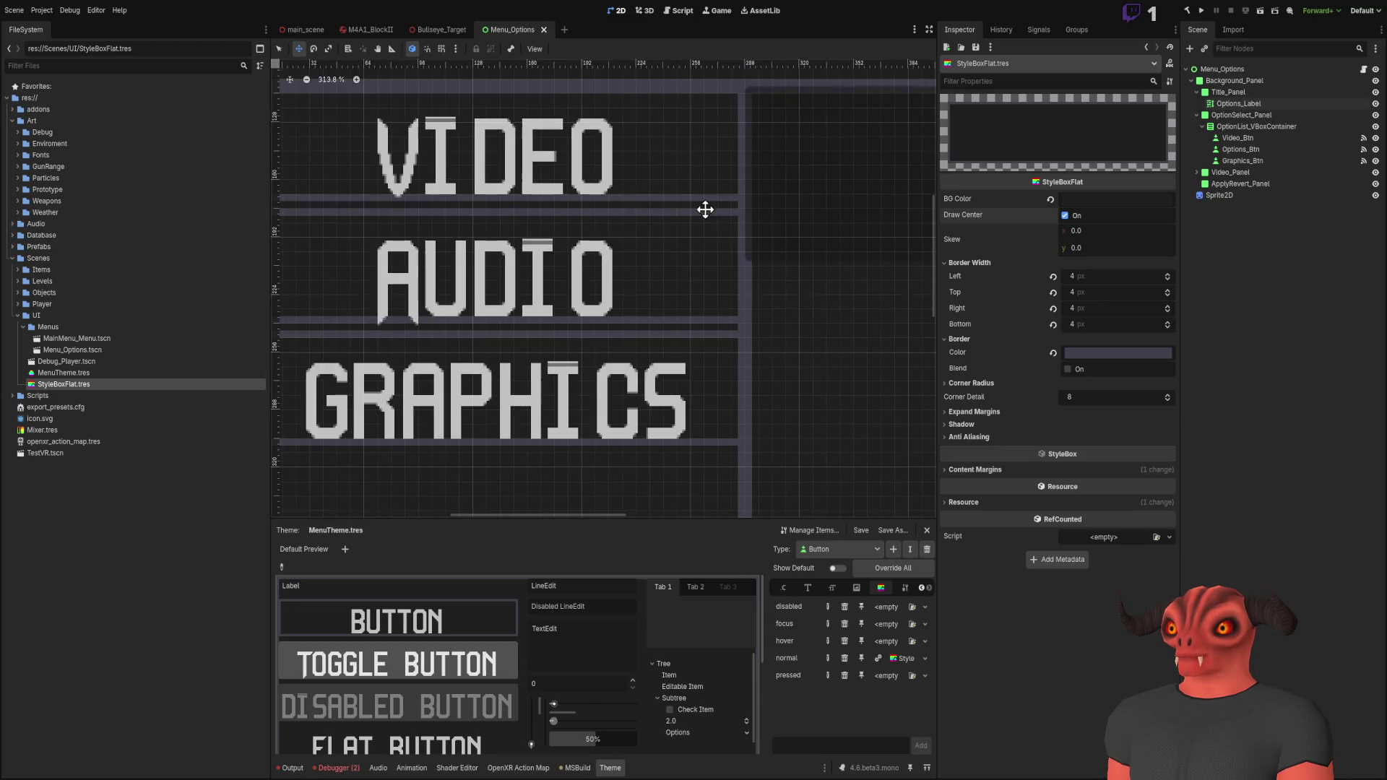
pyautogui.scroll(-1, 715, 211)
pyautogui.hscroll(3, 714, 211)
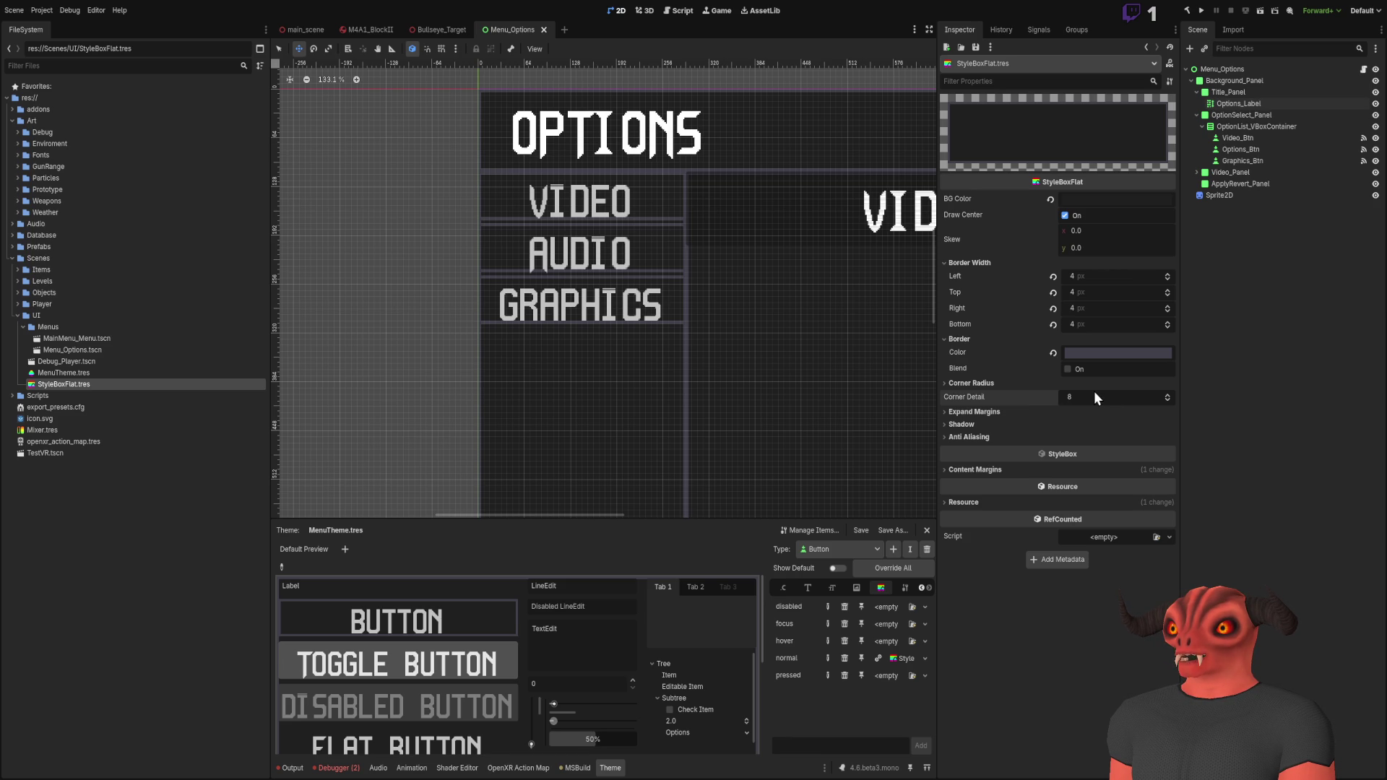
pyautogui.moveTo(1093, 394); pyautogui.dragTo(1063, 395)
pyautogui.scroll(1, 656, 234)
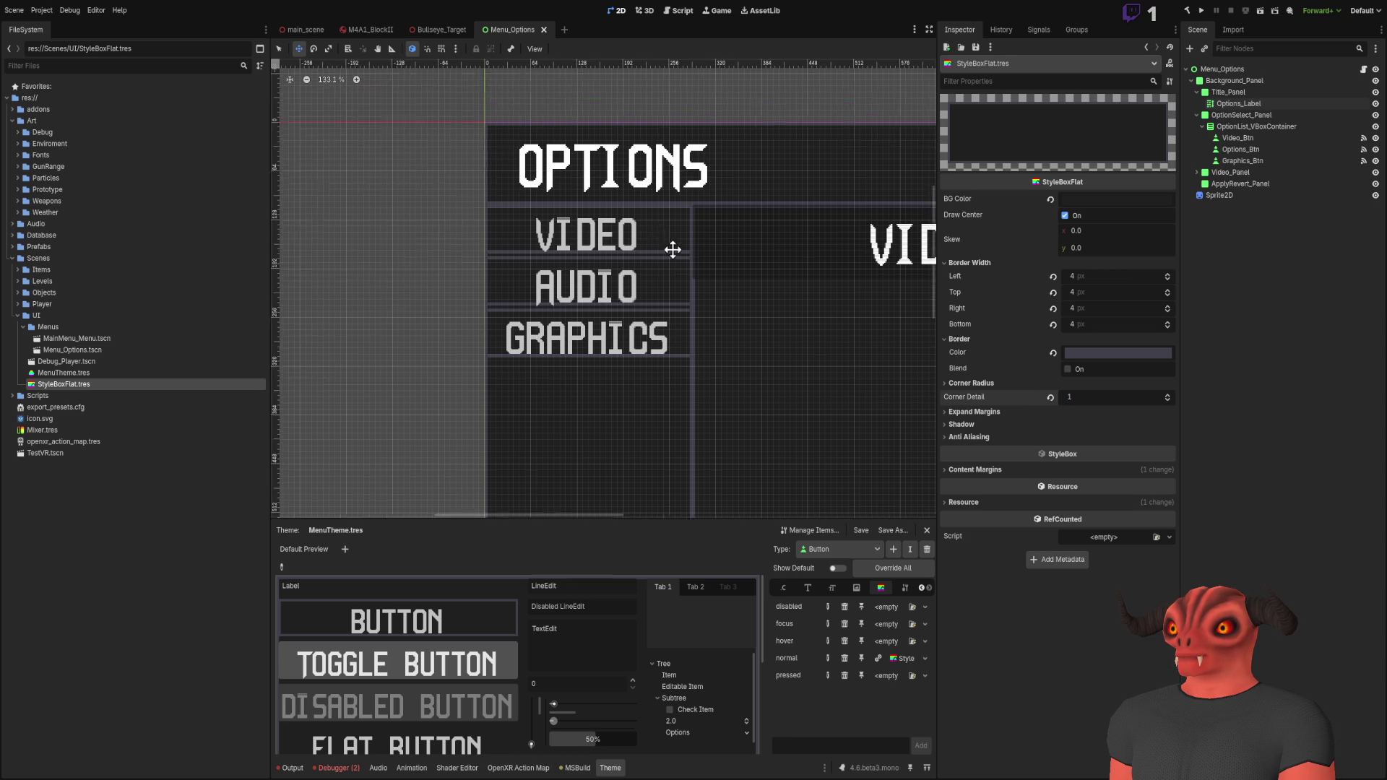
pyautogui.scroll(7, 656, 234)
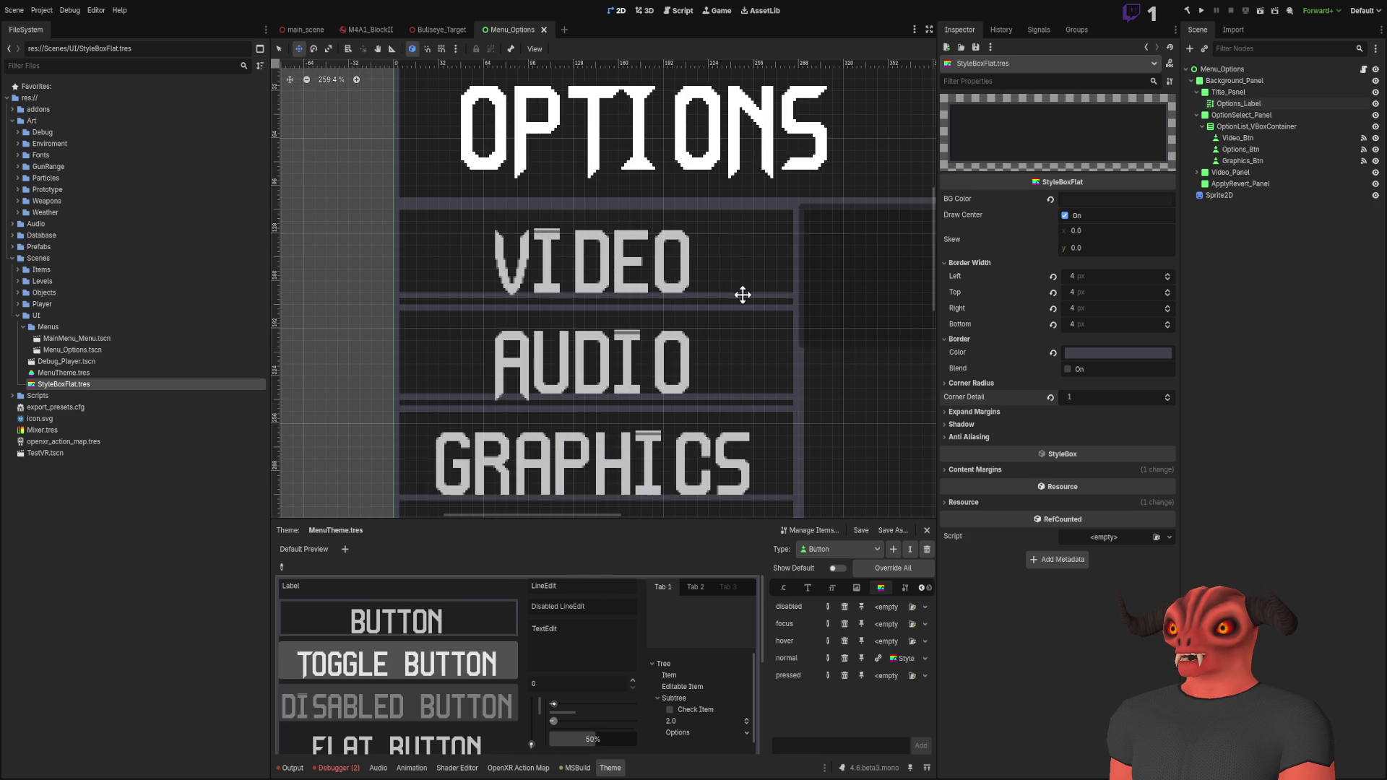
# Step: Set the StyleBoxFlat's Left, Top, Right and Bottom expand margins to 4 px
pyautogui.click(984, 413)
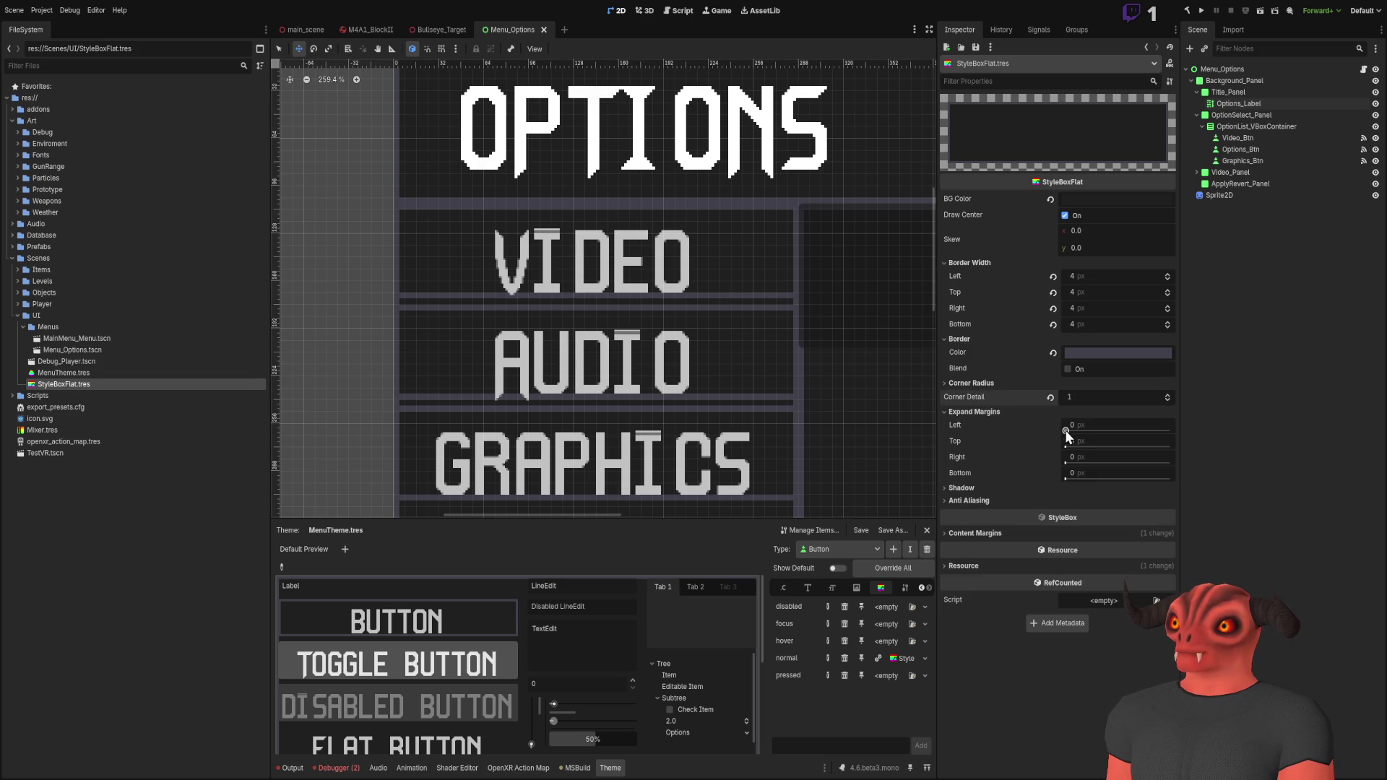
pyautogui.moveTo(1094, 426); pyautogui.dragTo(1170, 427)
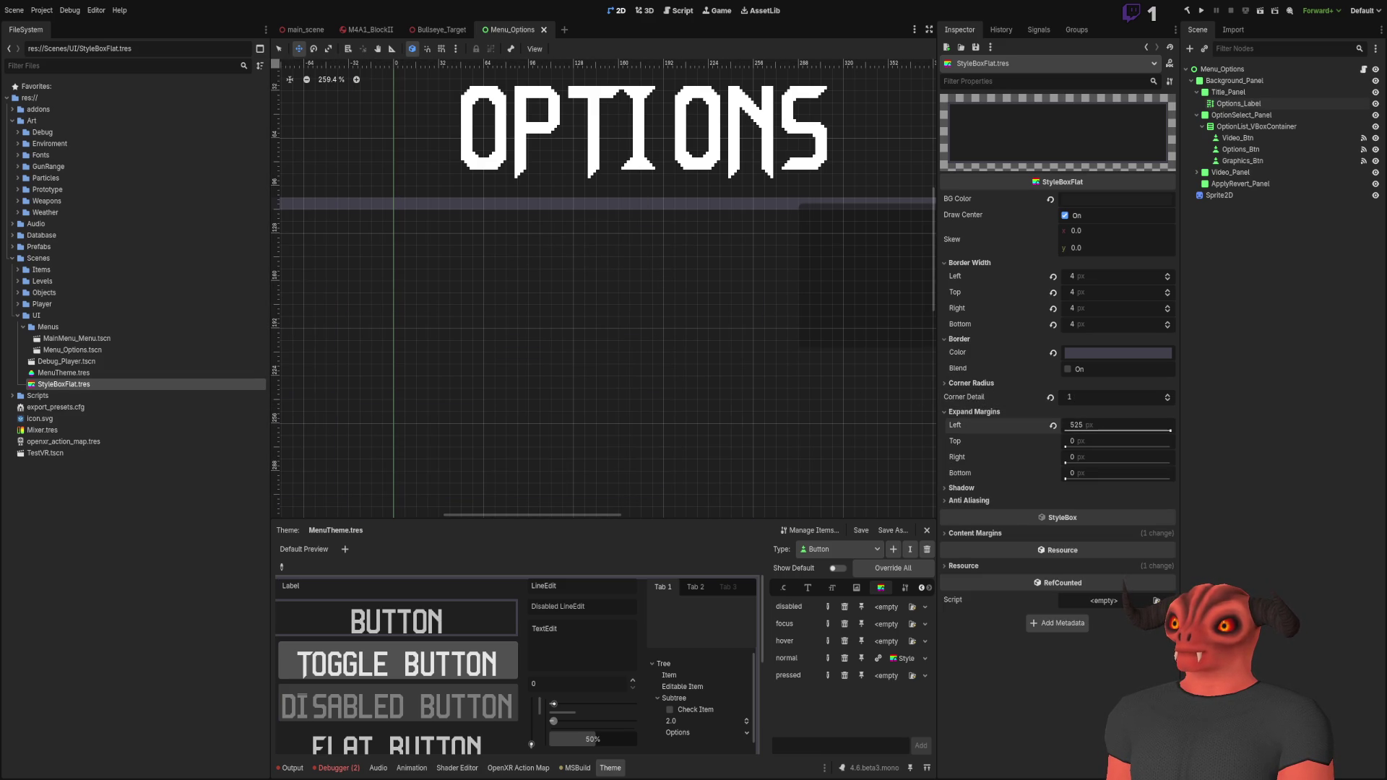
pyautogui.hotkey('ctrl', 'z')
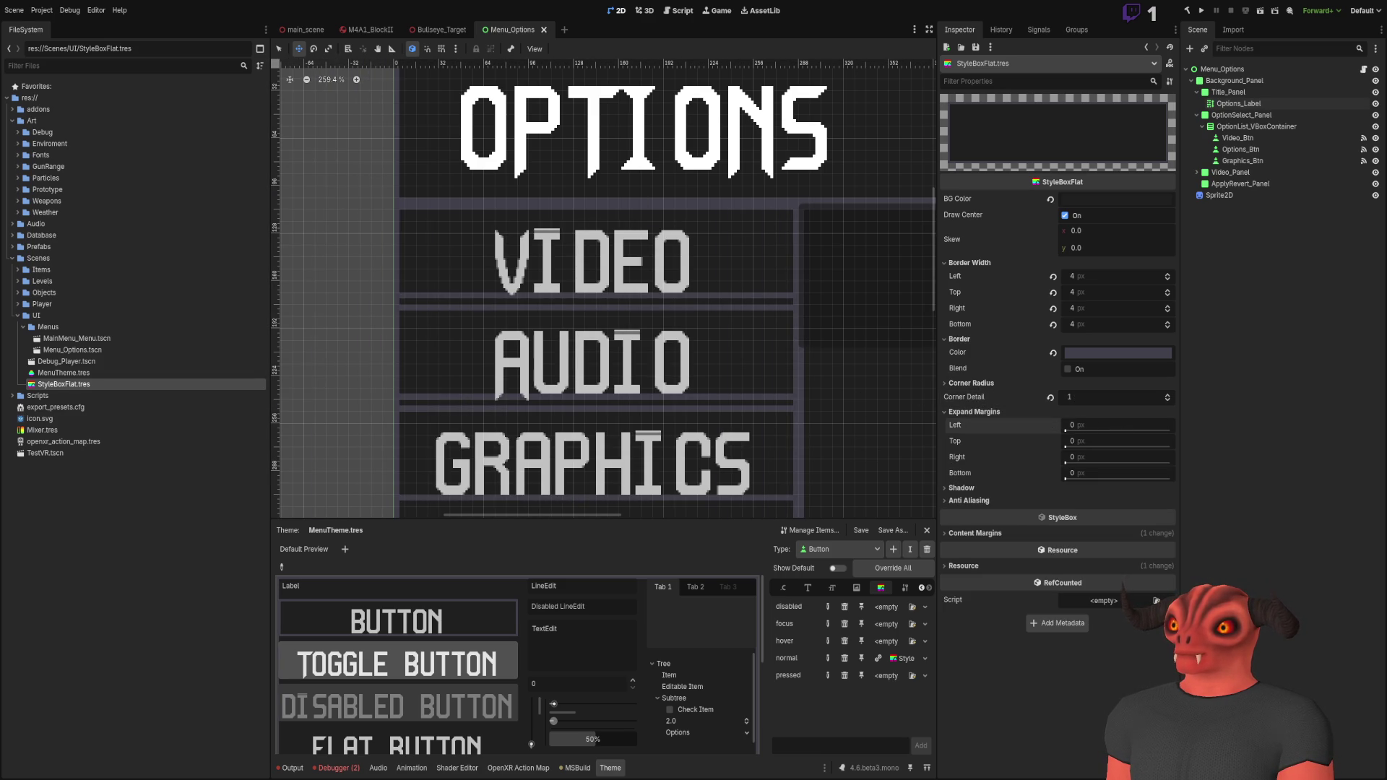
pyautogui.click(1069, 427)
pyautogui.write('4')
pyautogui.click(1090, 440)
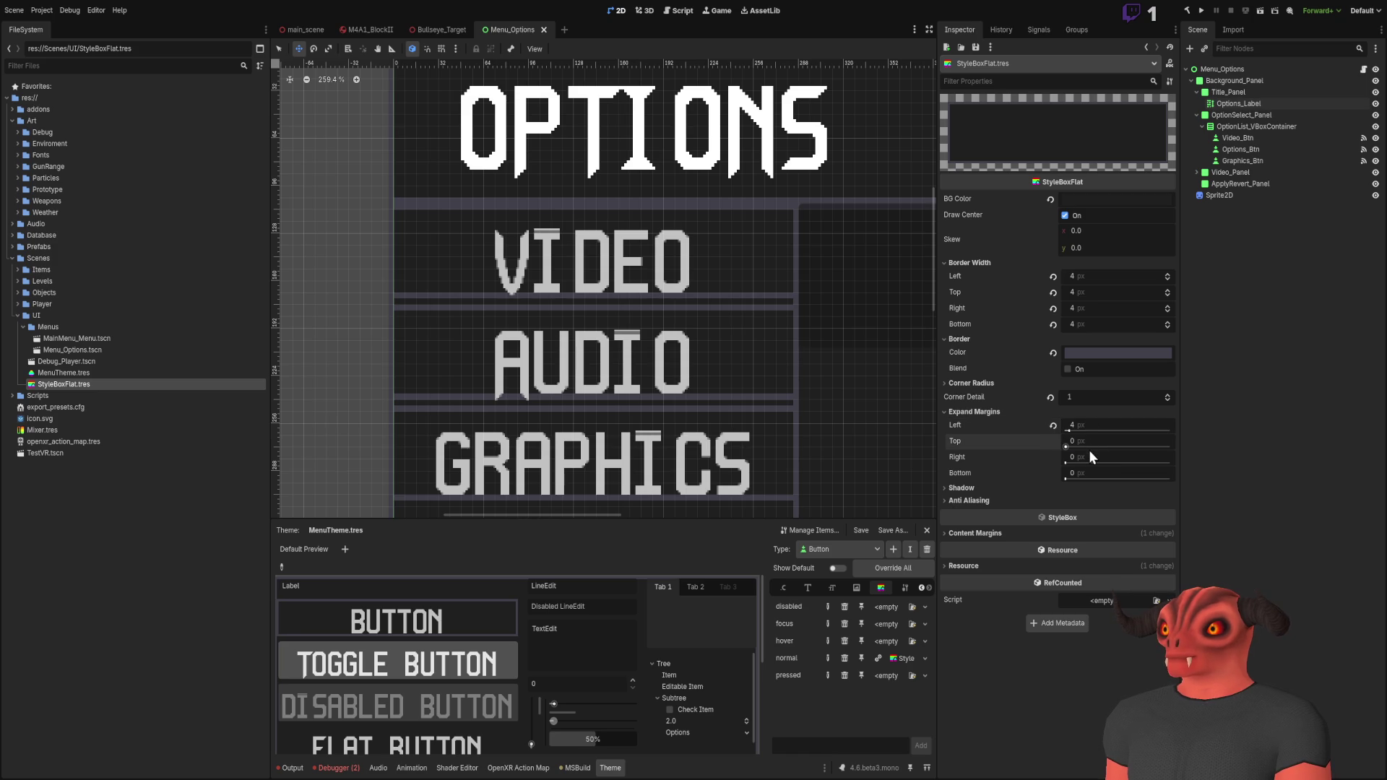
pyautogui.write('4')
pyautogui.click(1090, 460)
pyautogui.write('4')
pyautogui.click(1090, 471)
pyautogui.write('4')
pyautogui.press('Return')
# Step: Try alternative expand margins, first 8 px on bottom and top, then 1 px on every side
pyautogui.moveTo(659, 285); pyautogui.dragTo(628, 155)
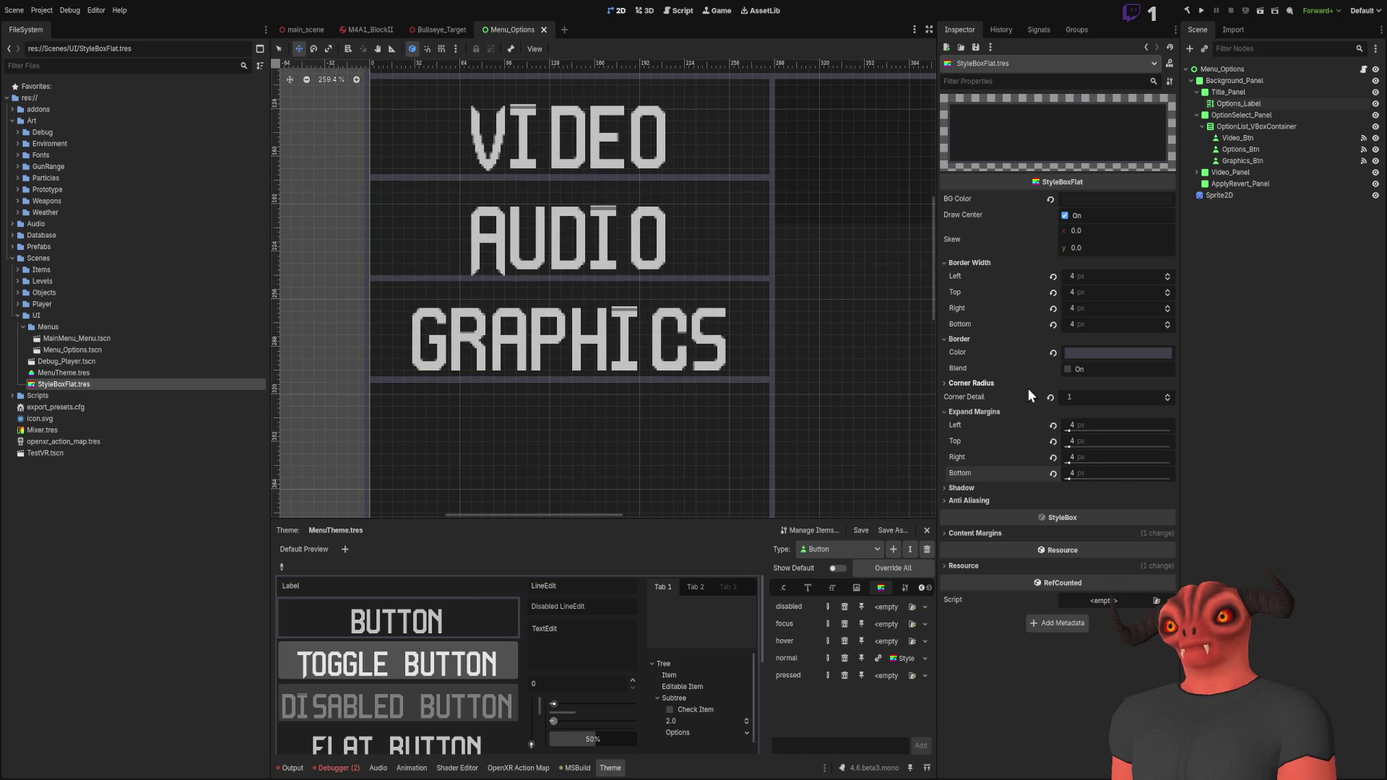
pyautogui.click(1111, 474)
pyautogui.write('8')
pyautogui.press('Return')
pyautogui.click(1084, 441)
pyautogui.write('8')
pyautogui.press('Return')
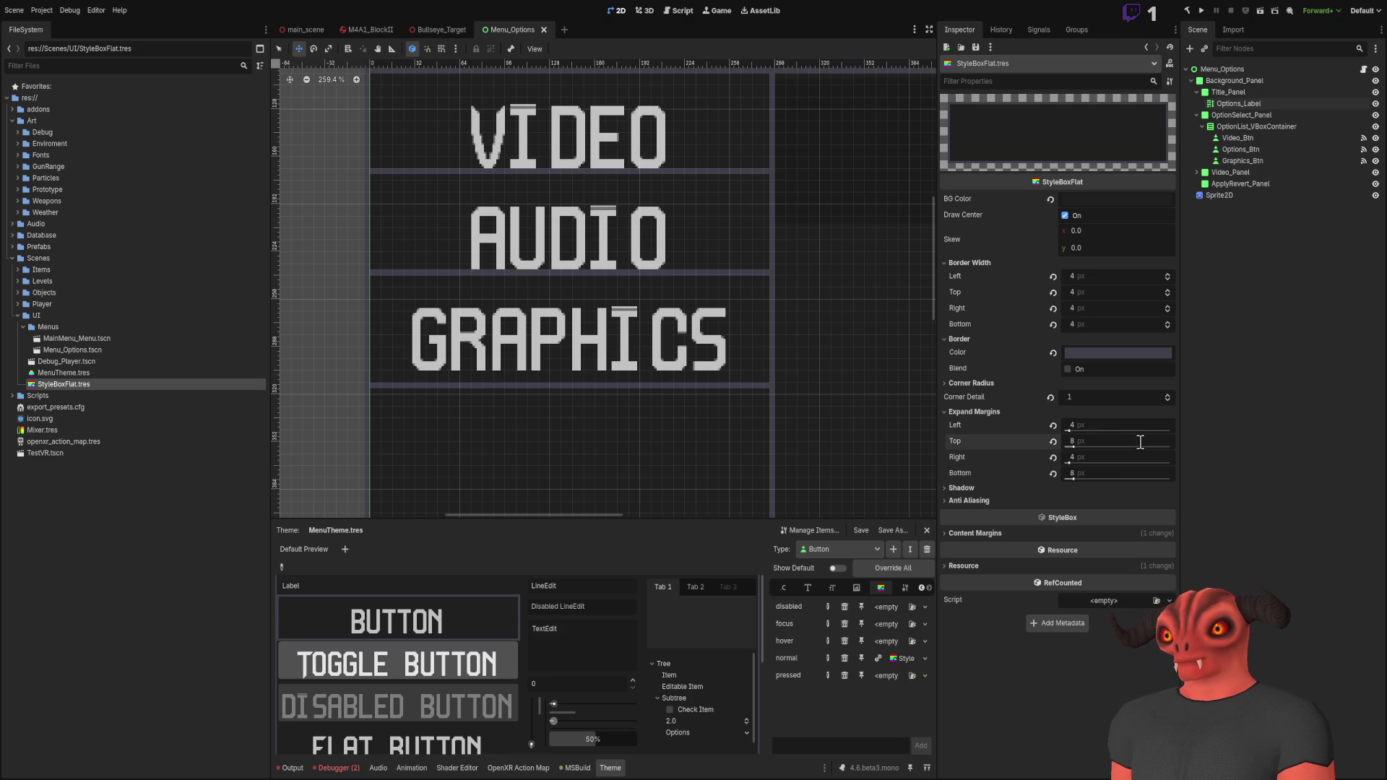
pyautogui.click(1111, 439)
pyautogui.write('1')
pyautogui.press('Return')
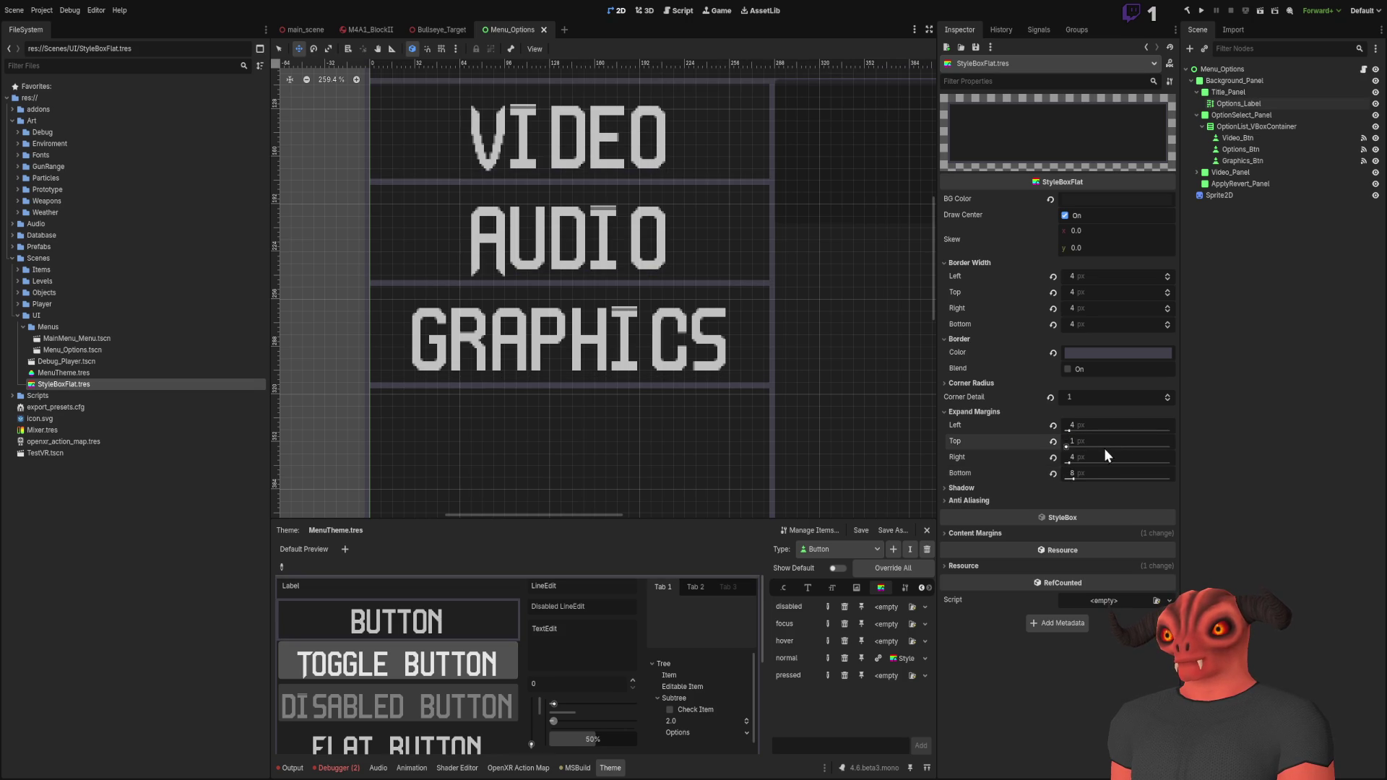
pyautogui.click(1089, 466)
pyautogui.write('1')
pyautogui.click(1087, 477)
pyautogui.write('1')
pyautogui.press('Return')
pyautogui.click(1083, 425)
pyautogui.write('1')
pyautogui.press('Return')
# Step: Set all four expand margins back to 4 px
pyautogui.click(1083, 425)
pyautogui.write('4')
pyautogui.click(1083, 440)
pyautogui.write('4')
pyautogui.click(1084, 456)
pyautogui.write('4')
pyautogui.click(1087, 472)
pyautogui.write('4')
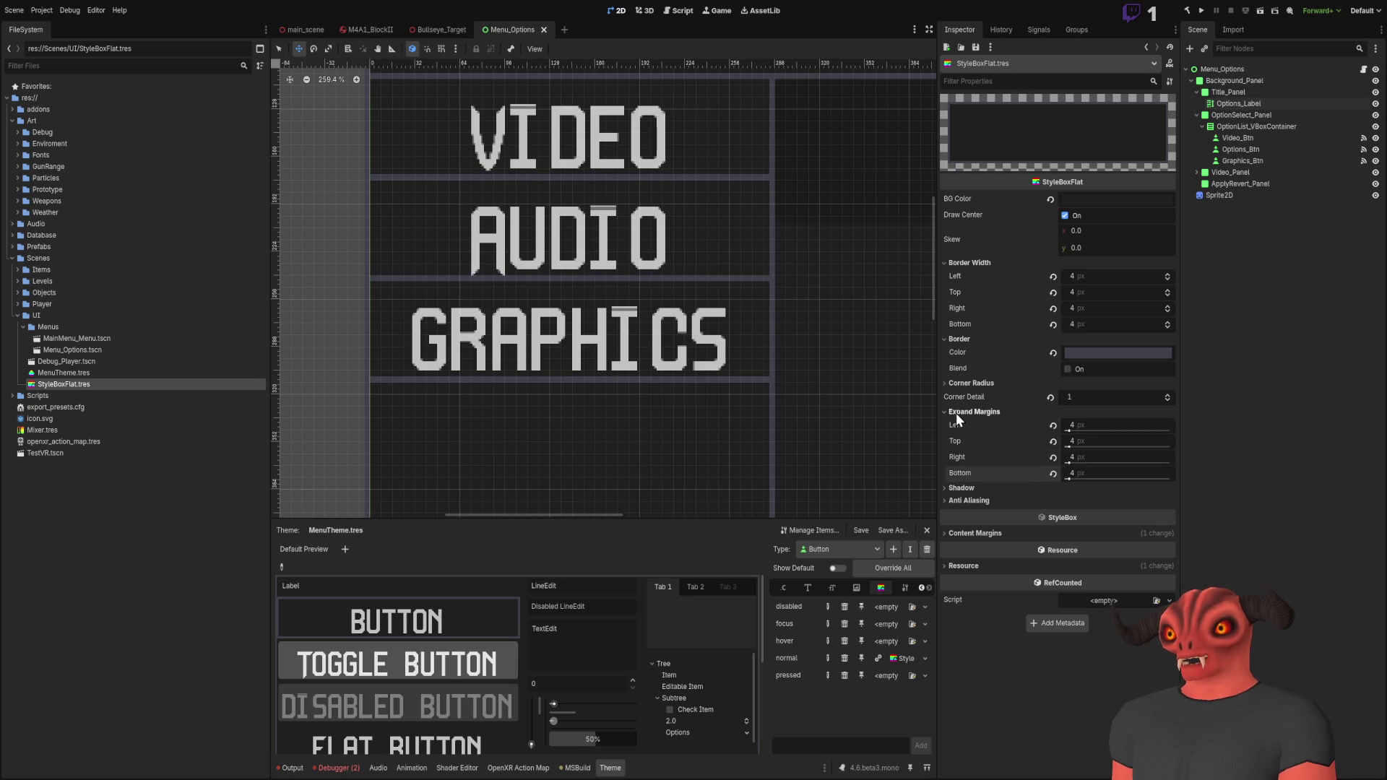
pyautogui.click(965, 488)
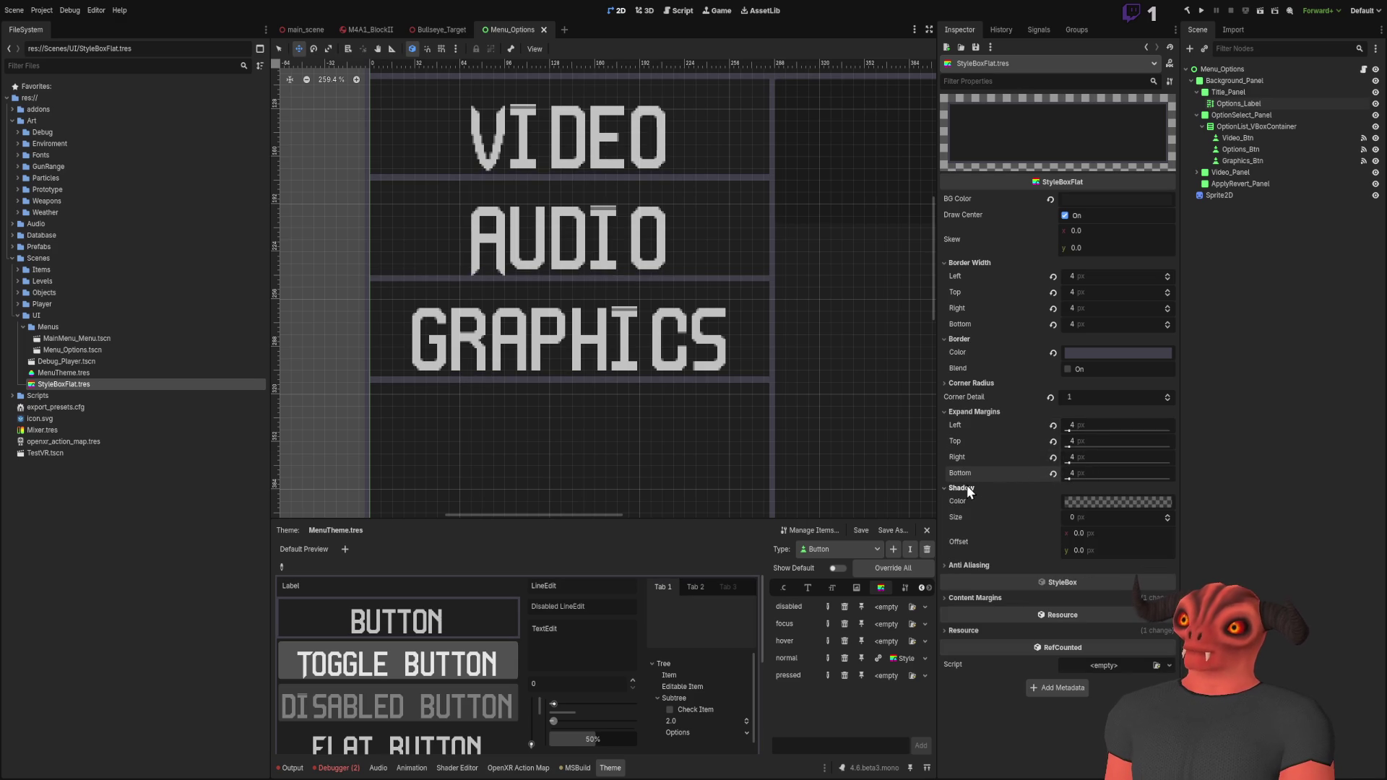
pyautogui.click(967, 488)
pyautogui.scroll(-7, 486, 328)
pyautogui.scroll(4, 485, 327)
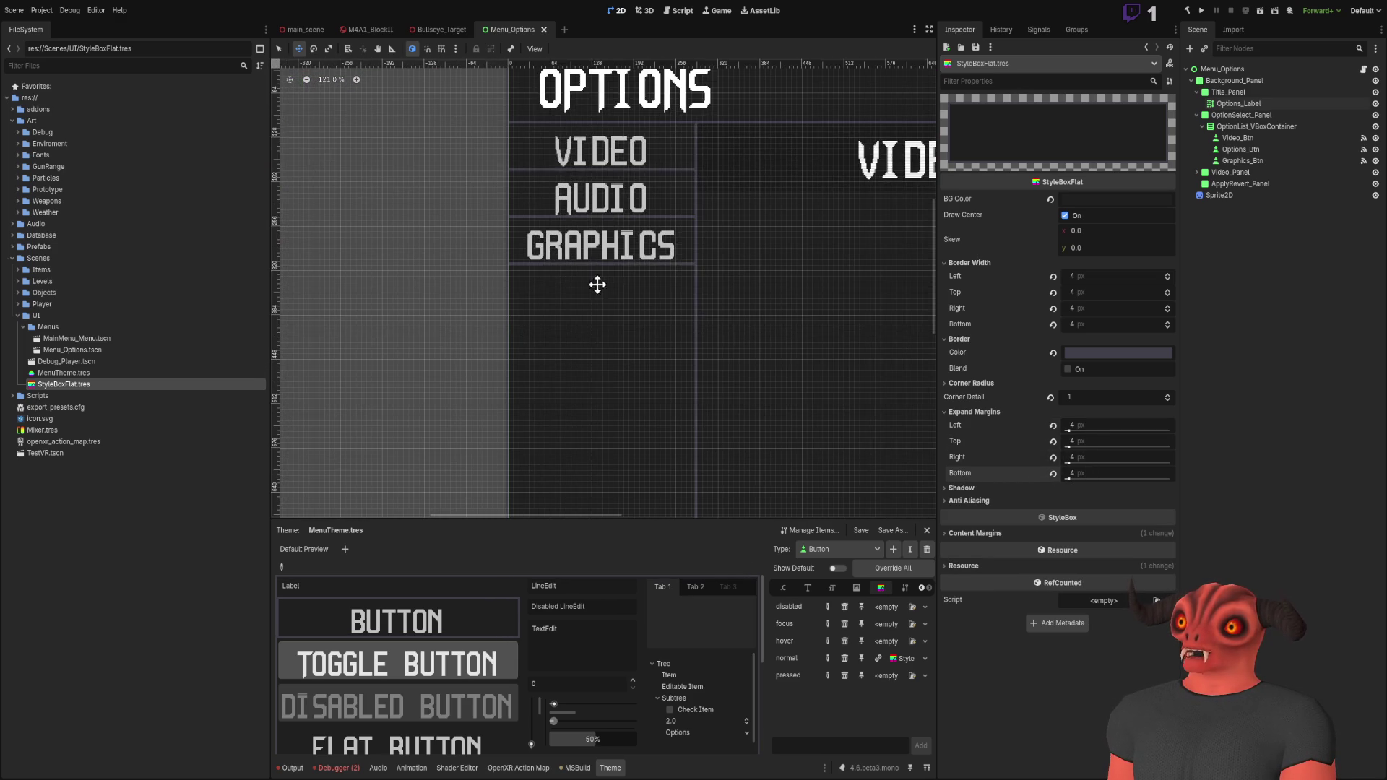
# Step: Add a new Panel node under Background_Panel and drag it across the canvas
pyautogui.click(1237, 81)
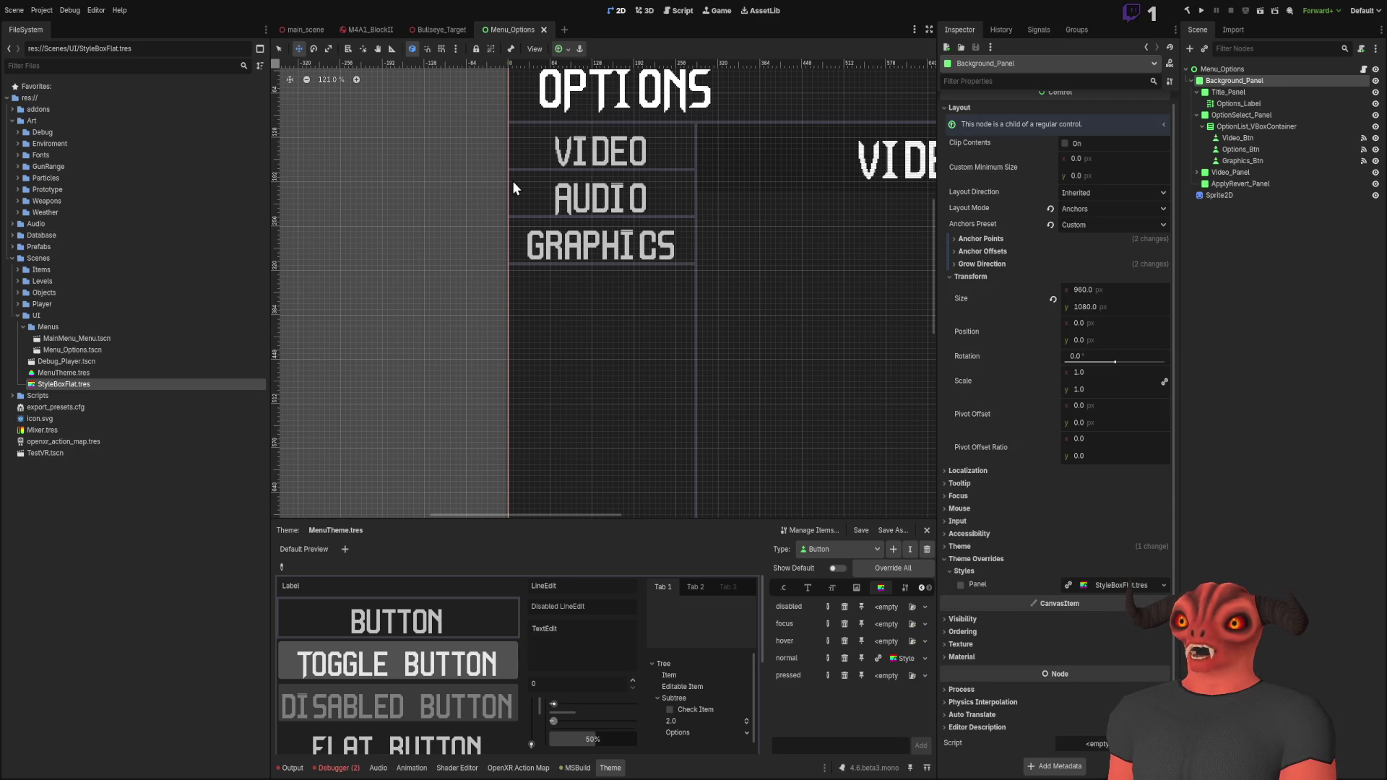
pyautogui.hotkey('ctrl', 'v')
pyautogui.scroll(5, 479, 299)
pyautogui.moveTo(486, 196); pyautogui.dragTo(792, 456)
pyautogui.scroll(4, 542, 202)
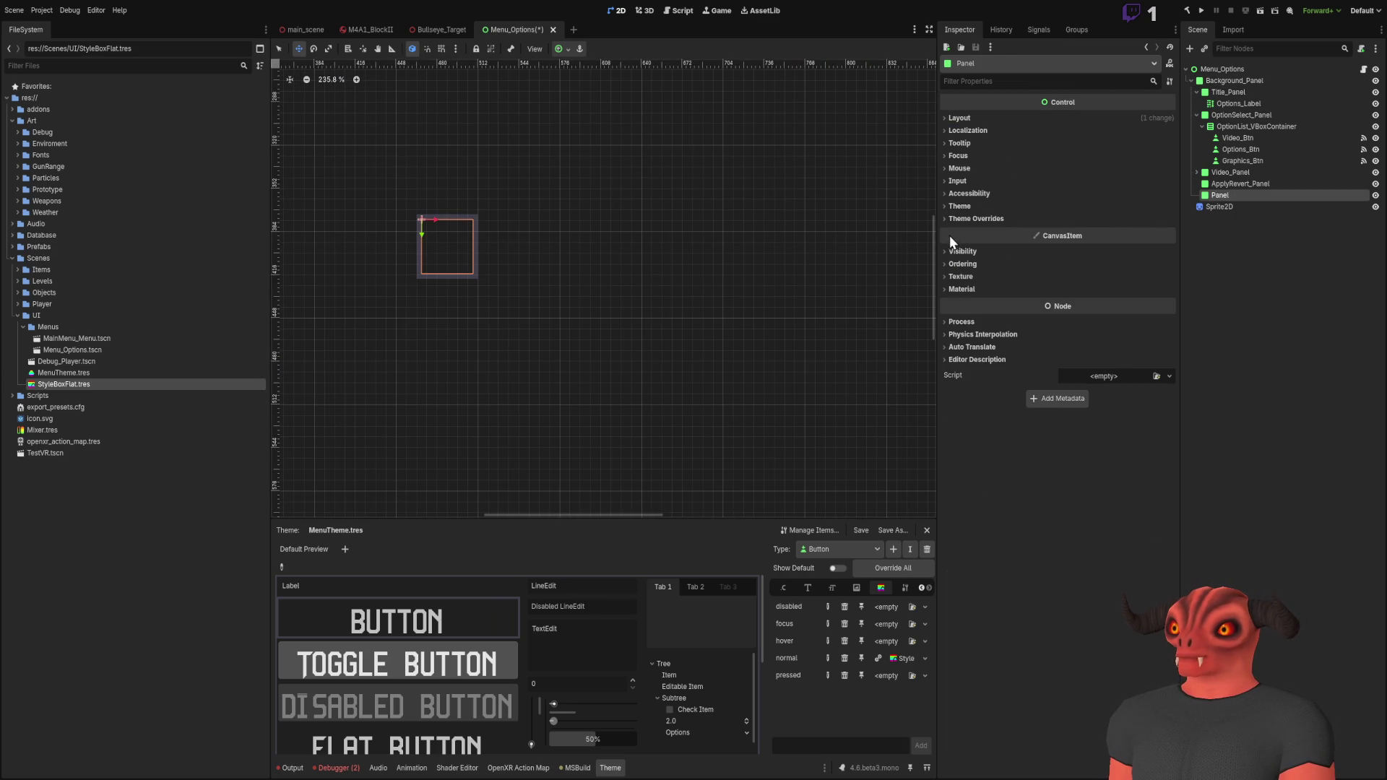
# Step: Try anchor layout with a preset, then revert the Panel to position layout and reposition it
pyautogui.click(970, 119)
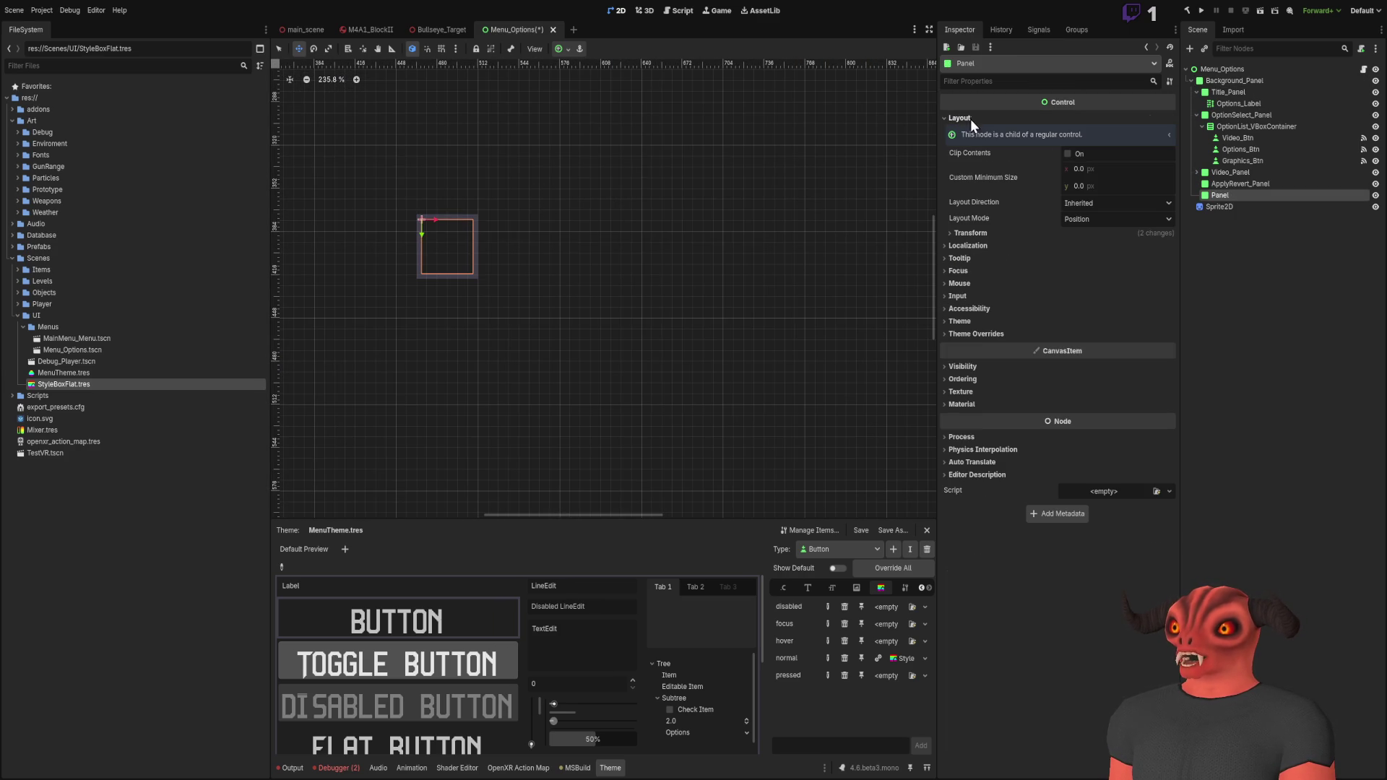
pyautogui.click(1085, 216)
pyautogui.click(1089, 235)
pyautogui.click(1098, 235)
pyautogui.click(1099, 267)
pyautogui.click(1052, 235)
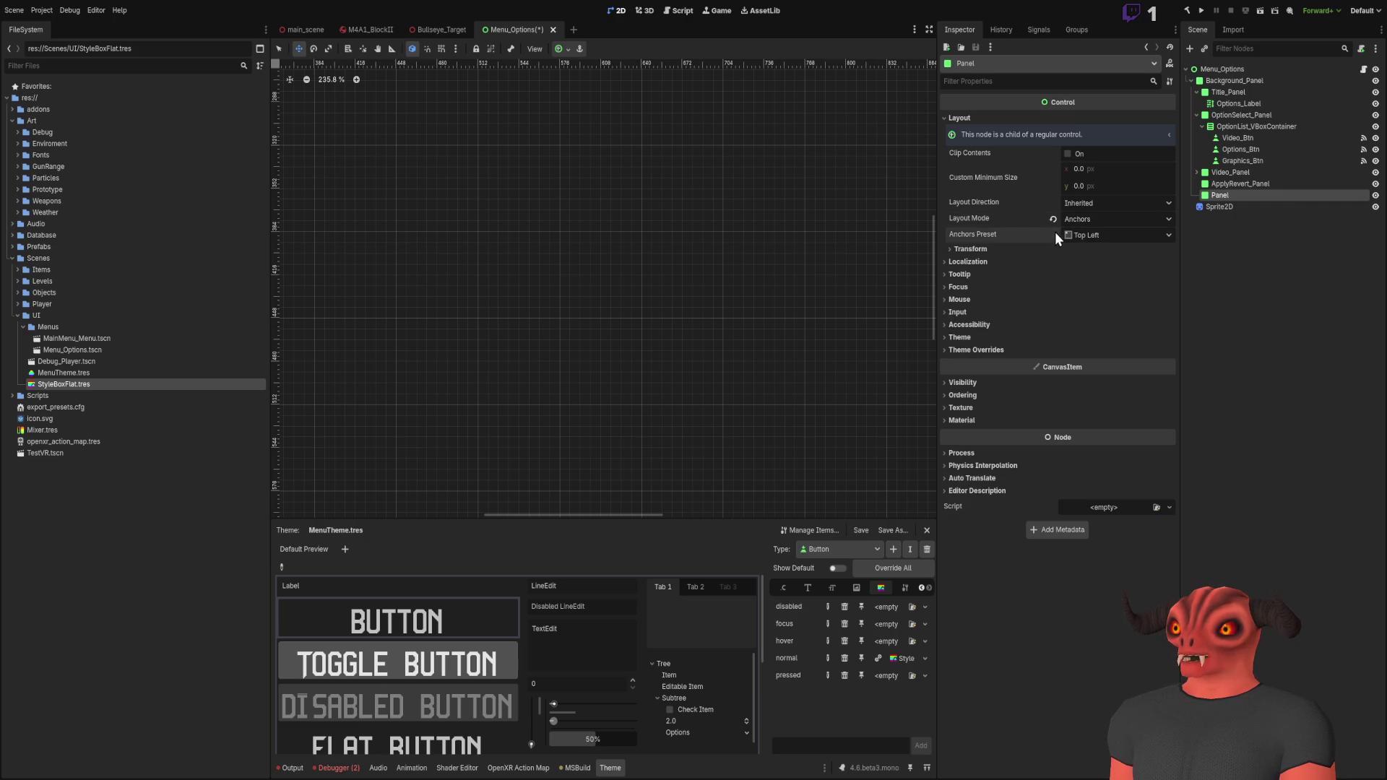
pyautogui.scroll(-3, 814, 237)
pyautogui.click(1054, 220)
pyautogui.scroll(-5, 669, 208)
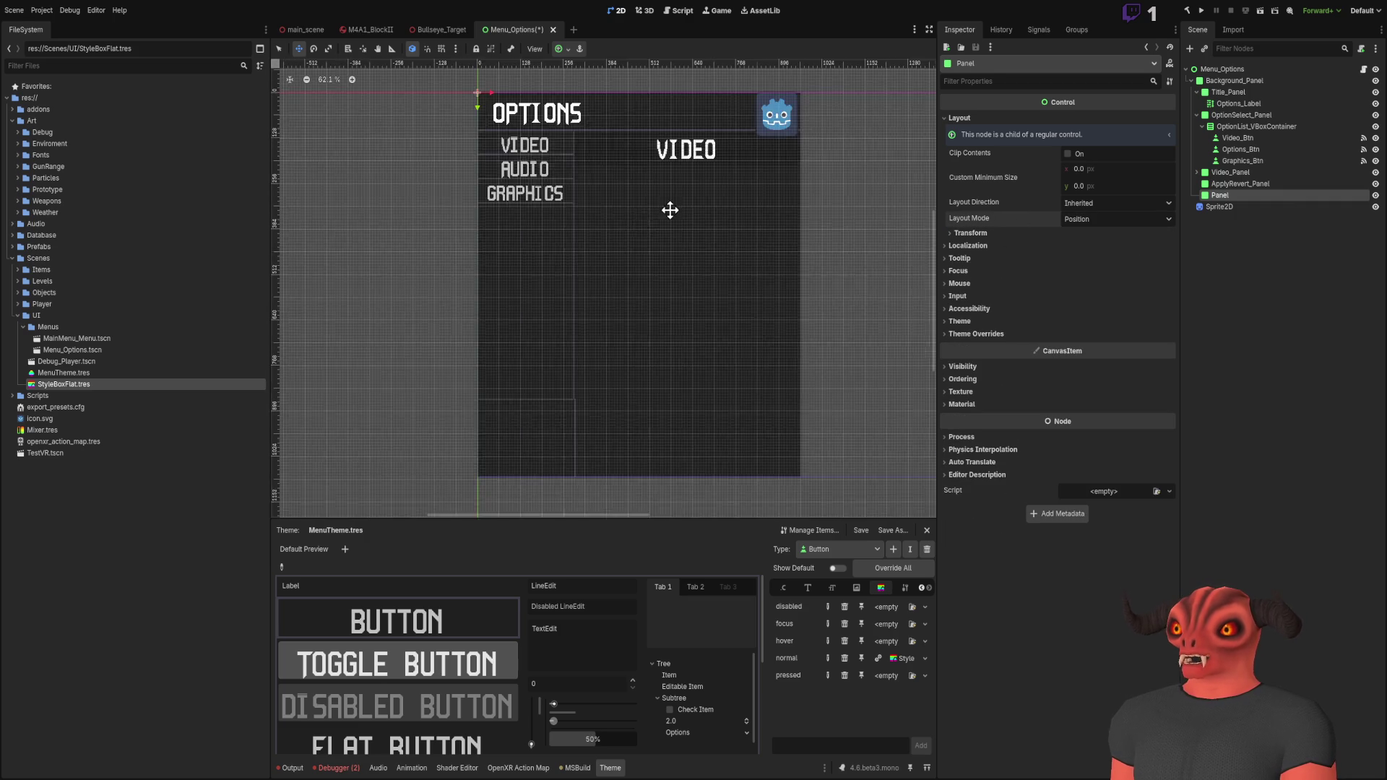
pyautogui.moveTo(504, 114)
pyautogui.mouseDown()
pyautogui.moveTo(572, 189)
pyautogui.moveTo(746, 266)
pyautogui.mouseUp()
pyautogui.scroll(5, 751, 260)
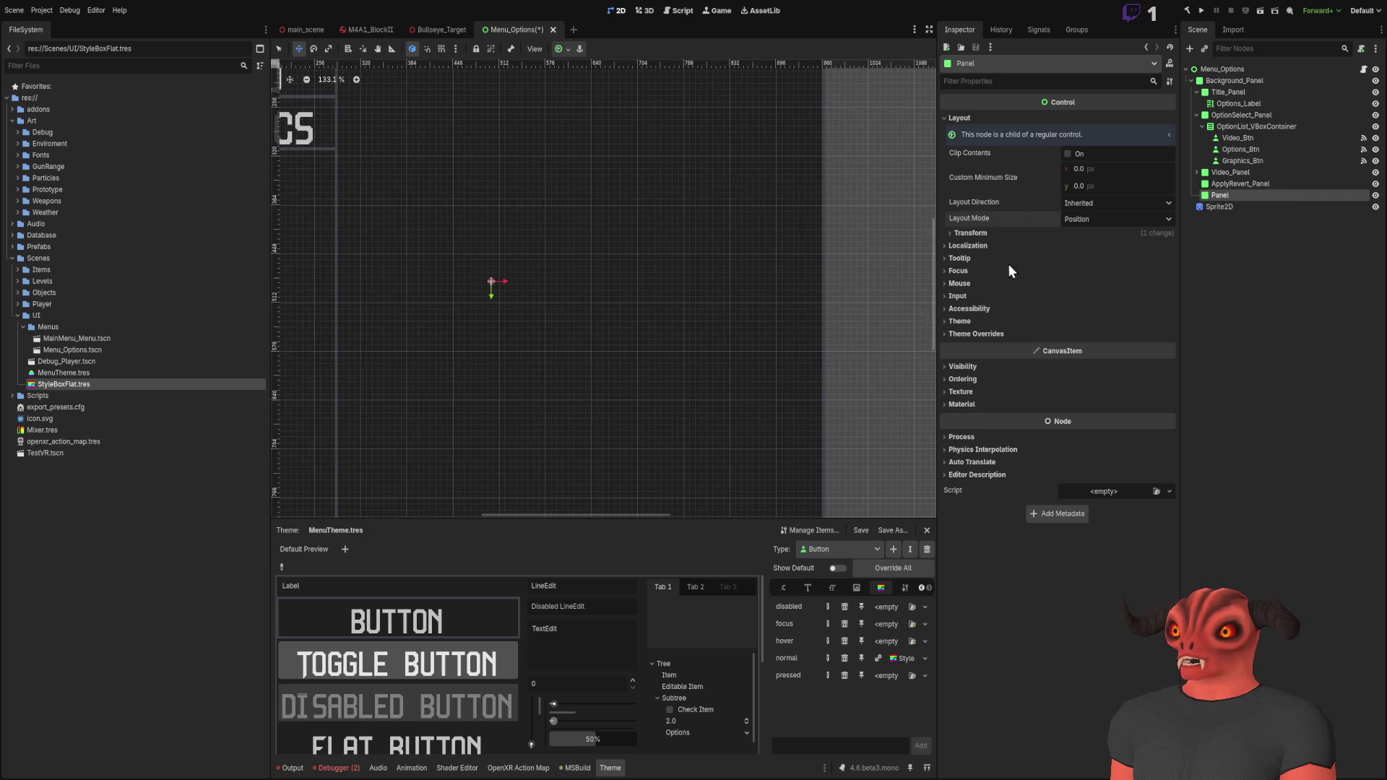
# Step: Set the Panel's Transform size to 64 × 64, keeping its position
pyautogui.click(970, 233)
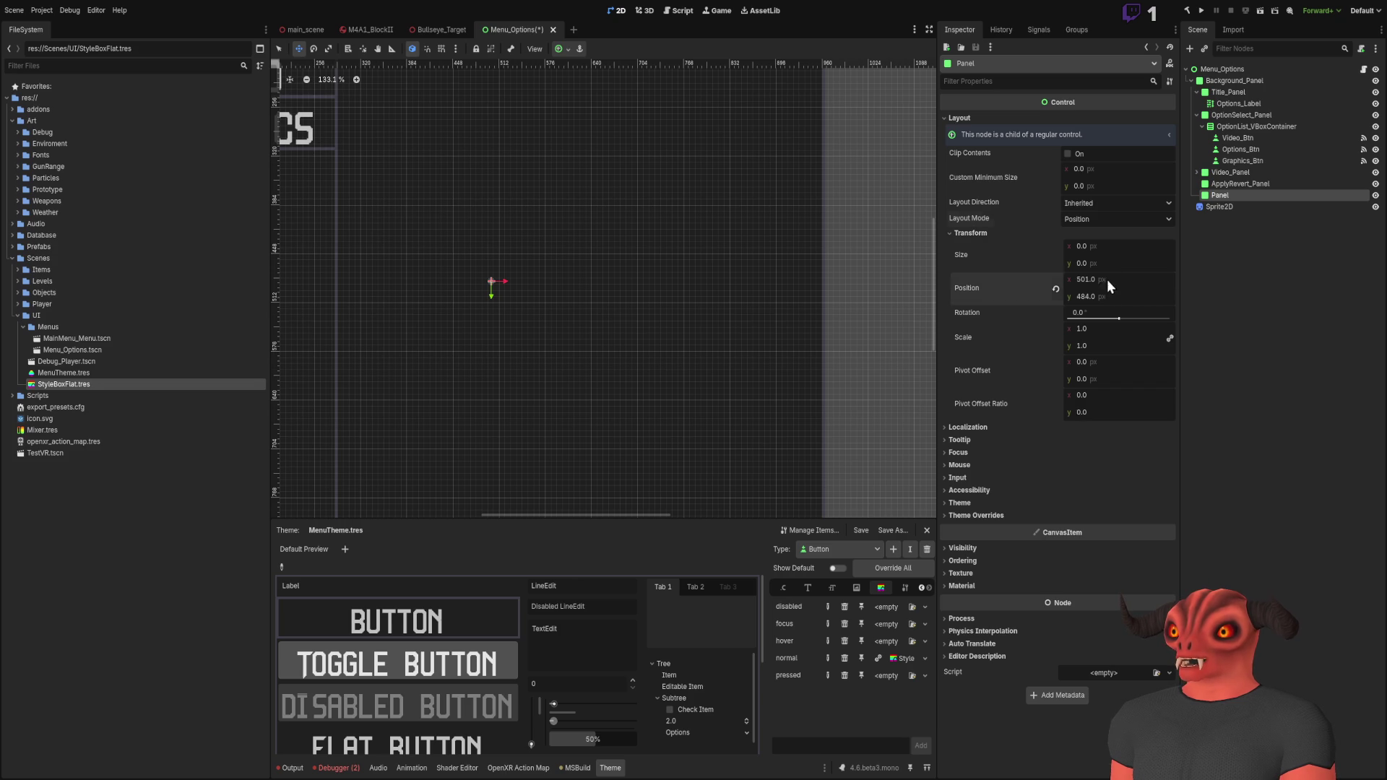
pyautogui.click(1055, 289)
pyautogui.hscroll(-2, 731, 205)
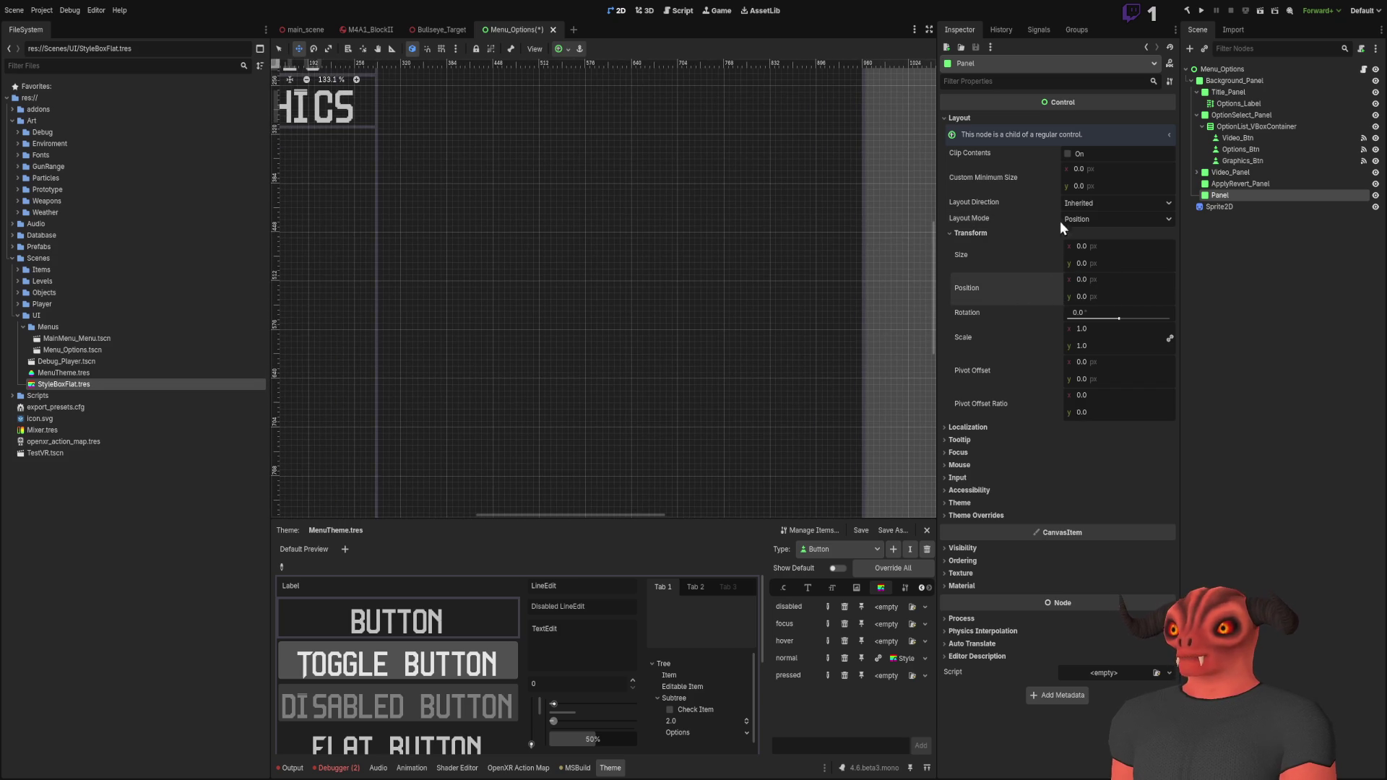
pyautogui.hotkey('ctrl', 'z')
pyautogui.click(1103, 247)
pyautogui.write('64')
pyautogui.click(1096, 265)
pyautogui.write('64')
pyautogui.press('Return')
pyautogui.hscroll(-3, 729, 230)
pyautogui.scroll(15, 678, 272)
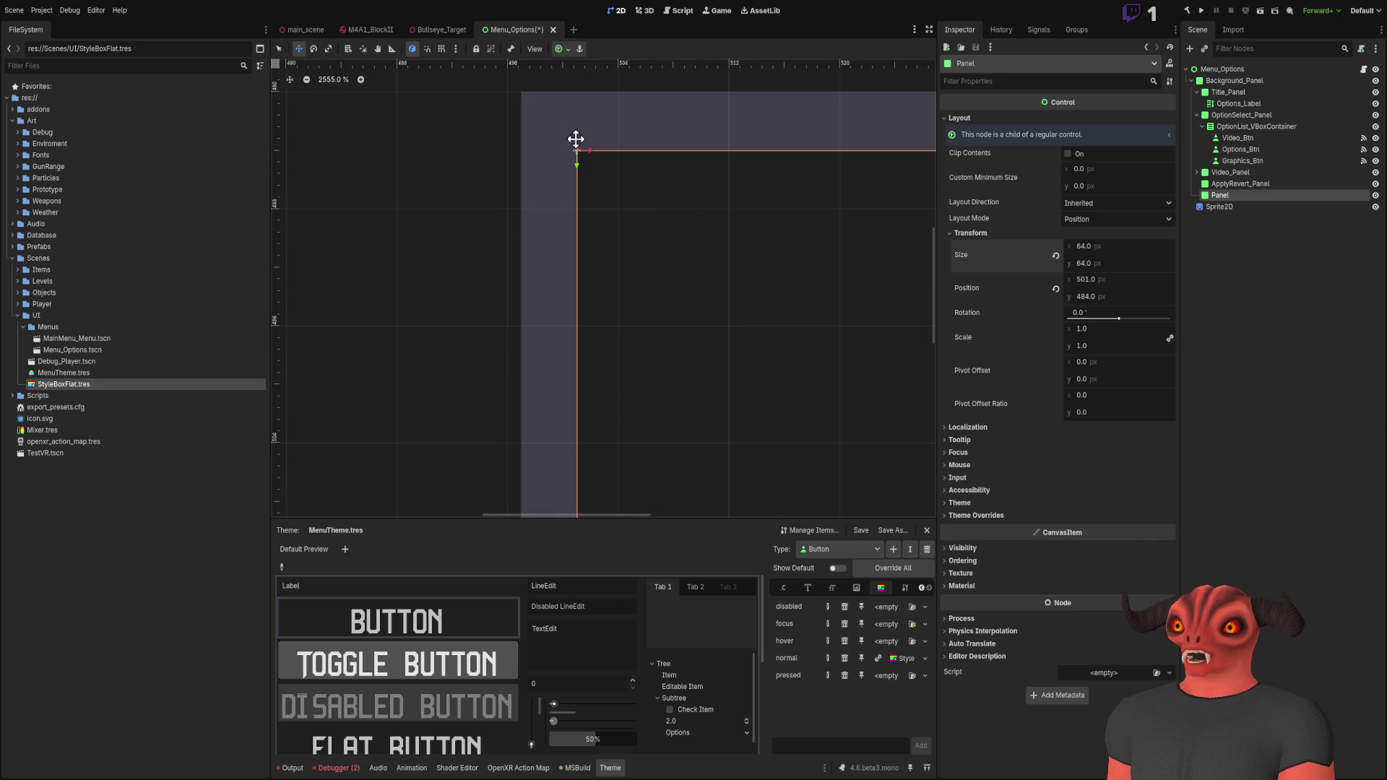
pyautogui.scroll(-12, 631, 154)
# Step: Reselect the Panel node and frame it on the canvas
pyautogui.click(1258, 207)
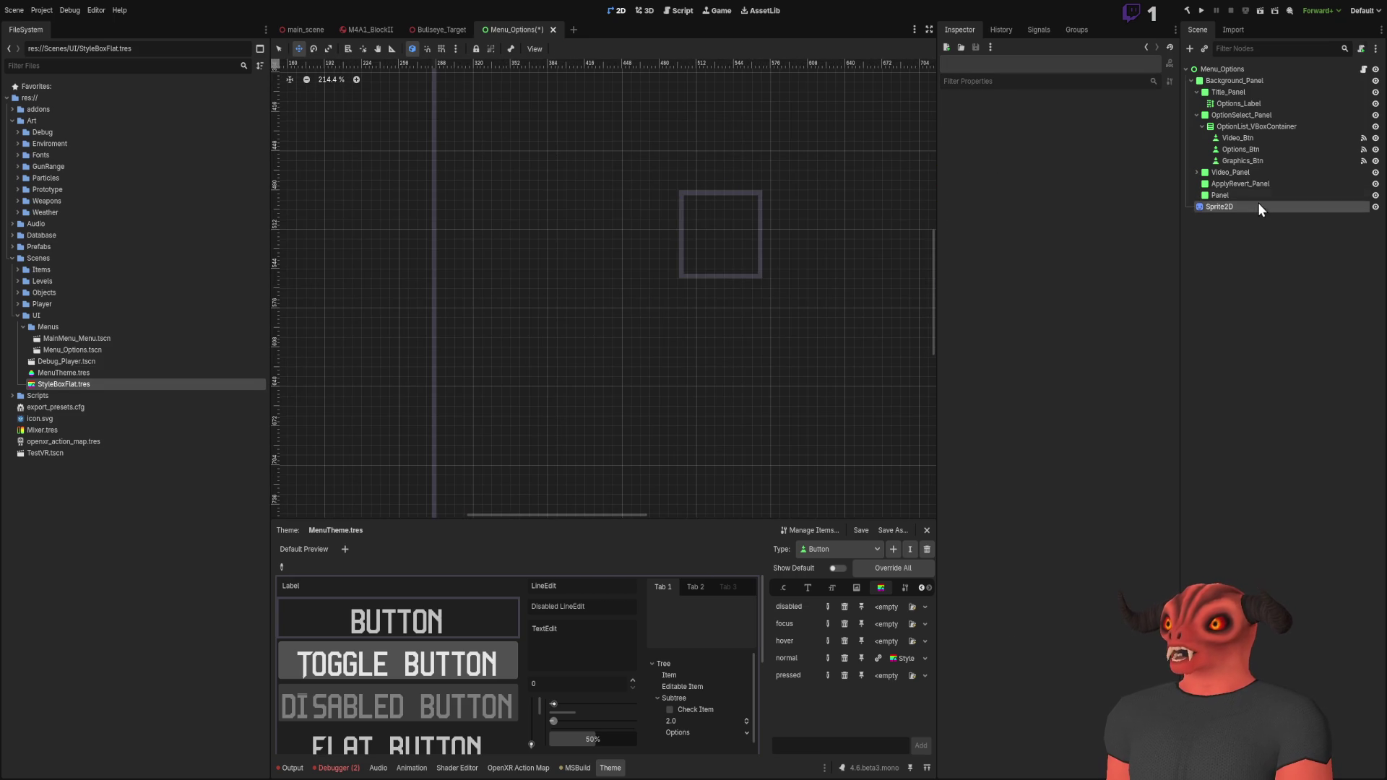
pyautogui.click(1219, 195)
pyautogui.doubleClick(1225, 193)
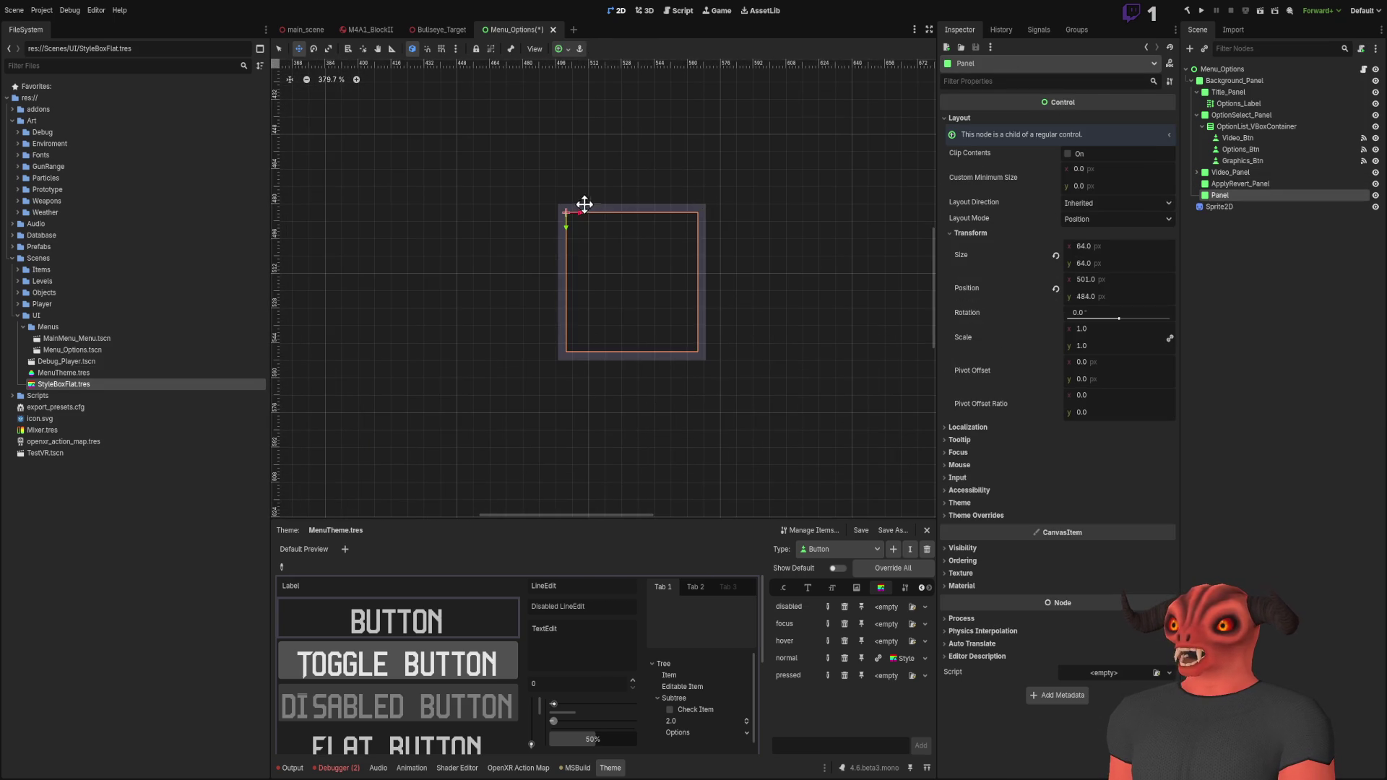
# Step: Undo an accidental pasted child panel and duplicate Panel as Panel2
pyautogui.hotkey('ctrl', 'v')
pyautogui.scroll(-5, 622, 220)
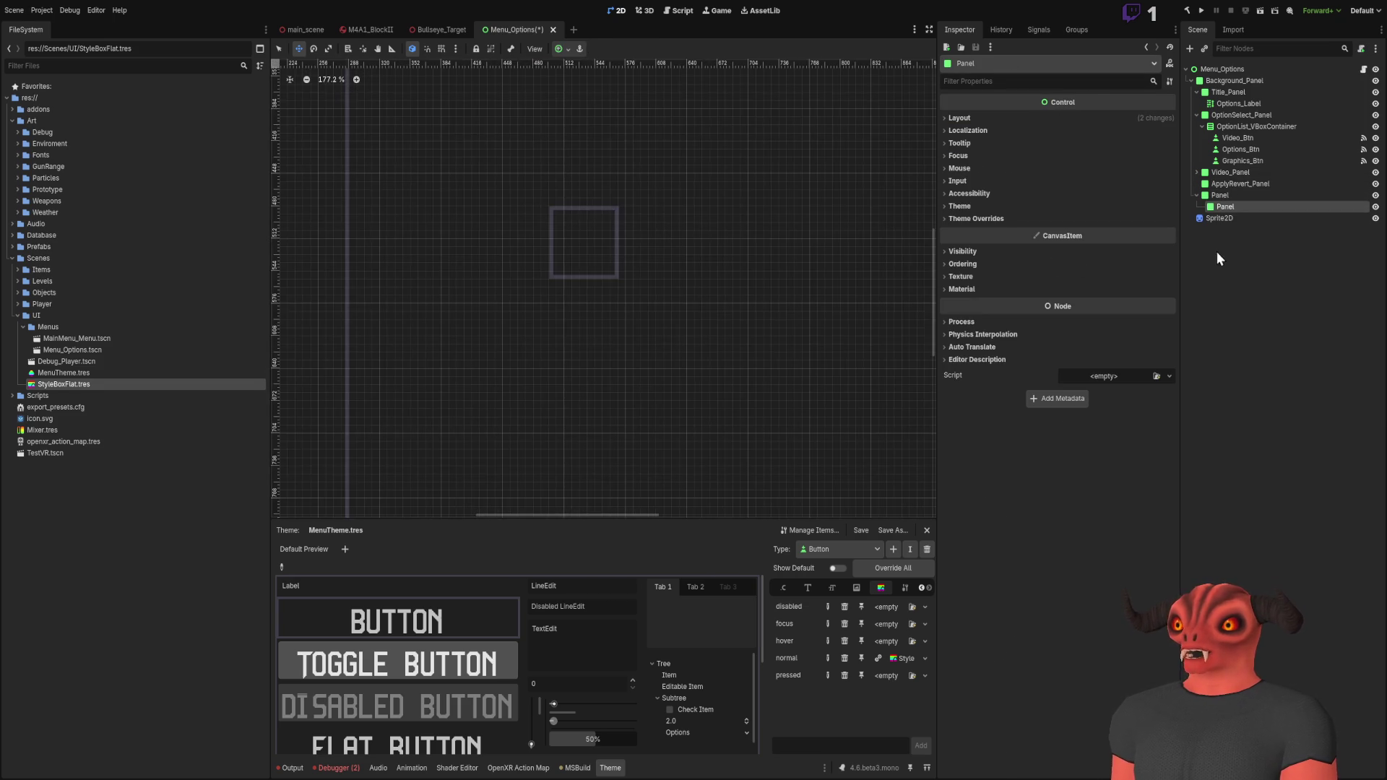
pyautogui.hotkey('ctrl', 'z')
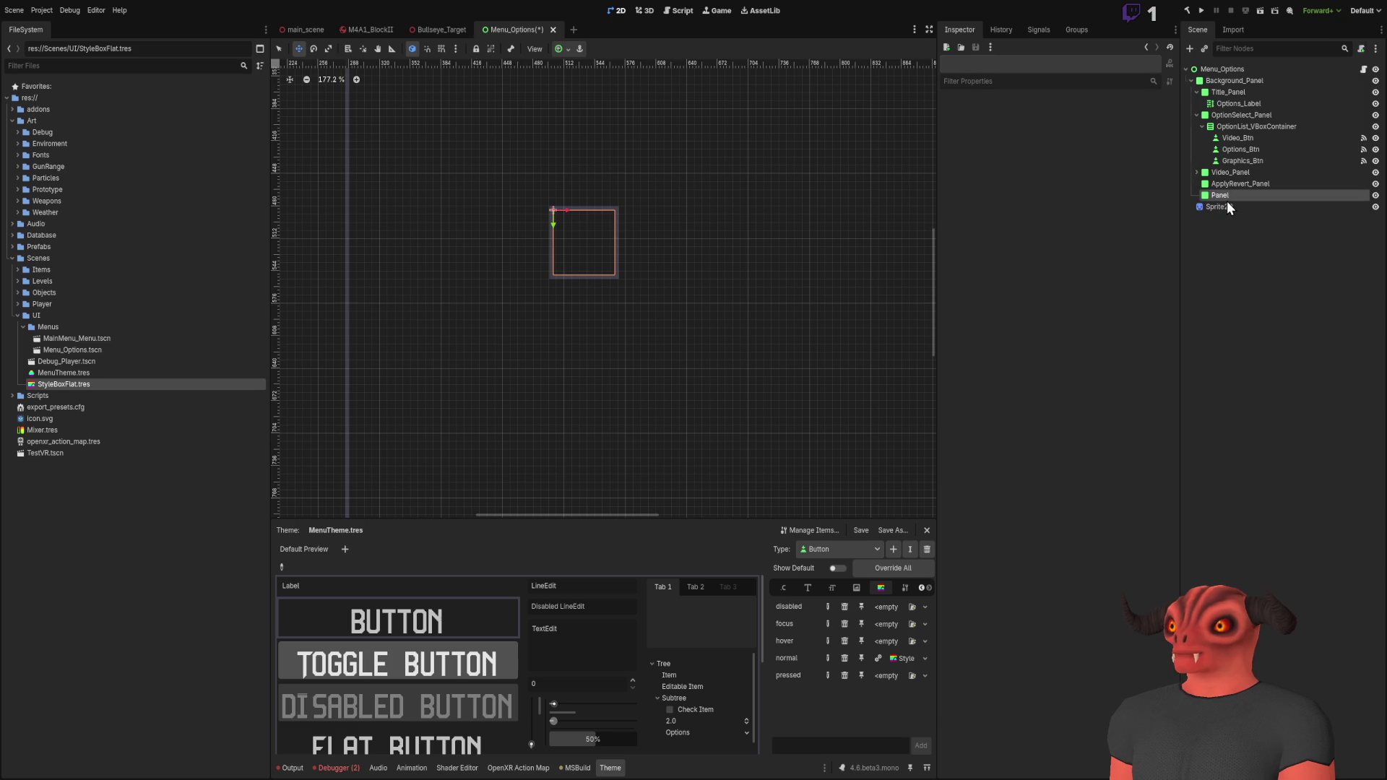
pyautogui.click(1226, 199)
pyautogui.hotkey('ctrl', 'd')
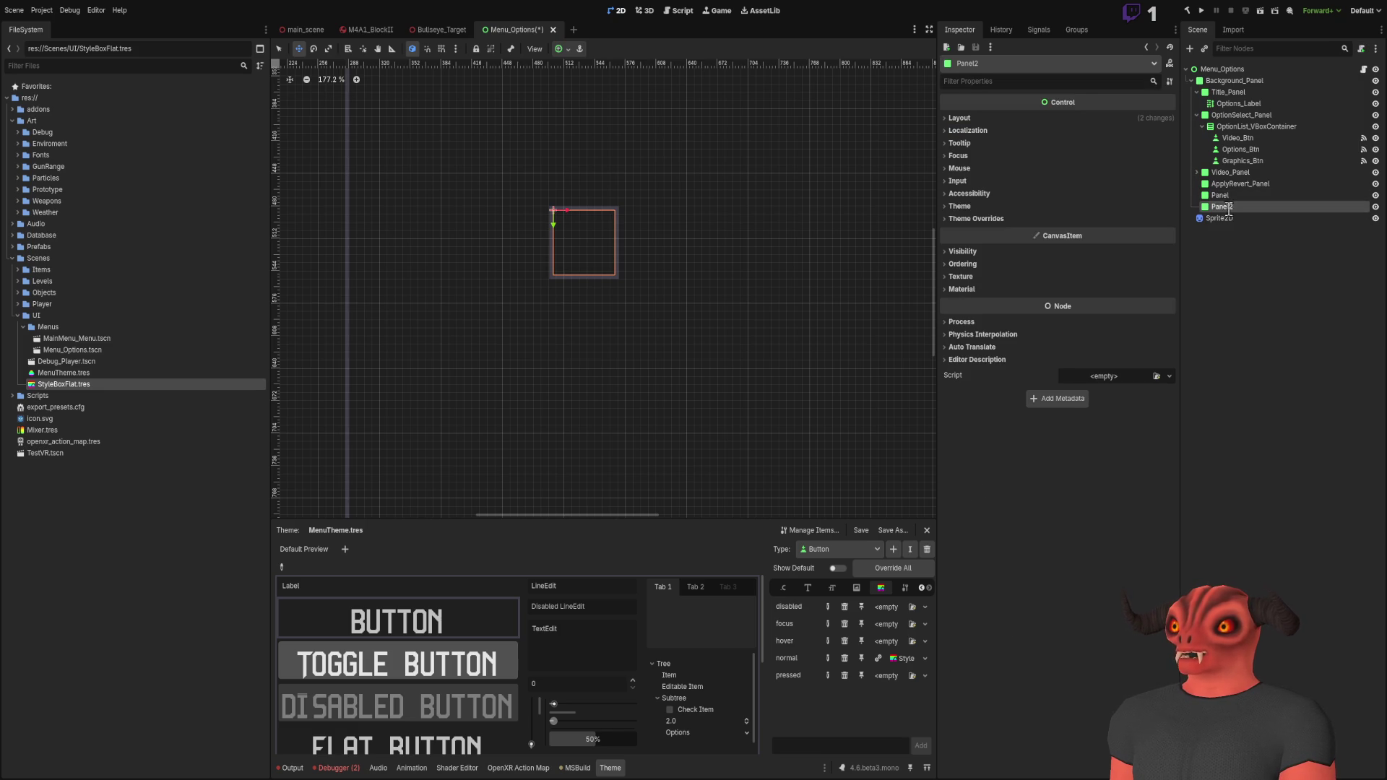
# Step: Move the original Panel to position 512, 512
pyautogui.click(1227, 199)
pyautogui.click(1112, 279)
pyautogui.write('512')
pyautogui.press('Return')
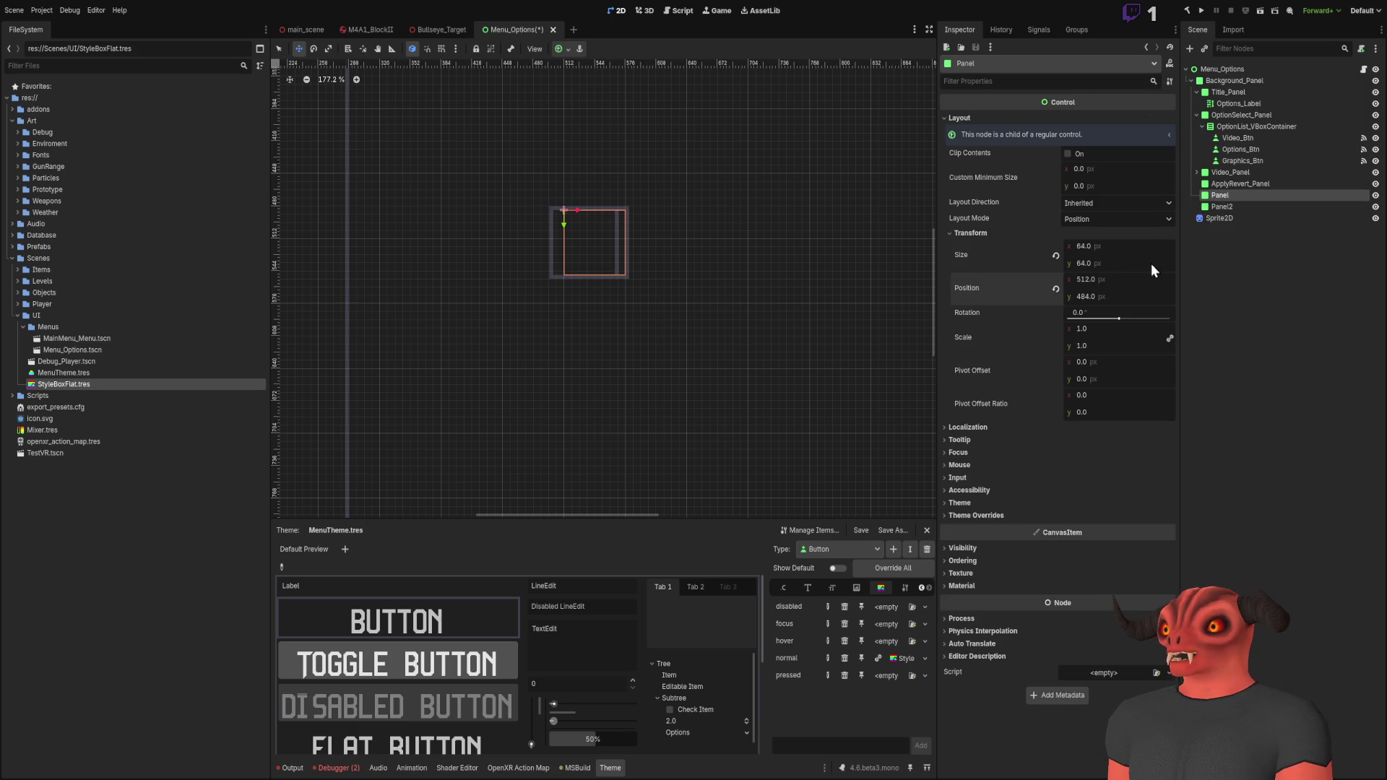
pyautogui.moveTo(1111, 297); pyautogui.dragTo(1124, 296)
pyautogui.click(1241, 207)
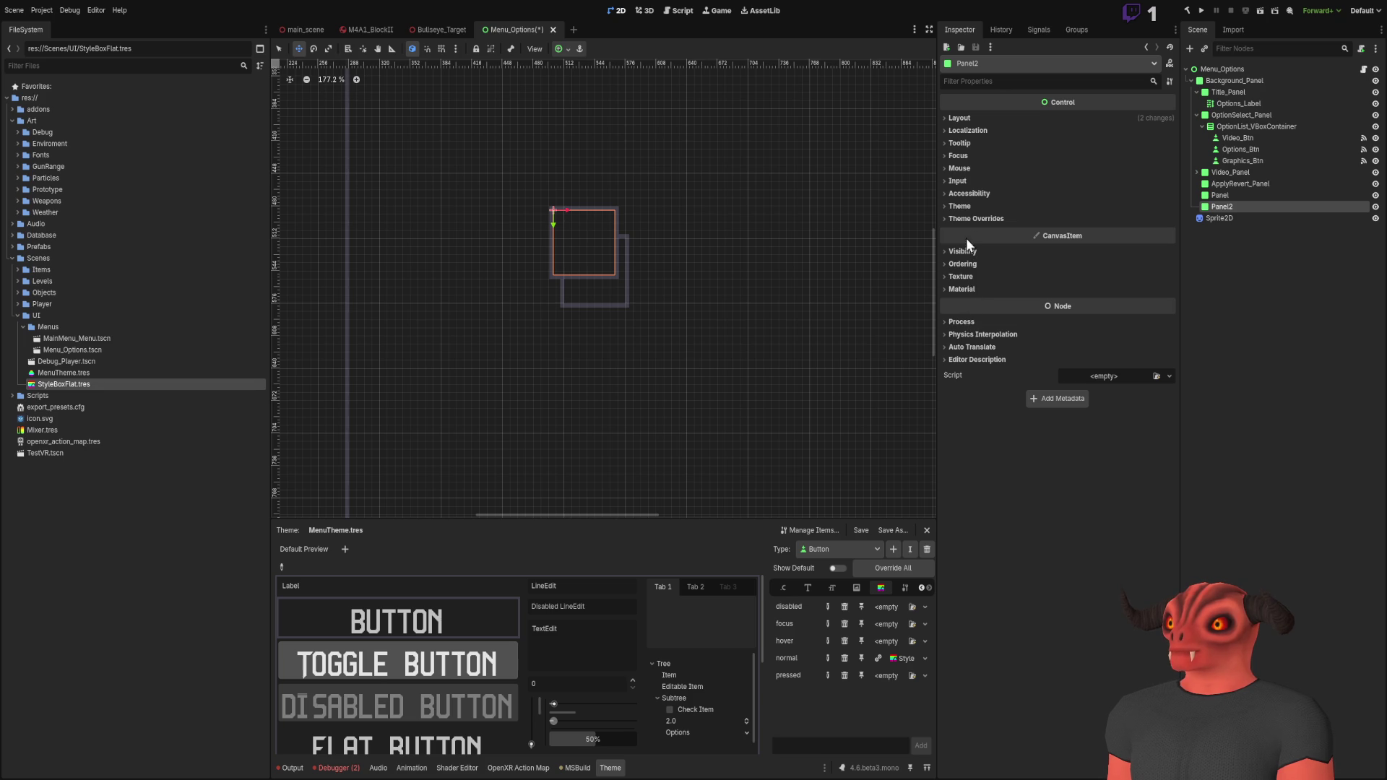
# Step: Set Panel2's Transform position to 576, 512
pyautogui.click(1226, 213)
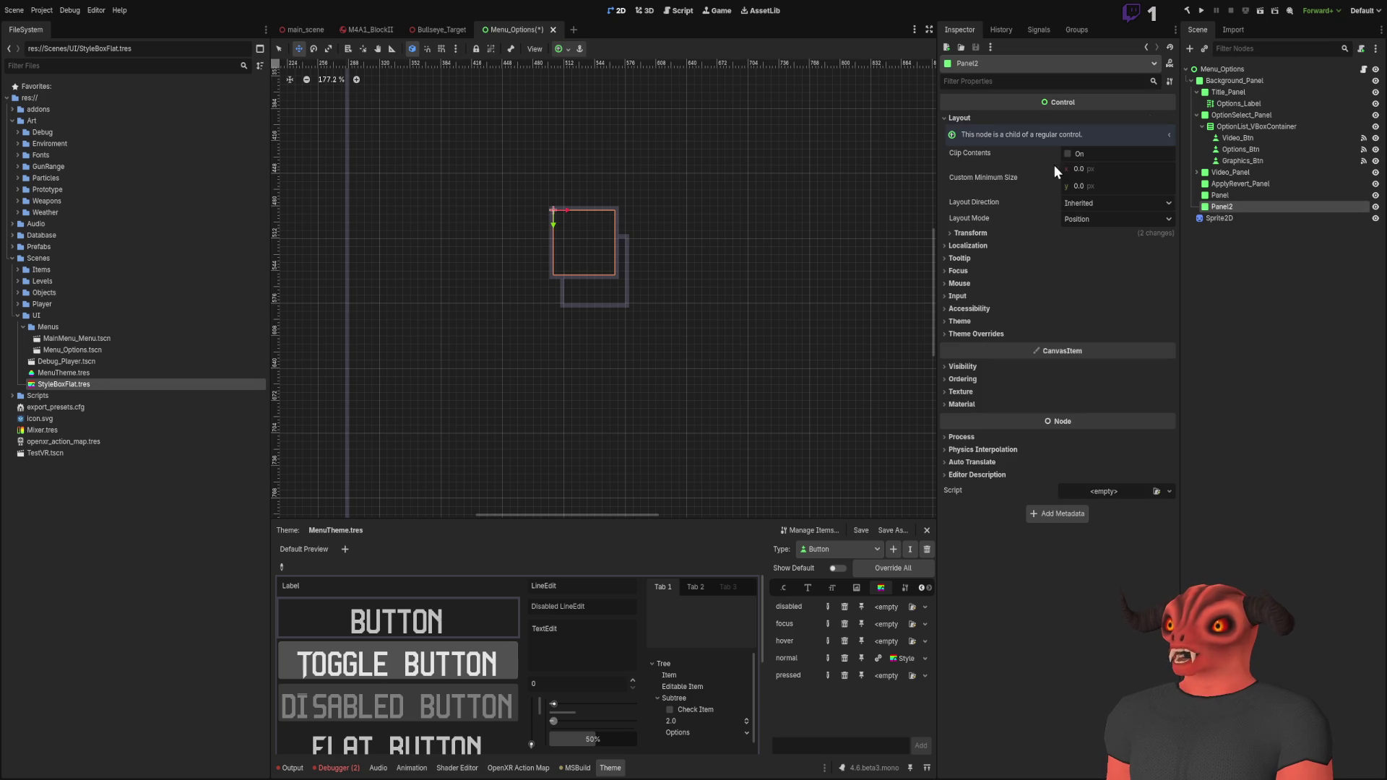
pyautogui.click(969, 232)
pyautogui.click(1105, 279)
pyautogui.write('512')
pyautogui.press('Return')
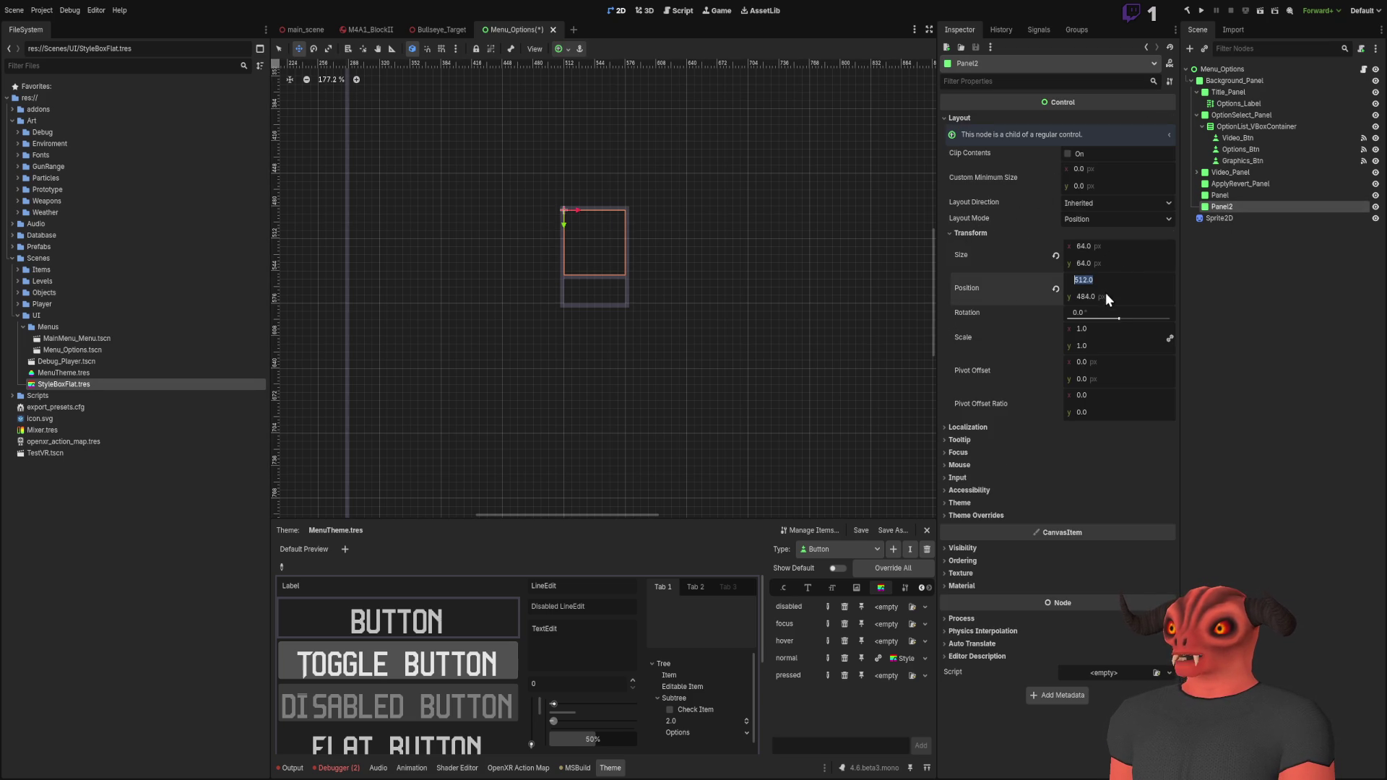
pyautogui.write('576')
pyautogui.press('Return')
pyautogui.write('12')
pyautogui.press('Return')
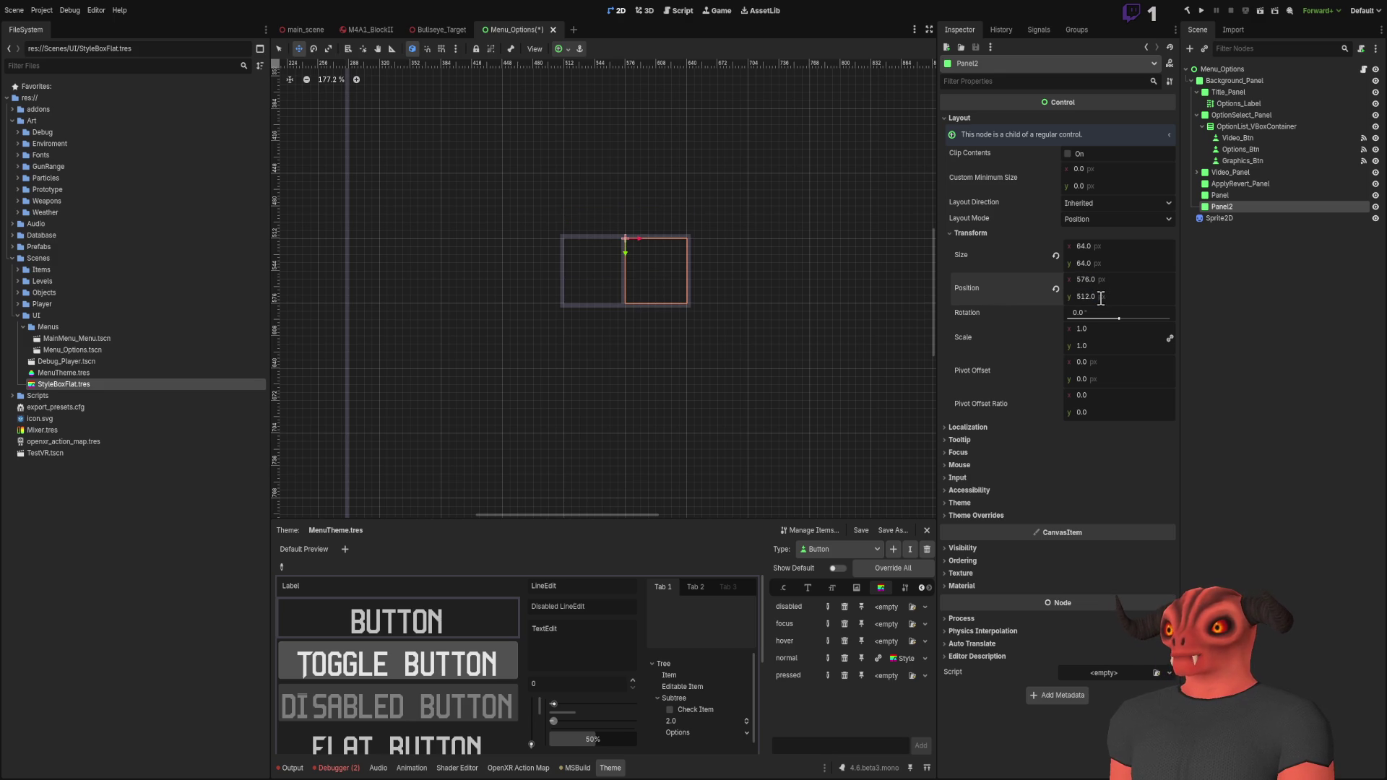
# Step: Check that Panel2 sits flush beside the first Panel
pyautogui.click(1284, 296)
pyautogui.scroll(7, 611, 261)
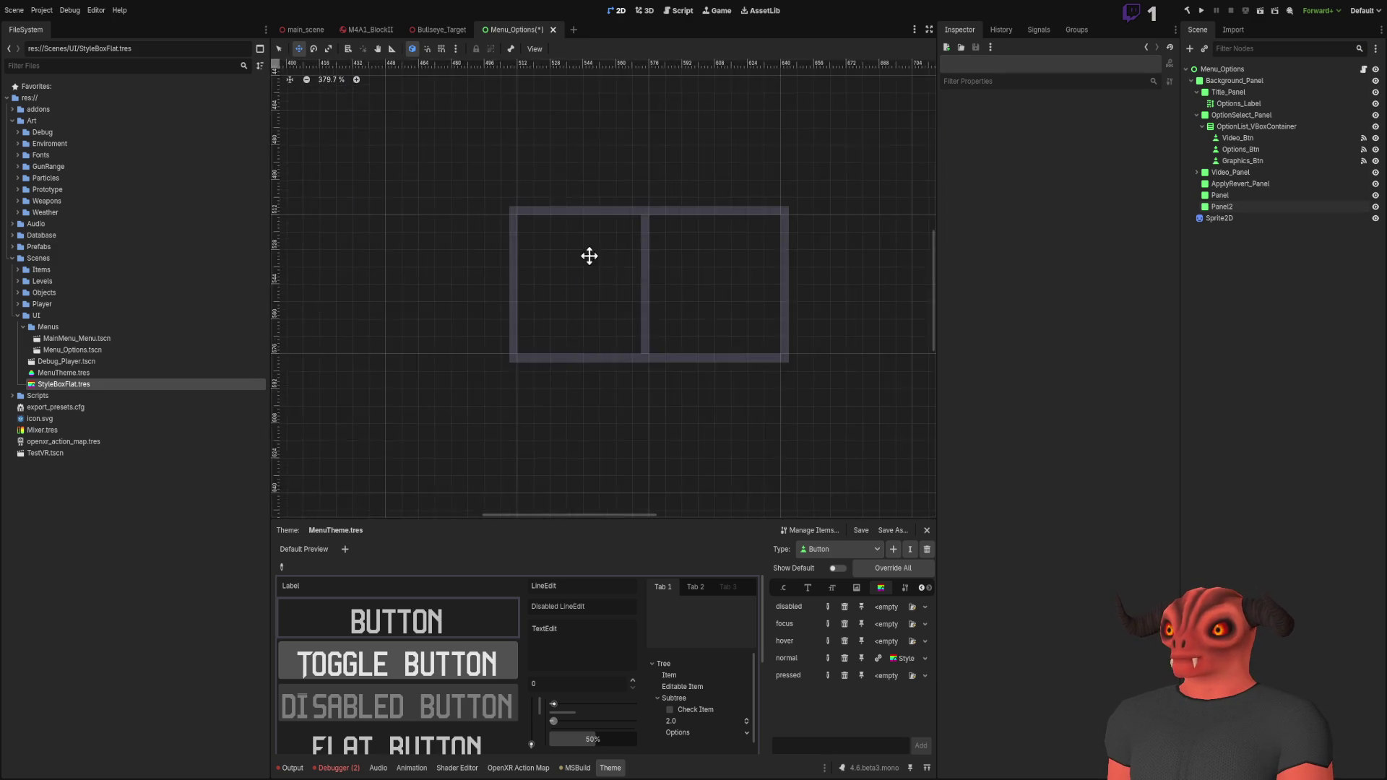
pyautogui.scroll(1, 652, 223)
pyautogui.click(1265, 207)
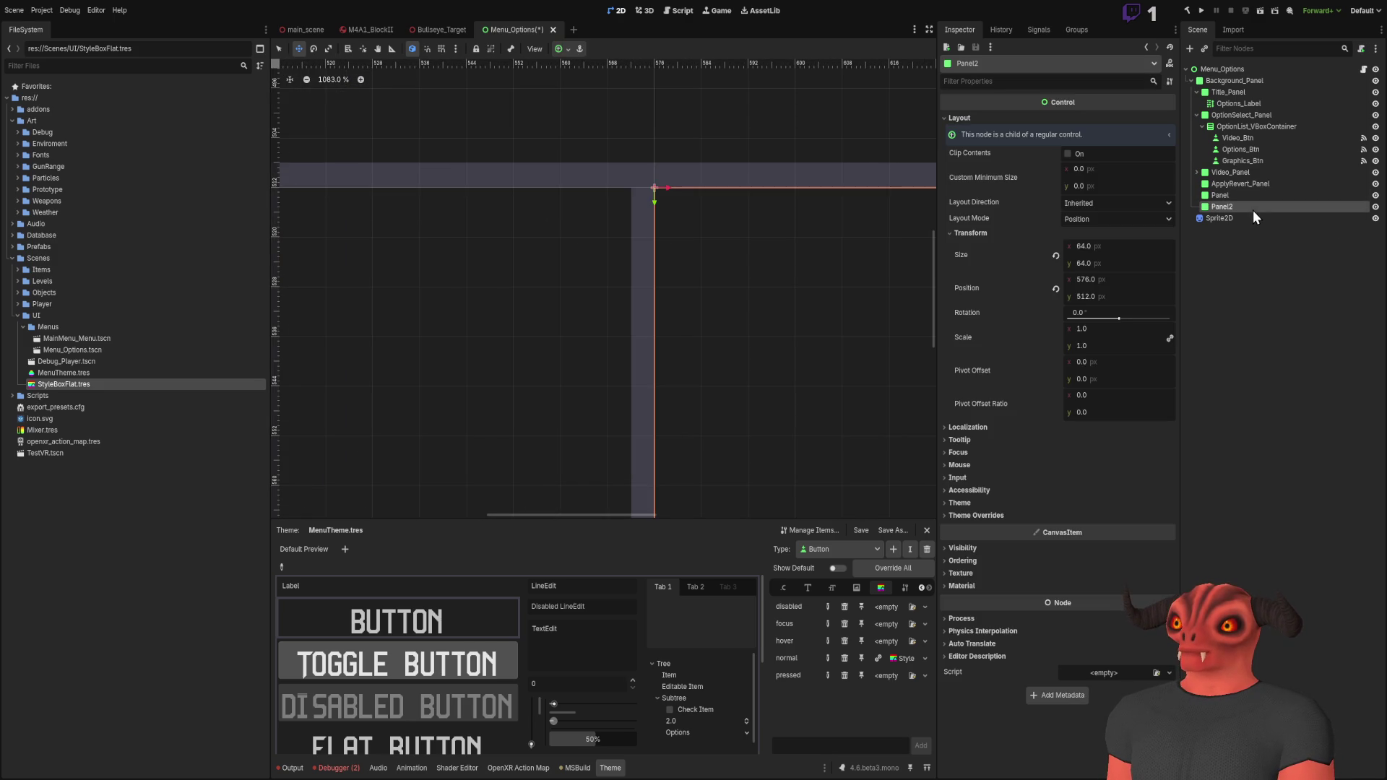
pyautogui.scroll(-8, 644, 217)
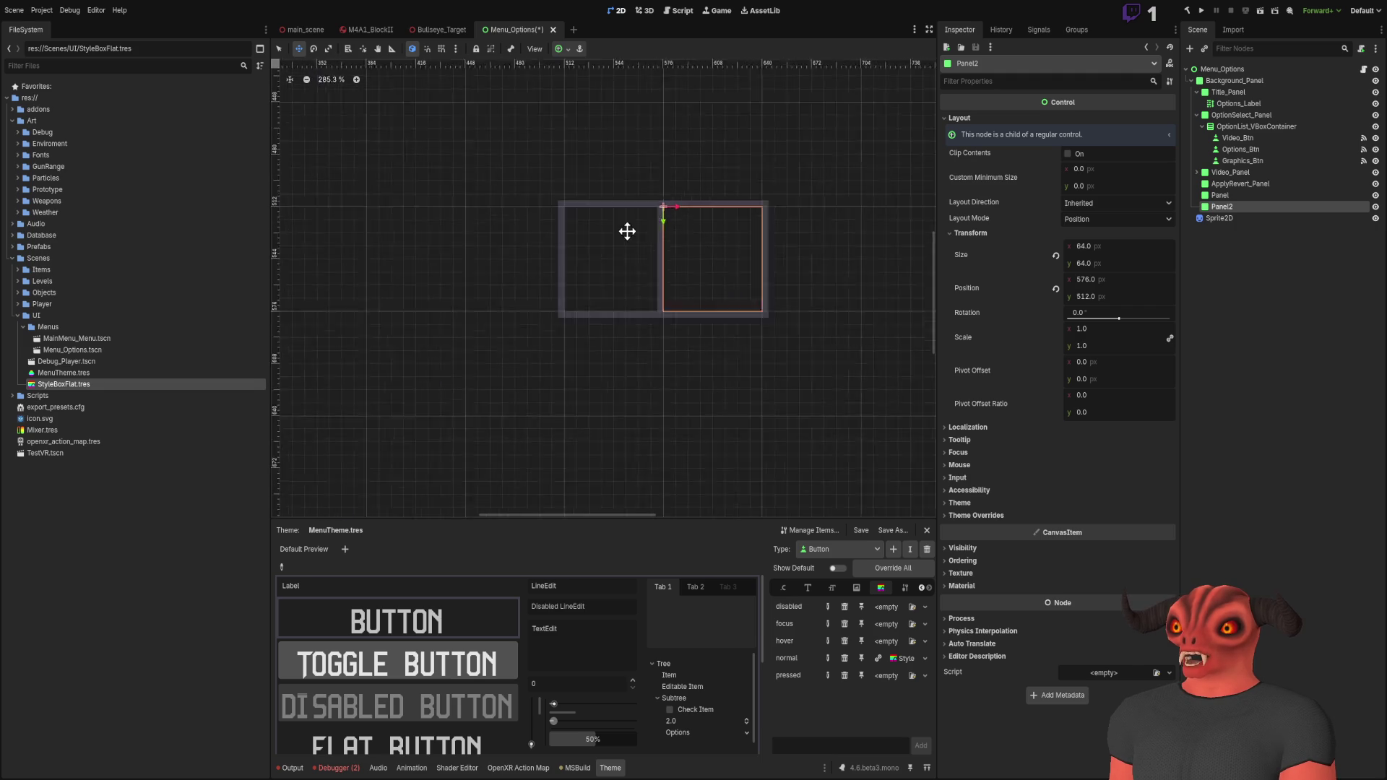
pyautogui.scroll(6, 625, 229)
pyautogui.hscroll(5, 849, 220)
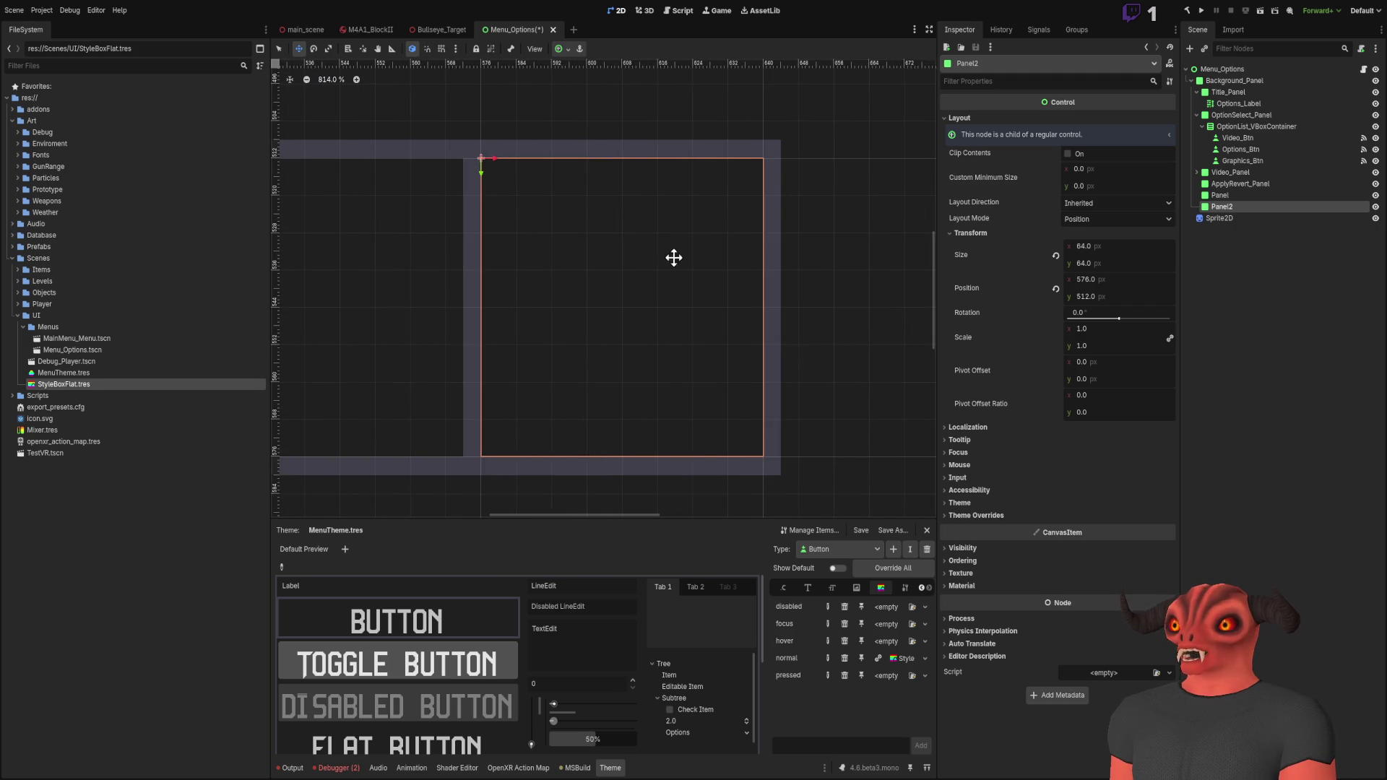
pyautogui.hscroll(-4, 635, 258)
pyautogui.click(1295, 323)
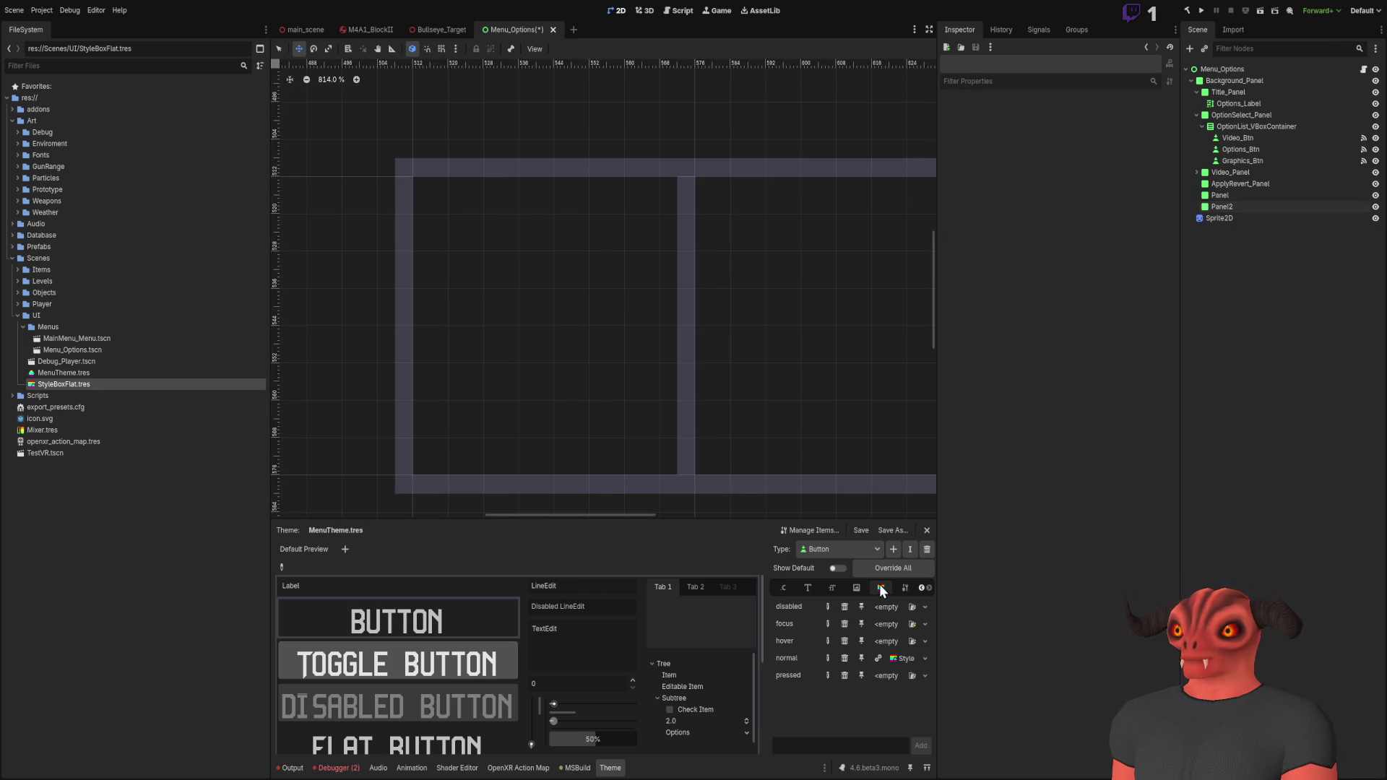
pyautogui.click(1251, 195)
# Step: Open StyleBoxFlat.tres and revert its expand margin values to 0
pyautogui.click(1234, 282)
pyautogui.click(125, 385)
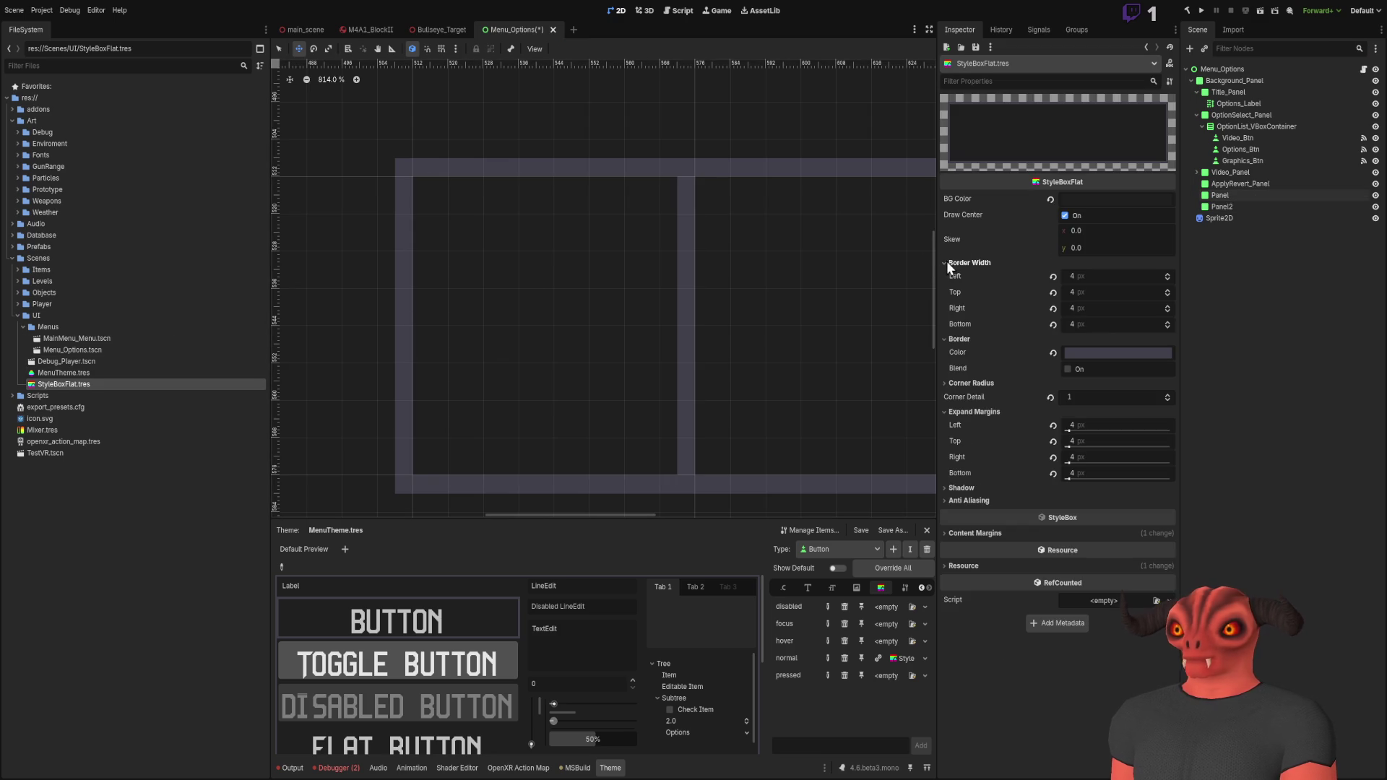
pyautogui.click(1054, 429)
pyautogui.click(1053, 440)
pyautogui.click(1053, 473)
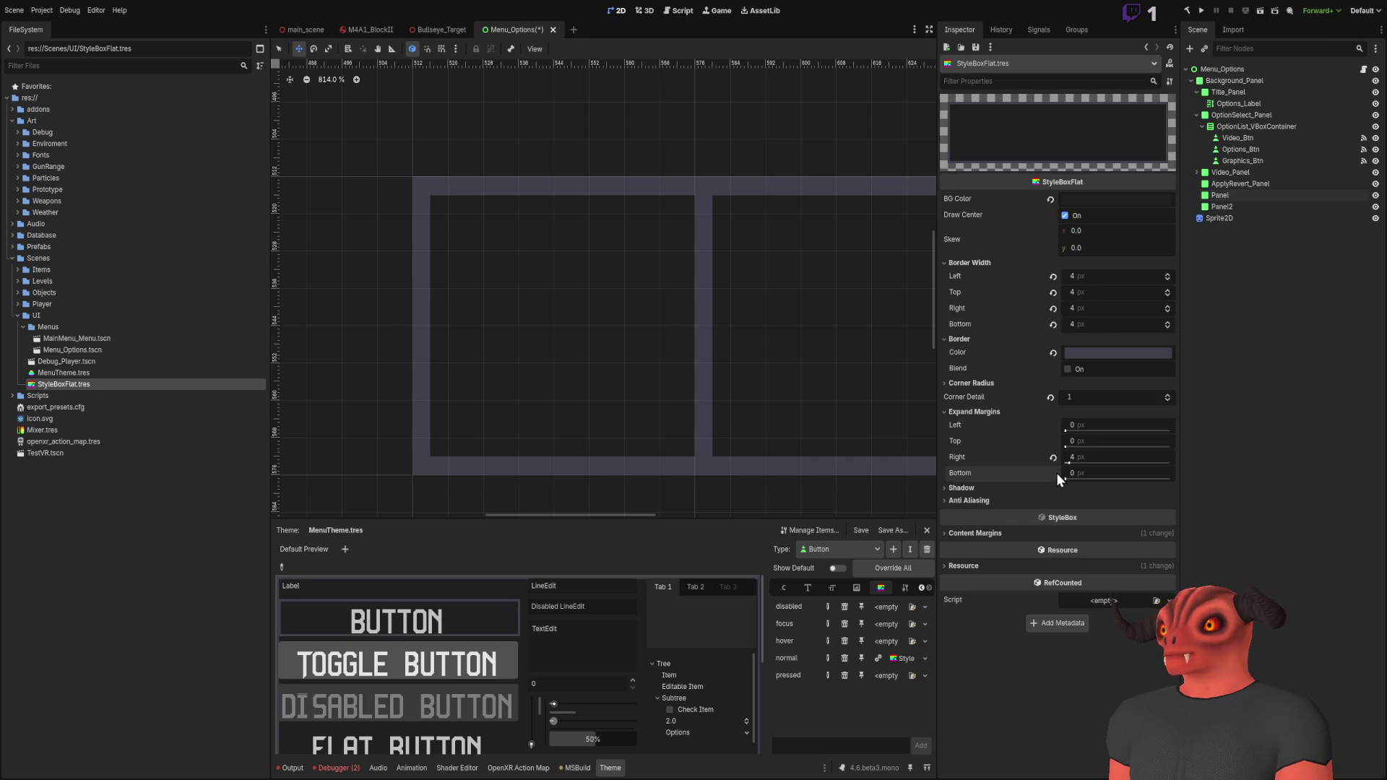
pyautogui.click(1053, 457)
# Step: Switch between Panel2 and the first Panel to compare their edges
pyautogui.click(1270, 203)
pyautogui.click(1267, 216)
pyautogui.click(1267, 210)
pyautogui.click(1263, 201)
pyautogui.click(1264, 211)
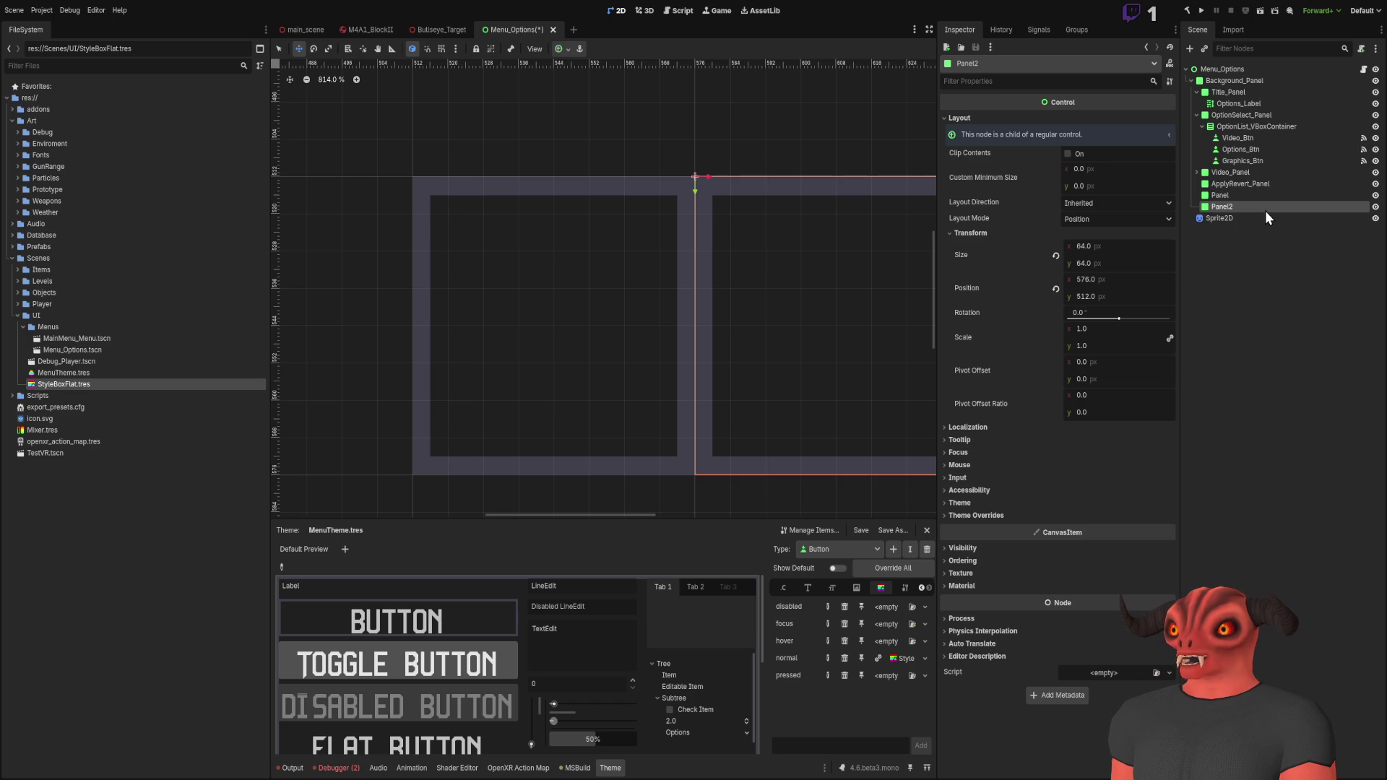
pyautogui.click(1263, 200)
pyautogui.scroll(-8, 443, 207)
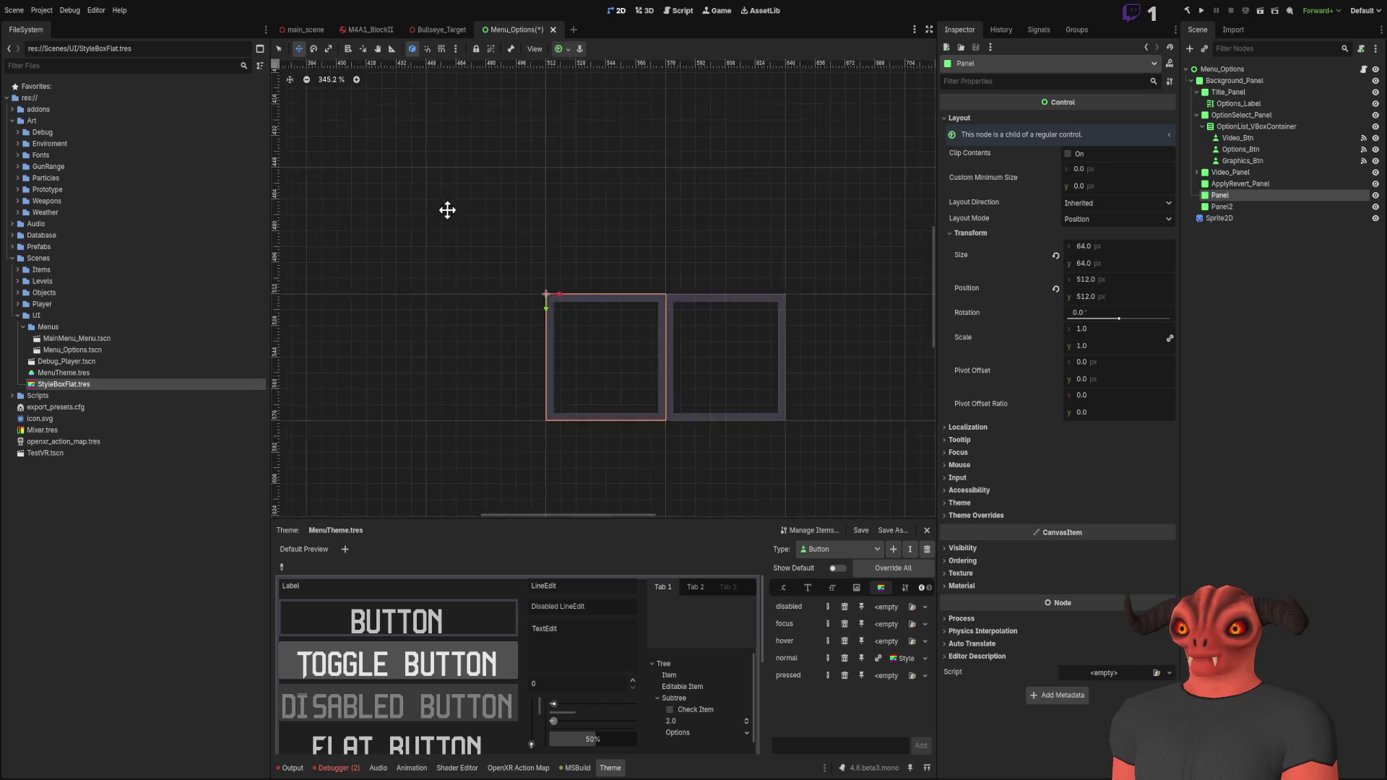
pyautogui.scroll(2, 680, 248)
pyautogui.scroll(5, 680, 248)
pyautogui.scroll(-1, 682, 180)
pyautogui.hscroll(-3, 604, 207)
pyautogui.click(1266, 138)
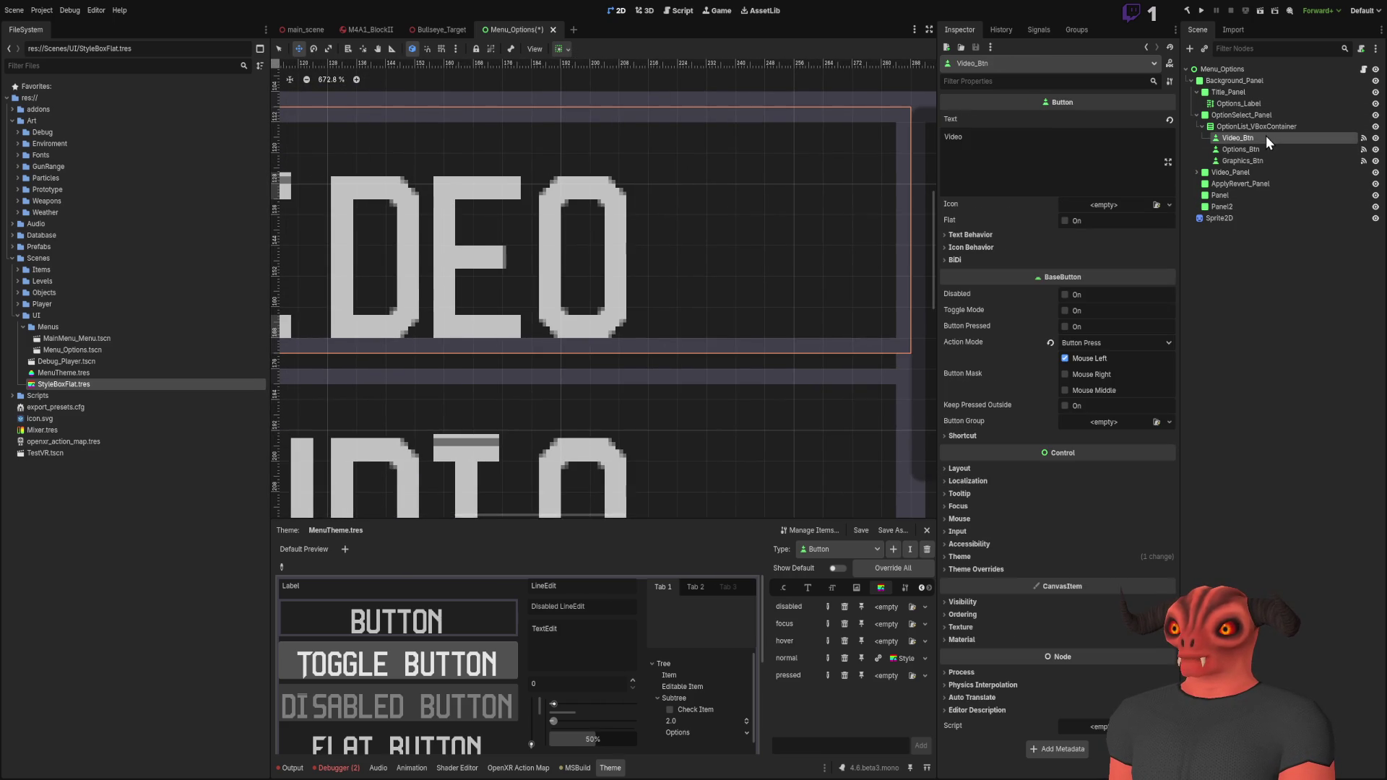
pyautogui.click(1266, 149)
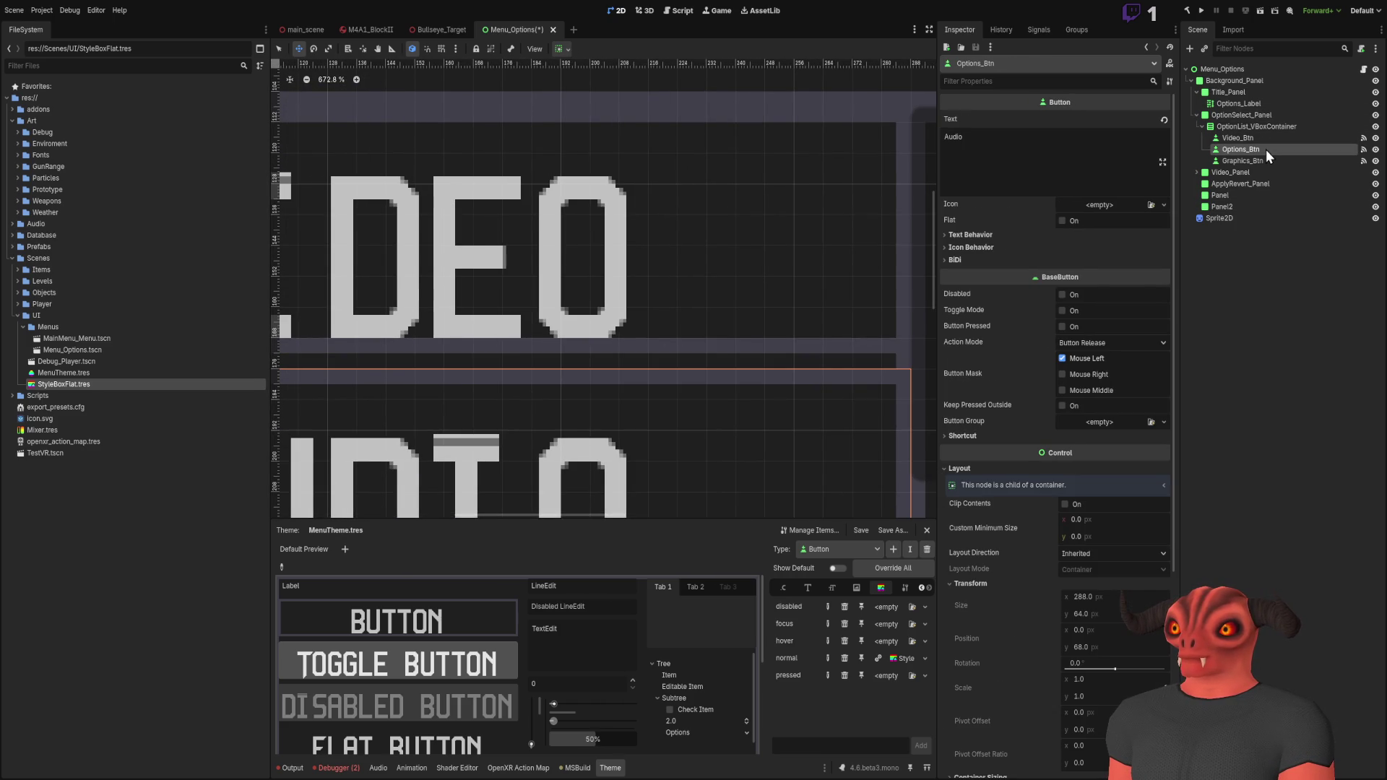
pyautogui.click(1261, 126)
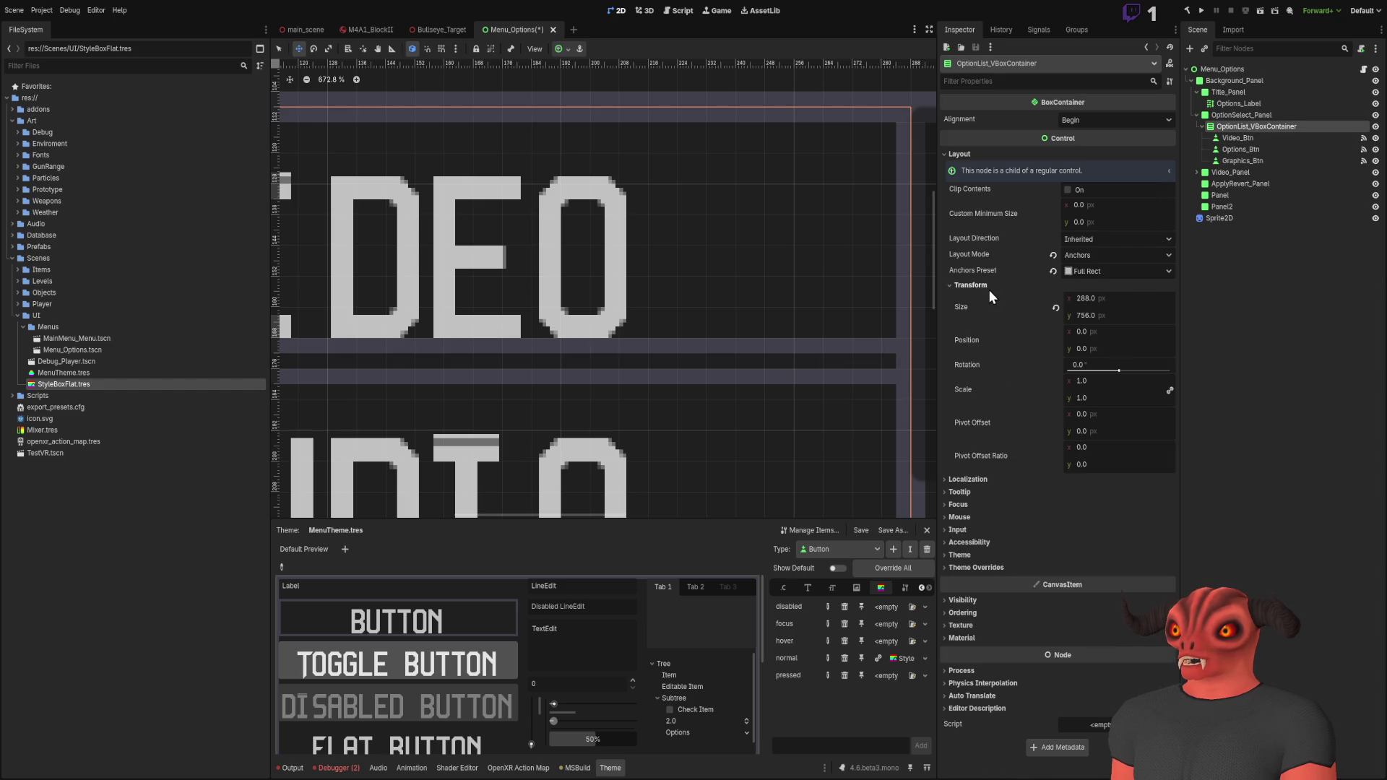
pyautogui.click(990, 289)
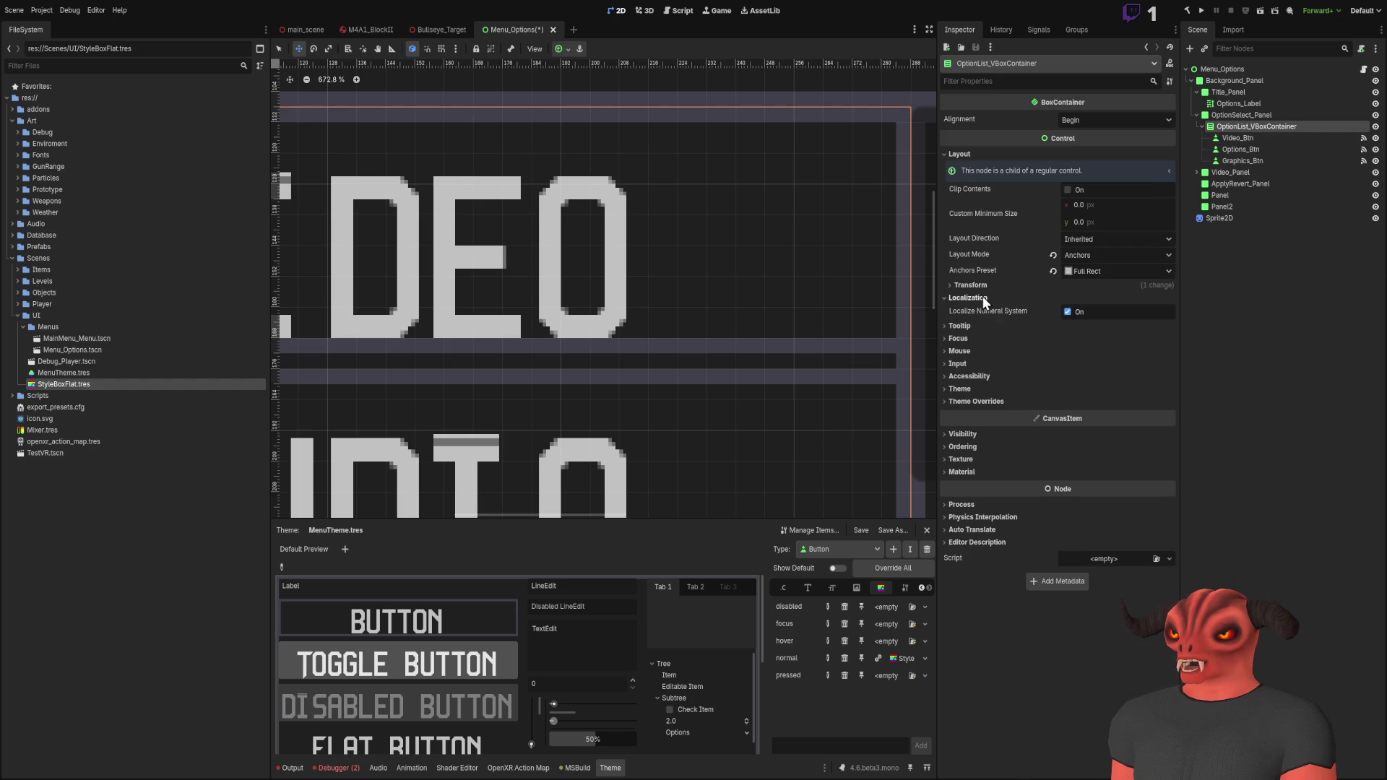
pyautogui.click(990, 154)
pyautogui.click(1091, 117)
pyautogui.click(1103, 150)
pyautogui.hotkey('shift', 'f')
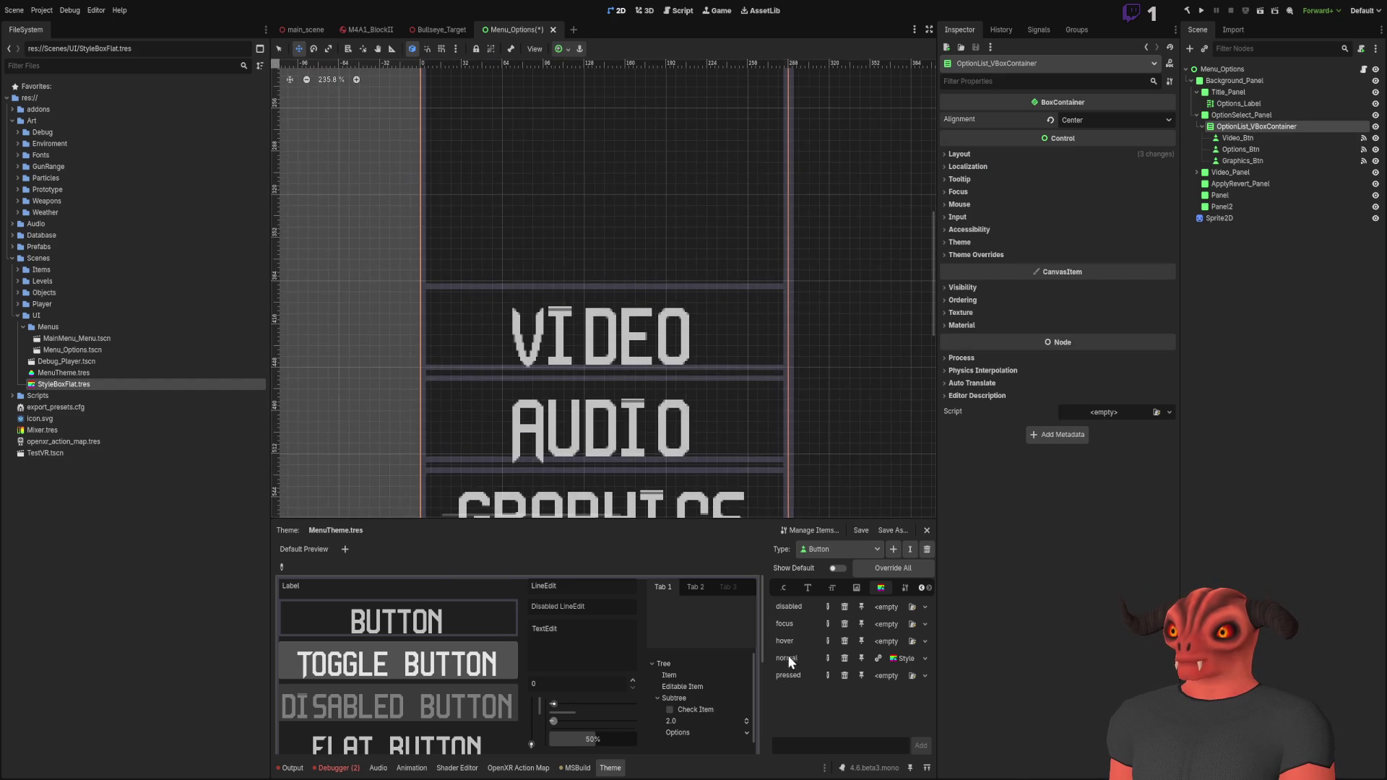
pyautogui.hotkey('ctrl', 'z')
pyautogui.scroll(5, 771, 285)
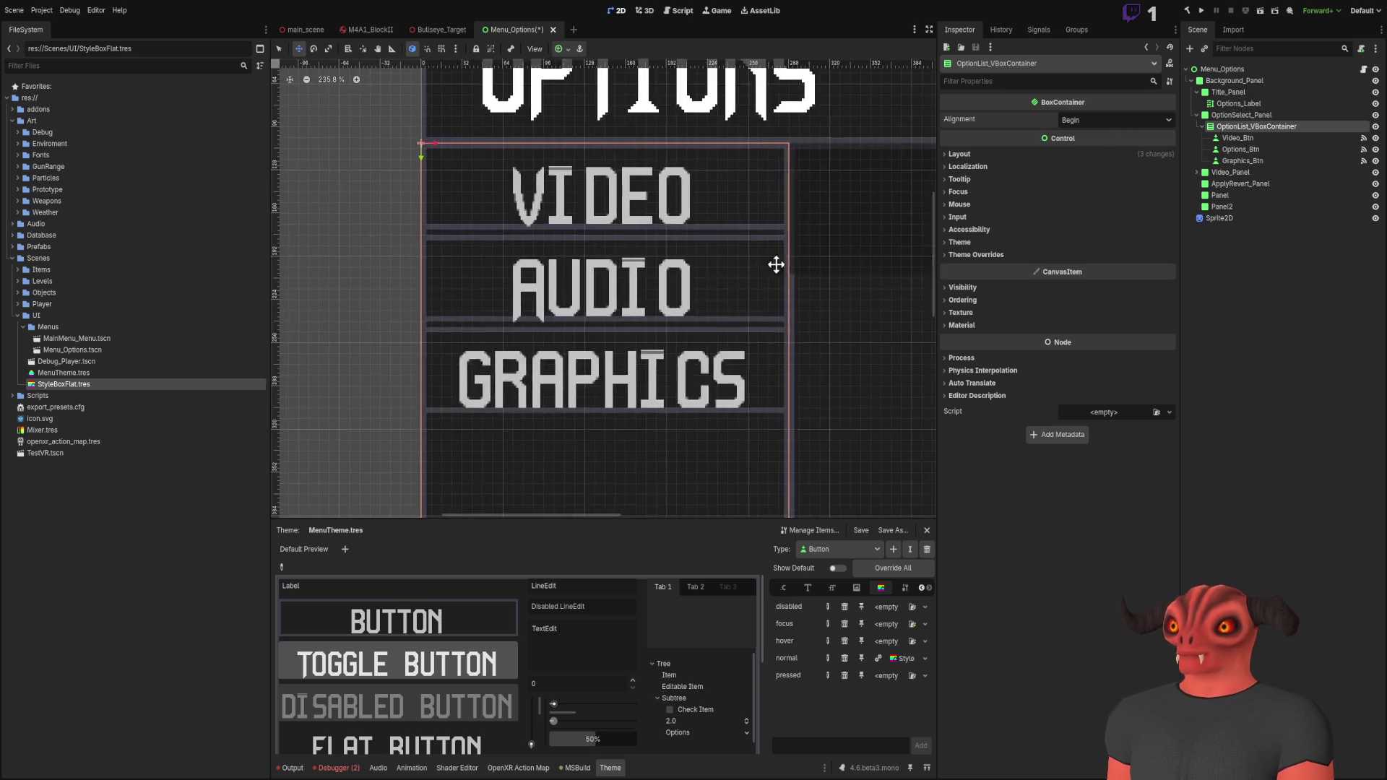
pyautogui.scroll(-3, 764, 232)
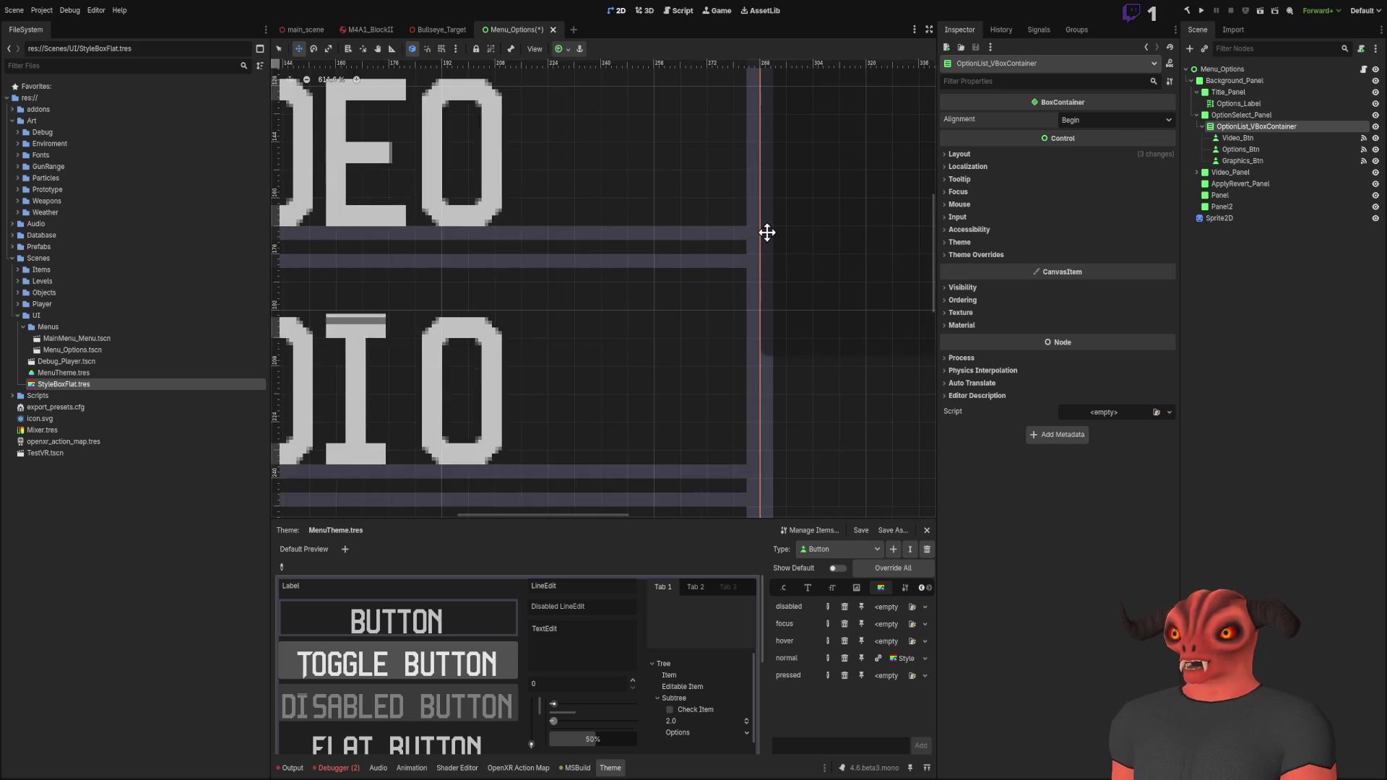
pyautogui.scroll(-2, 770, 302)
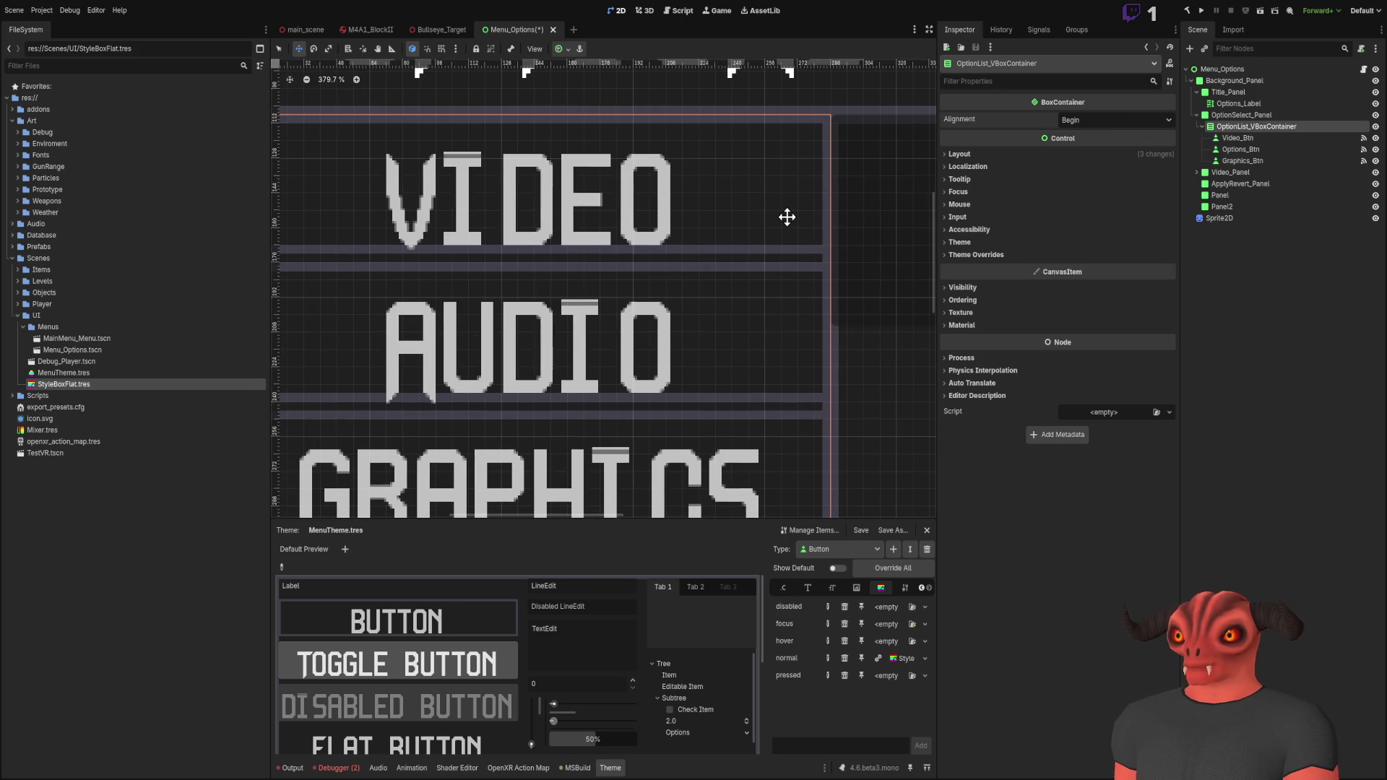
pyautogui.scroll(2, 787, 216)
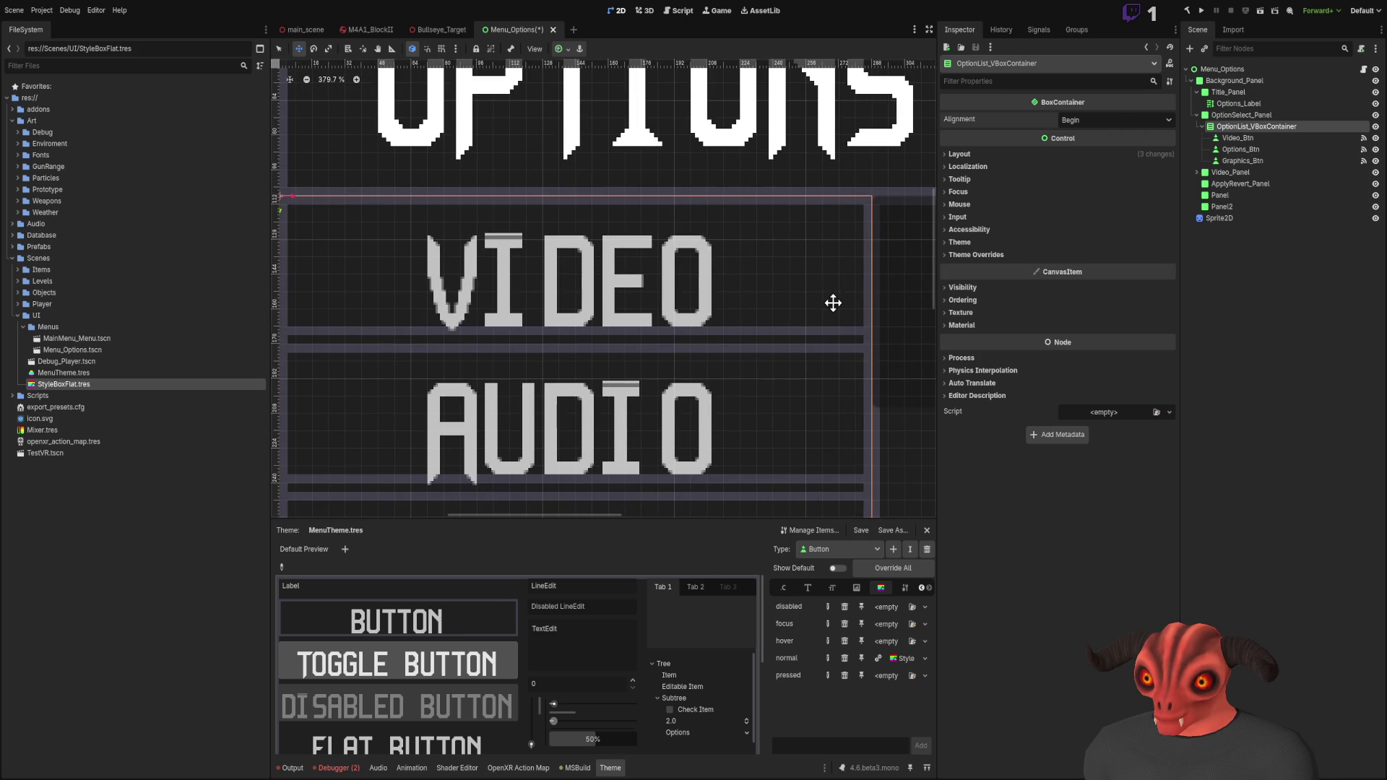
pyautogui.click(997, 154)
pyautogui.click(996, 155)
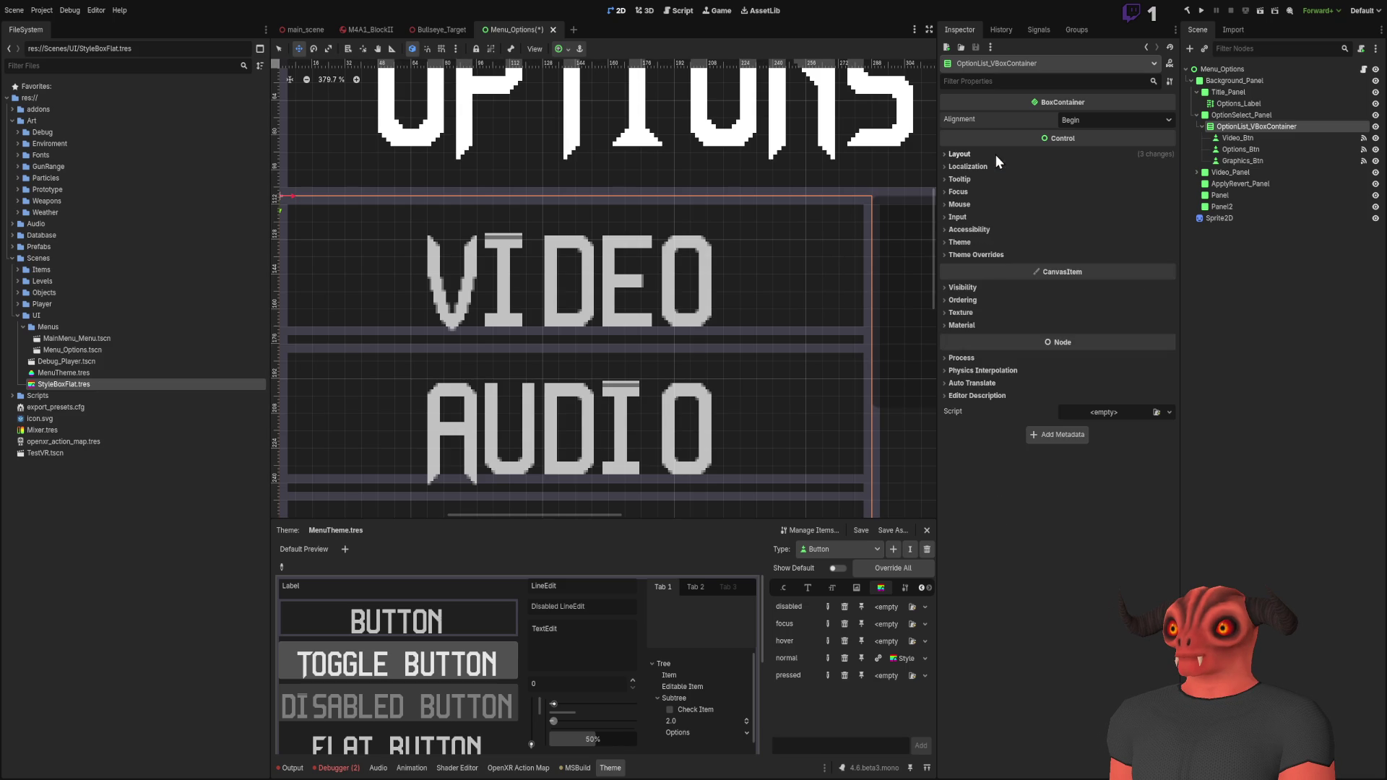
pyautogui.scroll(-4, 723, 171)
pyautogui.scroll(2, 748, 168)
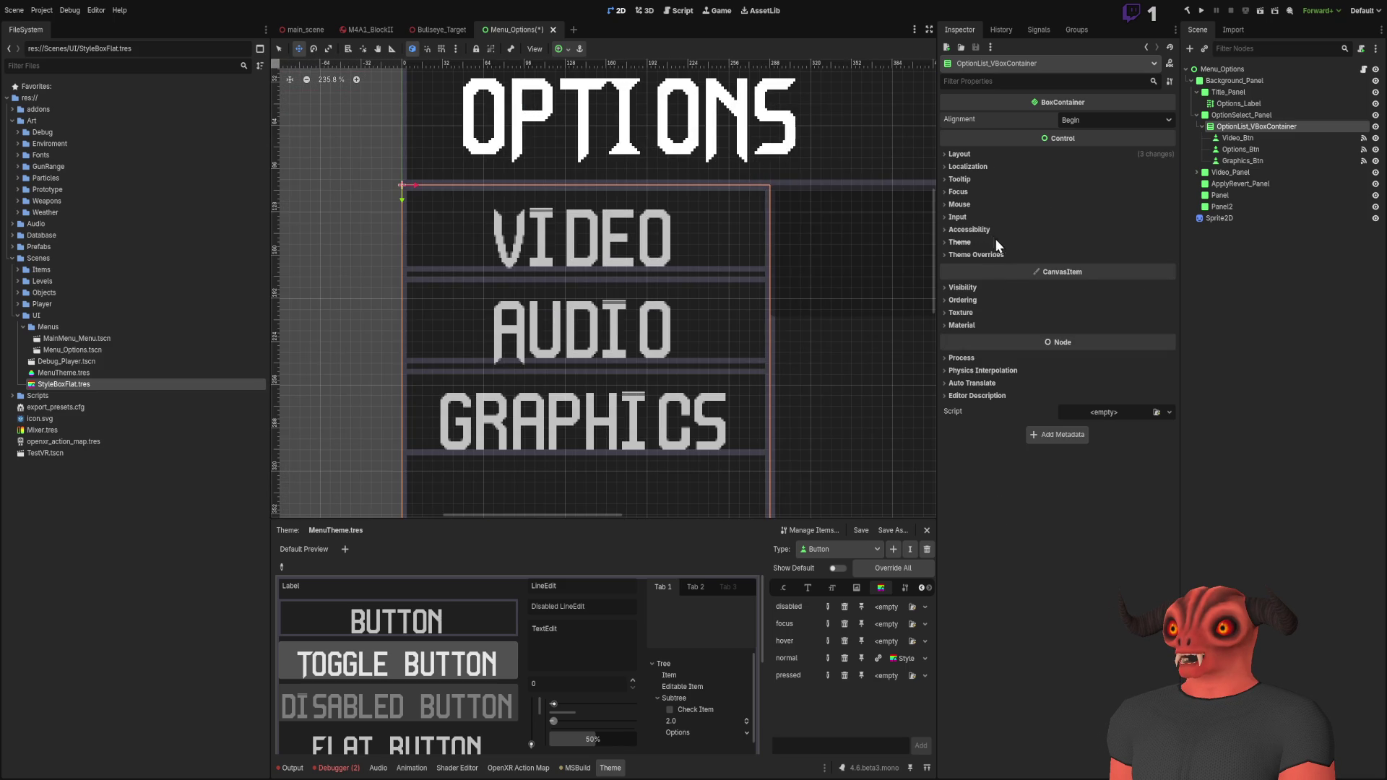
pyautogui.click(974, 156)
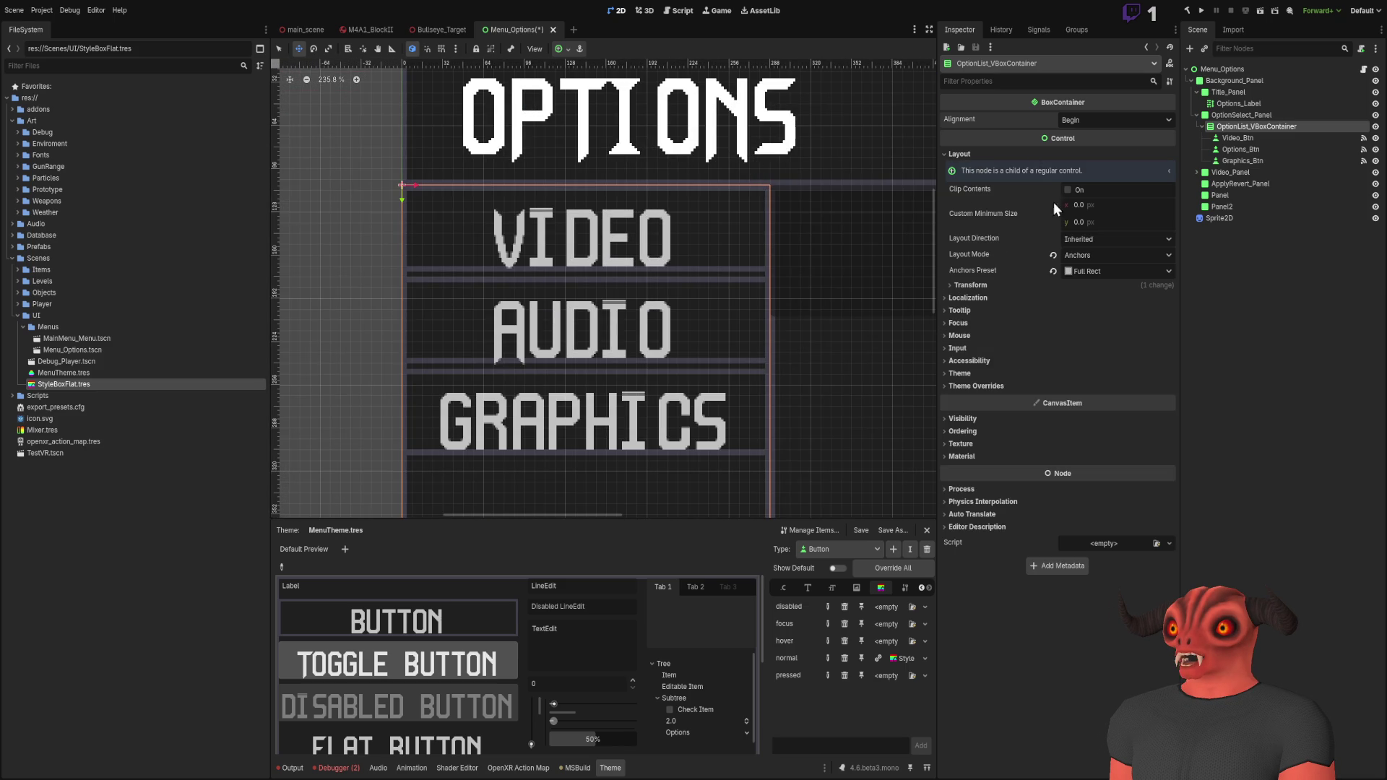
# Step: Switch the option list container's anchors preset to Custom
pyautogui.click(971, 285)
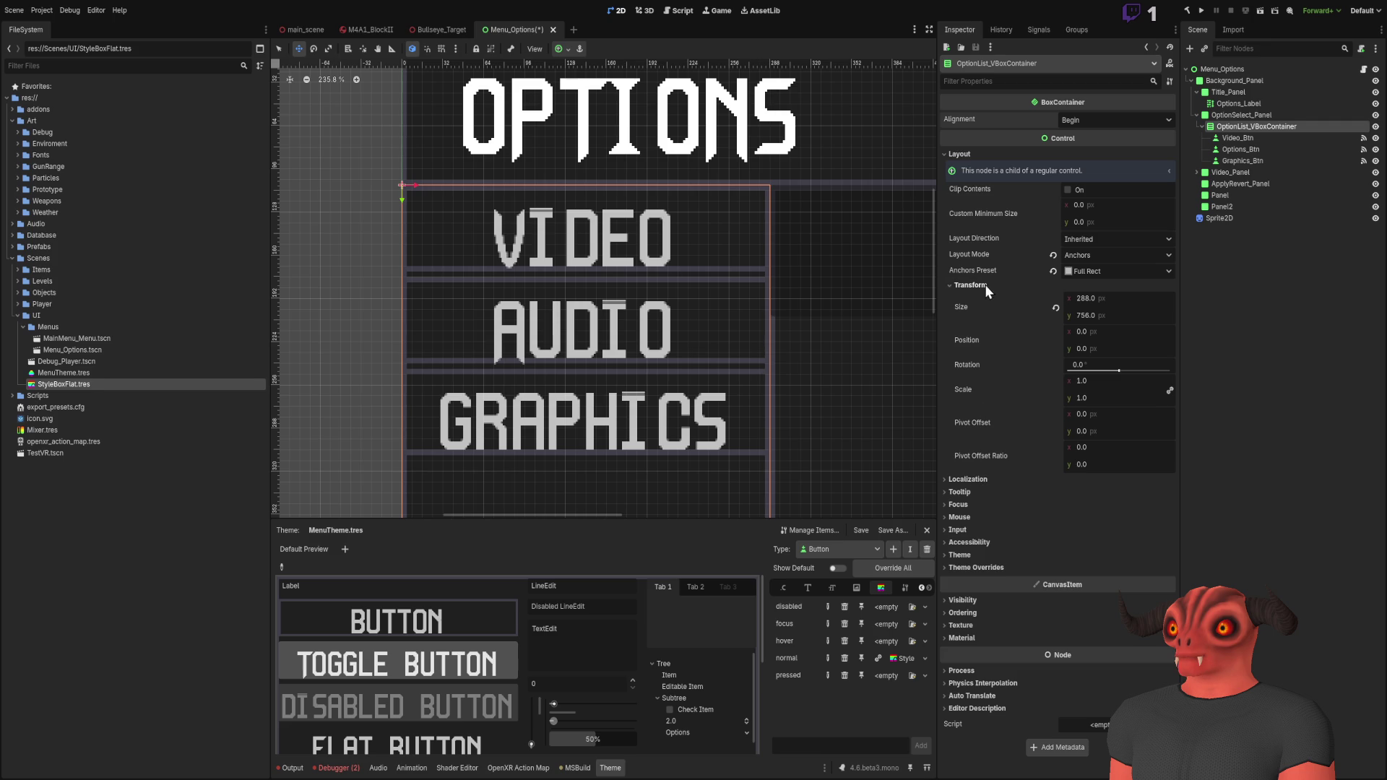
pyautogui.click(985, 286)
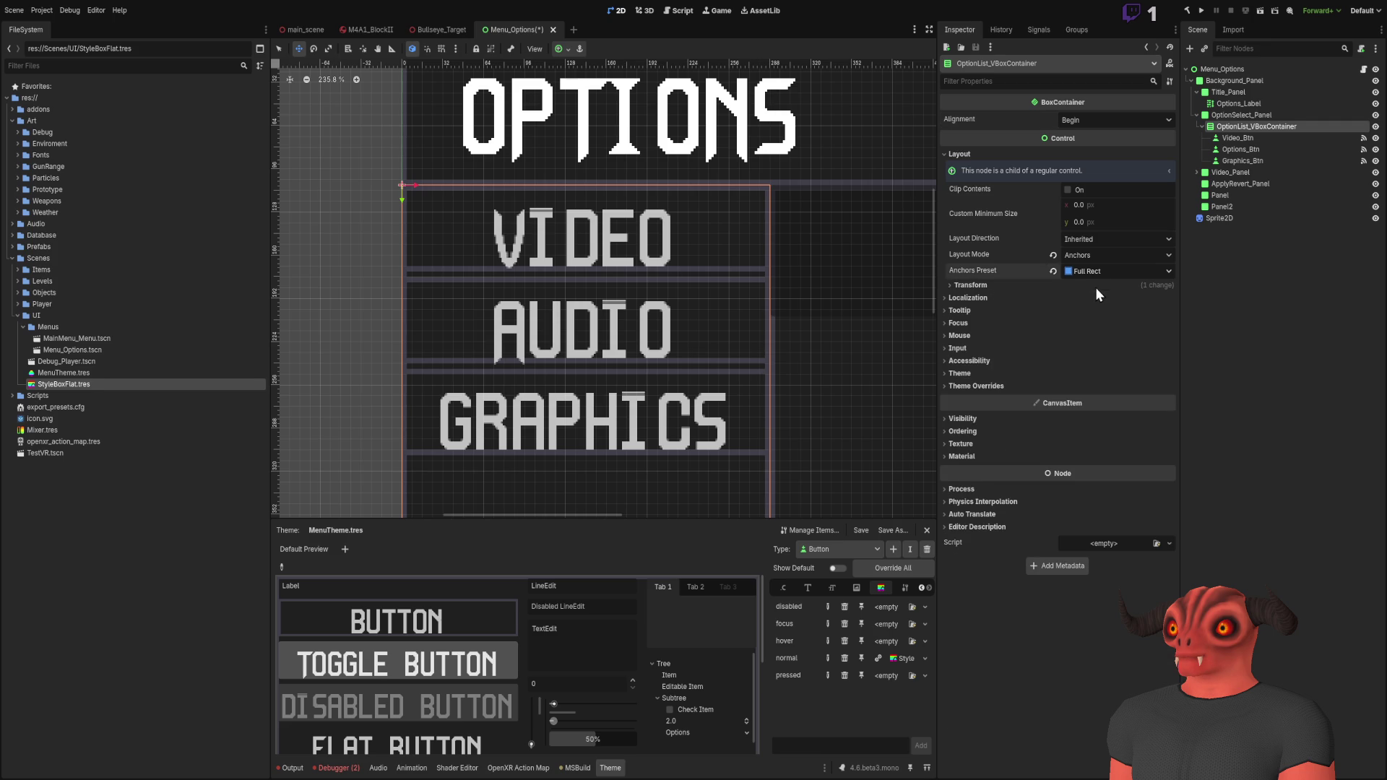
pyautogui.click(995, 296)
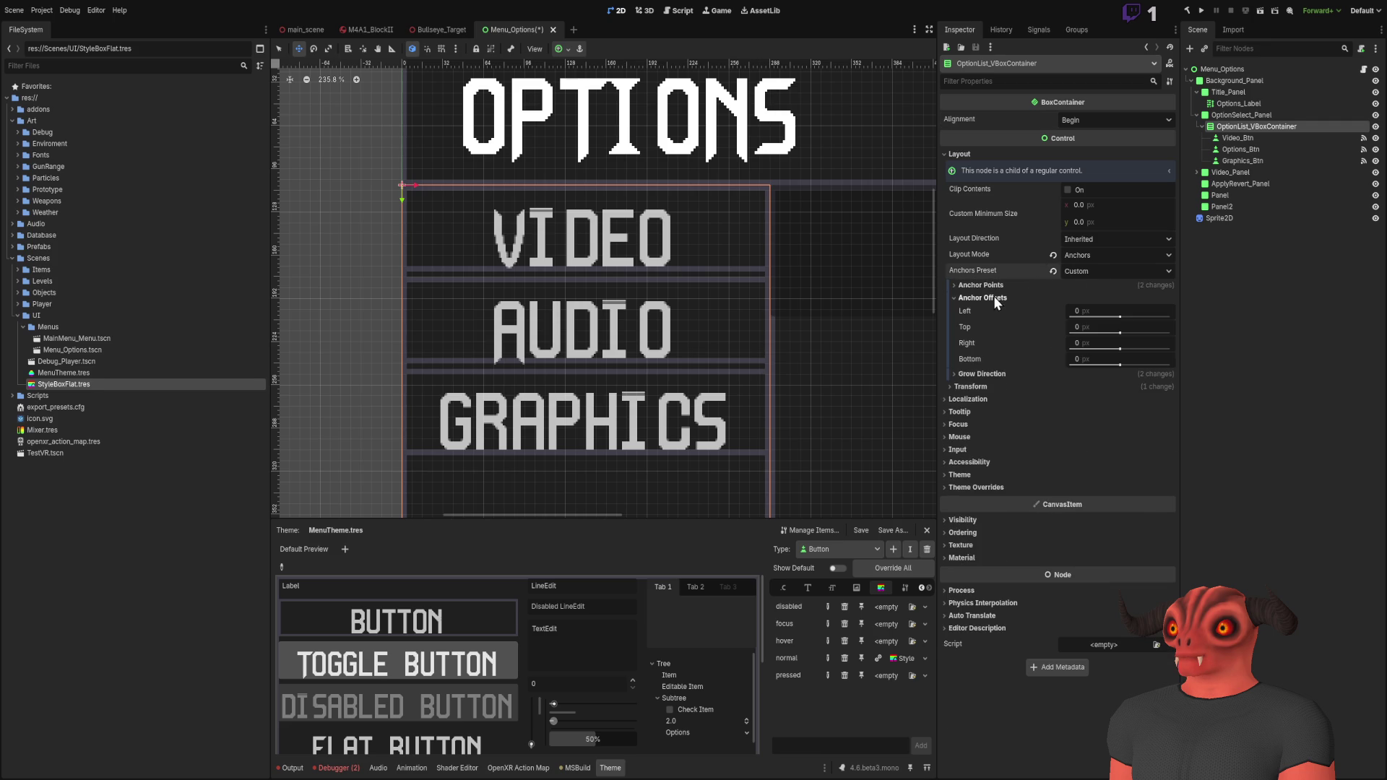
pyautogui.click(1105, 315)
pyautogui.press('Return')
# Step: Drag the container's anchor offsets up to 1 px
pyautogui.scroll(1, 1099, 329)
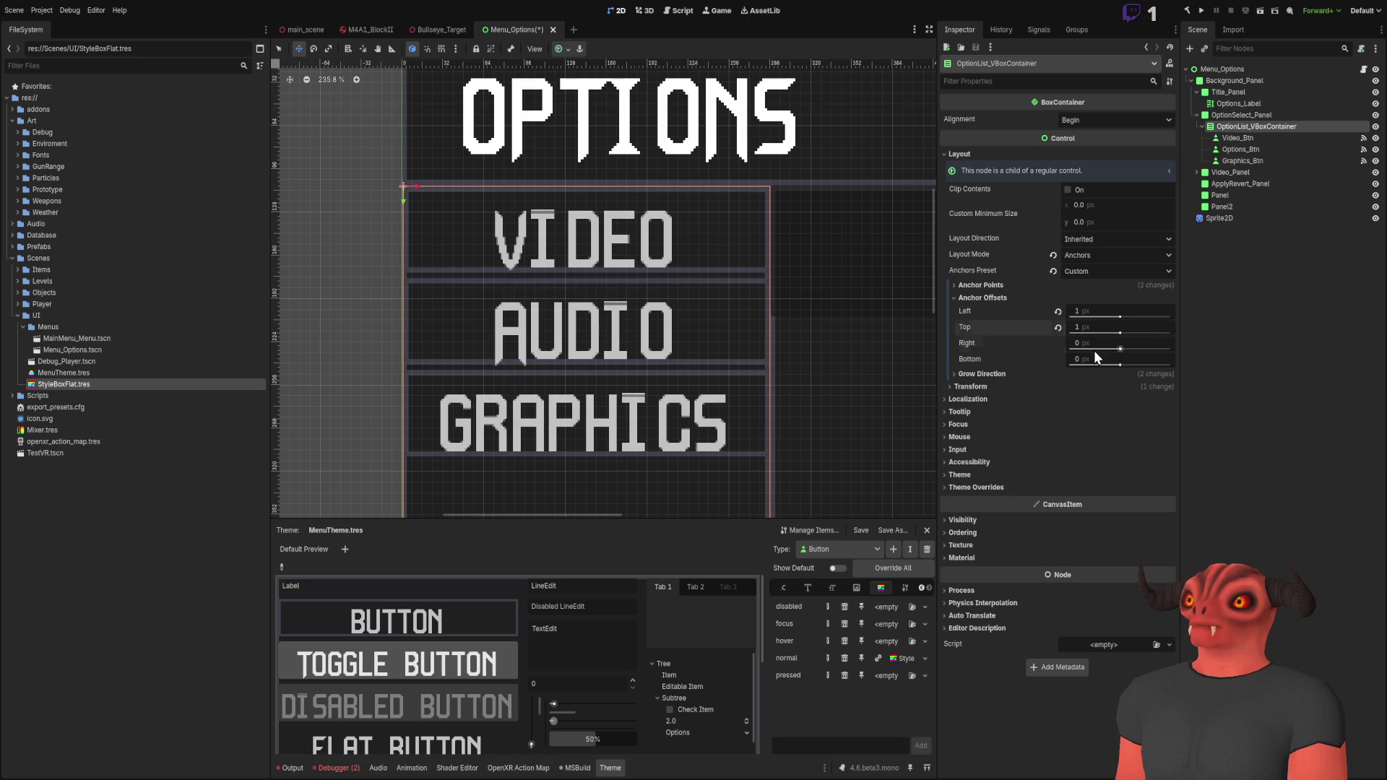
pyautogui.scroll(1, 1094, 344)
pyautogui.scroll(1, 1094, 360)
pyautogui.moveTo(823, 274); pyautogui.dragTo(795, 336)
pyautogui.scroll(4, 795, 336)
pyautogui.scroll(-1, 780, 171)
pyautogui.scroll(1, 294, 288)
pyautogui.scroll(5, 394, 179)
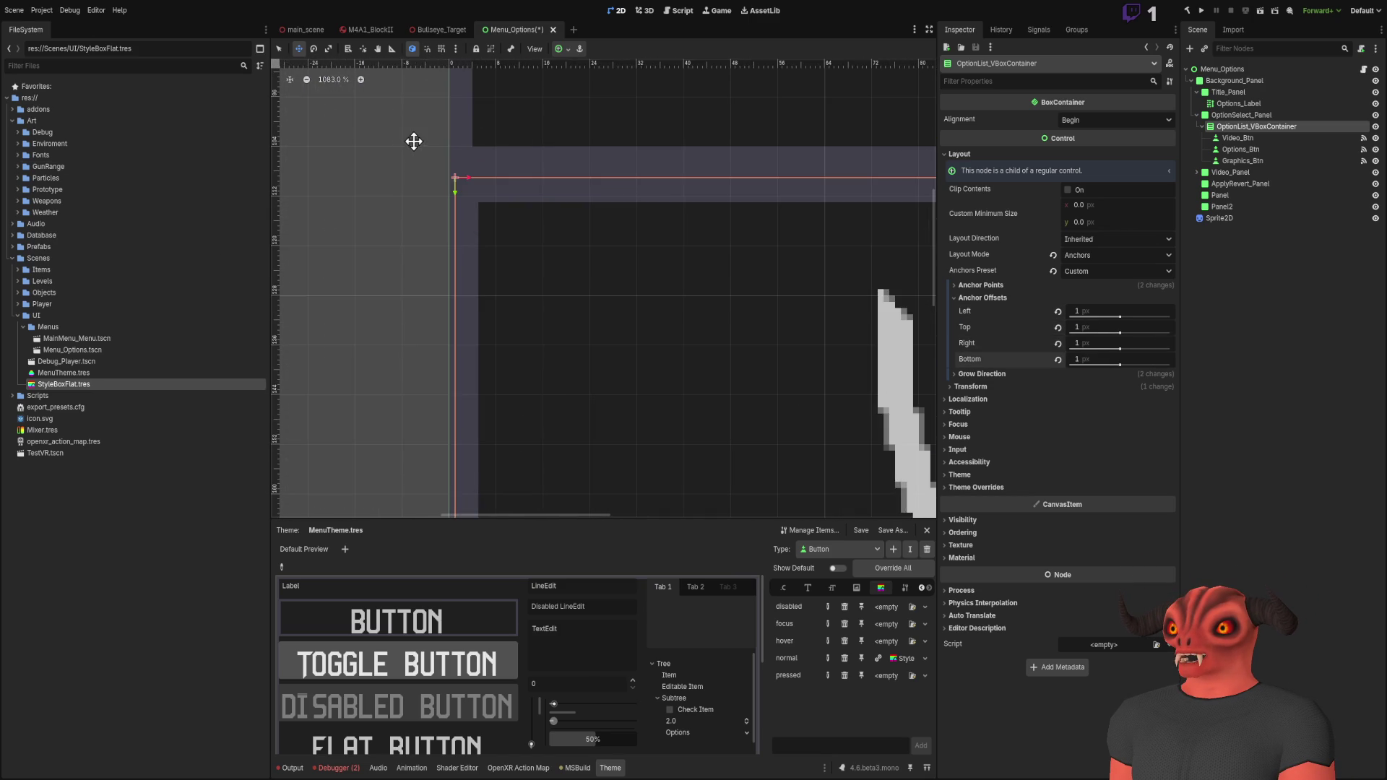
pyautogui.scroll(-2, 593, 174)
pyautogui.scroll(5, 1094, 314)
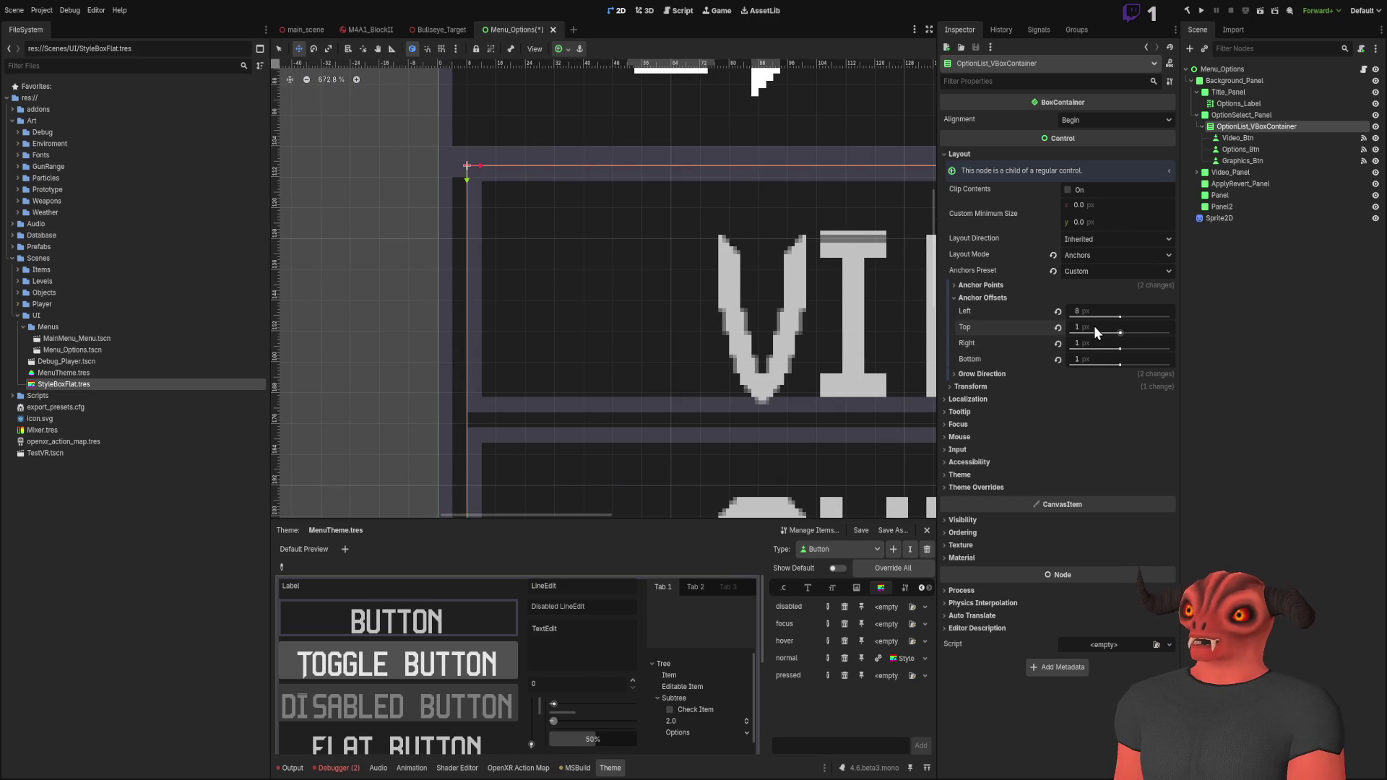
# Step: Enter 4 px for the Left, Top, Right and Bottom anchor offsets
pyautogui.click(1093, 309)
pyautogui.write('4')
pyautogui.press('Tab')
pyautogui.write('4')
pyautogui.press('Tab')
pyautogui.write('4')
pyautogui.press('Tab')
pyautogui.write('4')
pyautogui.press('Return')
pyautogui.scroll(-15, 809, 324)
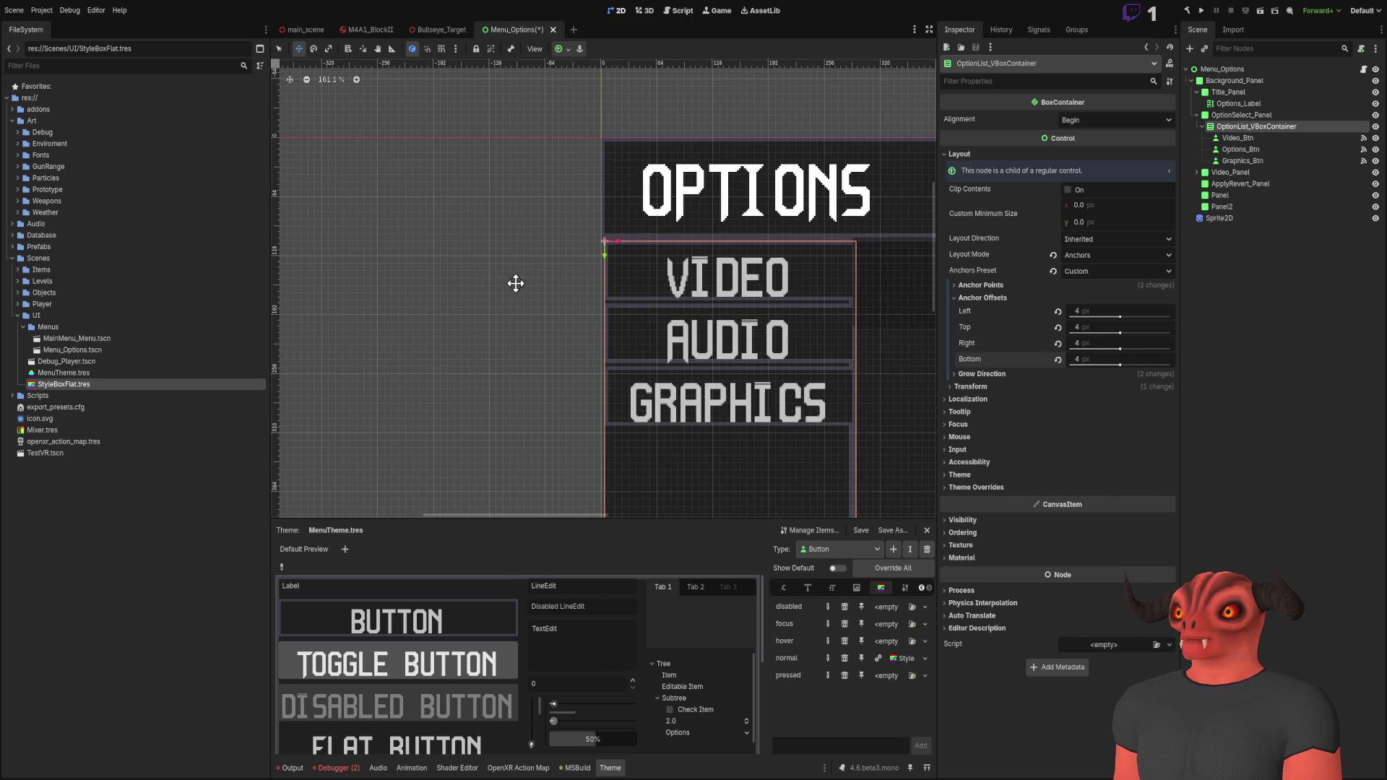
pyautogui.click(836, 257)
pyautogui.scroll(4, 399, 211)
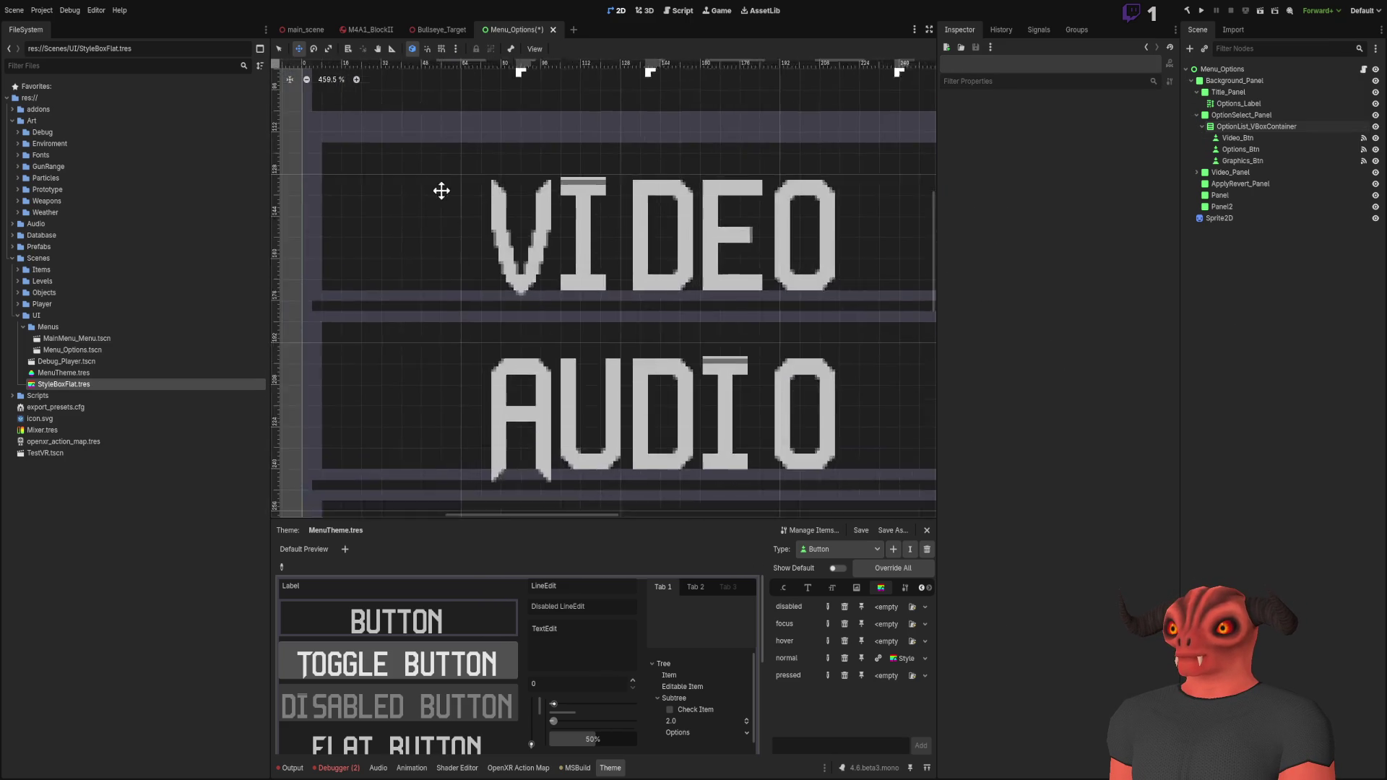
# Step: Select the Video button node to view its properties
pyautogui.scroll(-6, 535, 195)
pyautogui.hscroll(2, 535, 195)
pyautogui.scroll(-1, 524, 179)
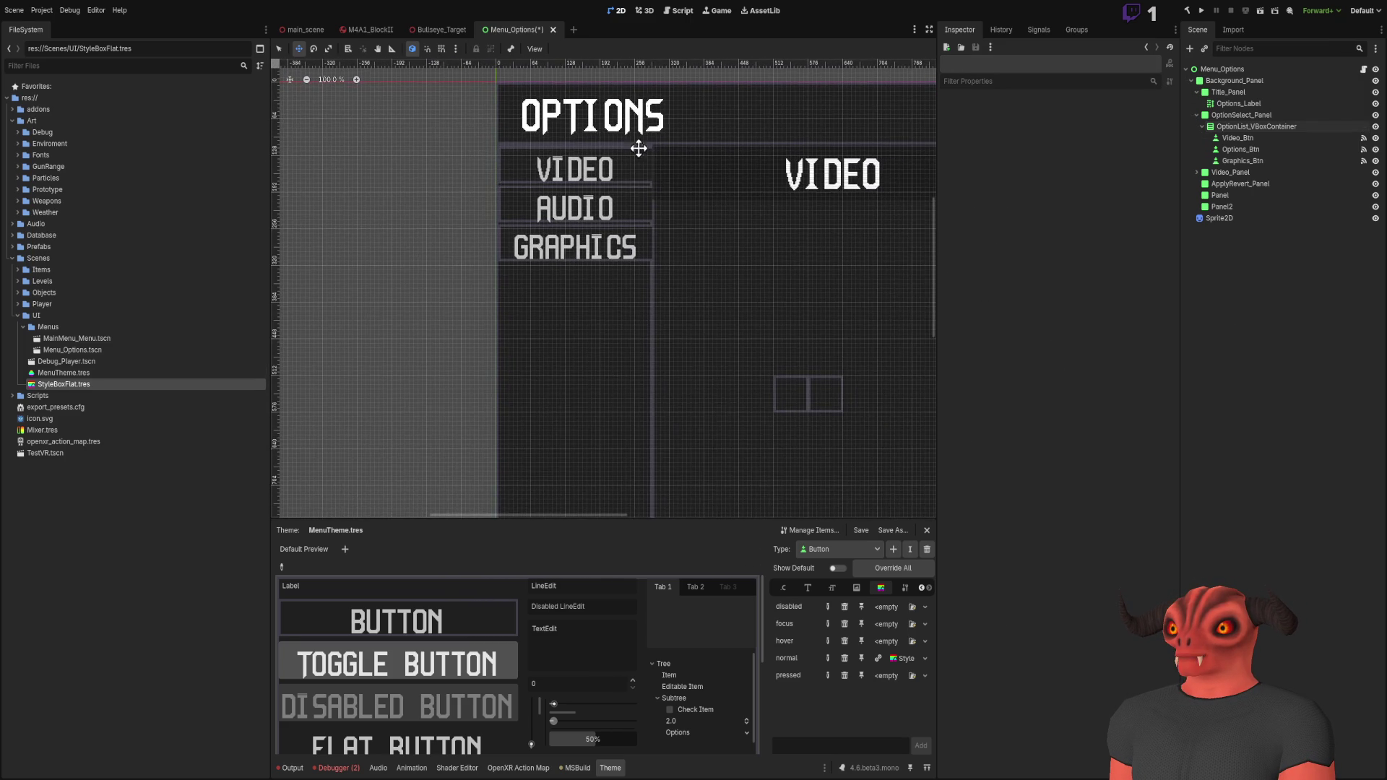
pyautogui.scroll(5, 640, 180)
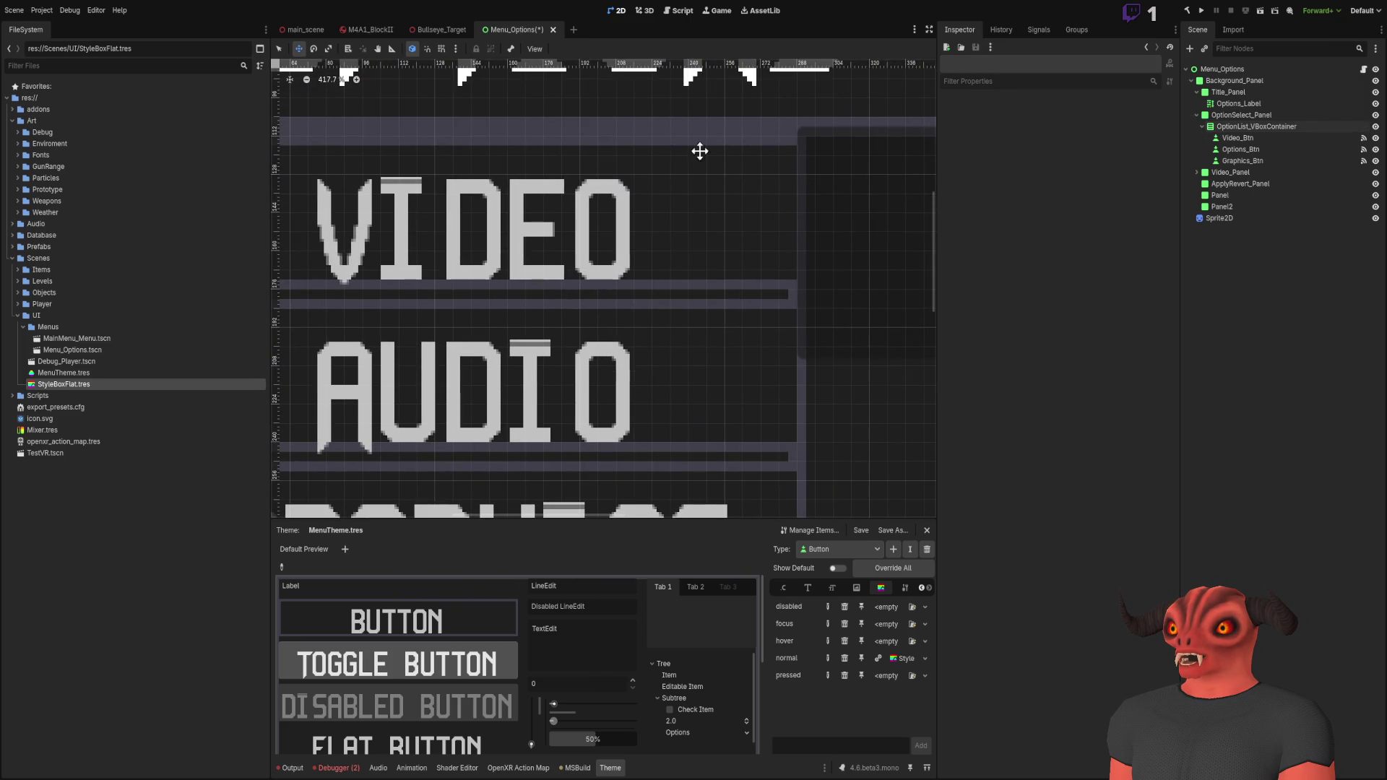
pyautogui.scroll(-2, 669, 191)
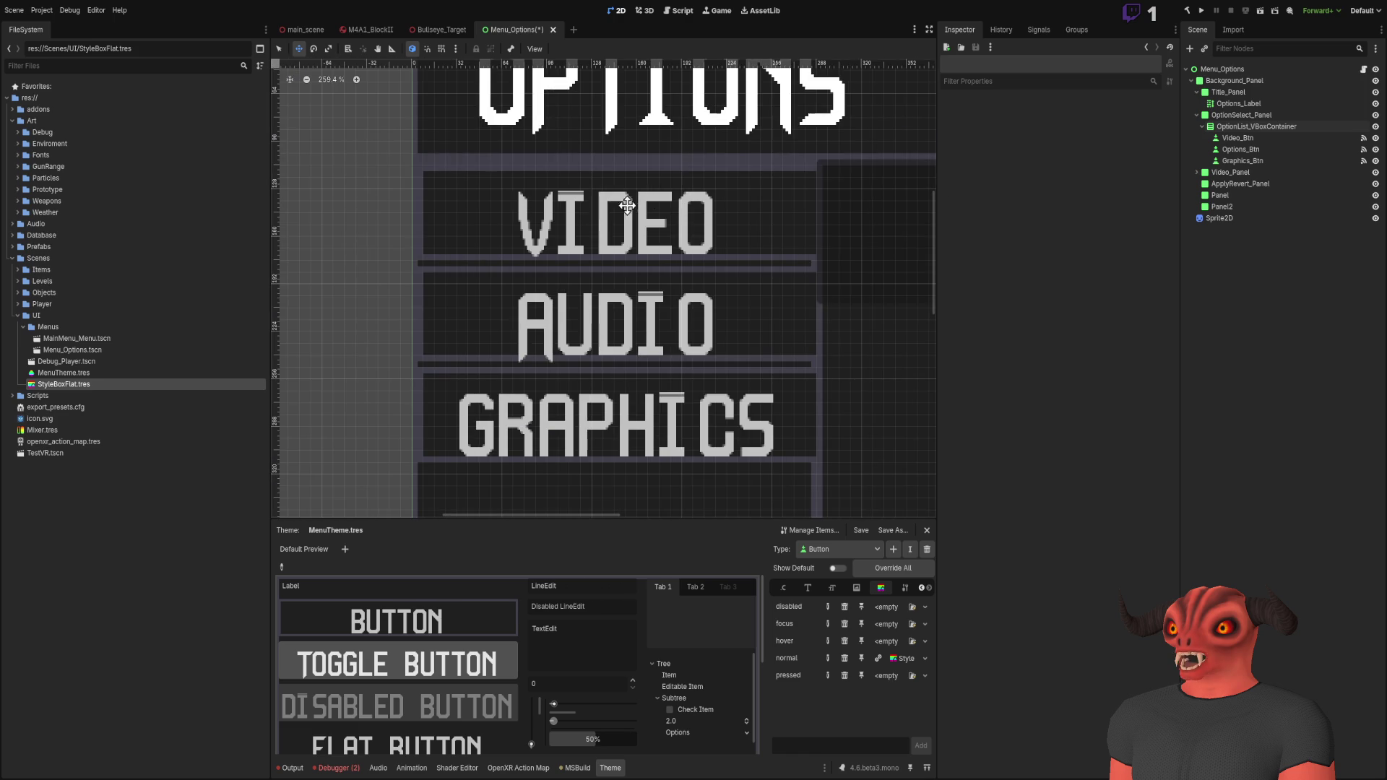
pyautogui.click(1272, 138)
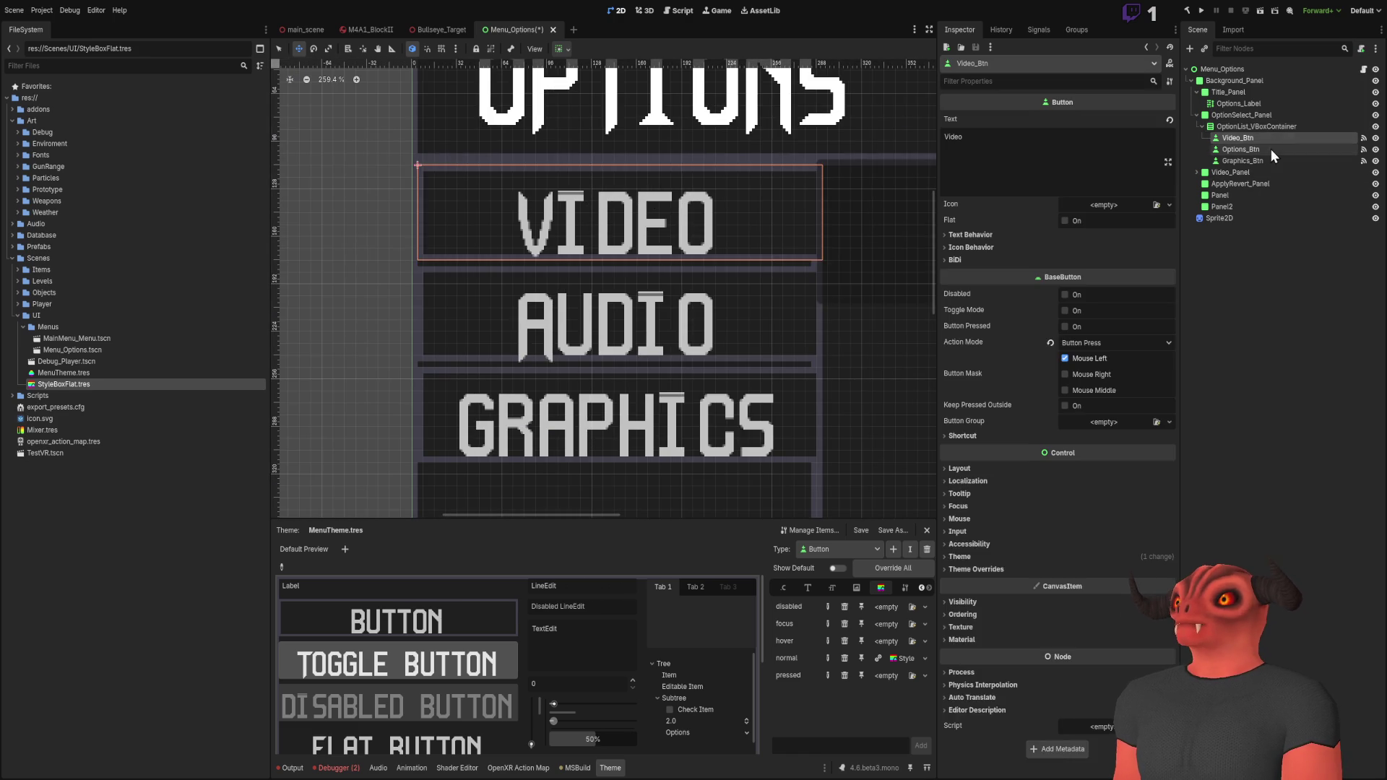
pyautogui.scroll(2, 827, 289)
pyautogui.click(1247, 150)
pyautogui.click(1254, 137)
# Step: Select OptionList_VBoxContainer and check its size and position values
pyautogui.click(1254, 126)
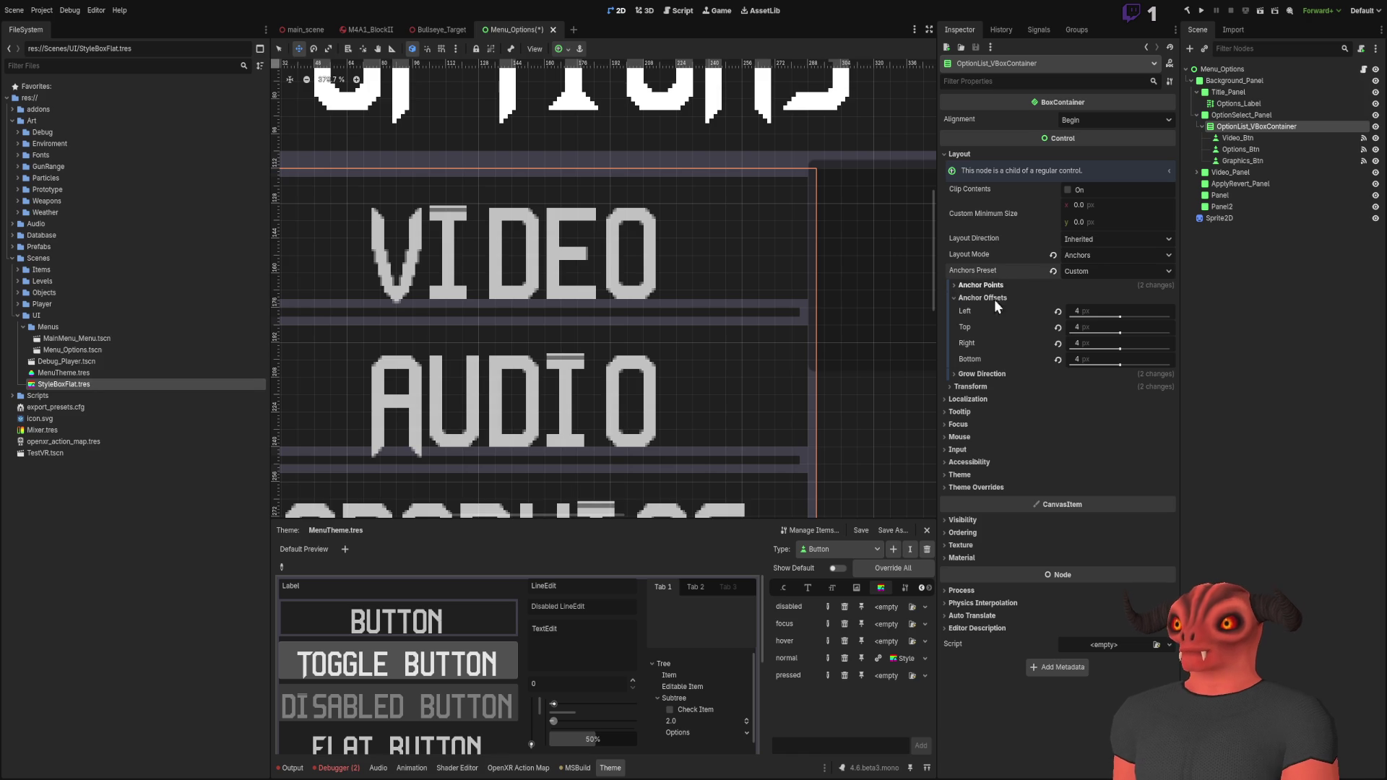
pyautogui.click(986, 387)
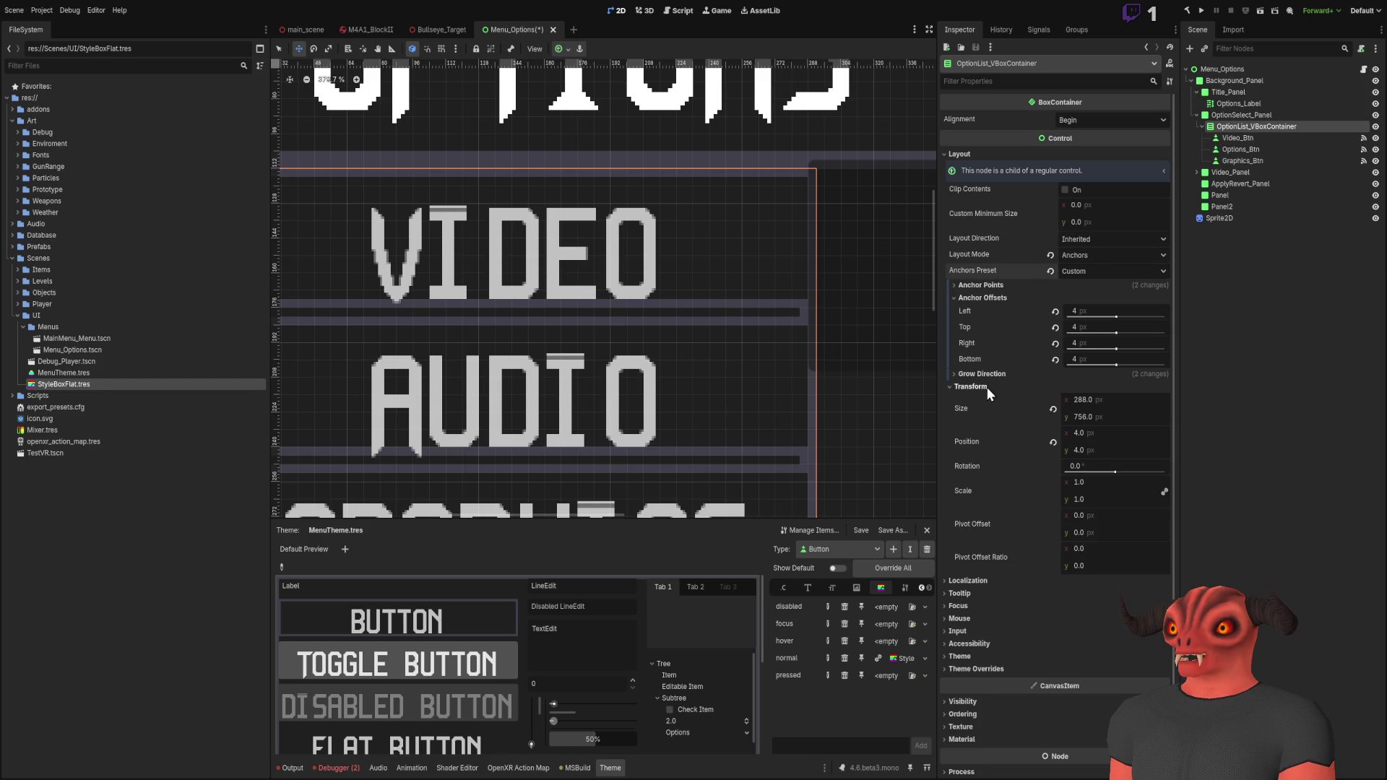
pyautogui.hscroll(-3, 682, 205)
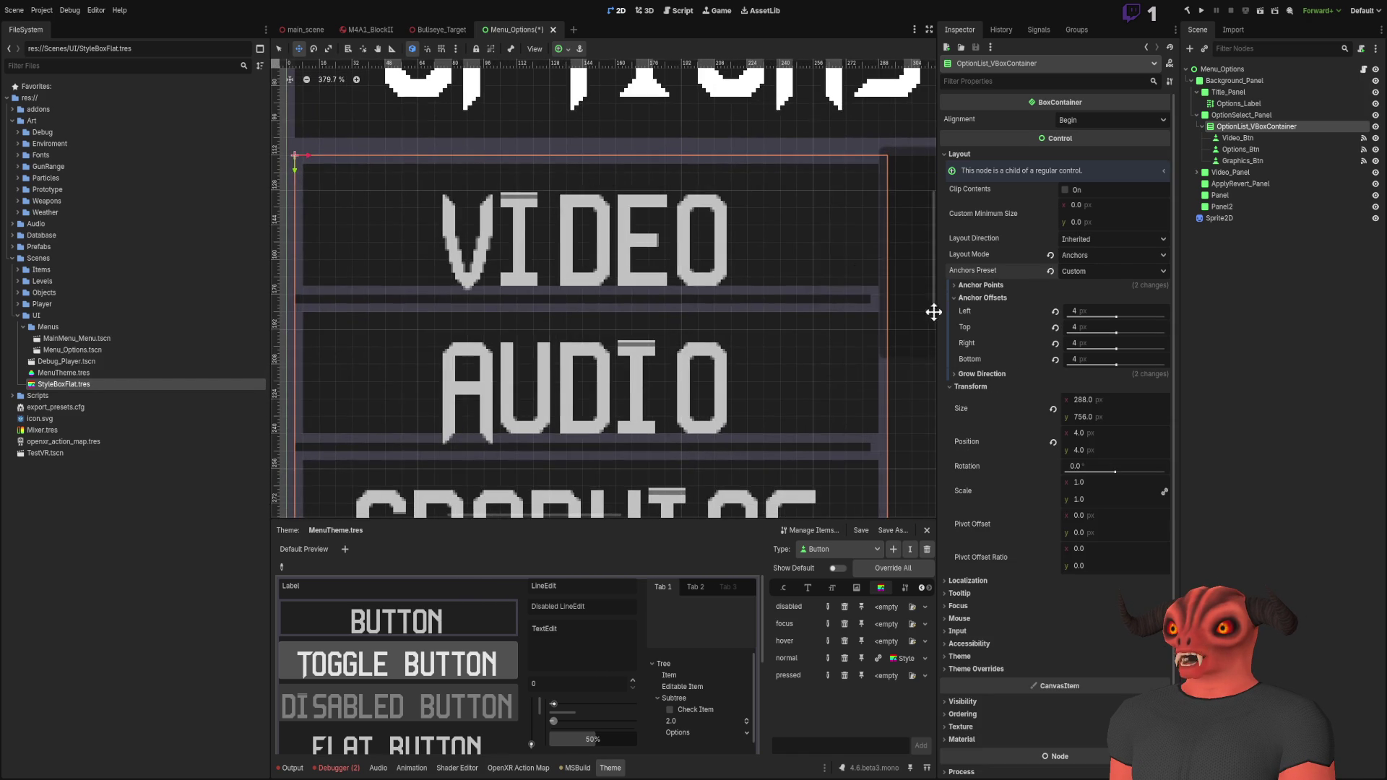
pyautogui.click(984, 388)
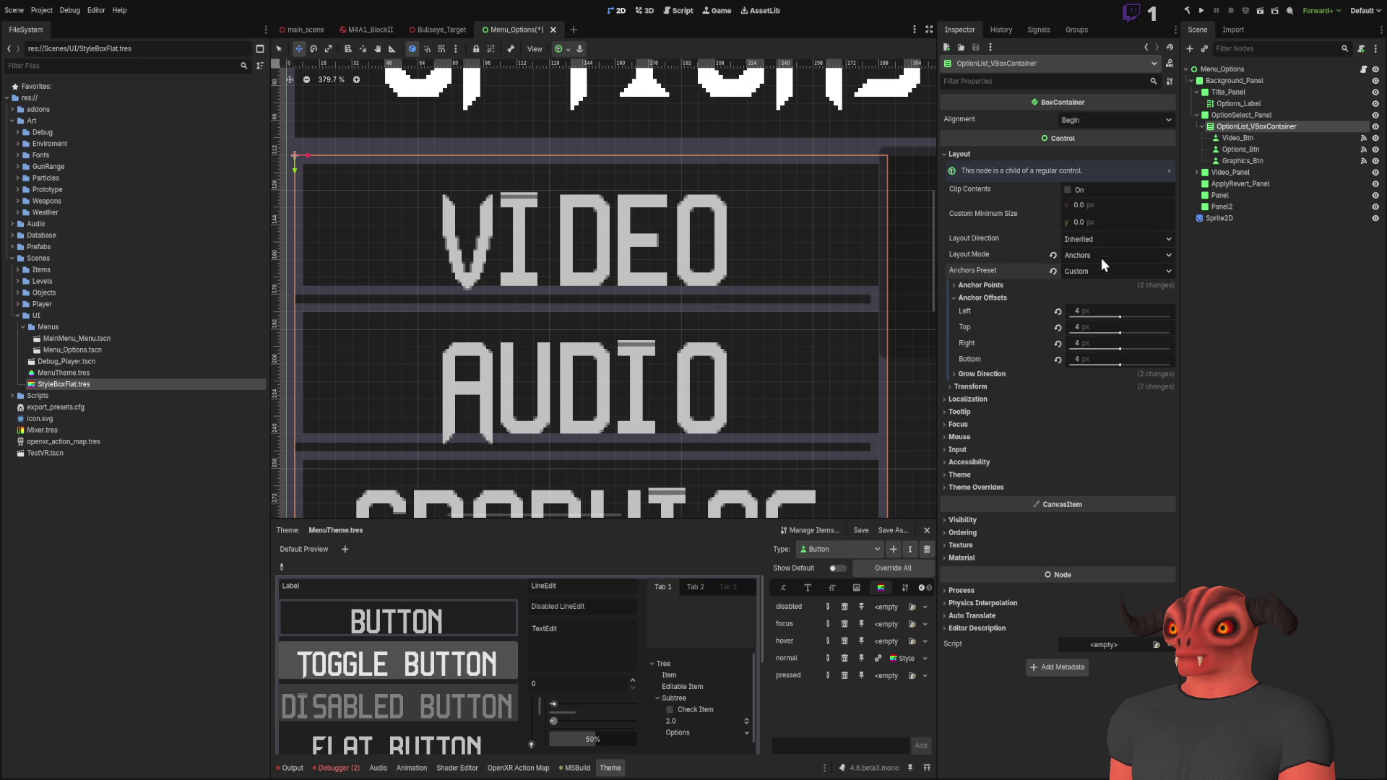
pyautogui.click(1051, 154)
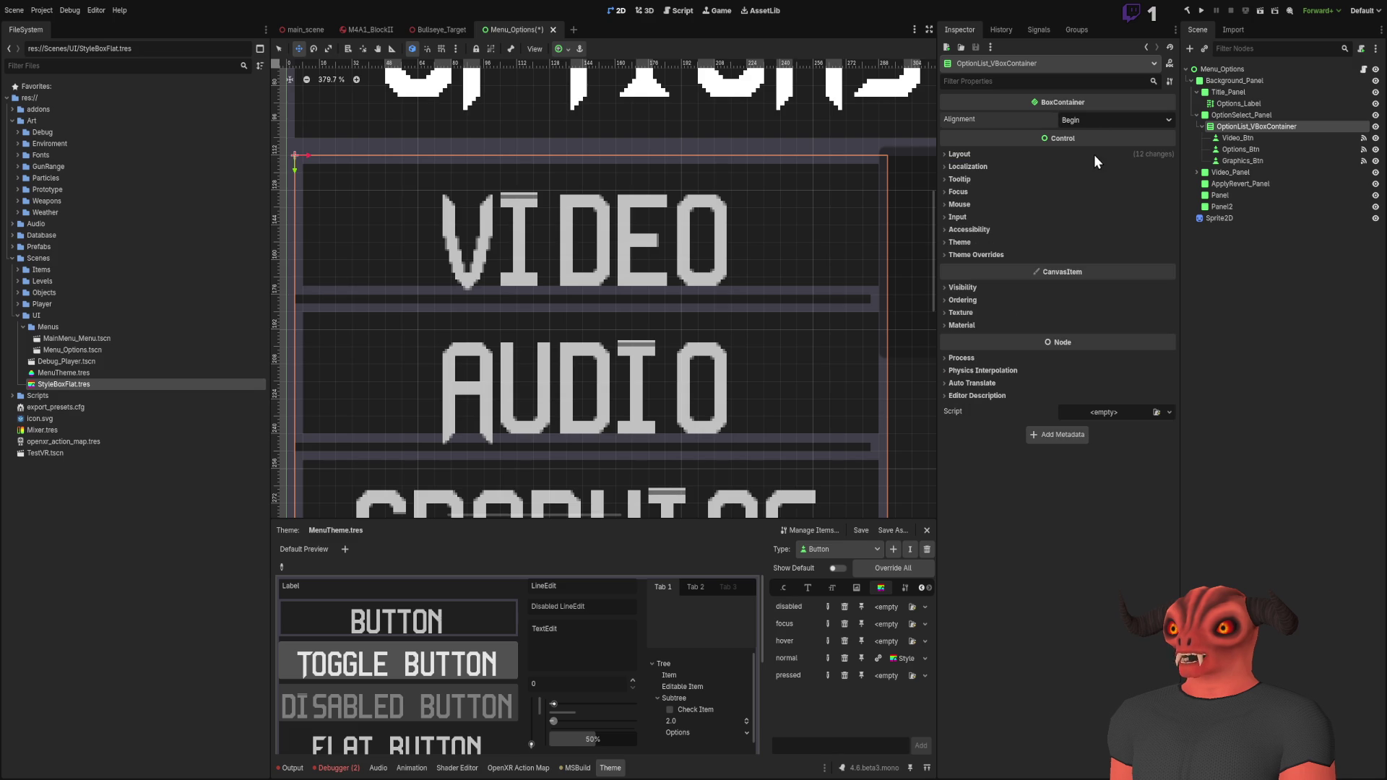
# Step: Try Center alignment for the button list, undo it, and reselect Video_Btn
pyautogui.click(1116, 120)
pyautogui.click(1116, 144)
pyautogui.scroll(-3, 905, 192)
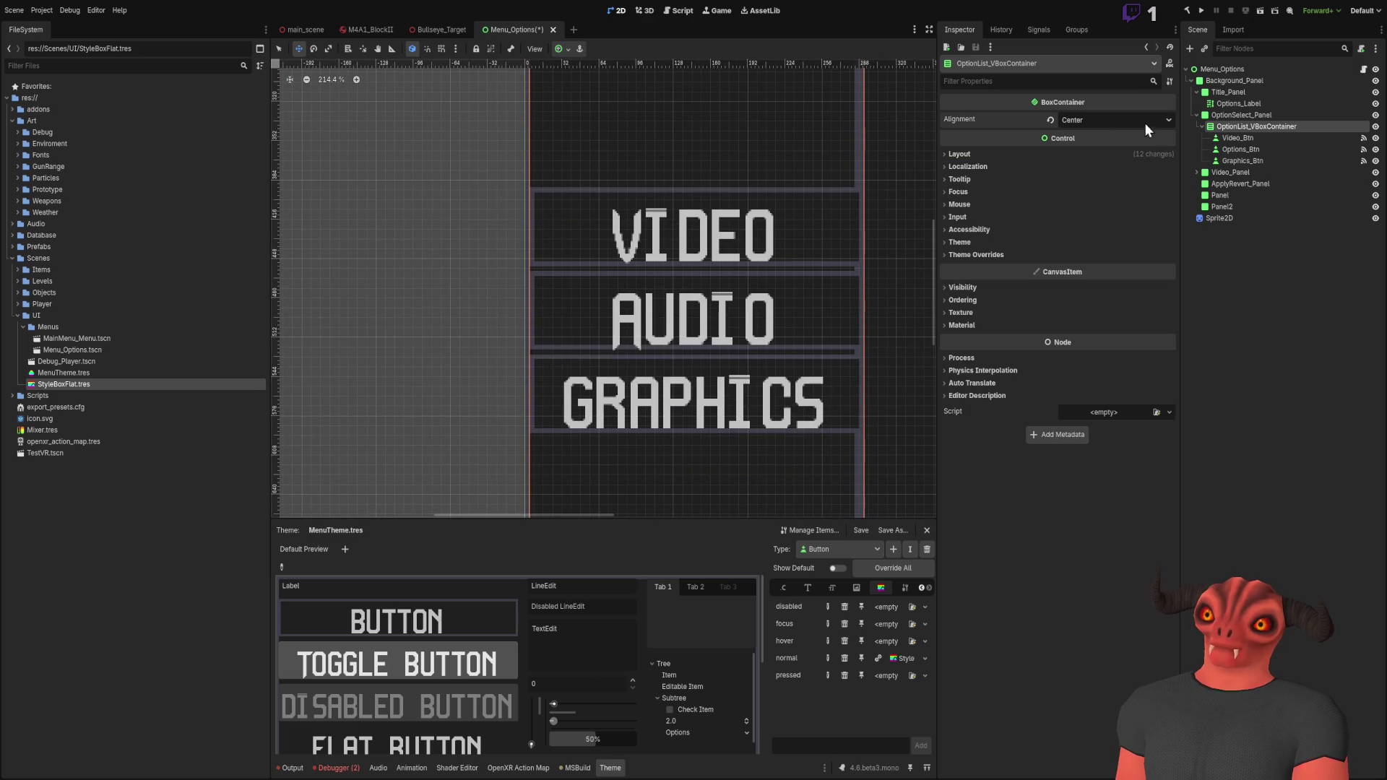
pyautogui.hotkey('ctrl', 'z')
pyautogui.scroll(3, 783, 316)
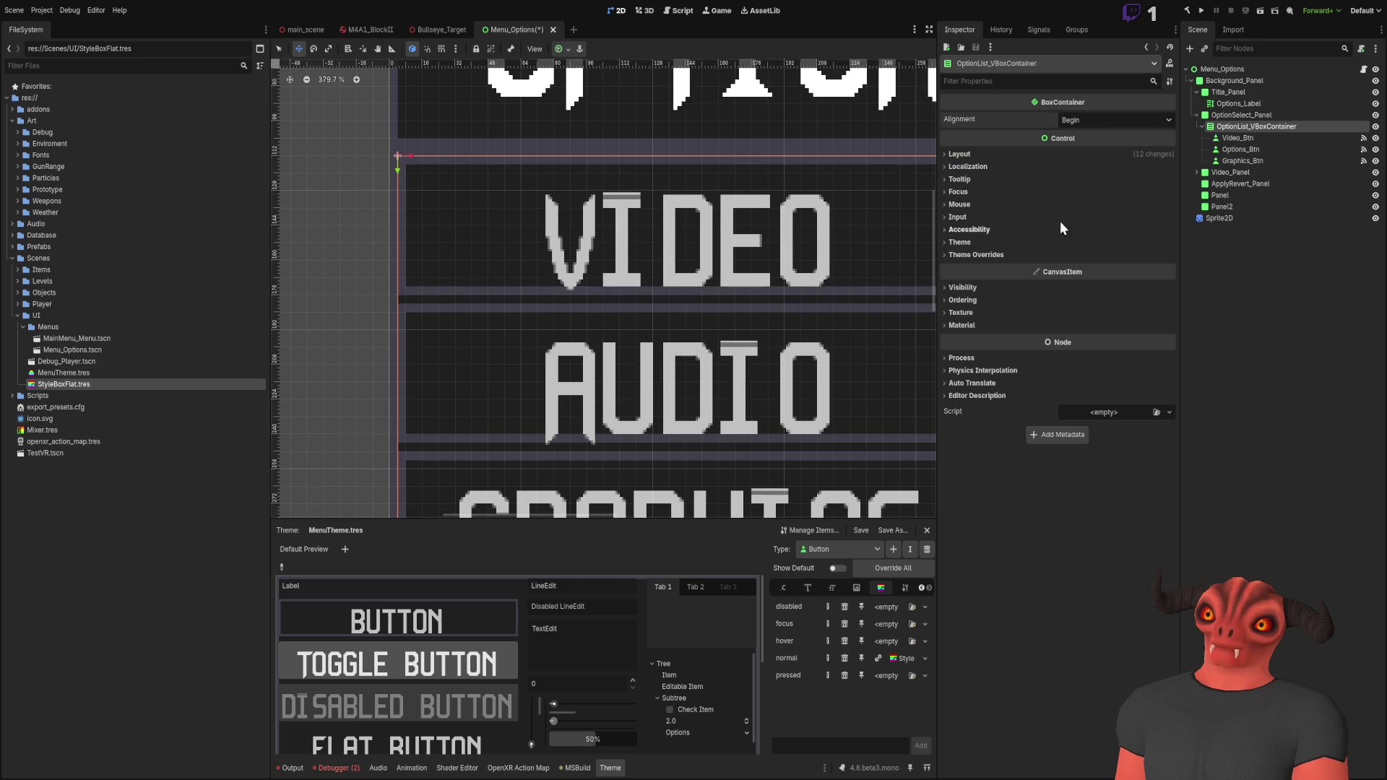
pyautogui.click(1252, 138)
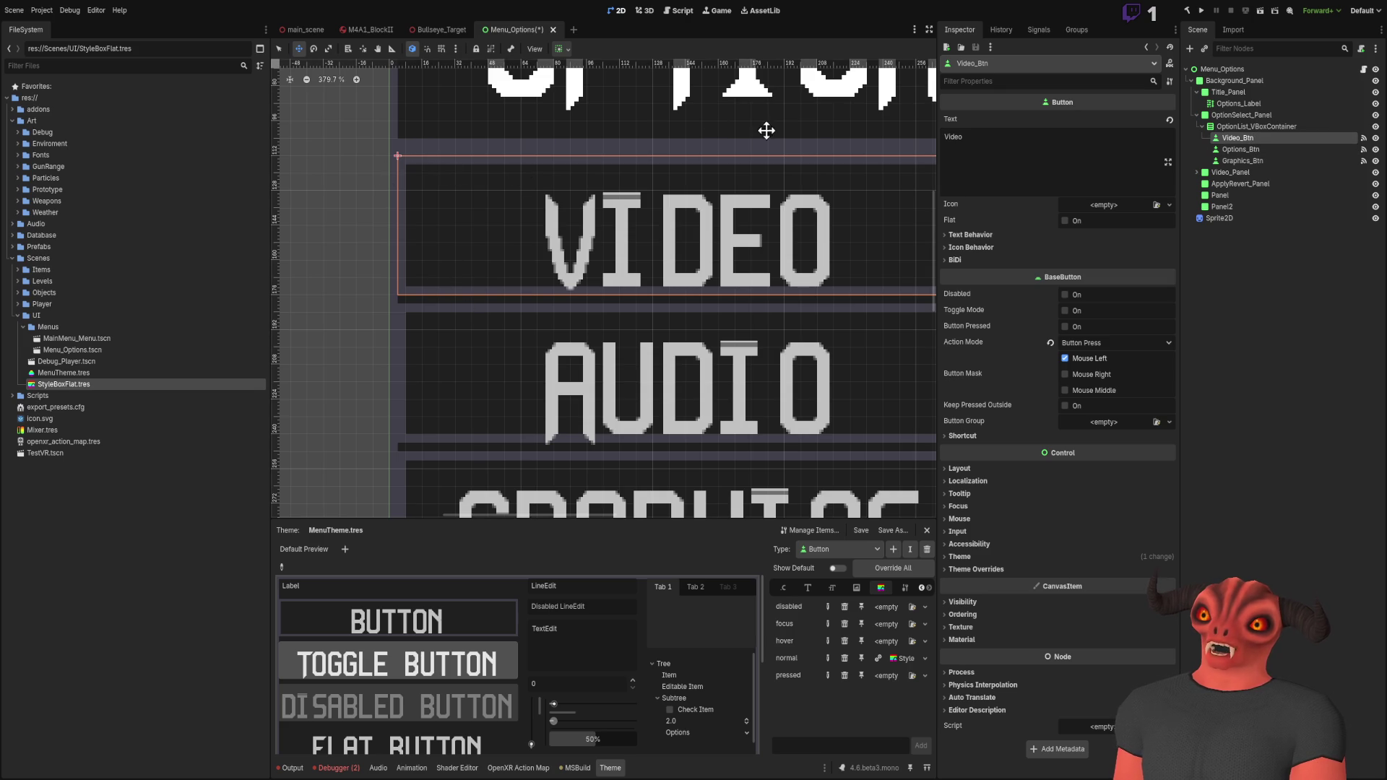
# Step: Select the Audio button, then return to the Video button
pyautogui.click(1265, 150)
pyautogui.scroll(3, 520, 335)
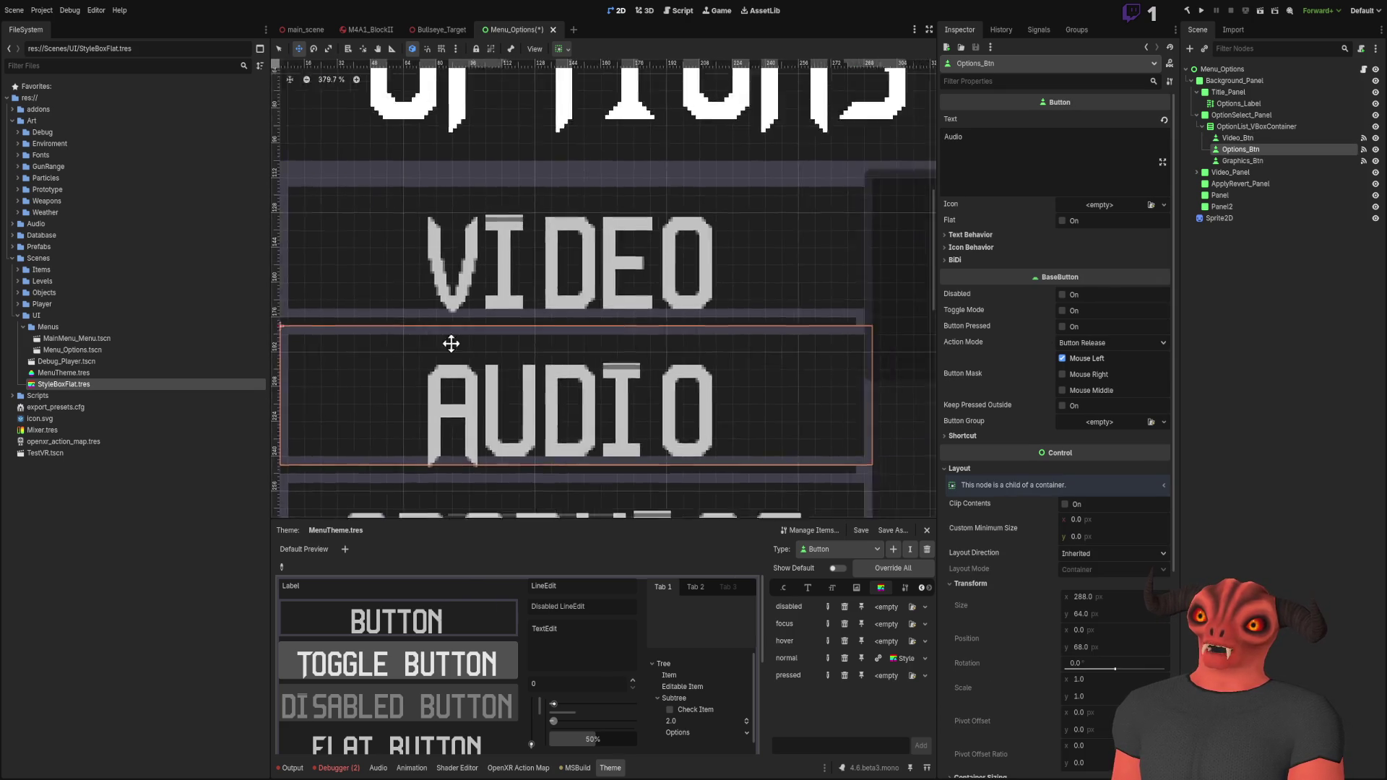
pyautogui.scroll(2, 811, 331)
pyautogui.scroll(-6, 638, 334)
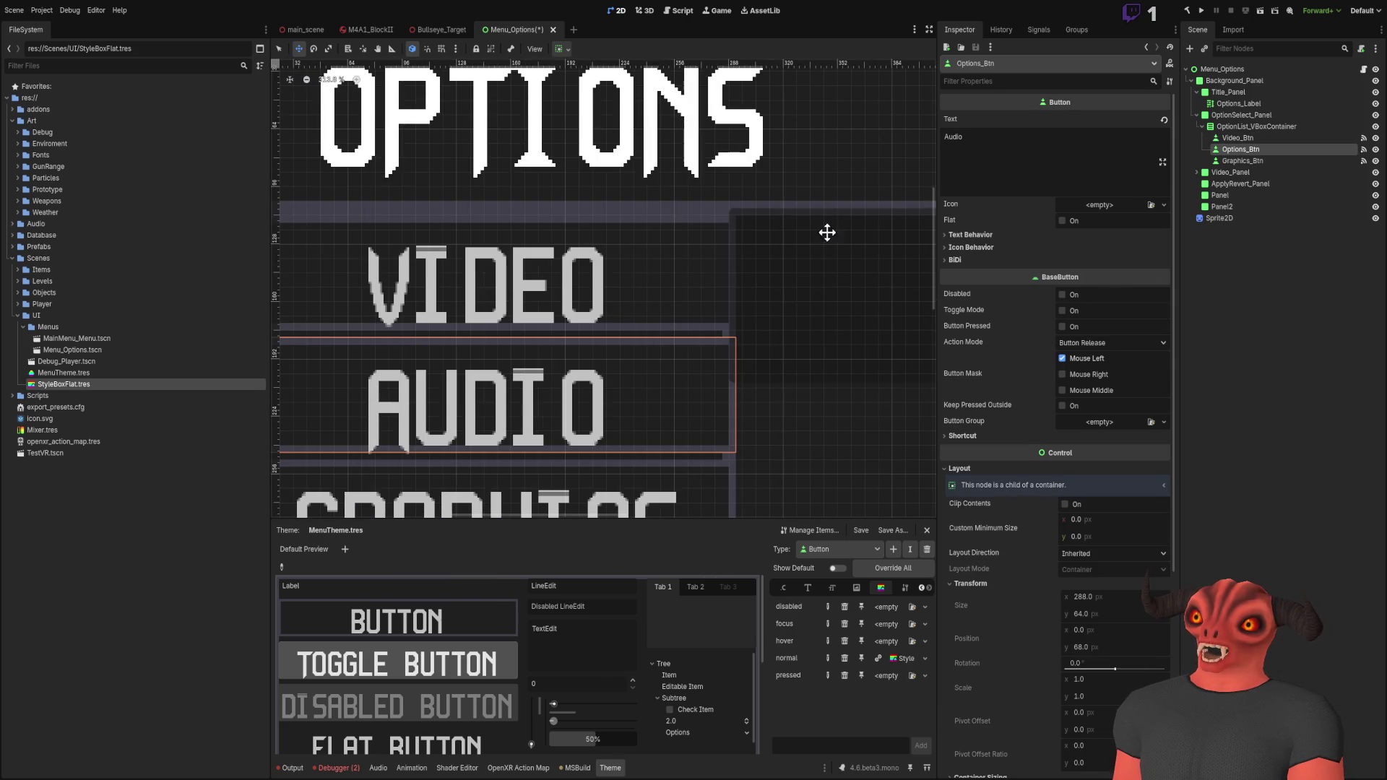
pyautogui.click(1241, 136)
pyautogui.scroll(-2, 867, 325)
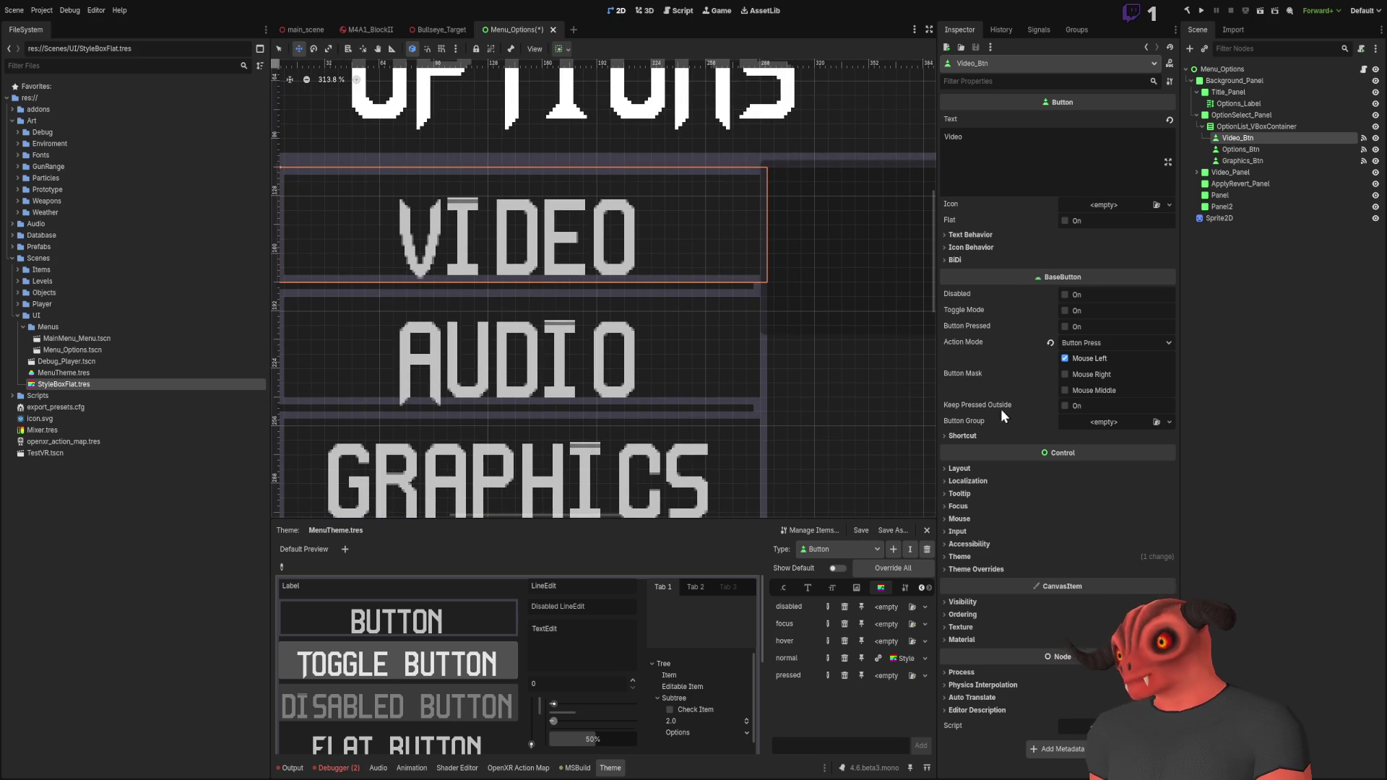
# Step: Browse the Video button's Shortcut, Localization and container sizing sections, ending on its size and position
pyautogui.click(964, 437)
pyautogui.click(965, 437)
pyautogui.click(973, 470)
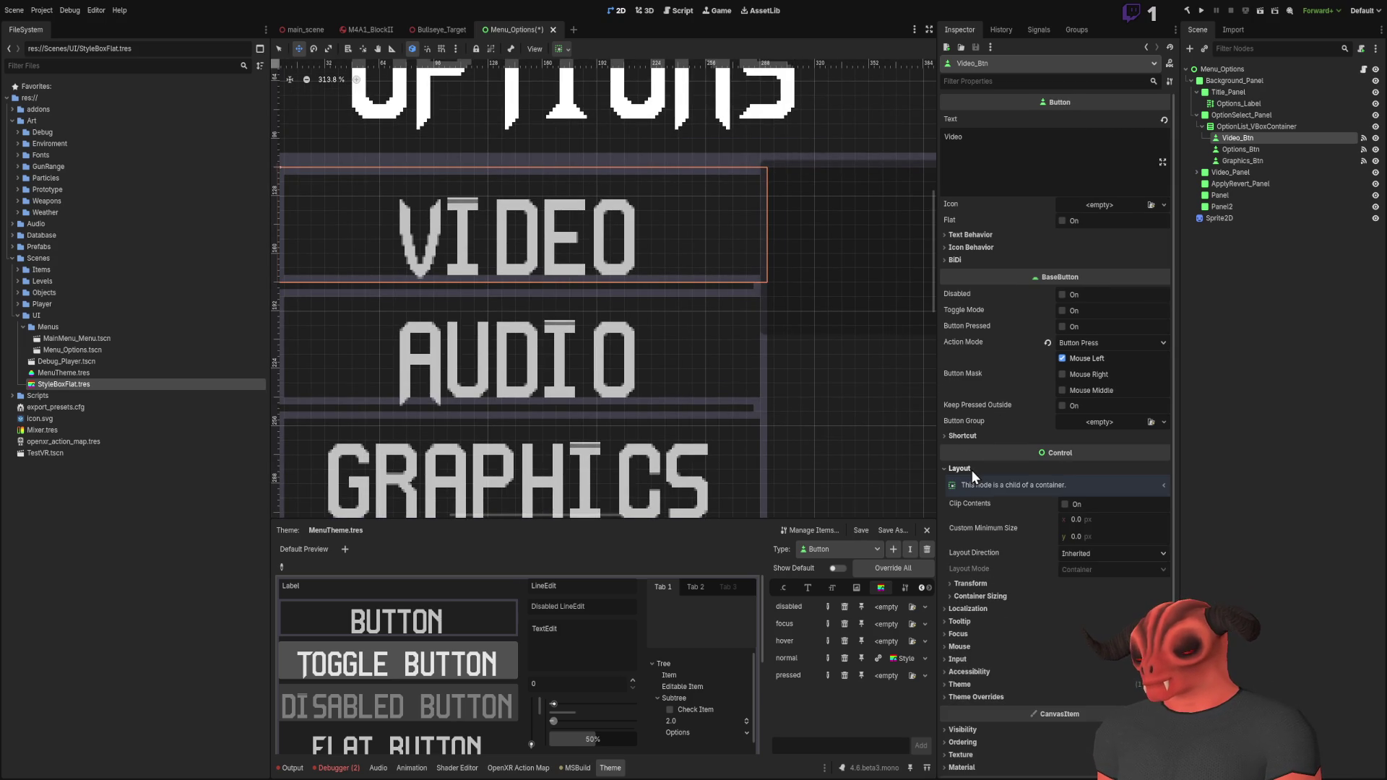
pyautogui.scroll(-3, 990, 487)
pyautogui.click(988, 494)
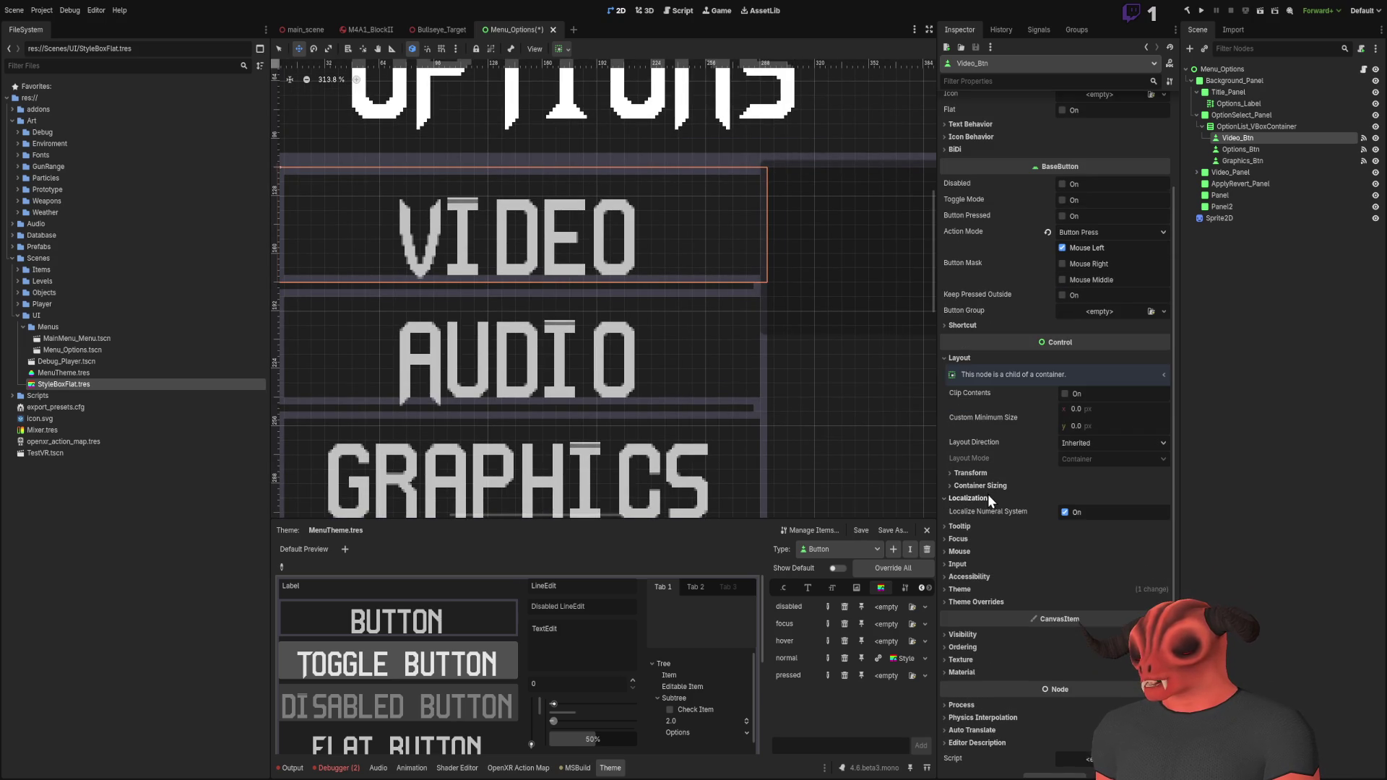
pyautogui.click(989, 489)
pyautogui.click(989, 487)
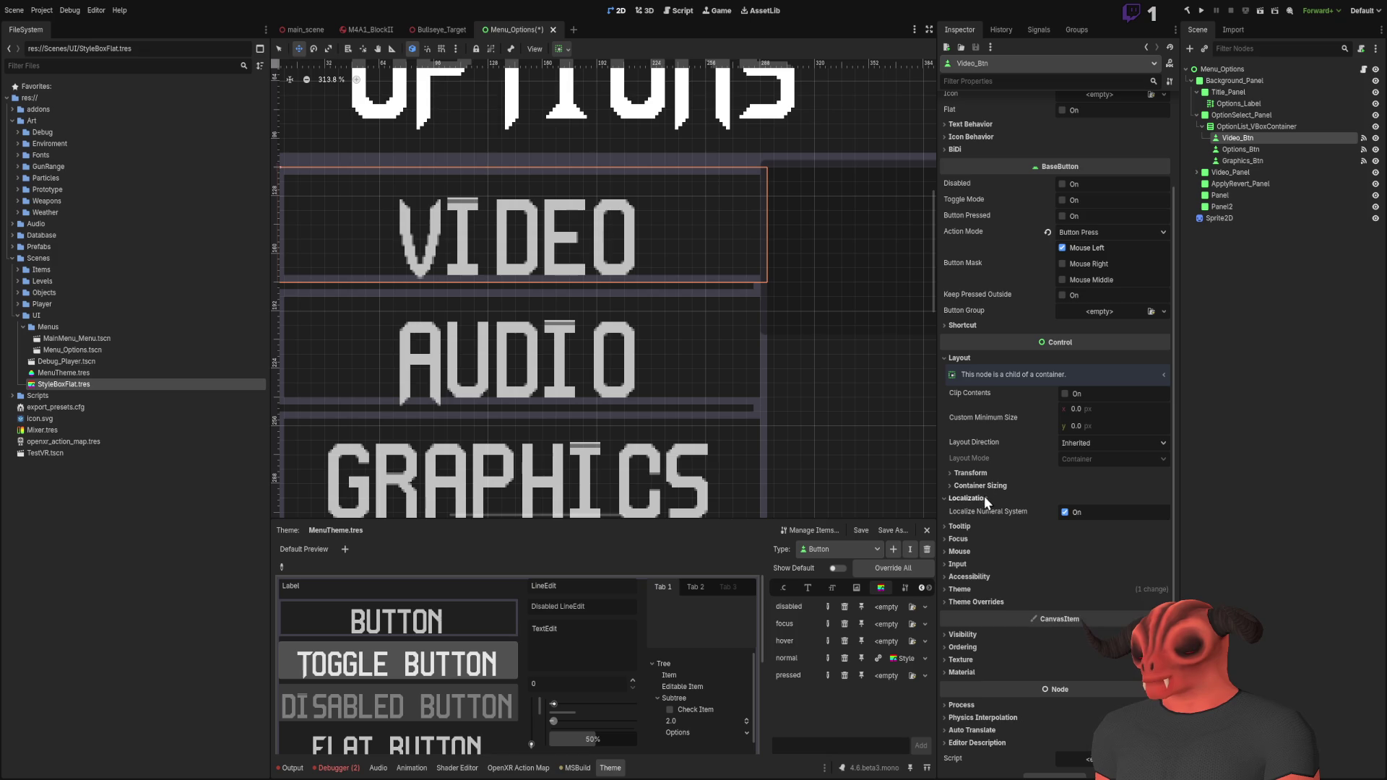
pyautogui.click(985, 486)
pyautogui.click(985, 474)
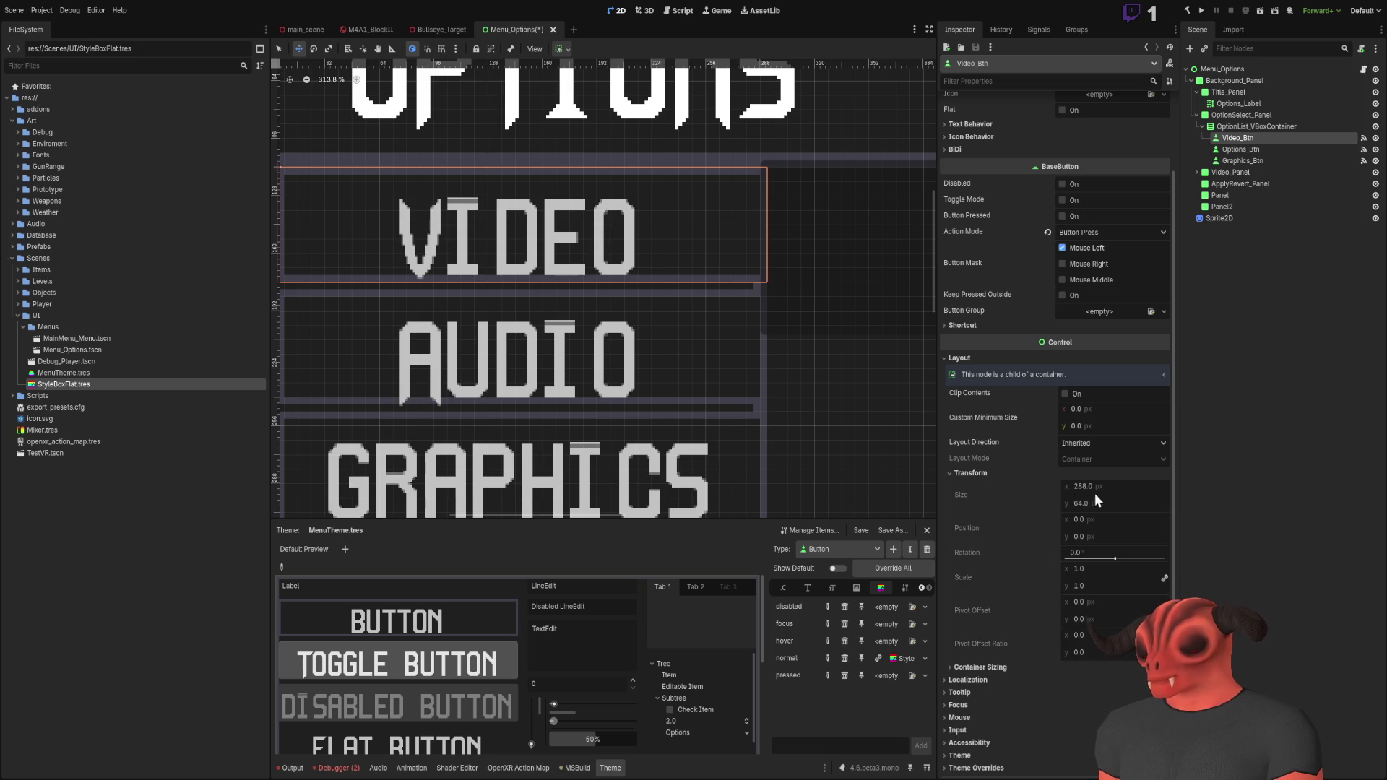
# Step: Select OptionList_VBoxContainer and expand its Layout properties
pyautogui.click(1238, 128)
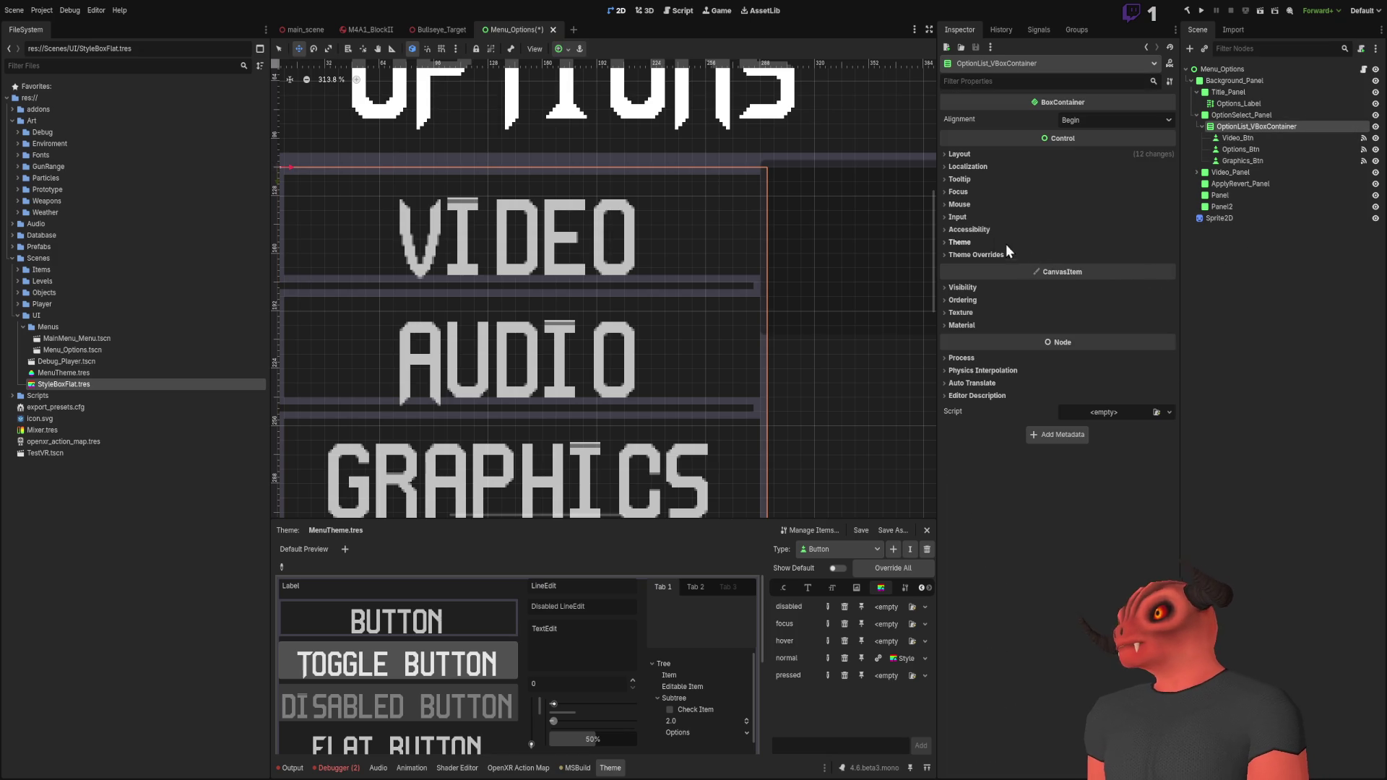
pyautogui.click(965, 181)
pyautogui.click(965, 181)
pyautogui.click(969, 156)
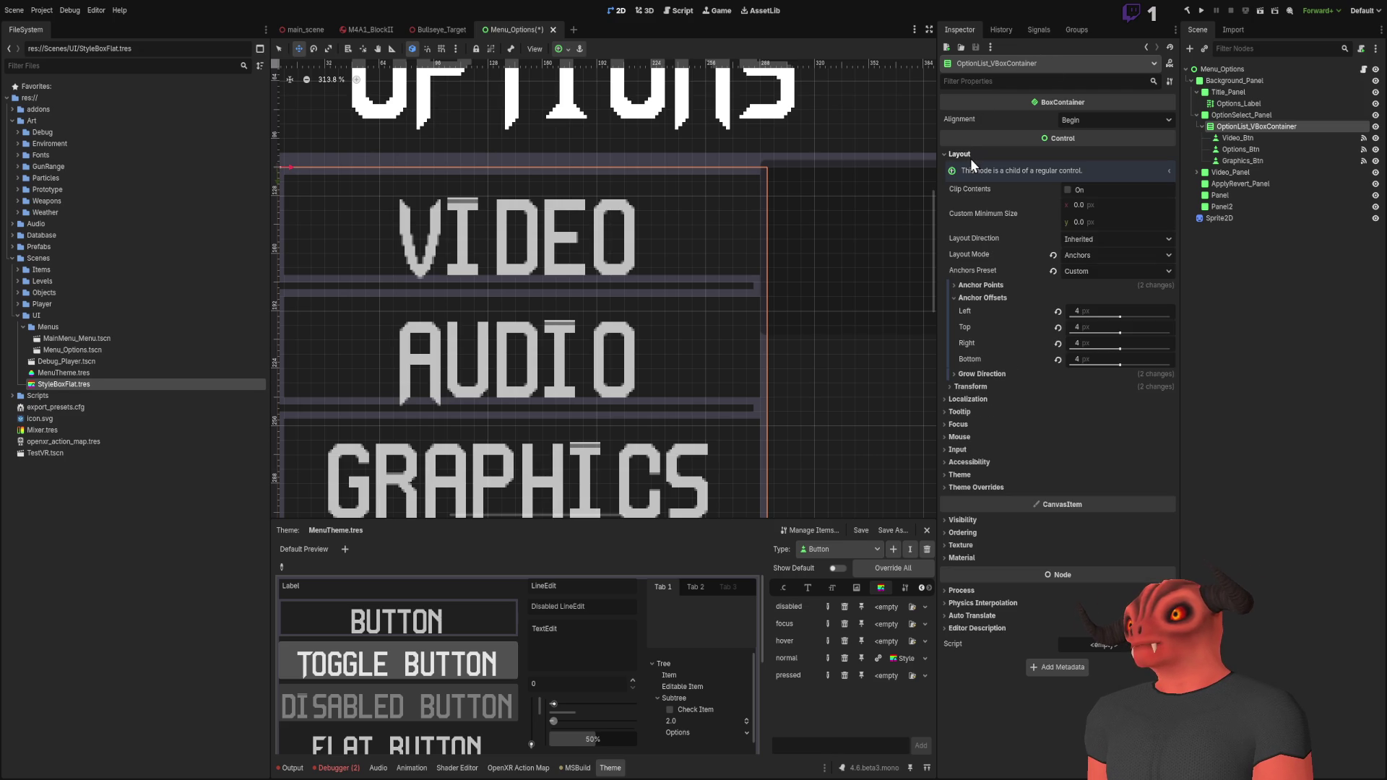
# Step: Revert the container's Left, Top, Right and Bottom anchor offsets to 0 px
pyautogui.click(969, 288)
pyautogui.click(971, 292)
pyautogui.click(971, 300)
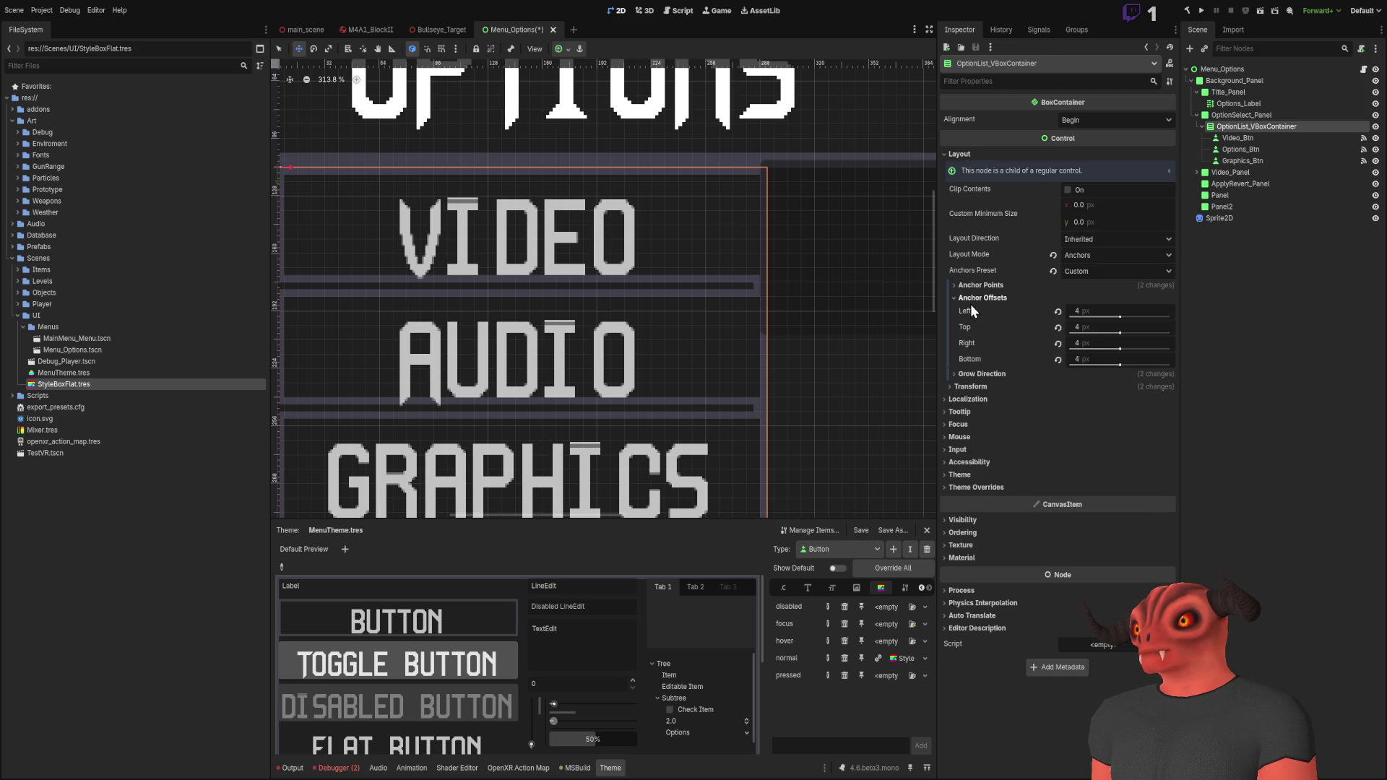
pyautogui.click(1059, 312)
pyautogui.click(1058, 328)
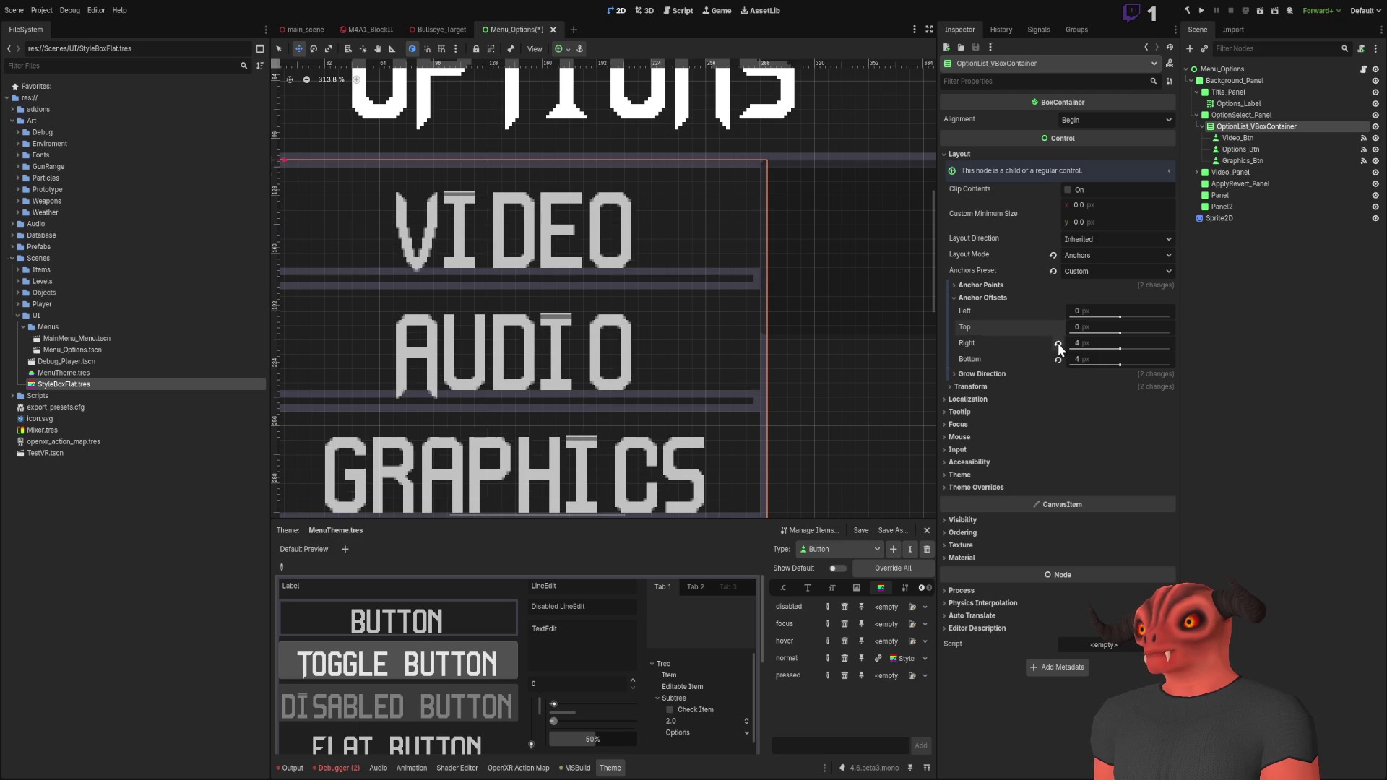
pyautogui.click(1058, 344)
pyautogui.click(1058, 360)
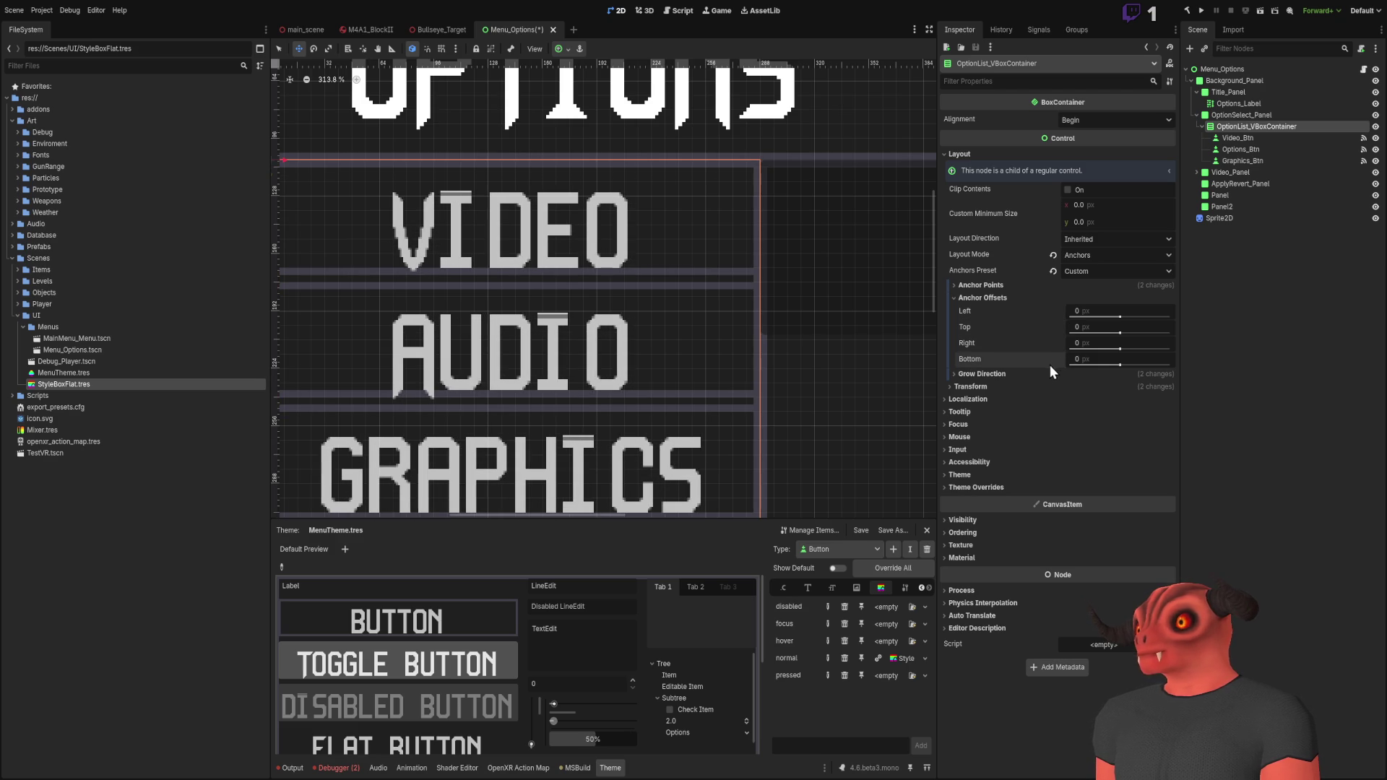
# Step: Reset the grow direction to Right and Bottom, then bring up StyleBoxFlat.tres
pyautogui.click(994, 374)
pyautogui.click(1059, 388)
pyautogui.click(1060, 404)
pyautogui.click(993, 417)
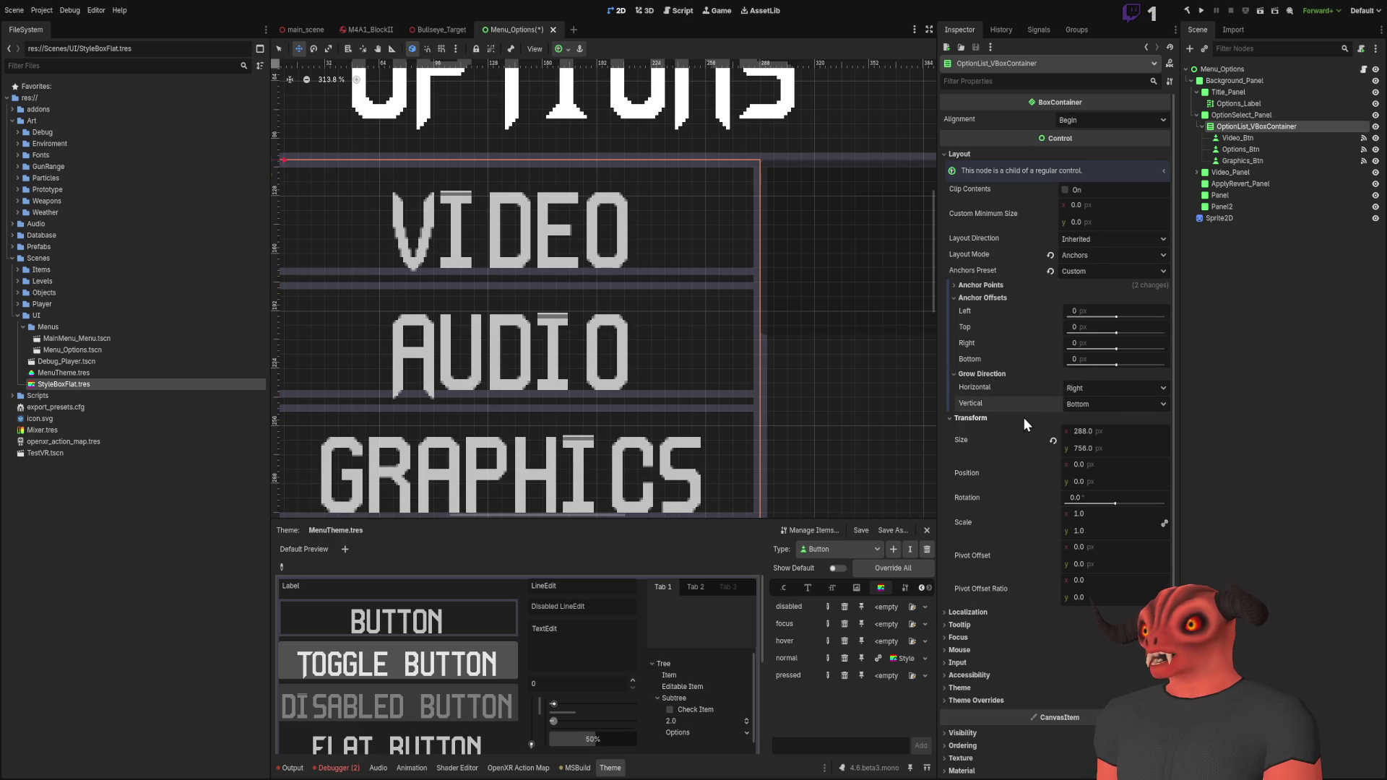
pyautogui.scroll(-3, 867, 260)
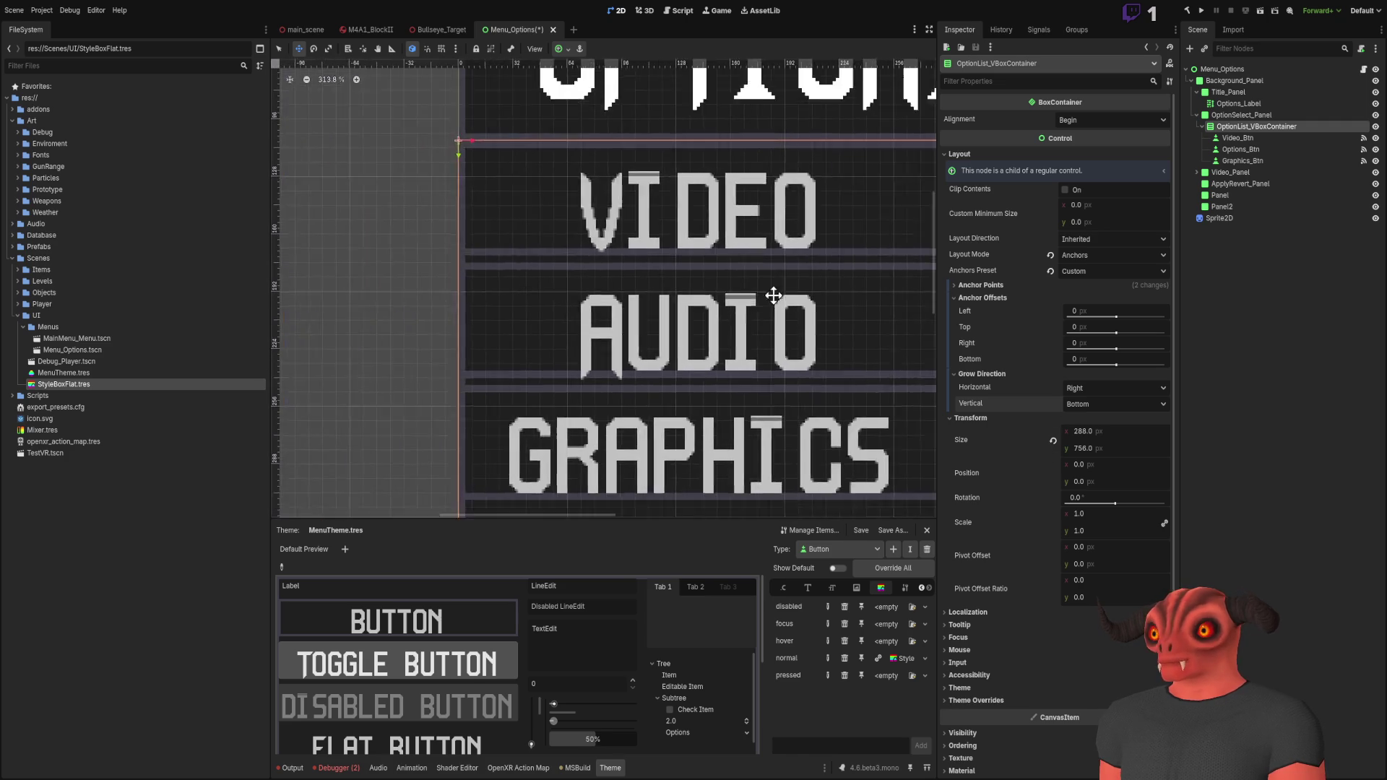
pyautogui.scroll(3, 699, 251)
pyautogui.hscroll(3, 699, 250)
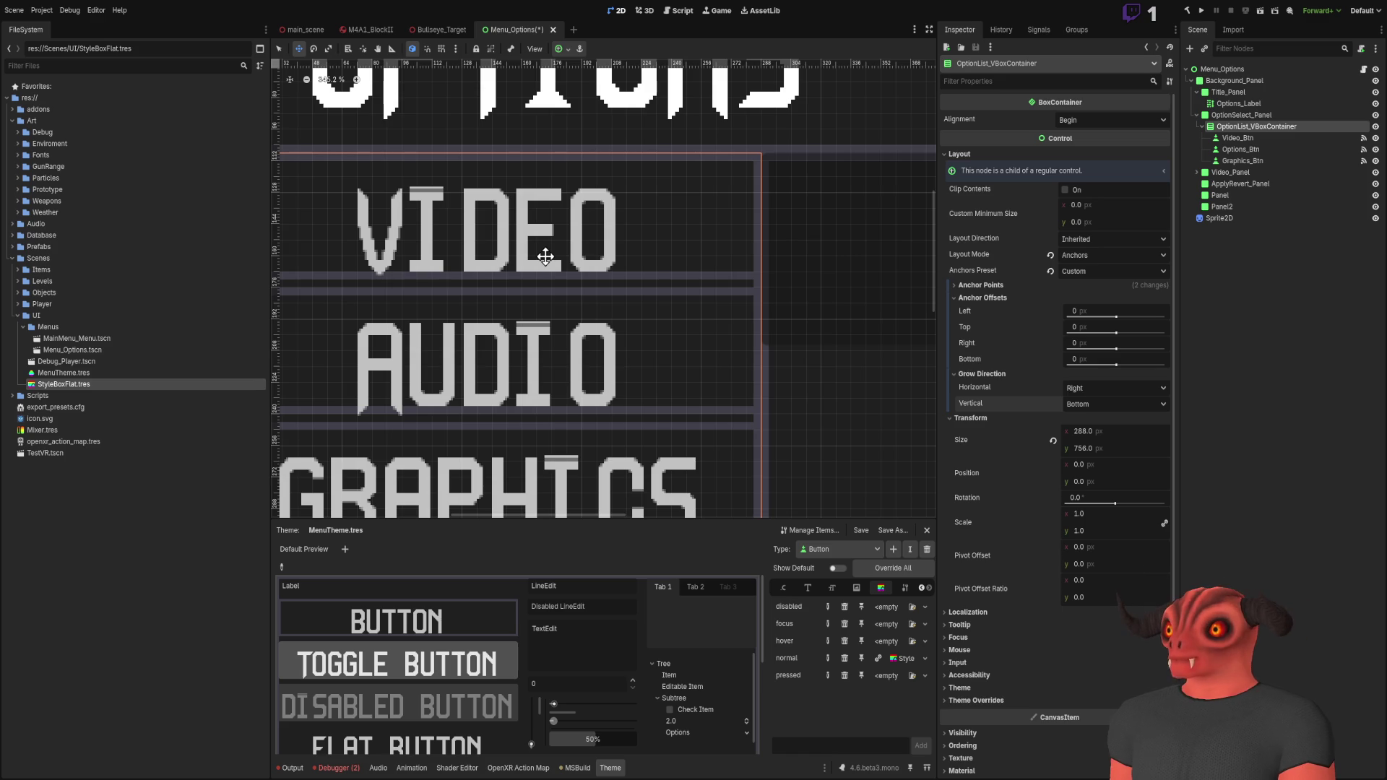
pyautogui.scroll(-4, 638, 253)
pyautogui.scroll(4, 739, 288)
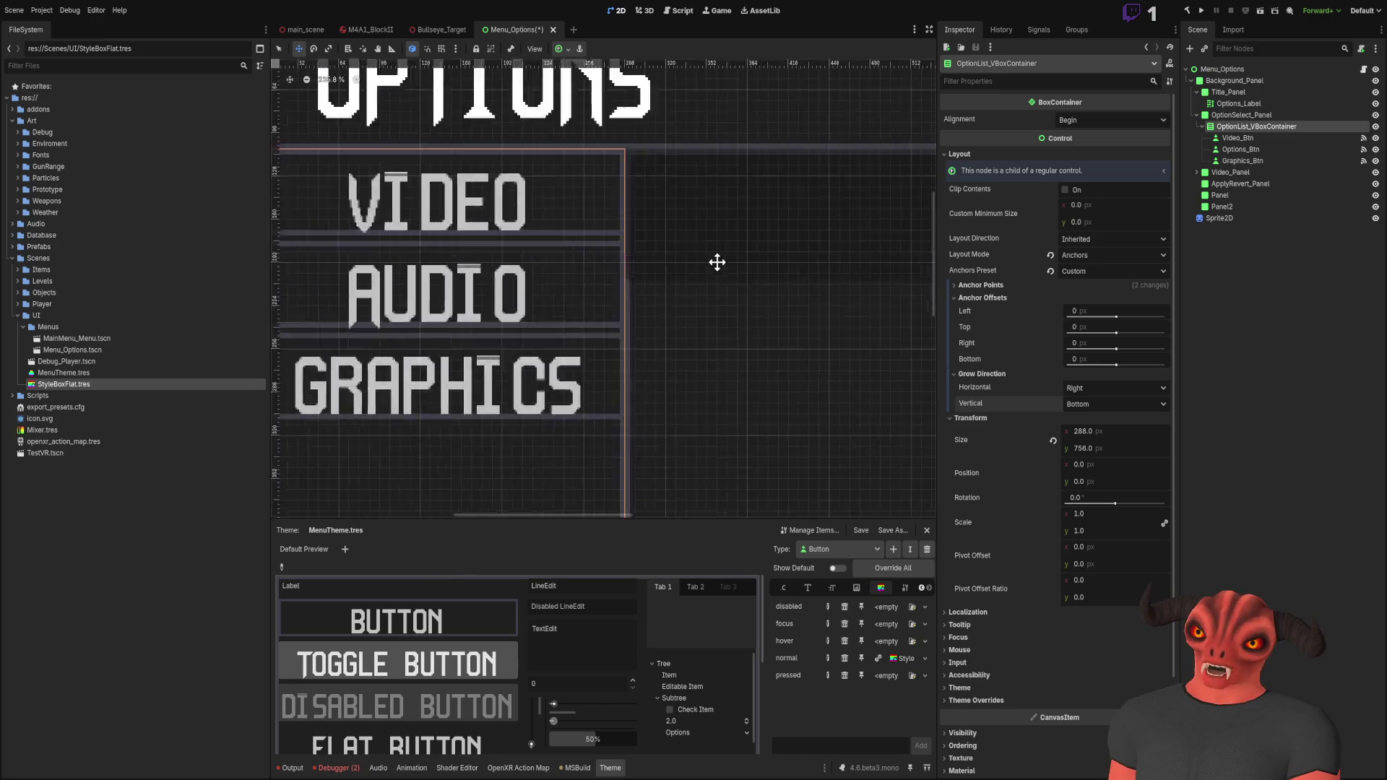
pyautogui.scroll(-2, 820, 306)
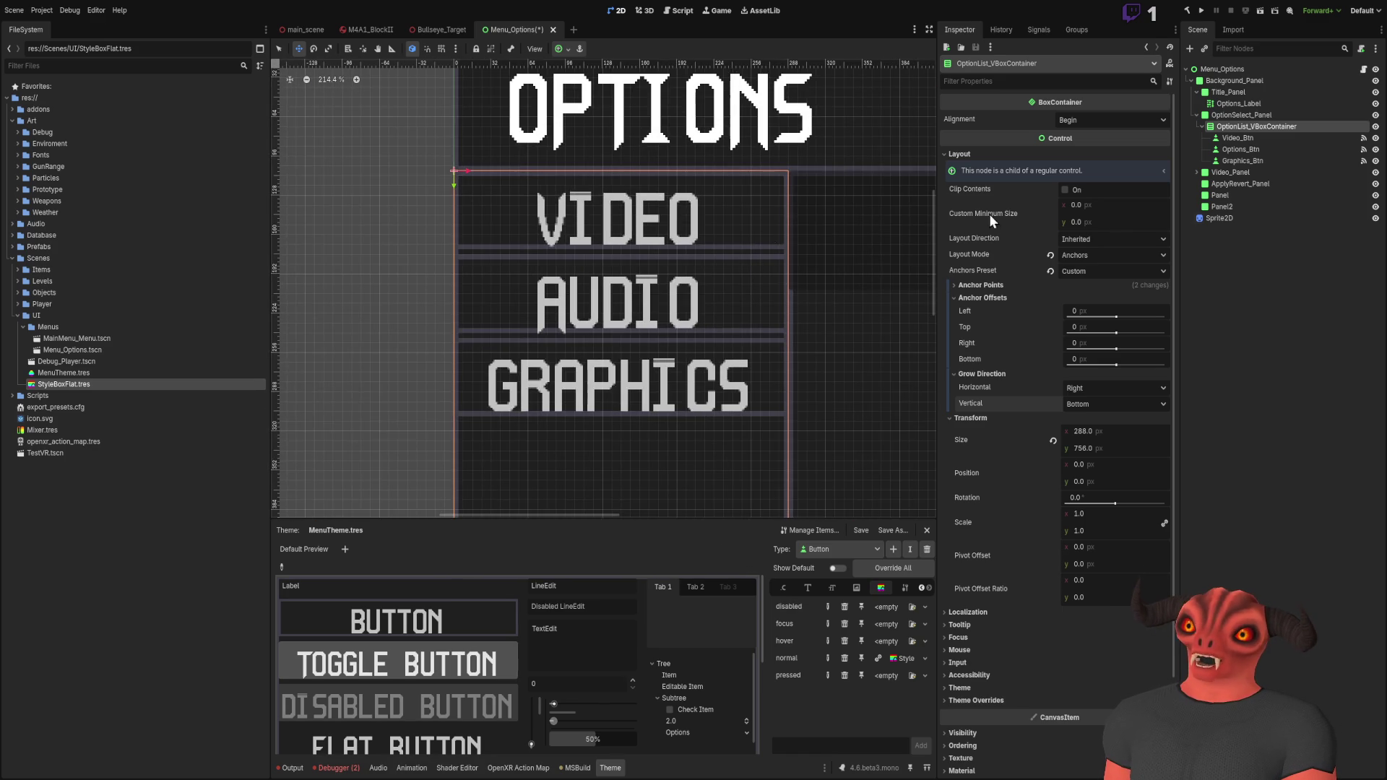
pyautogui.click(90, 388)
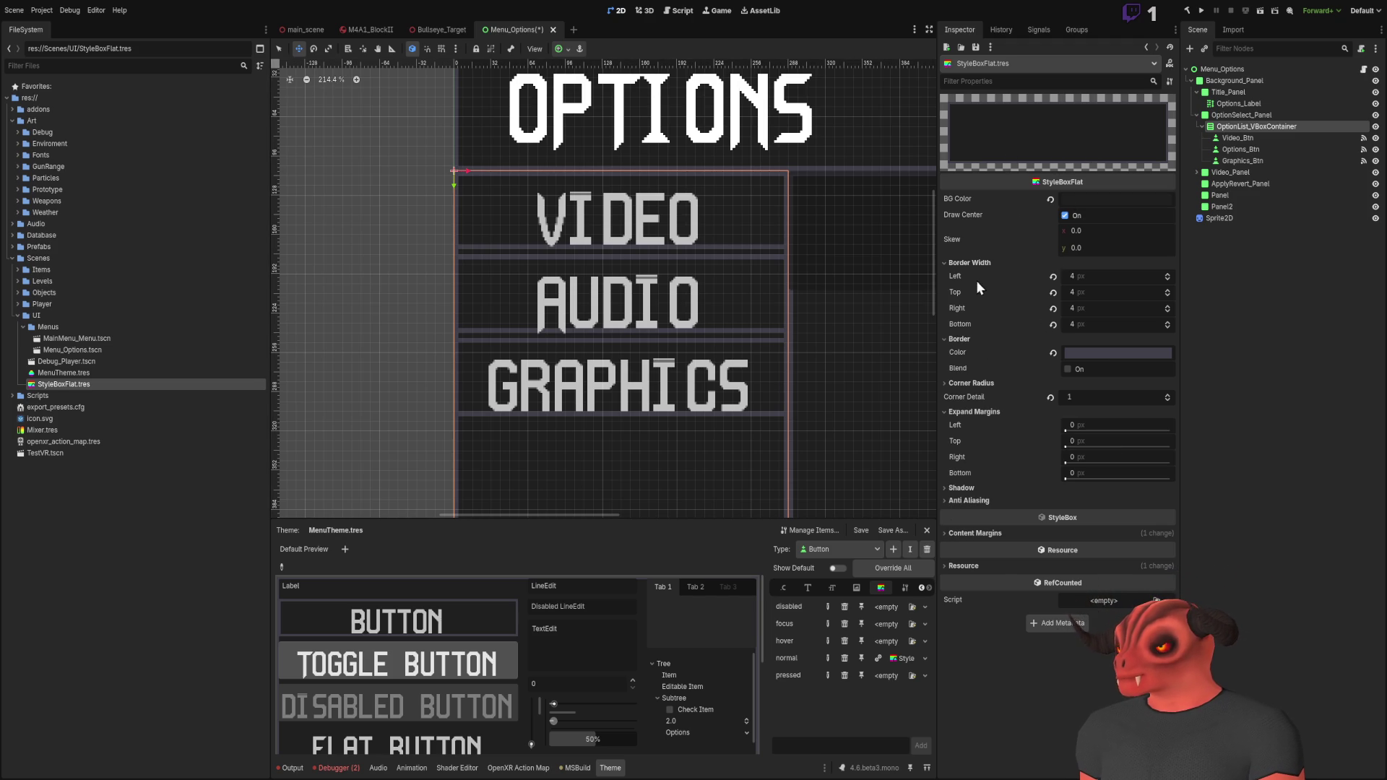
# Step: Turn the style's anti-aliasing off and back on again
pyautogui.click(970, 412)
pyautogui.click(969, 428)
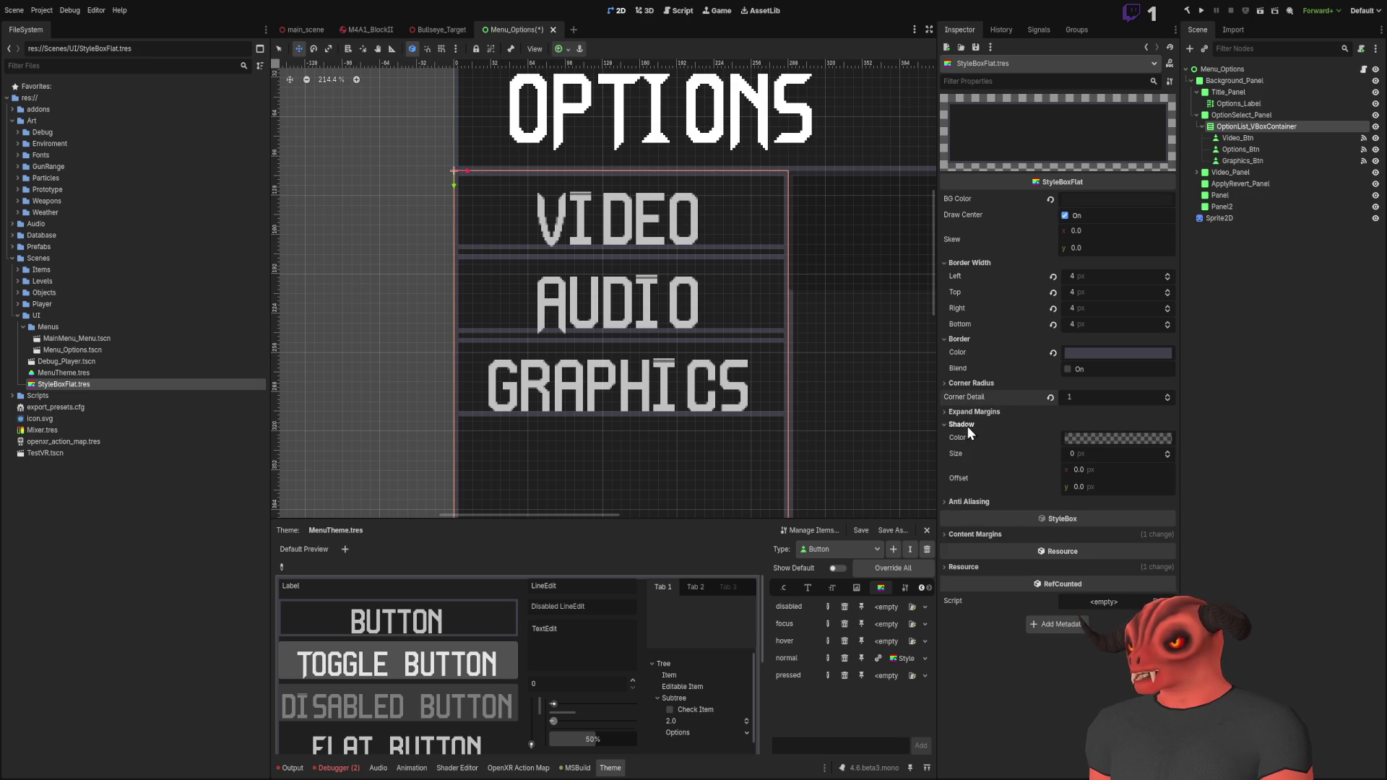
pyautogui.click(968, 426)
pyautogui.click(968, 437)
pyautogui.click(1066, 451)
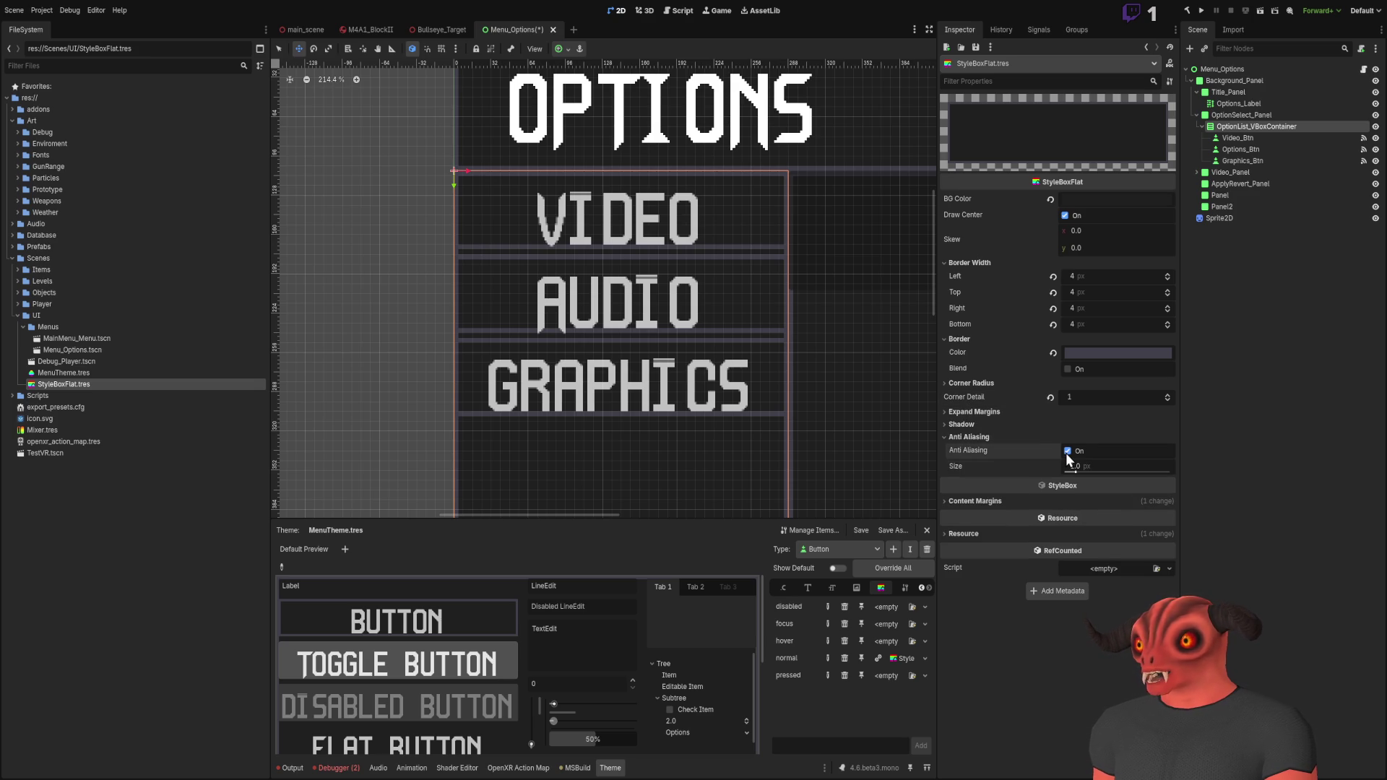
pyautogui.click(1000, 433)
pyautogui.click(1000, 426)
pyautogui.click(1000, 426)
pyautogui.click(1000, 437)
pyautogui.click(1067, 451)
pyautogui.scroll(8, 644, 359)
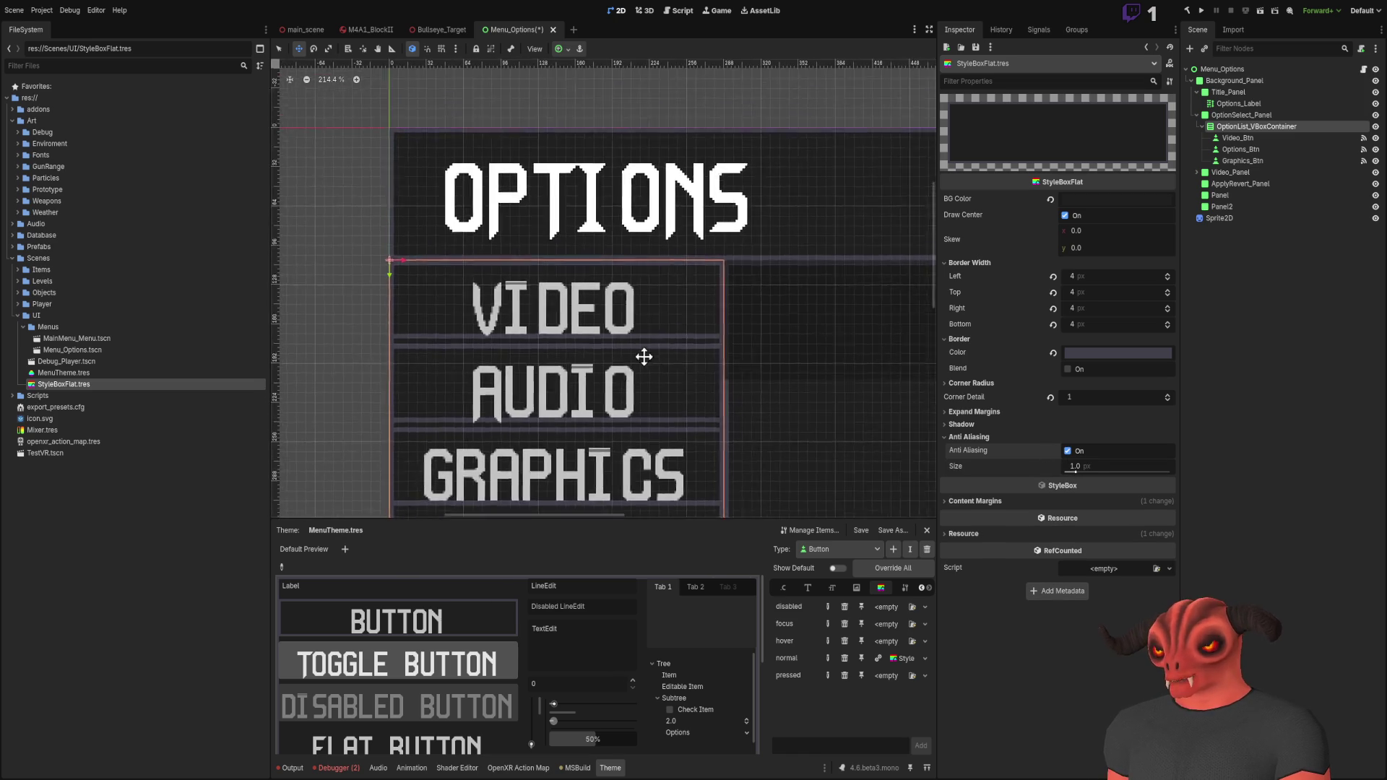
pyautogui.scroll(-8, 511, 298)
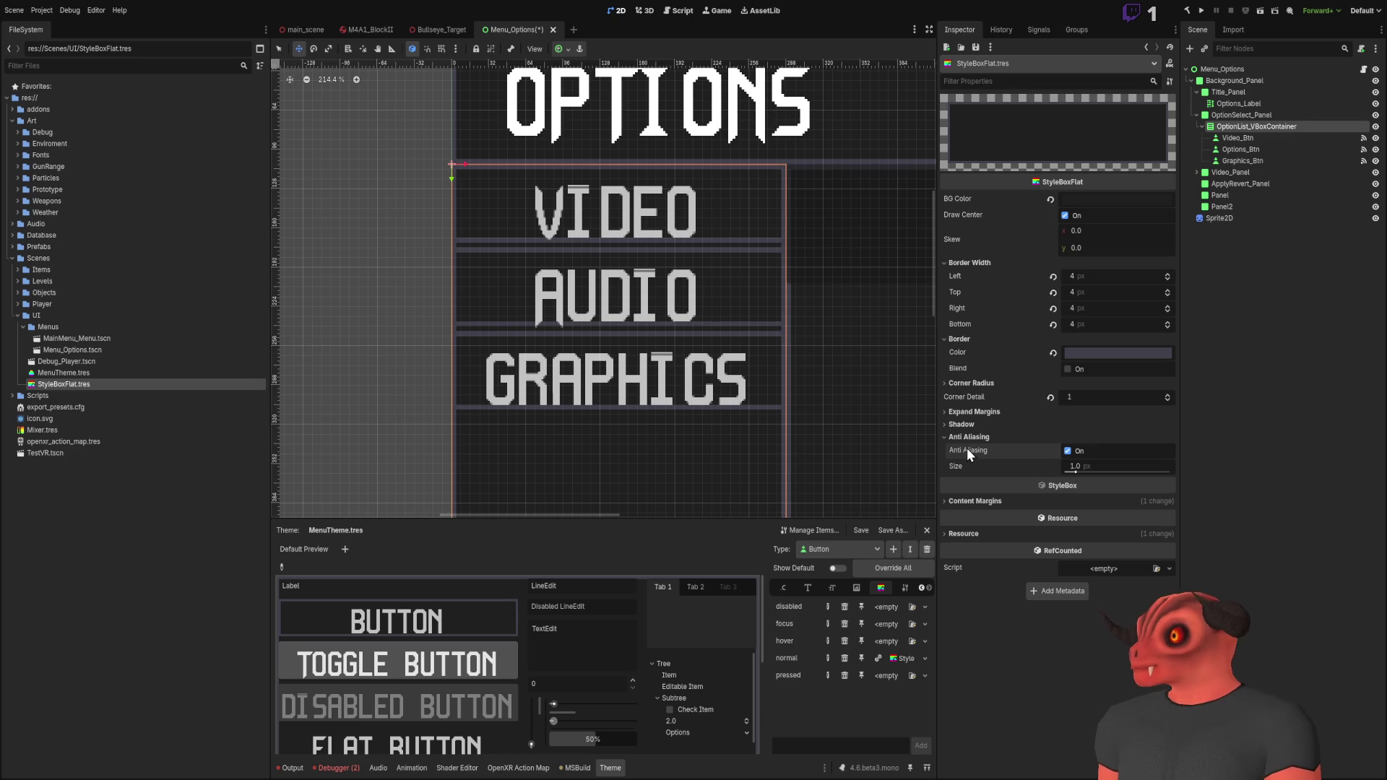
# Step: Review the StyleBoxFlat shadow, expand margin and content margin settings
pyautogui.click(1017, 437)
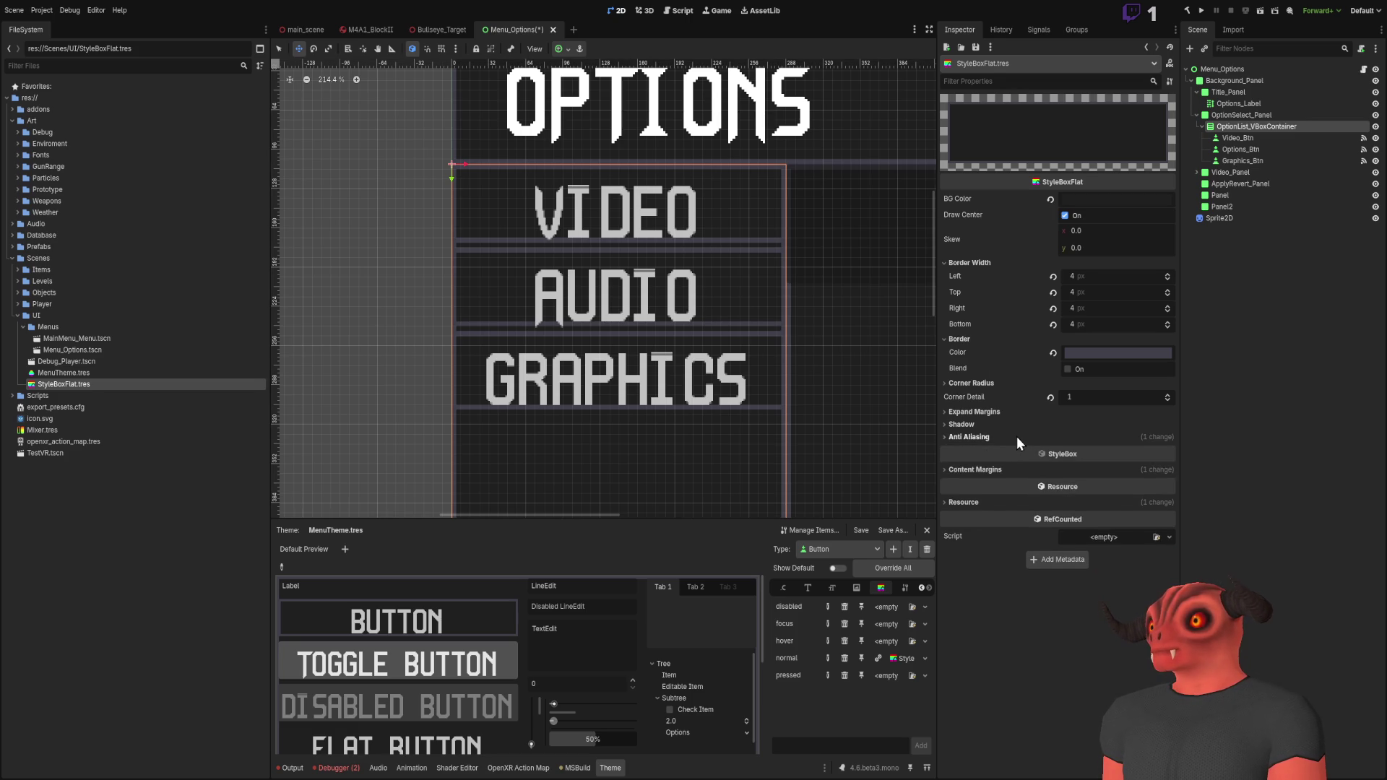
pyautogui.click(1011, 426)
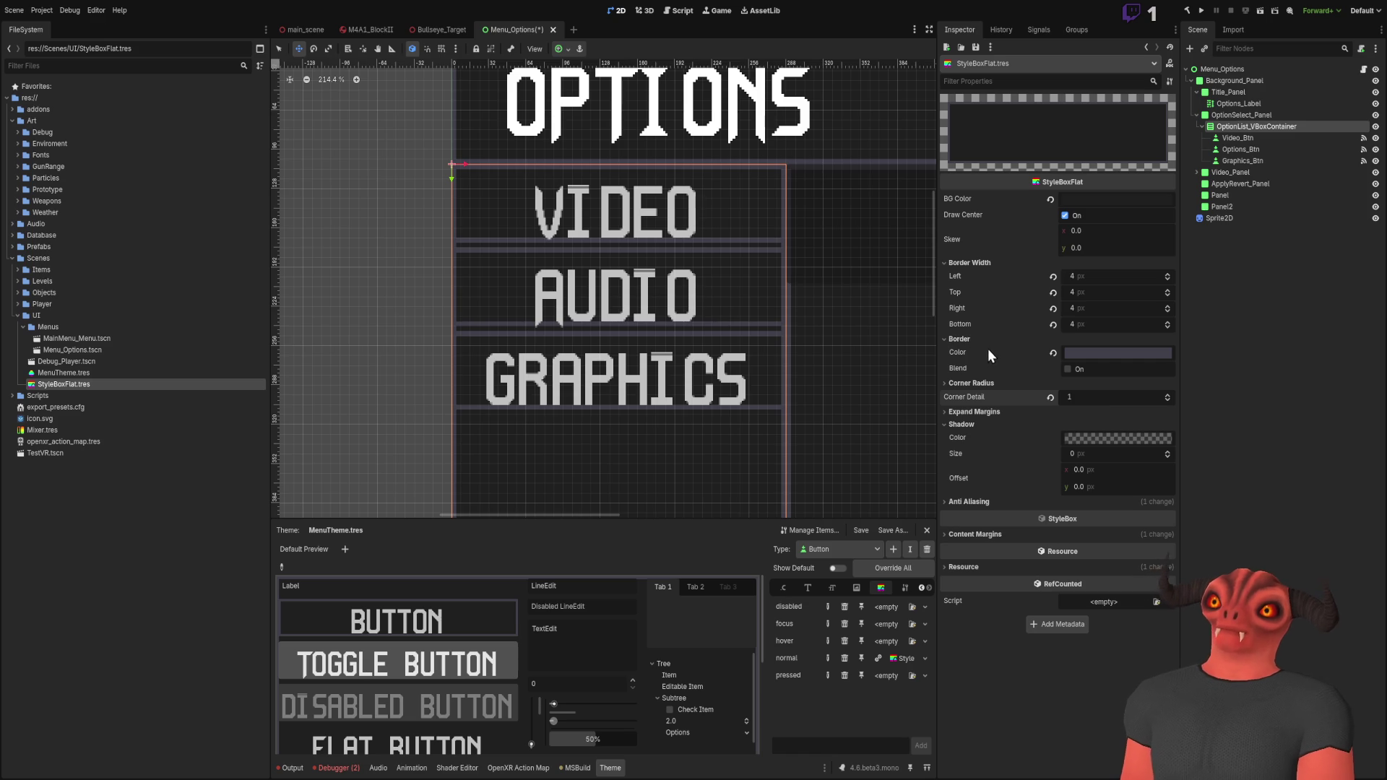
pyautogui.click(989, 423)
pyautogui.click(990, 413)
pyautogui.click(990, 413)
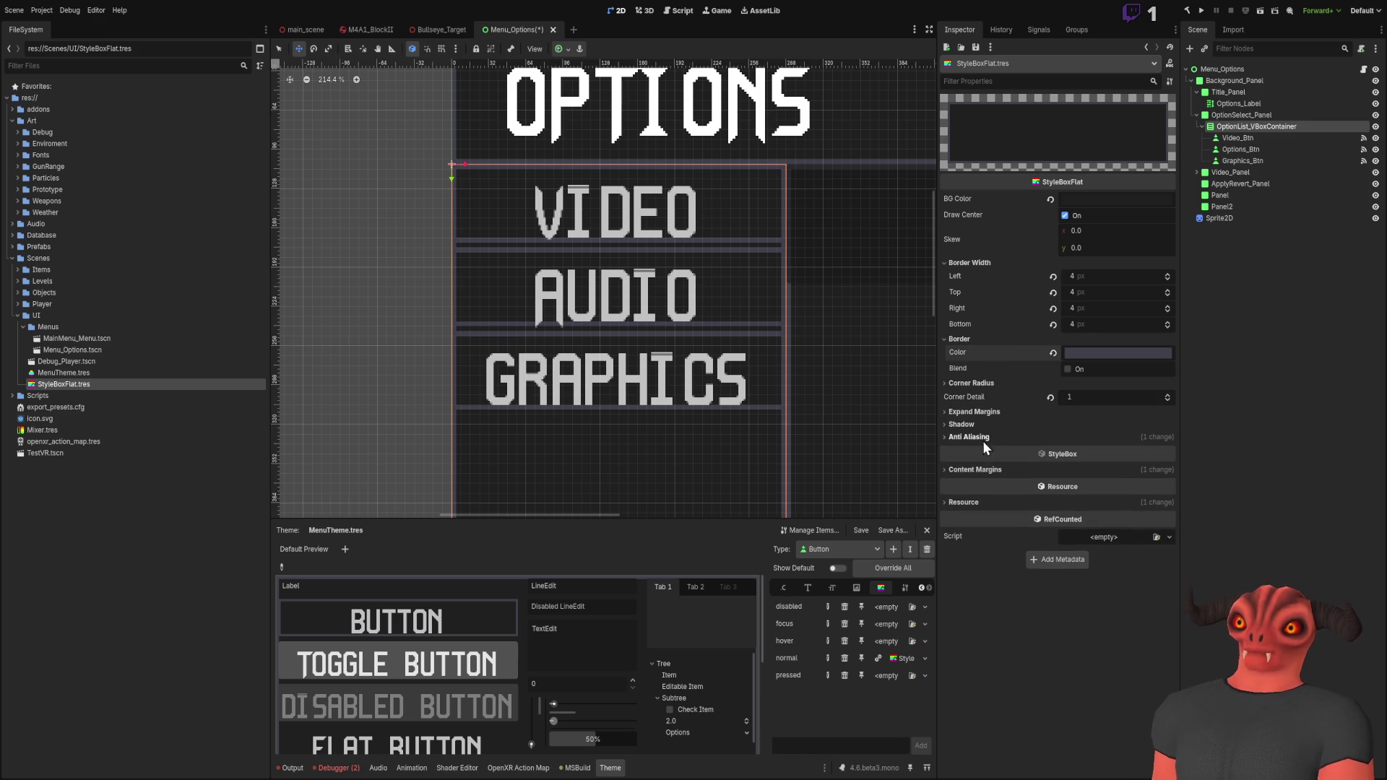
pyautogui.click(975, 469)
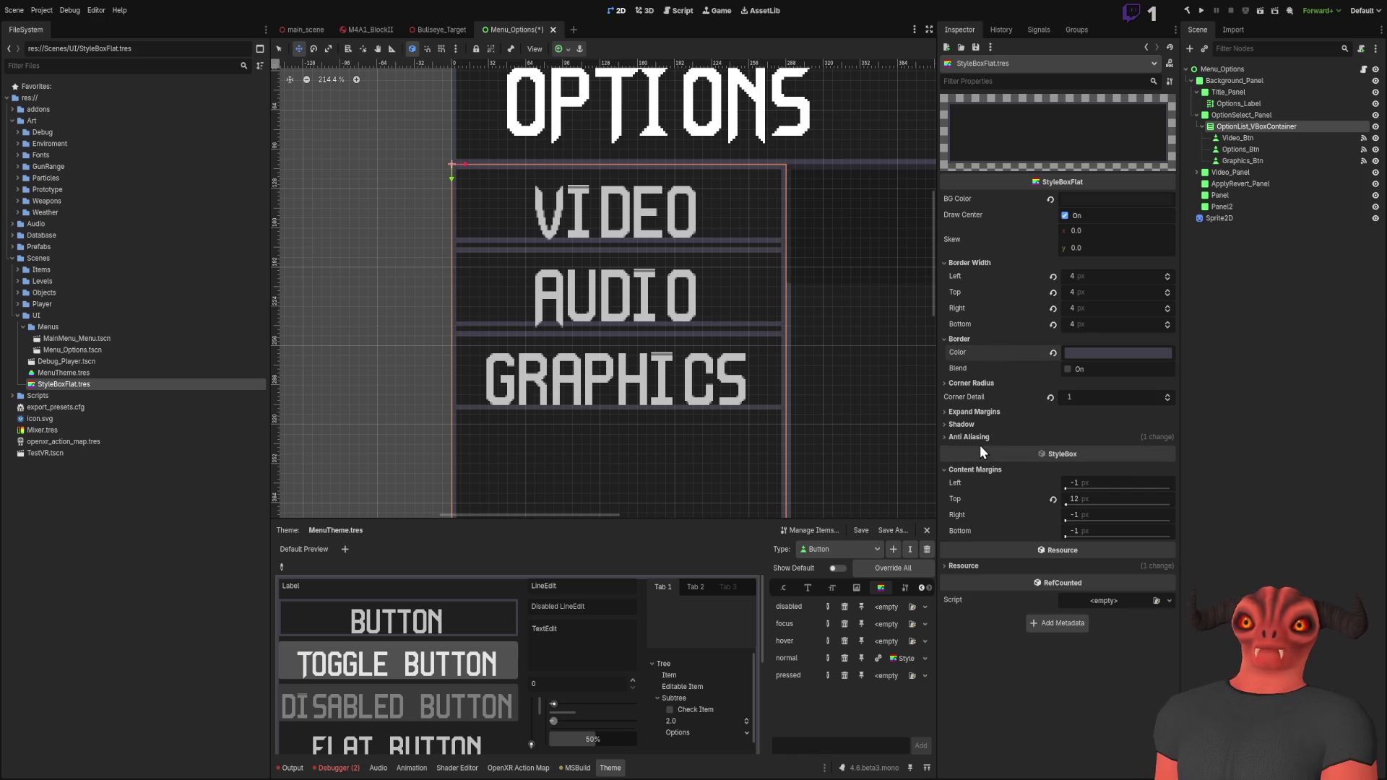
# Step: Revert the top content margin and set all four content margins to 0
pyautogui.click(1053, 500)
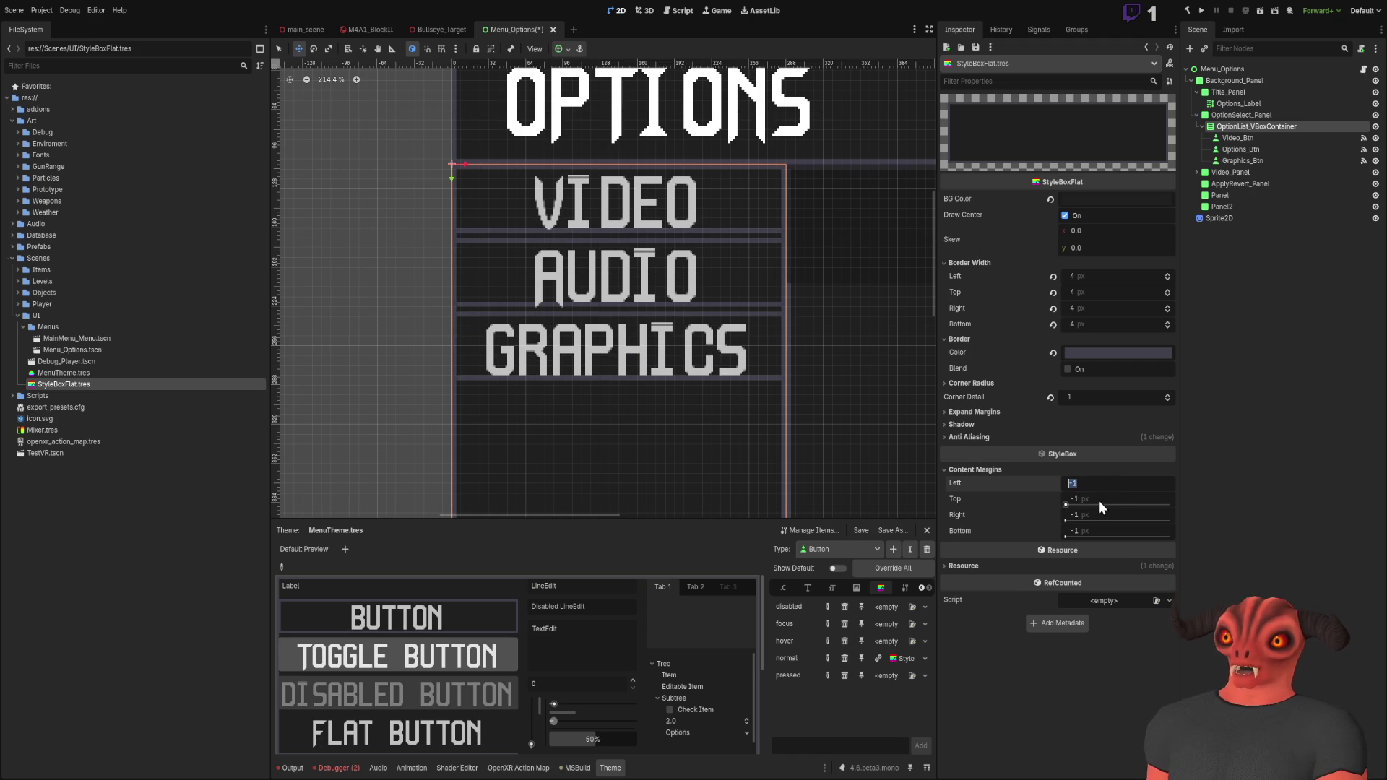
pyautogui.write('0')
pyautogui.press('Tab')
pyautogui.write('0')
pyautogui.press('Tab')
pyautogui.write('0')
pyautogui.press('Return')
pyautogui.moveTo(1099, 532); pyautogui.dragTo(1099, 540)
pyautogui.scroll(4, 698, 391)
pyautogui.scroll(1, 698, 391)
pyautogui.scroll(-4, 650, 289)
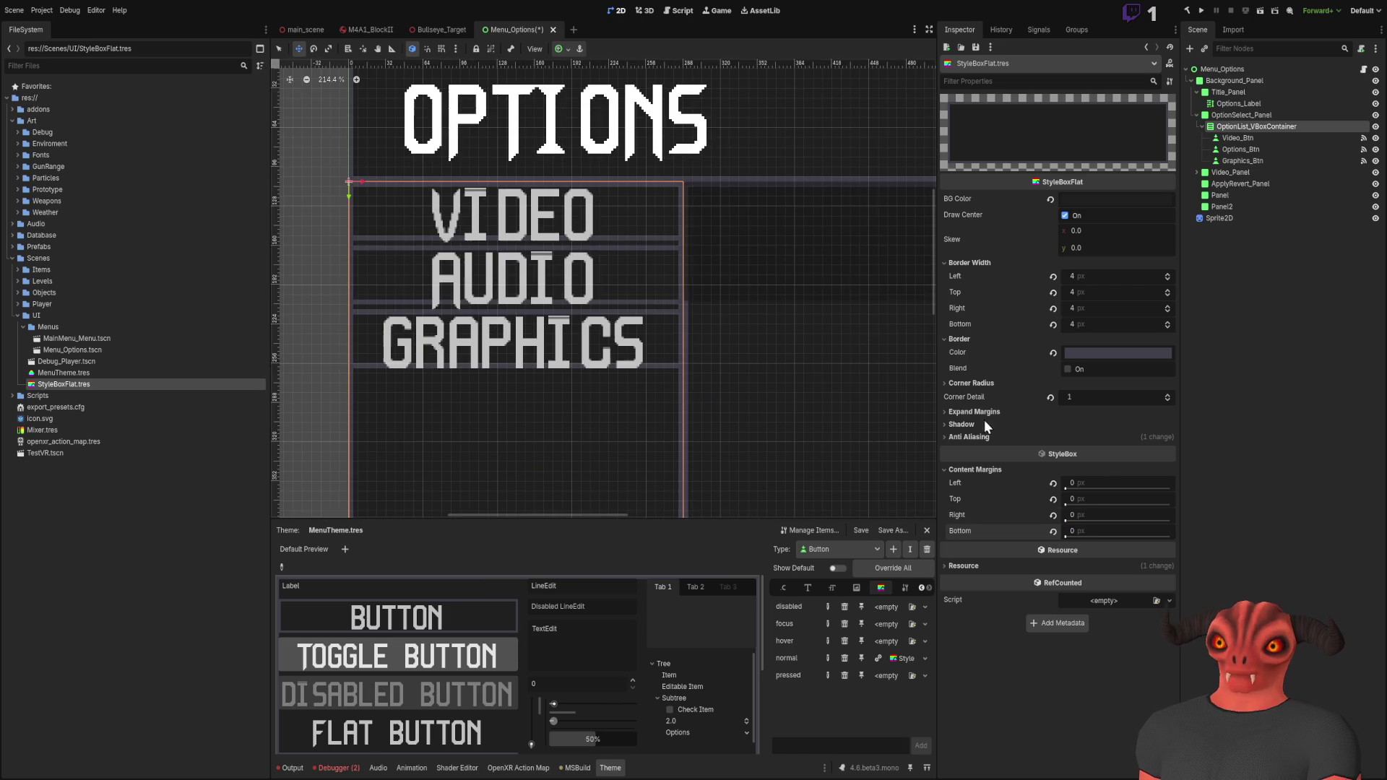
# Step: Set the Left, Top, Right and Bottom content margins back to -1
pyautogui.click(1097, 485)
pyautogui.press('Return')
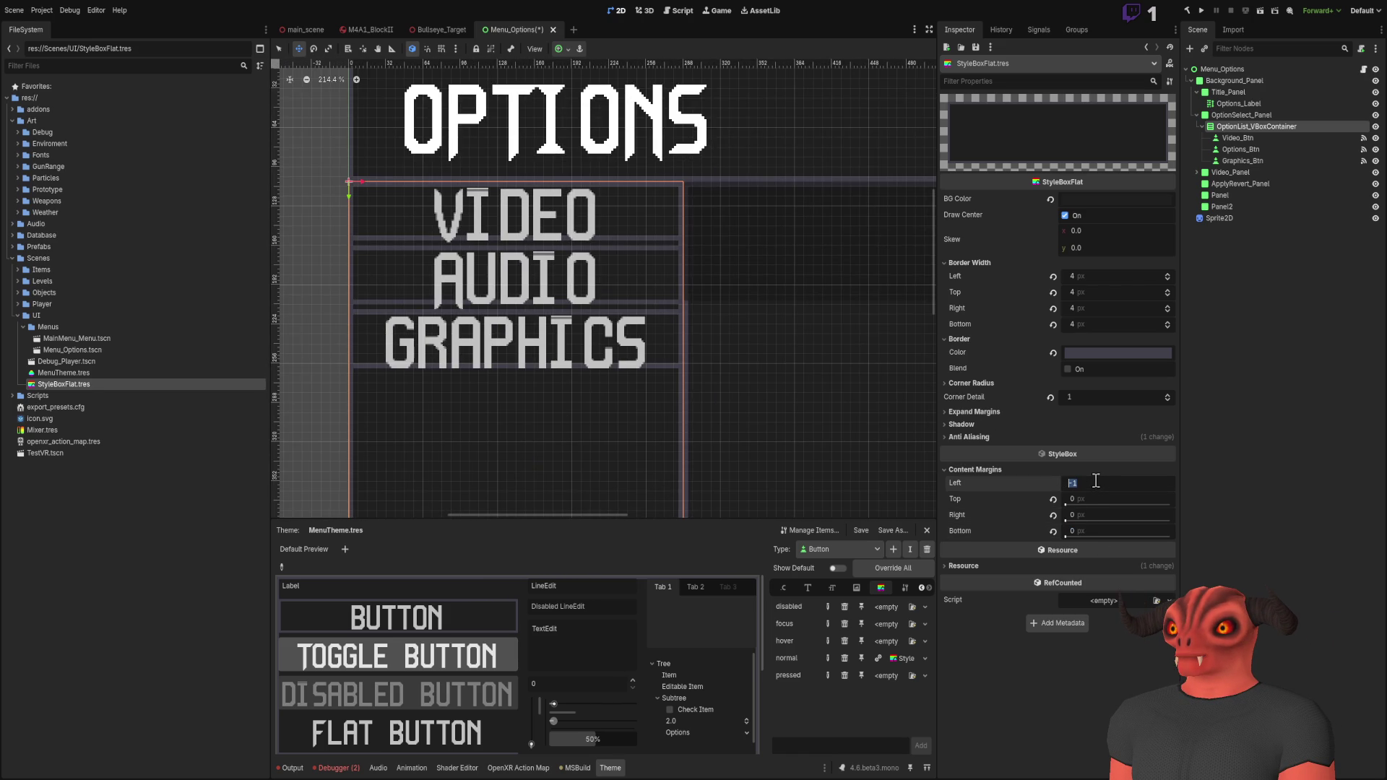
pyautogui.click(1095, 499)
pyautogui.write('-1')
pyautogui.press('Return')
pyautogui.click(1090, 515)
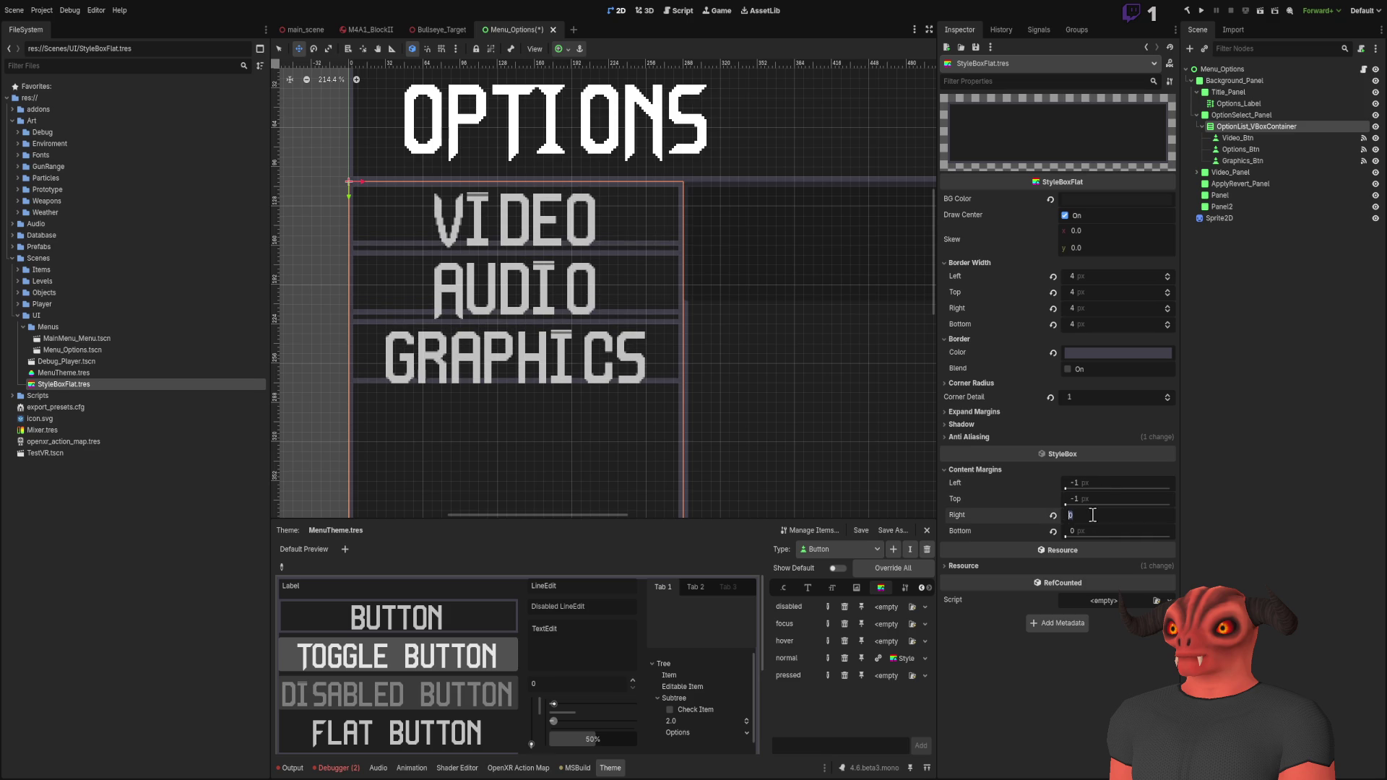
pyautogui.write('-1')
pyautogui.press('Return')
pyautogui.moveTo(1090, 536); pyautogui.dragTo(1080, 536)
pyautogui.scroll(8, 653, 301)
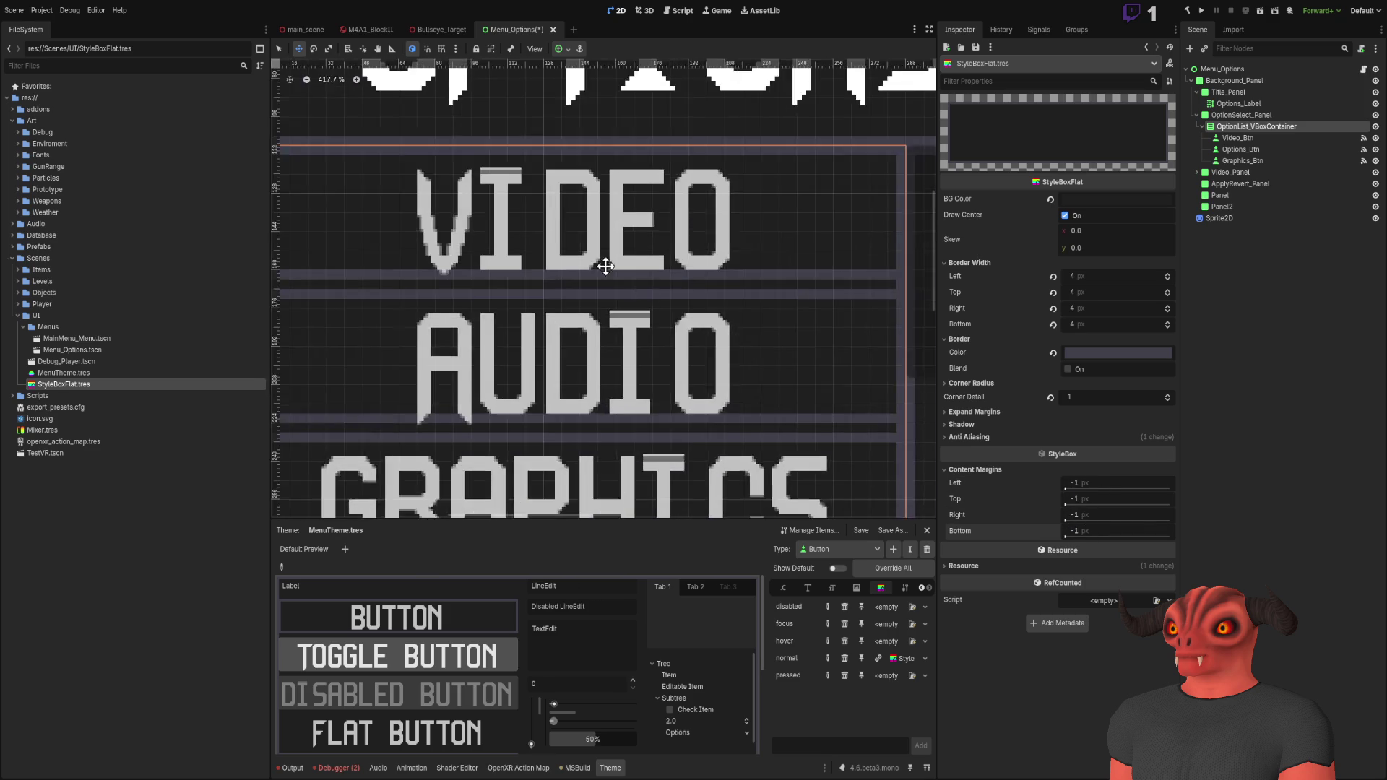
pyautogui.scroll(5, 736, 301)
pyautogui.scroll(-9, 752, 331)
pyautogui.scroll(8, 629, 267)
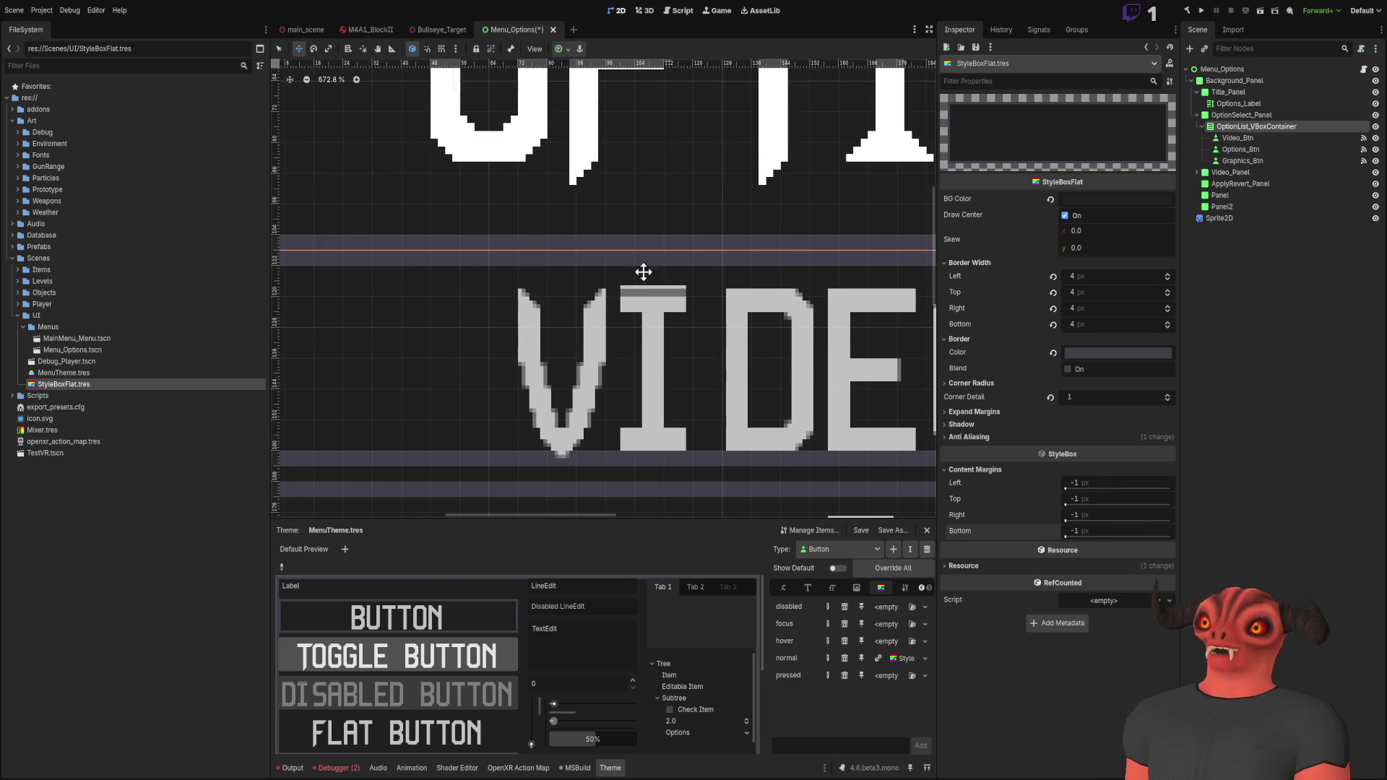
pyautogui.scroll(-6, 542, 288)
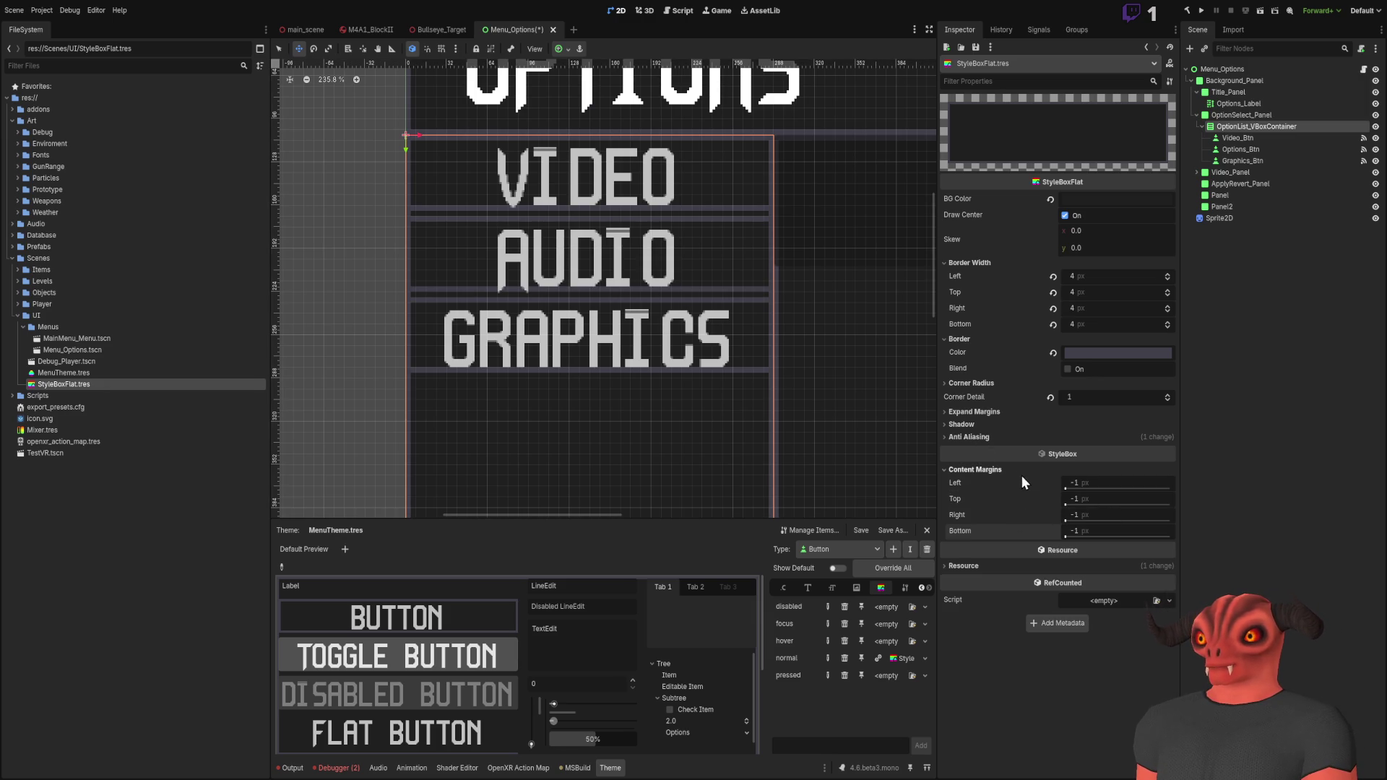
pyautogui.click(1002, 471)
pyautogui.click(983, 414)
# Step: Set the corner radii to 21 top-left, 30 top-right, 37 bottom-right and 24 bottom-left
pyautogui.click(983, 414)
pyautogui.click(965, 383)
pyautogui.moveTo(1091, 396)
pyautogui.mouseDown()
pyautogui.moveTo(1127, 396)
pyautogui.moveTo(1105, 396)
pyautogui.moveTo(1094, 422)
pyautogui.moveTo(1112, 419)
pyautogui.moveTo(1089, 444)
pyautogui.mouseUp()
pyautogui.scroll(-6, 695, 390)
pyautogui.scroll(4, 597, 226)
pyautogui.scroll(4, 638, 244)
# Step: Toggle Anti Aliasing on the button style box
pyautogui.click(987, 483)
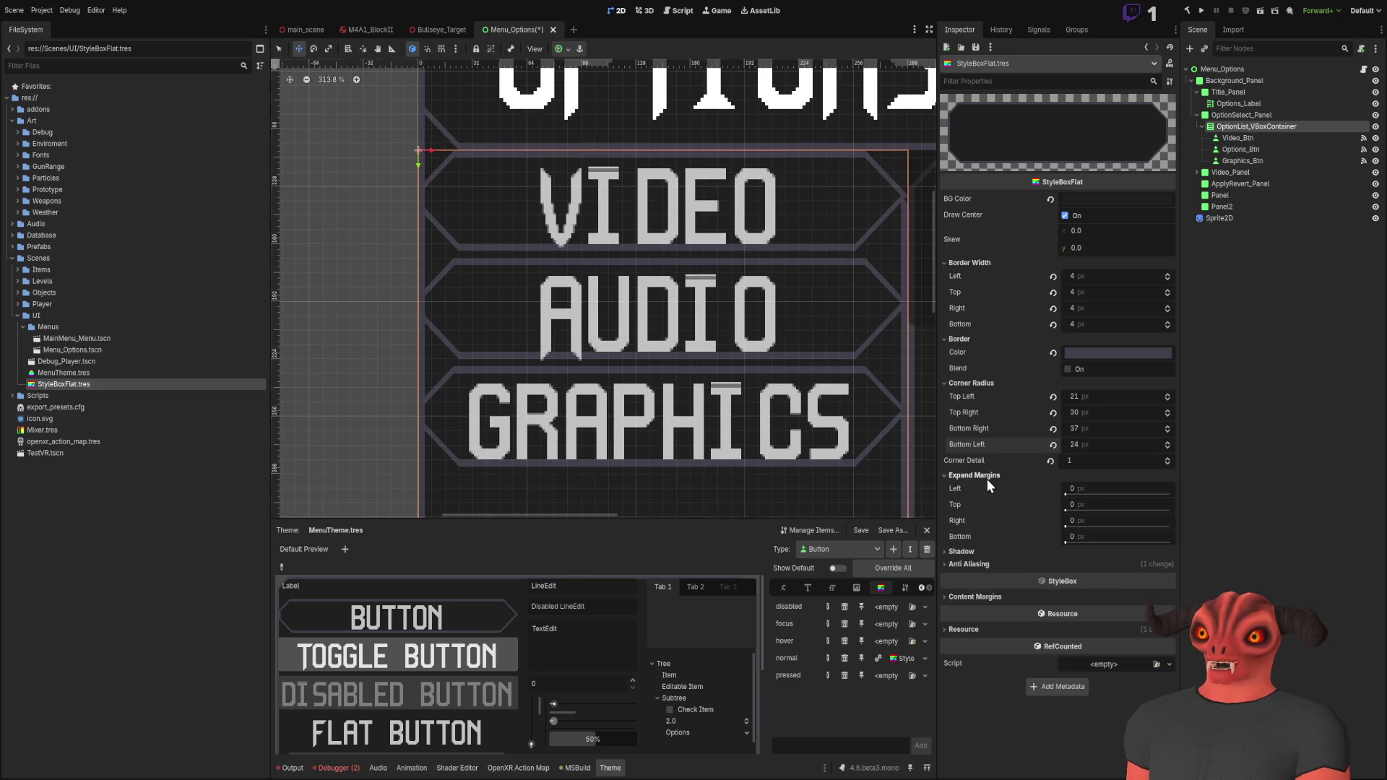
pyautogui.click(996, 492)
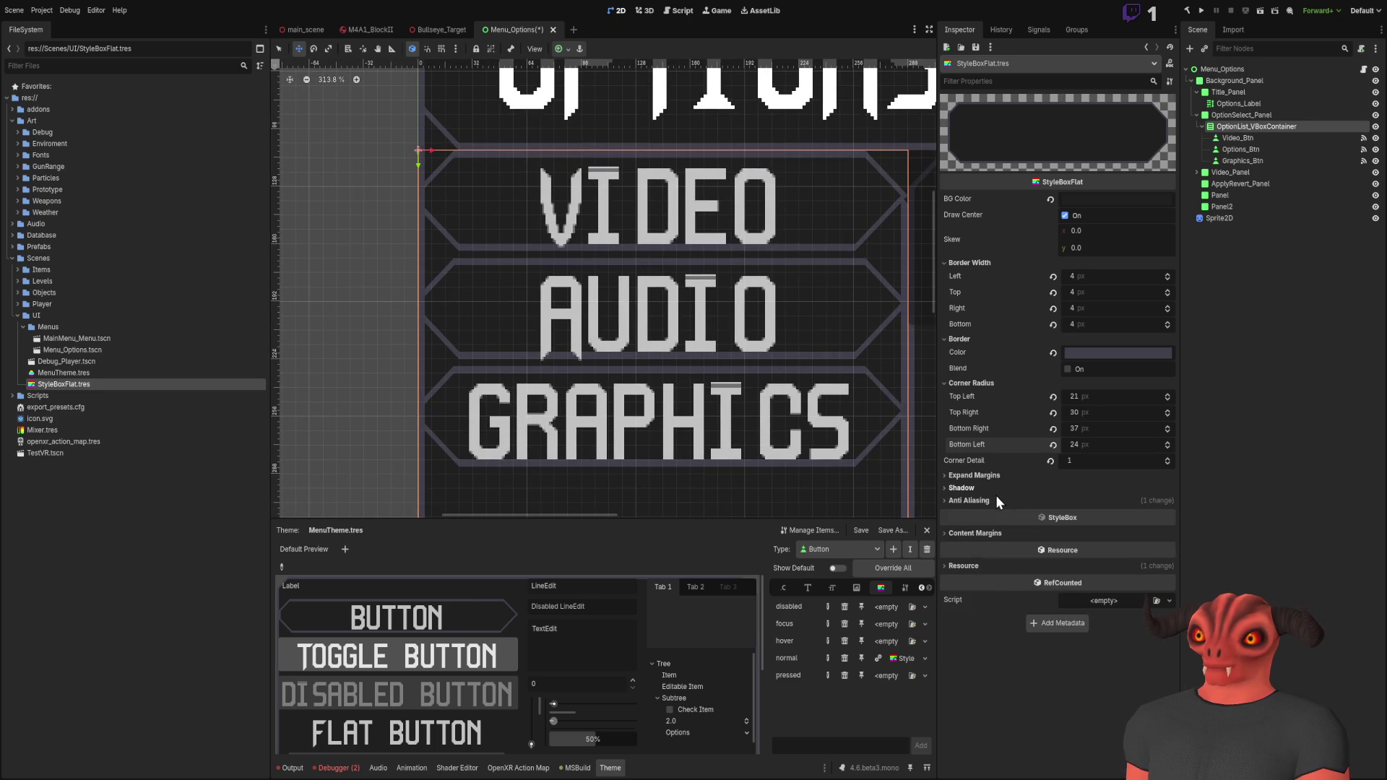
pyautogui.click(981, 503)
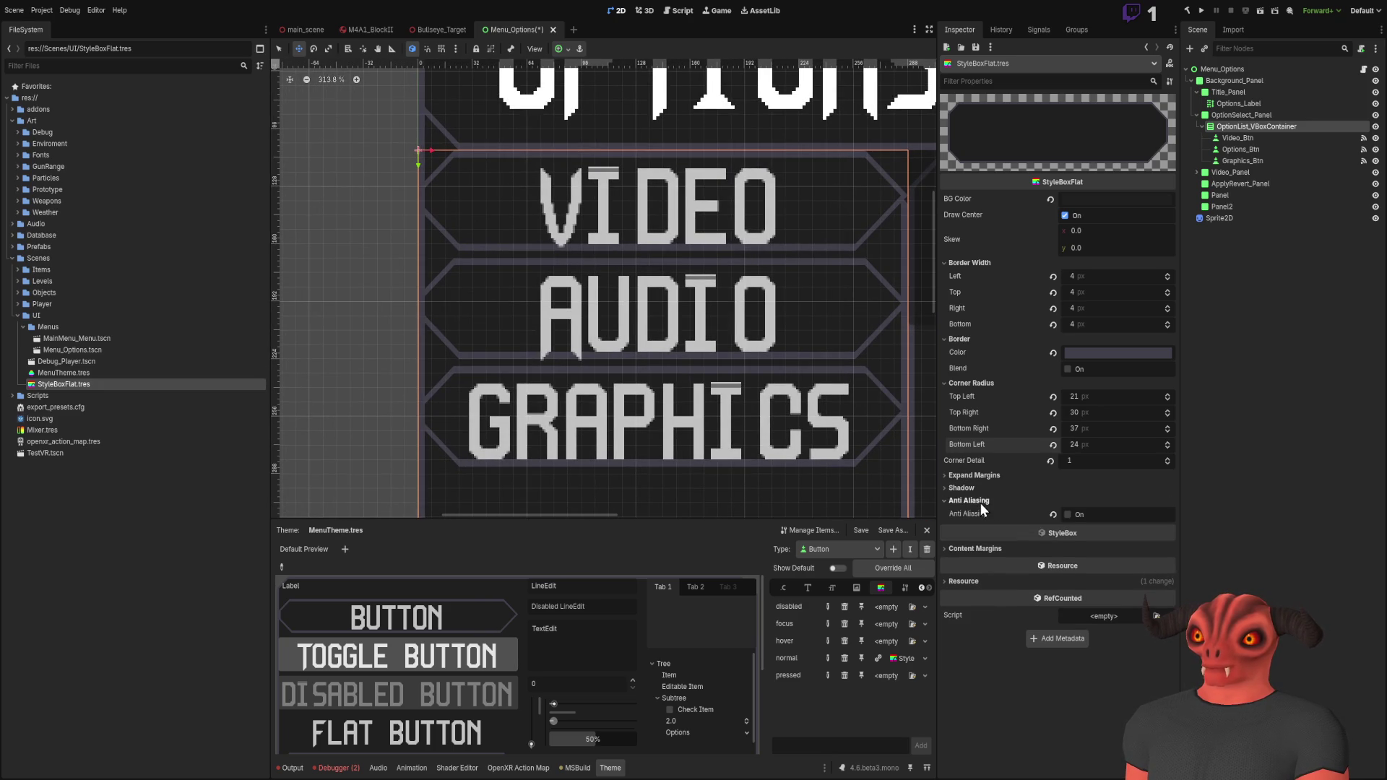
pyautogui.click(1062, 514)
pyautogui.scroll(8, 619, 235)
pyautogui.scroll(4, 752, 390)
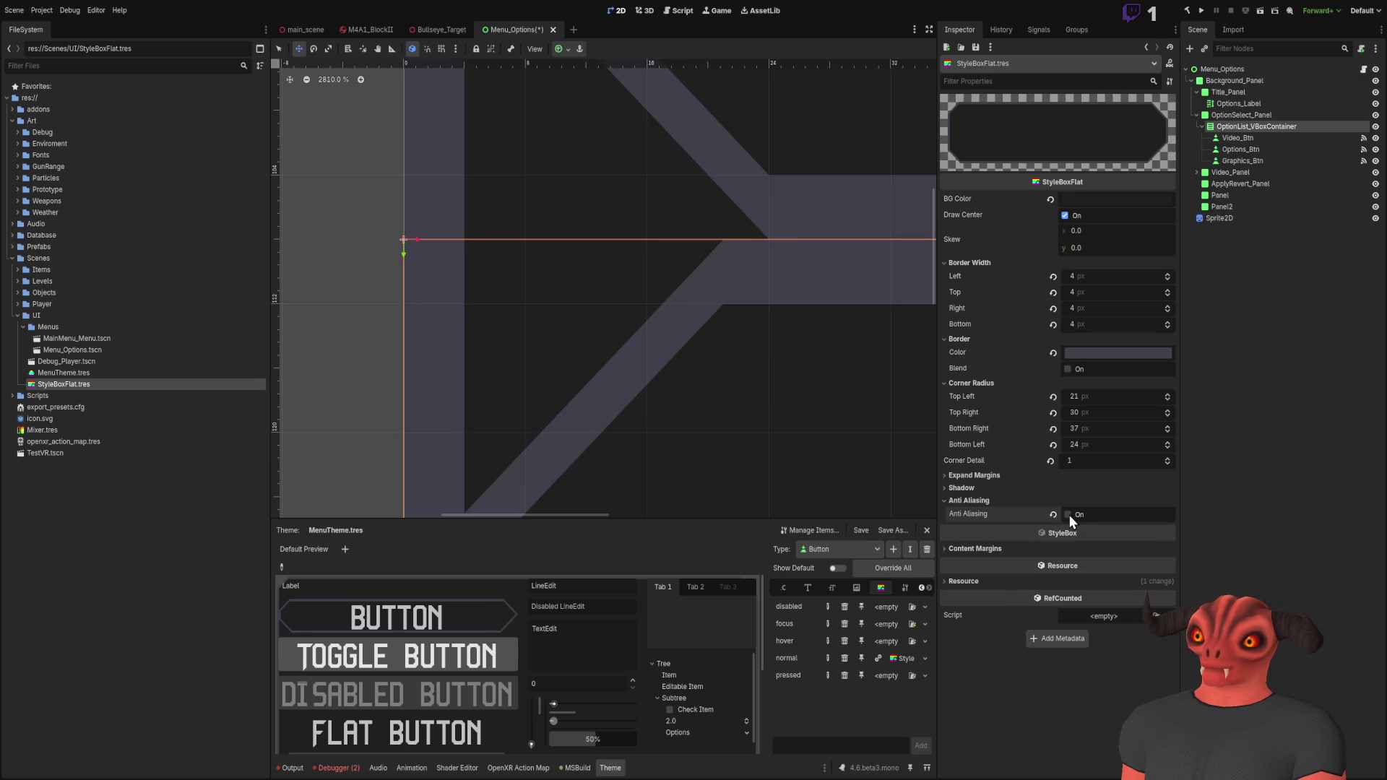
pyautogui.scroll(-5, 672, 272)
pyautogui.scroll(4, 700, 278)
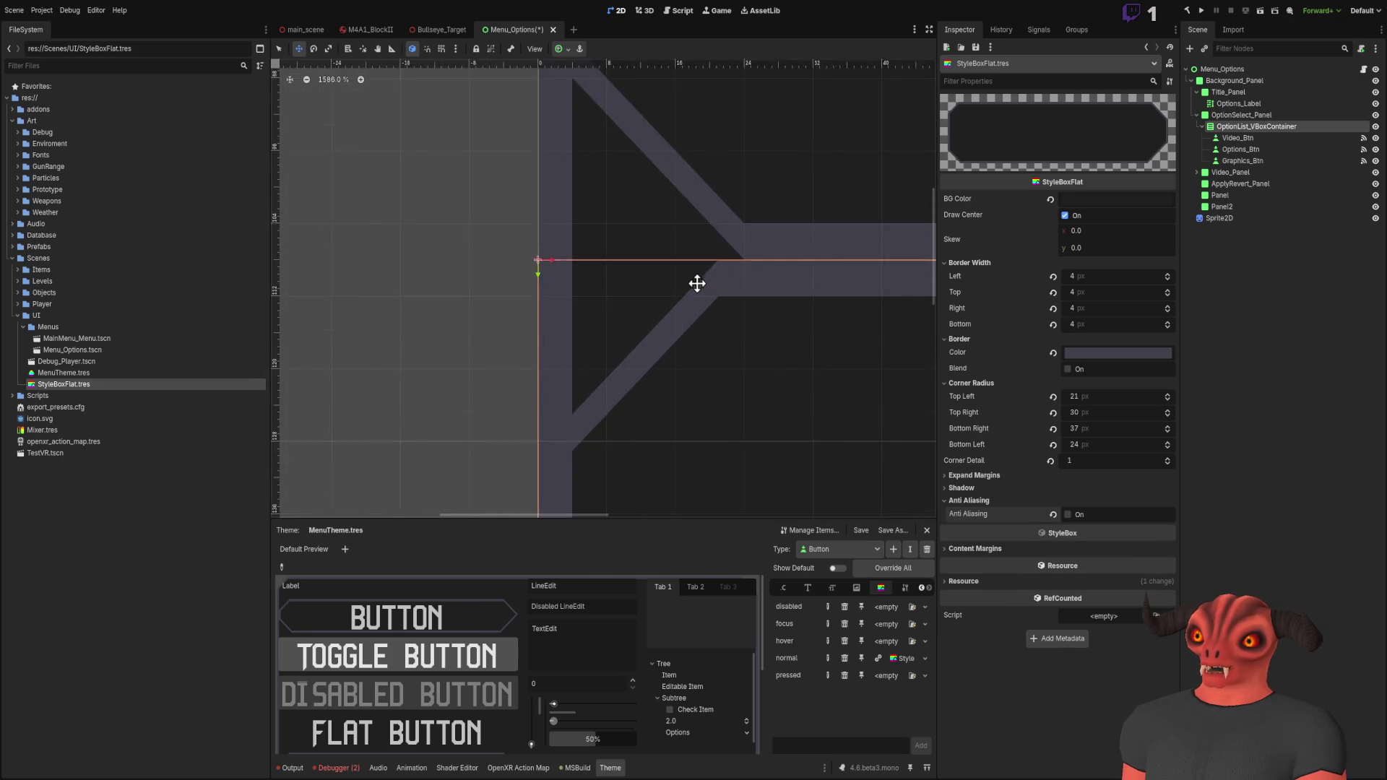
pyautogui.scroll(1, 707, 339)
pyautogui.click(987, 501)
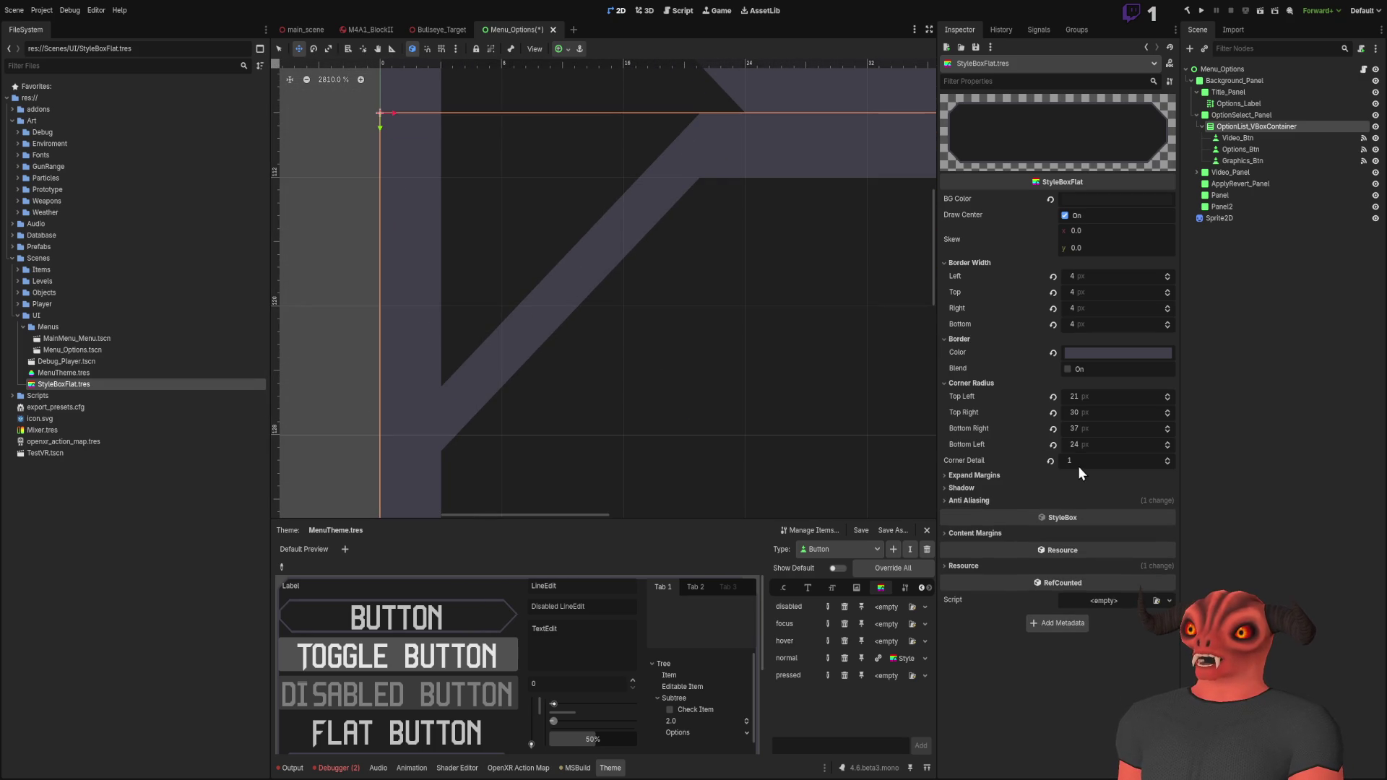
# Step: Set Corner Detail to 2 for angled, bevelled corners
pyautogui.click(1050, 463)
pyautogui.scroll(-20, 716, 260)
pyautogui.scroll(-7, 517, 318)
pyautogui.scroll(10, 737, 301)
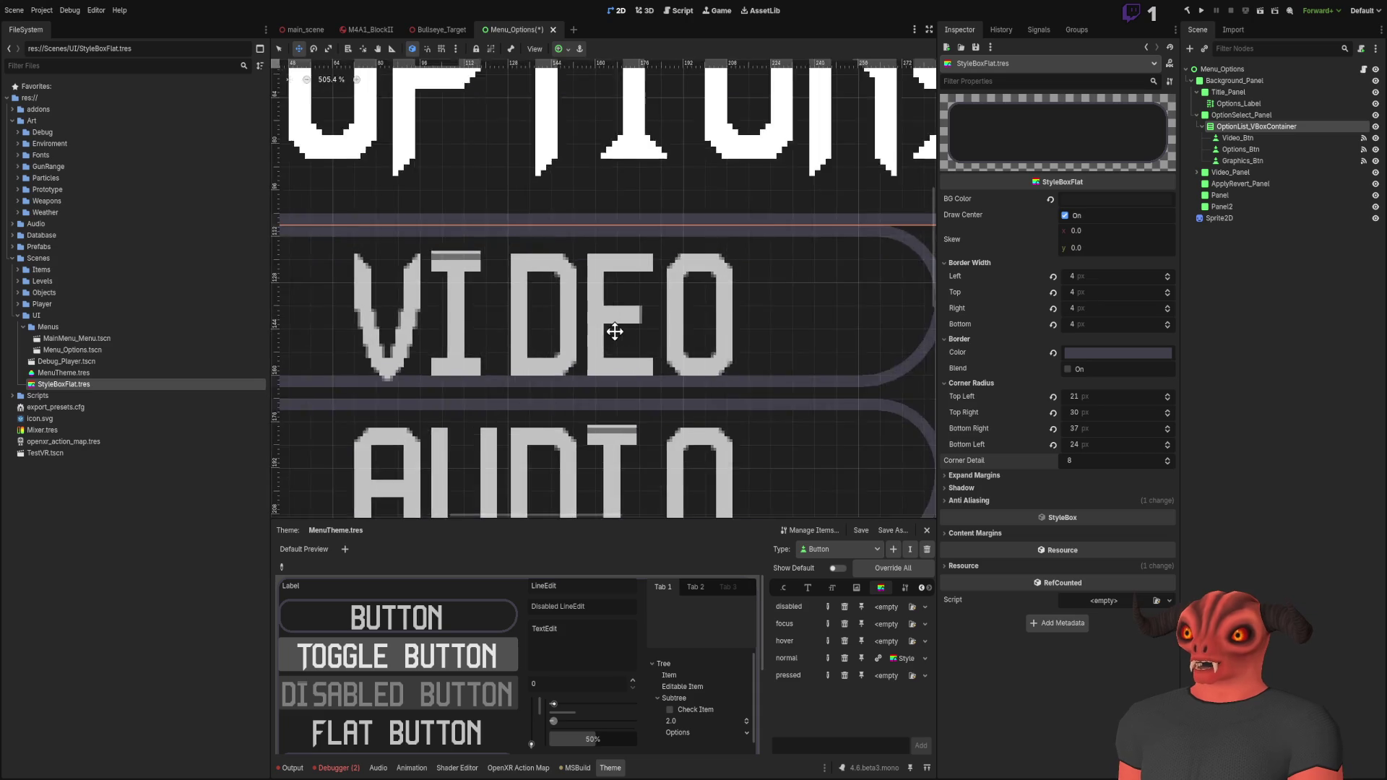
pyautogui.scroll(5, 715, 295)
pyautogui.scroll(2, 335, 372)
pyautogui.moveTo(1083, 462); pyautogui.dragTo(1113, 461)
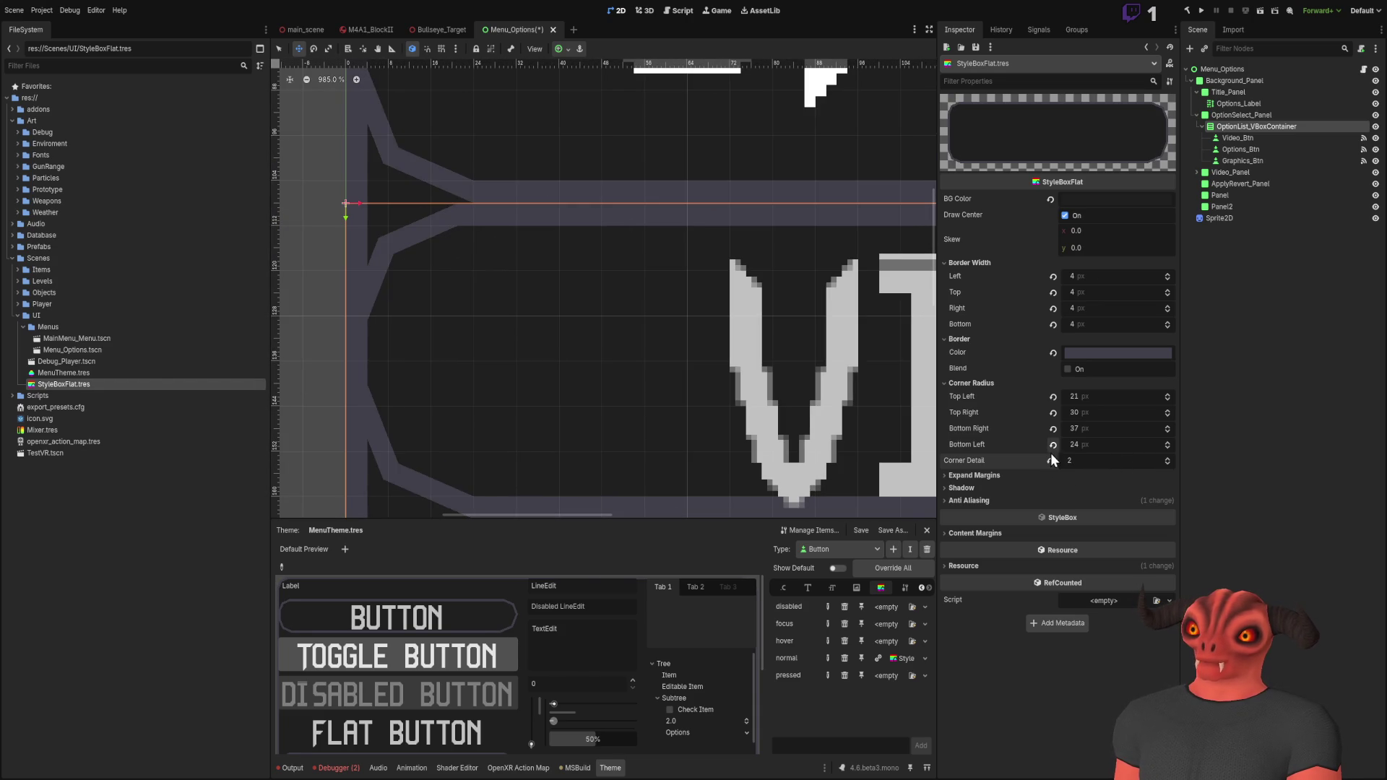
pyautogui.scroll(-3, 627, 295)
pyautogui.scroll(-6, 628, 295)
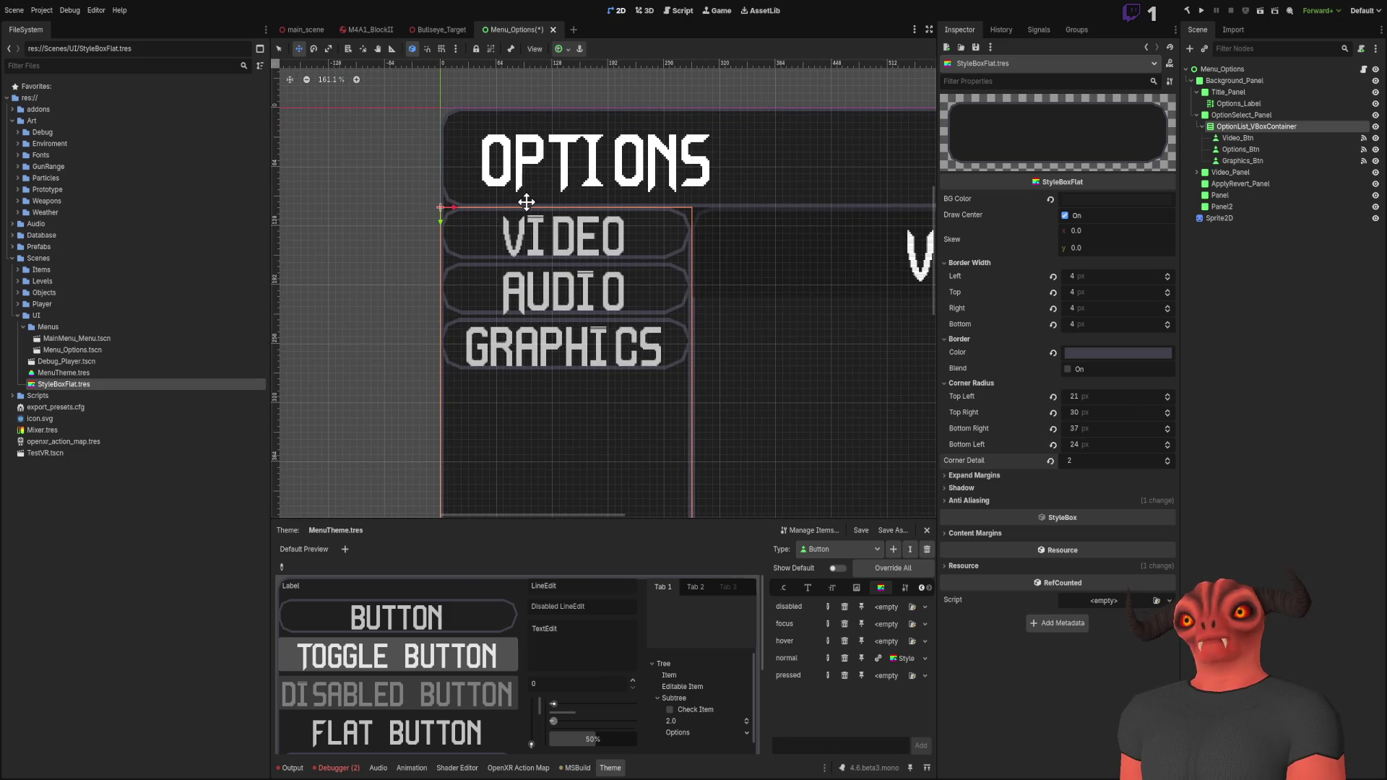
pyautogui.scroll(3, 527, 203)
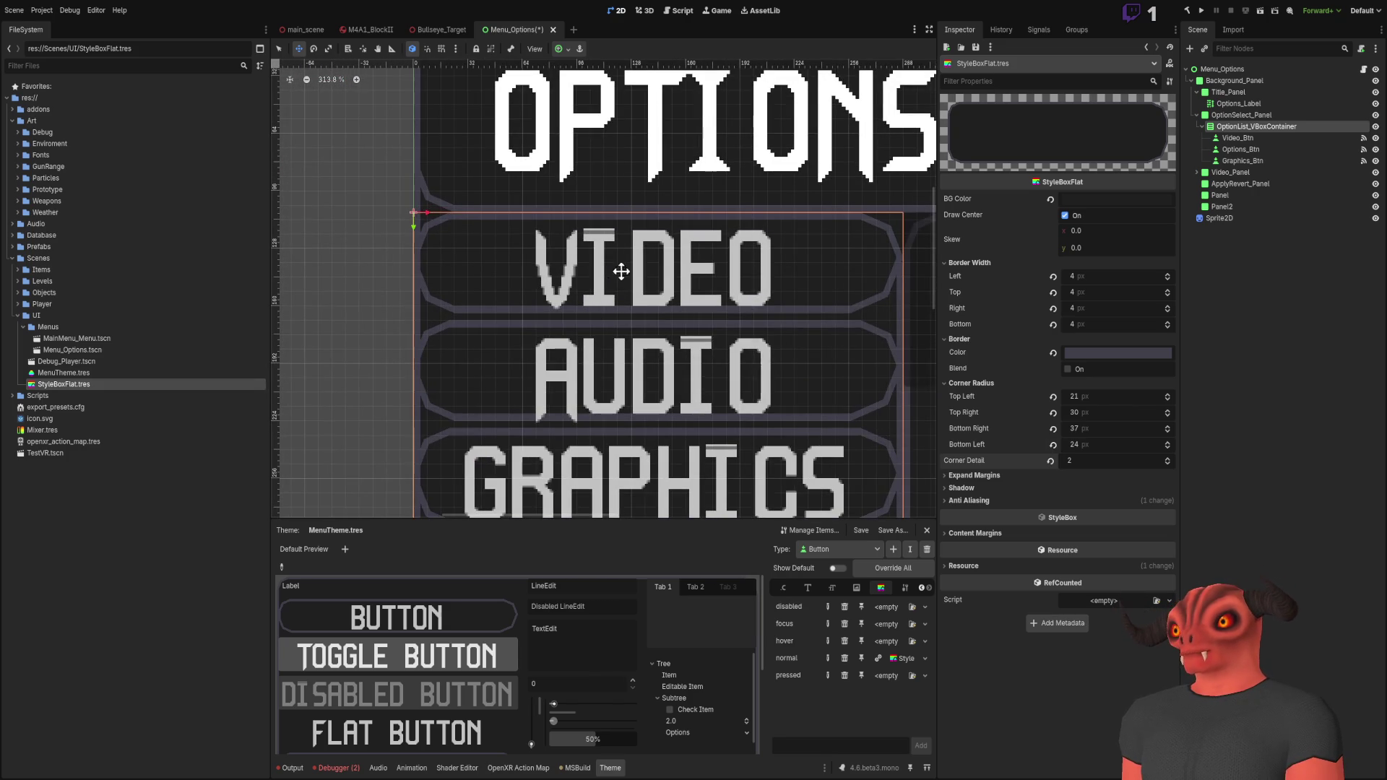
# Step: Try a 16 px radius on all four corners
pyautogui.click(1091, 396)
pyautogui.write('16')
pyautogui.click(1087, 413)
pyautogui.write('16')
pyautogui.press('Tab')
pyautogui.write('16')
pyautogui.press('Tab')
pyautogui.write('16')
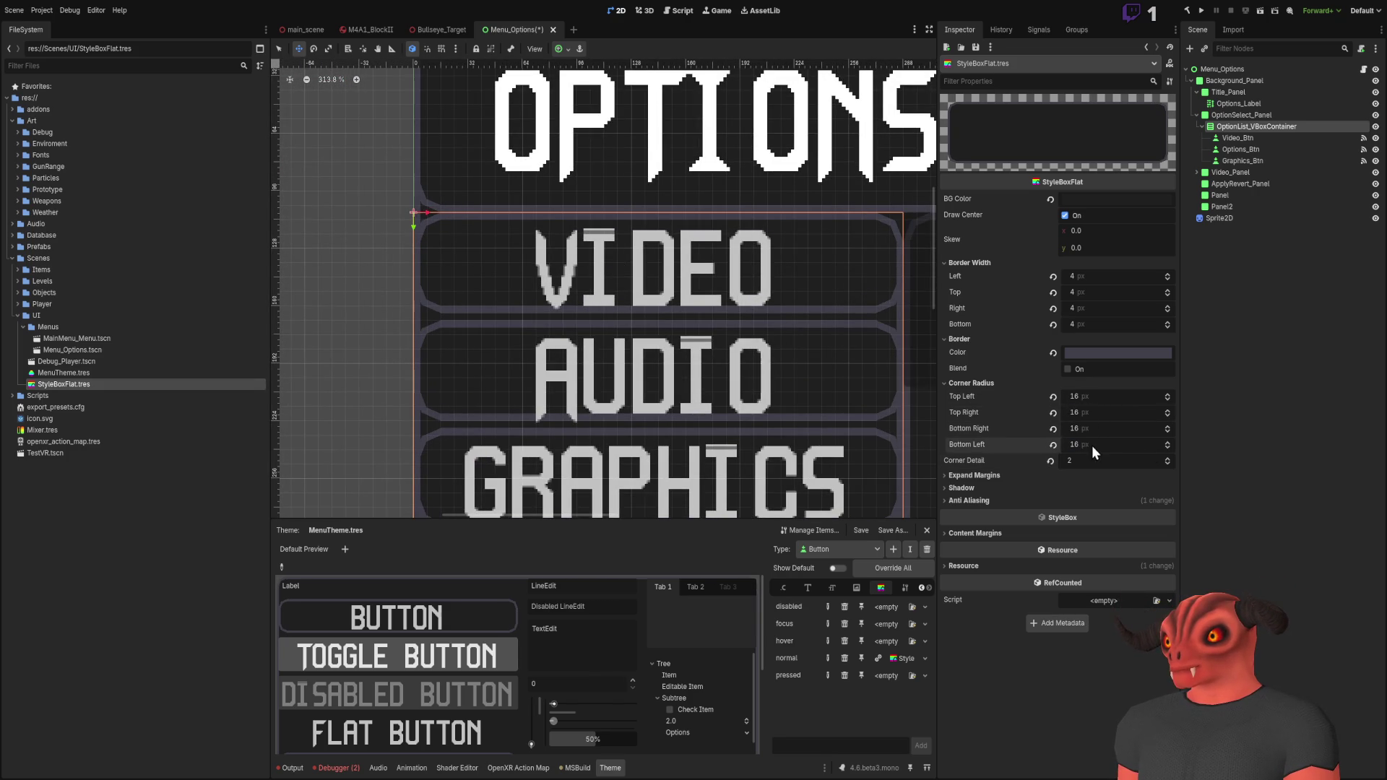
# Step: Change the top-left and top-right radii to 8, giving 8/8/16/16 corners
pyautogui.click(1091, 396)
pyautogui.write('8')
pyautogui.click(1096, 412)
pyautogui.write('8')
pyautogui.press('Return')
pyautogui.hscroll(3, 681, 365)
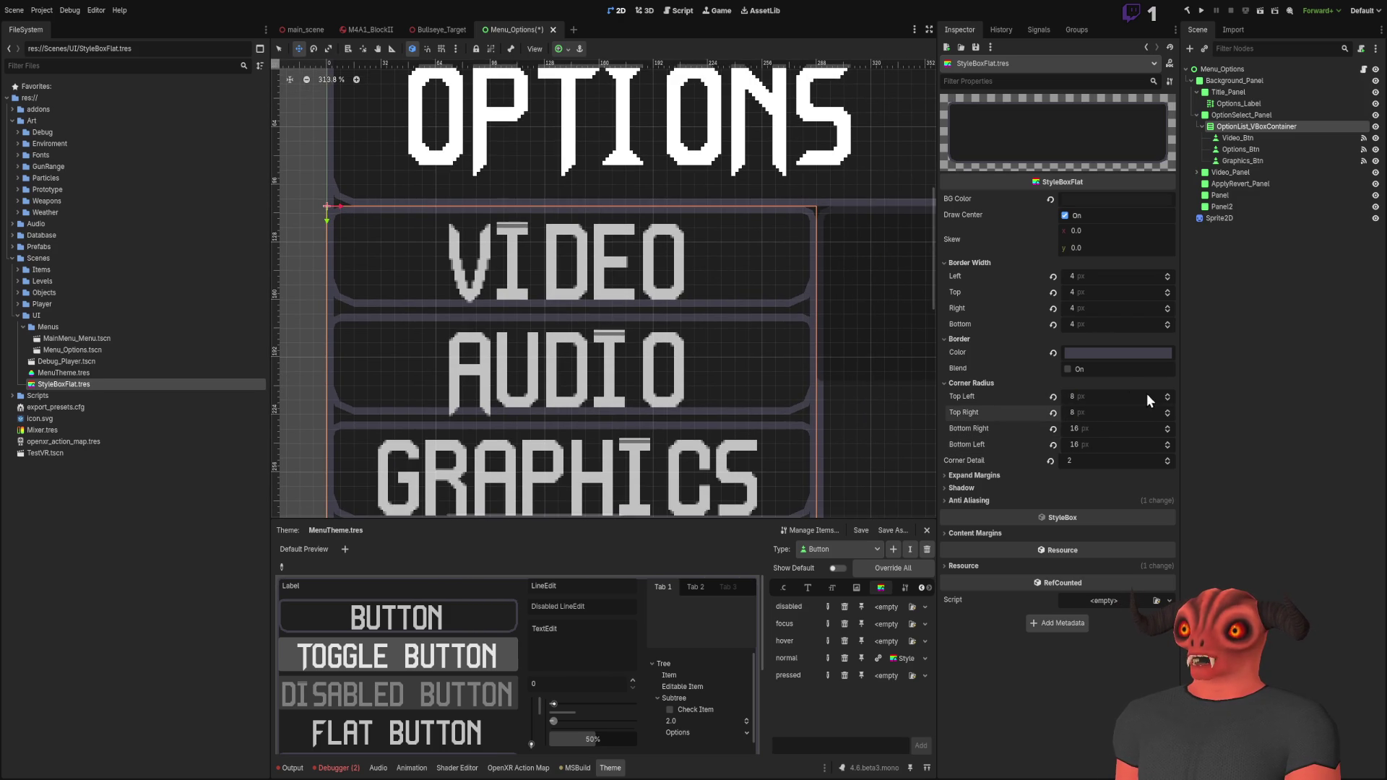
pyautogui.scroll(-2, 616, 293)
pyautogui.scroll(1, 616, 293)
pyautogui.scroll(-12, 617, 293)
pyautogui.scroll(10, 610, 349)
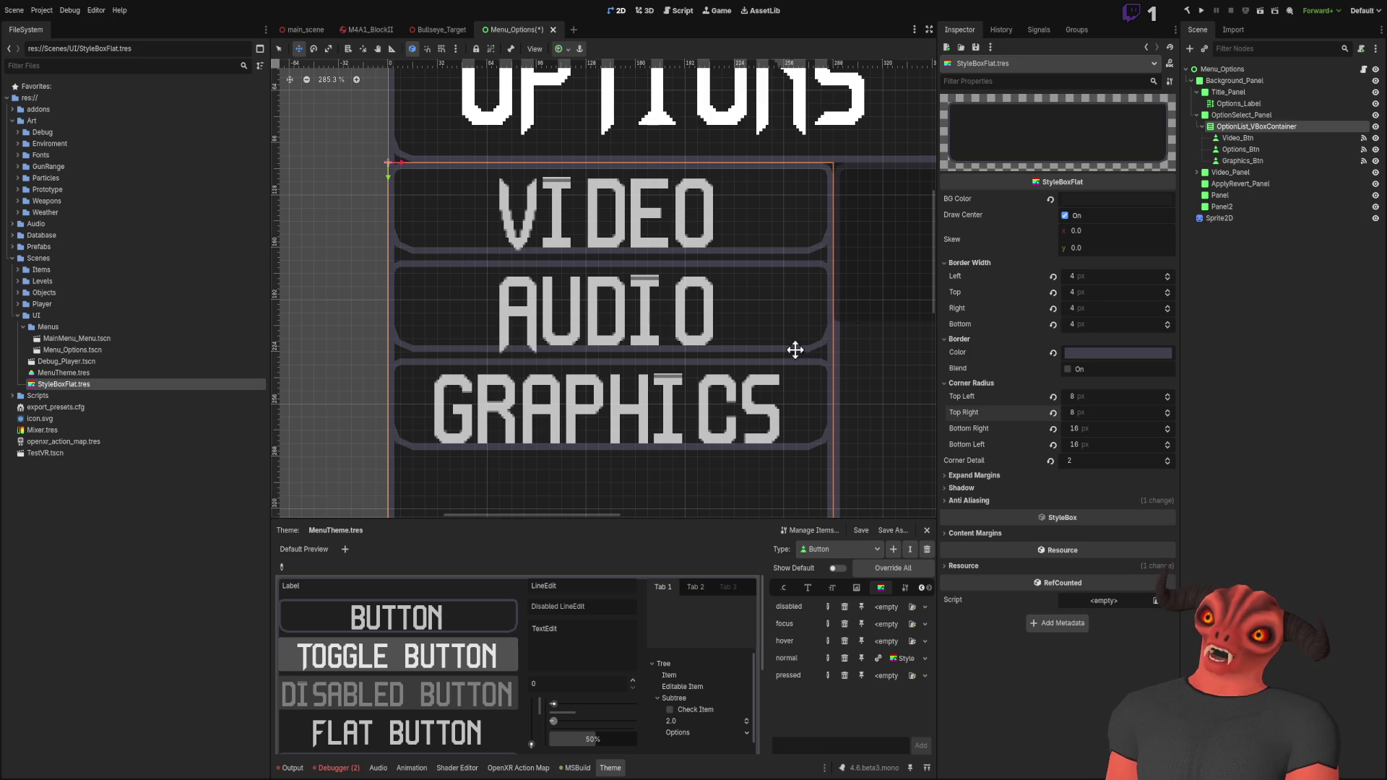
pyautogui.scroll(-5, 752, 272)
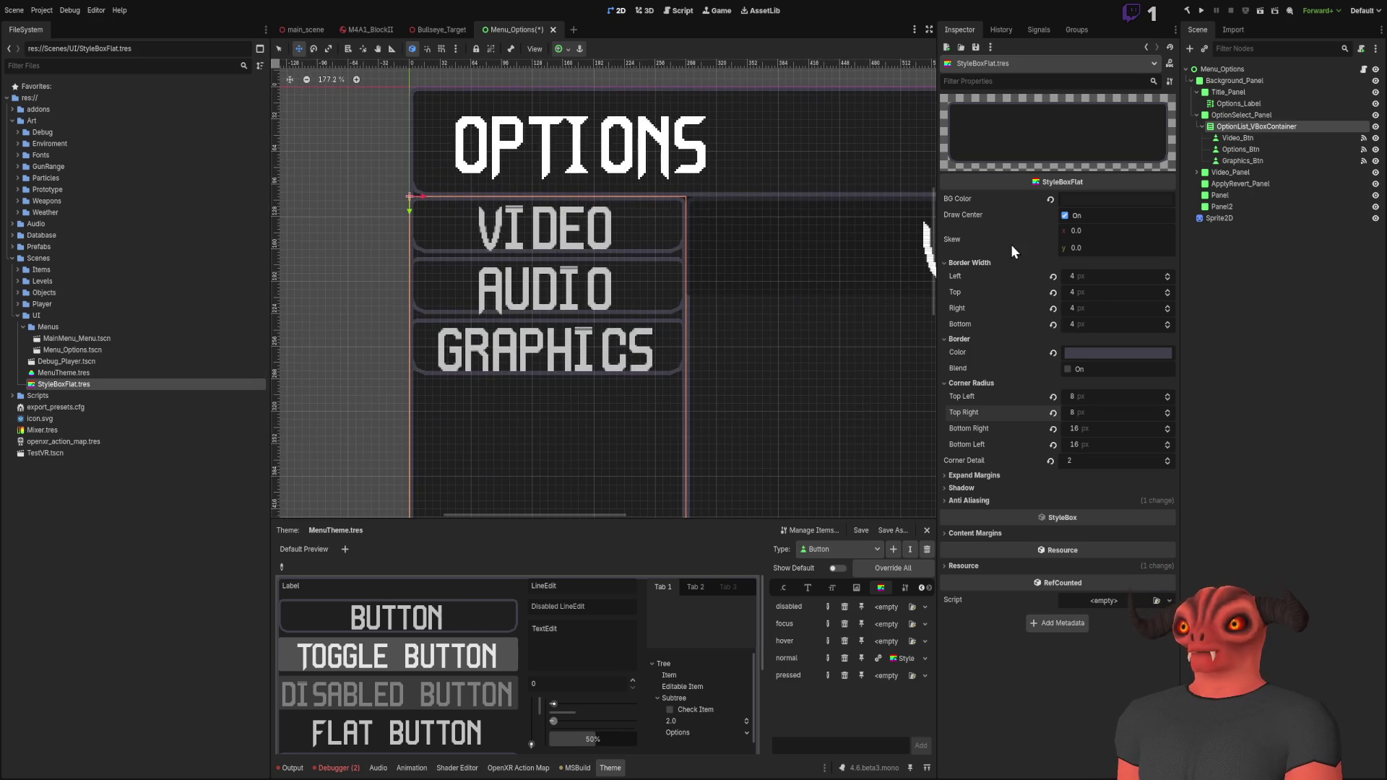
pyautogui.scroll(3, 566, 192)
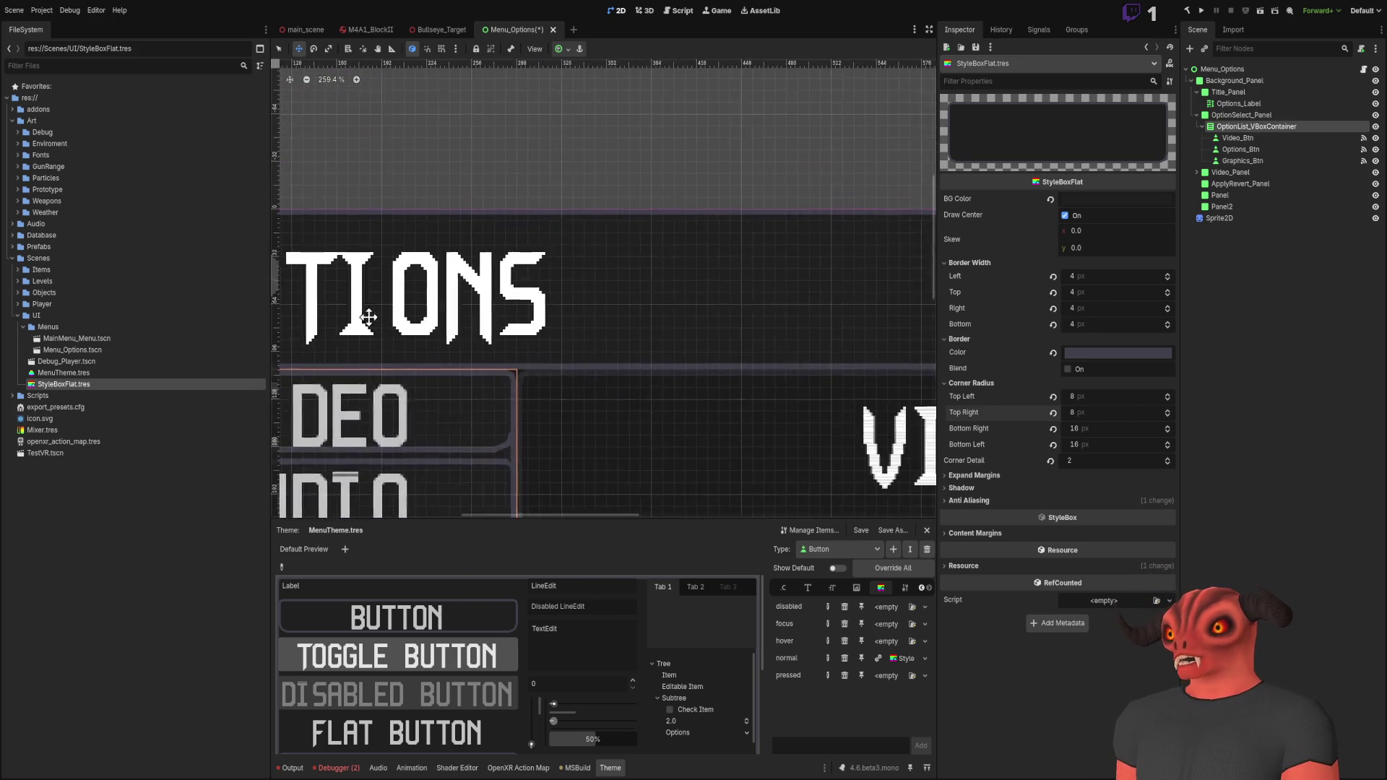
pyautogui.scroll(-5, 875, 261)
pyautogui.hscroll(-3, 896, 281)
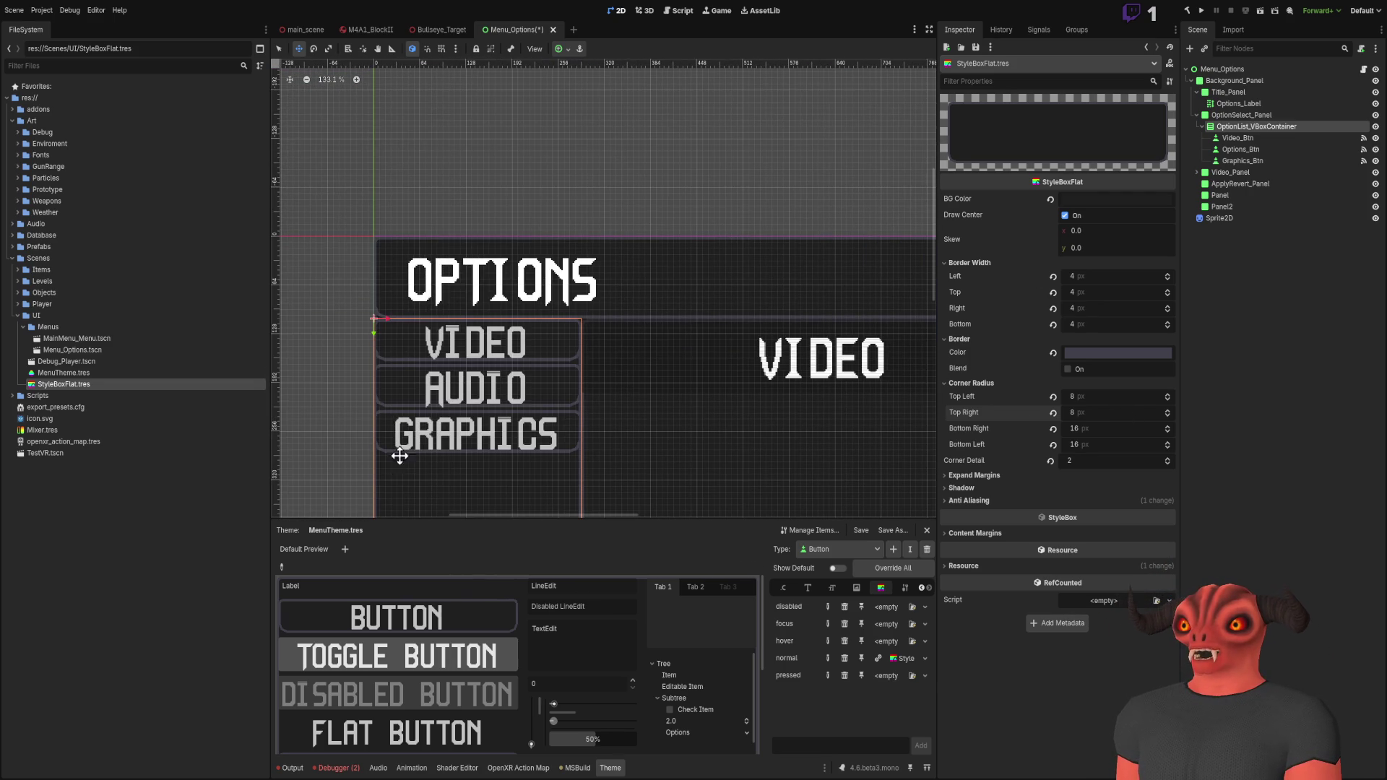
pyautogui.hscroll(-2, 687, 294)
pyautogui.scroll(5, 542, 294)
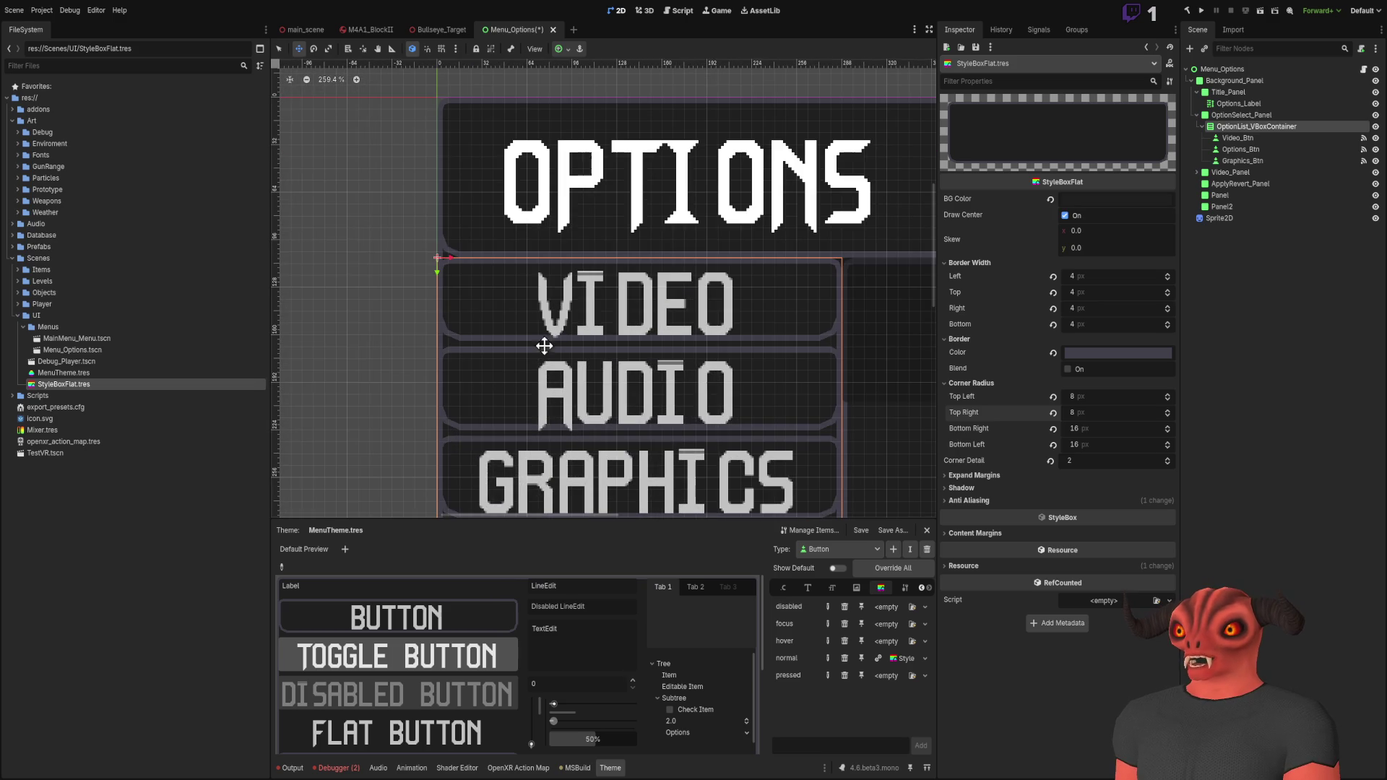
pyautogui.scroll(4, 687, 316)
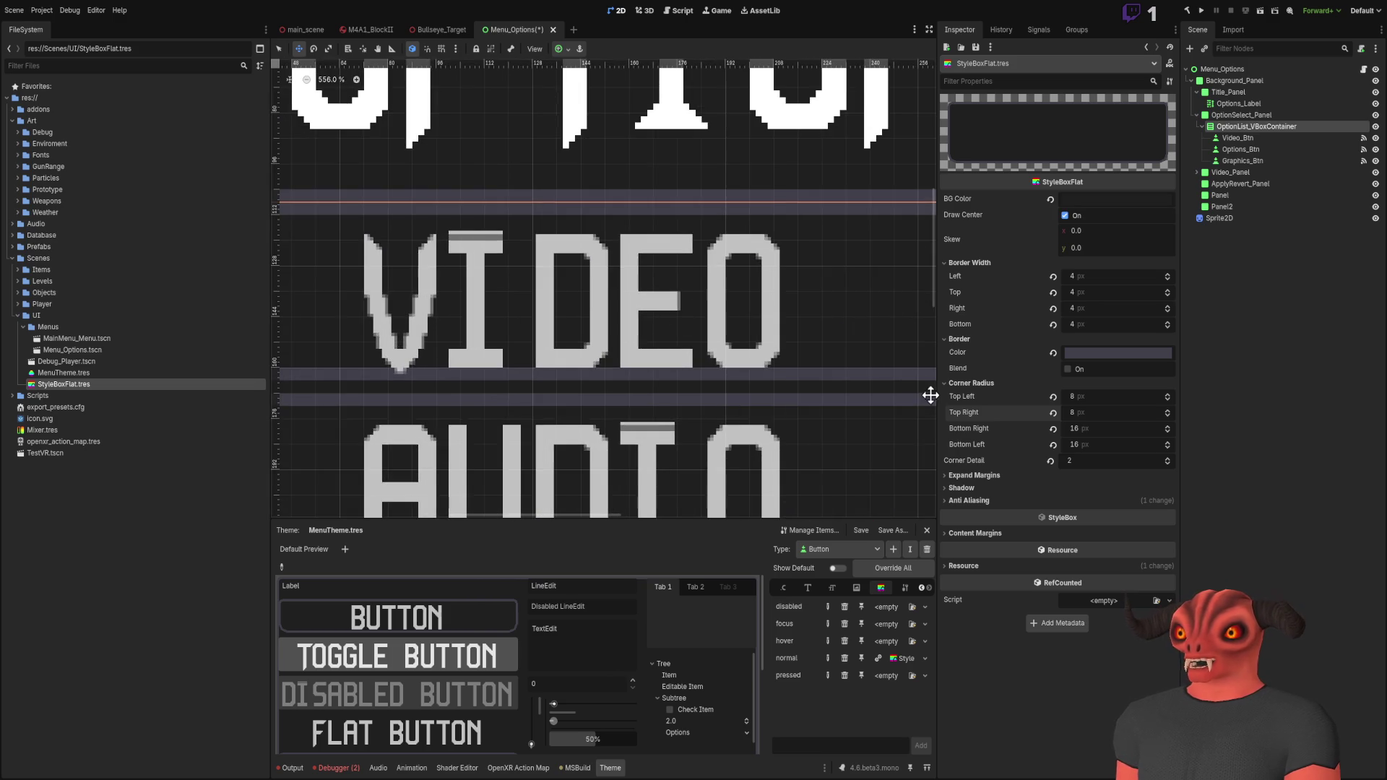
pyautogui.hscroll(3, 633, 336)
pyautogui.scroll(-4, 633, 337)
# Step: Reset all four corner radii to 0 and set Corner Detail to 1
pyautogui.click(1053, 444)
pyautogui.click(1053, 428)
pyautogui.click(1053, 413)
pyautogui.click(1054, 396)
pyautogui.scroll(3, 705, 331)
pyautogui.scroll(-3, 609, 284)
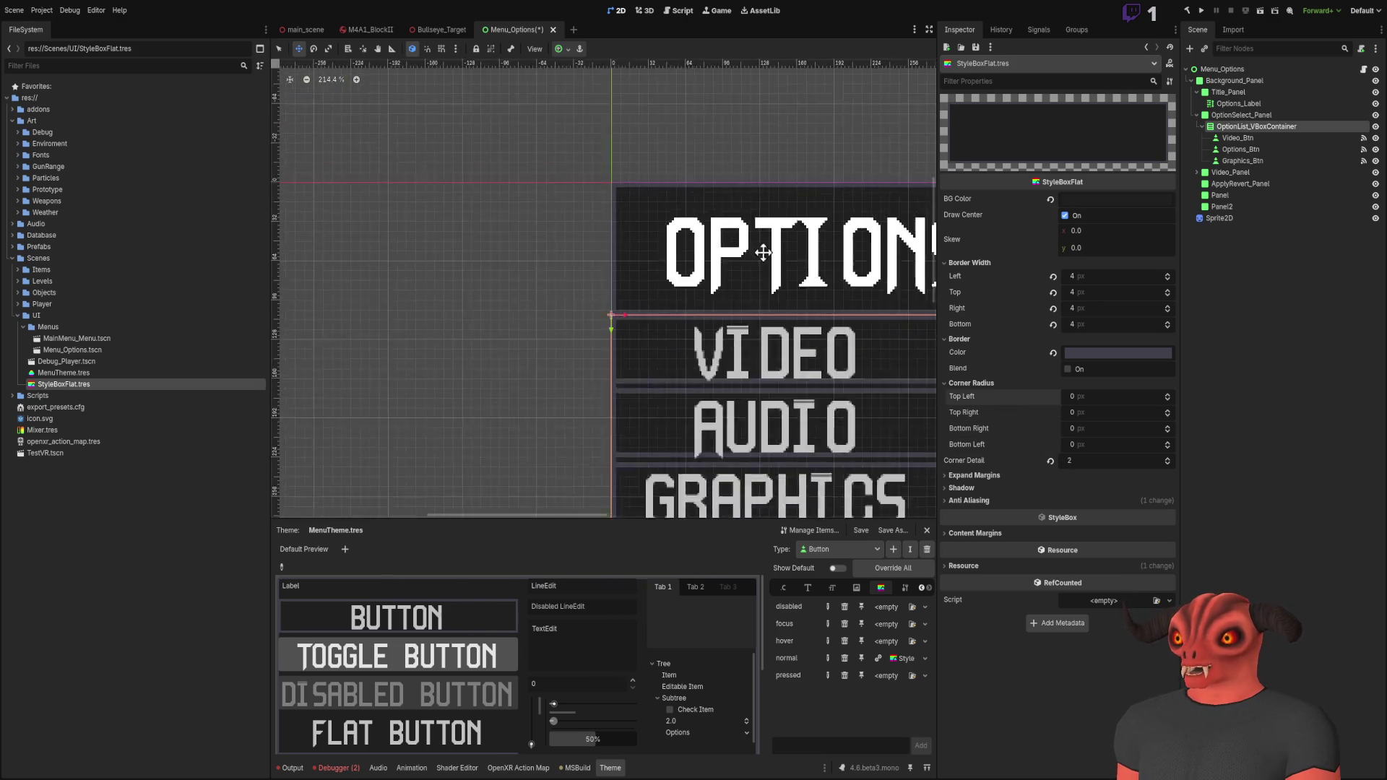
pyautogui.hscroll(3, 609, 284)
pyautogui.click(1168, 463)
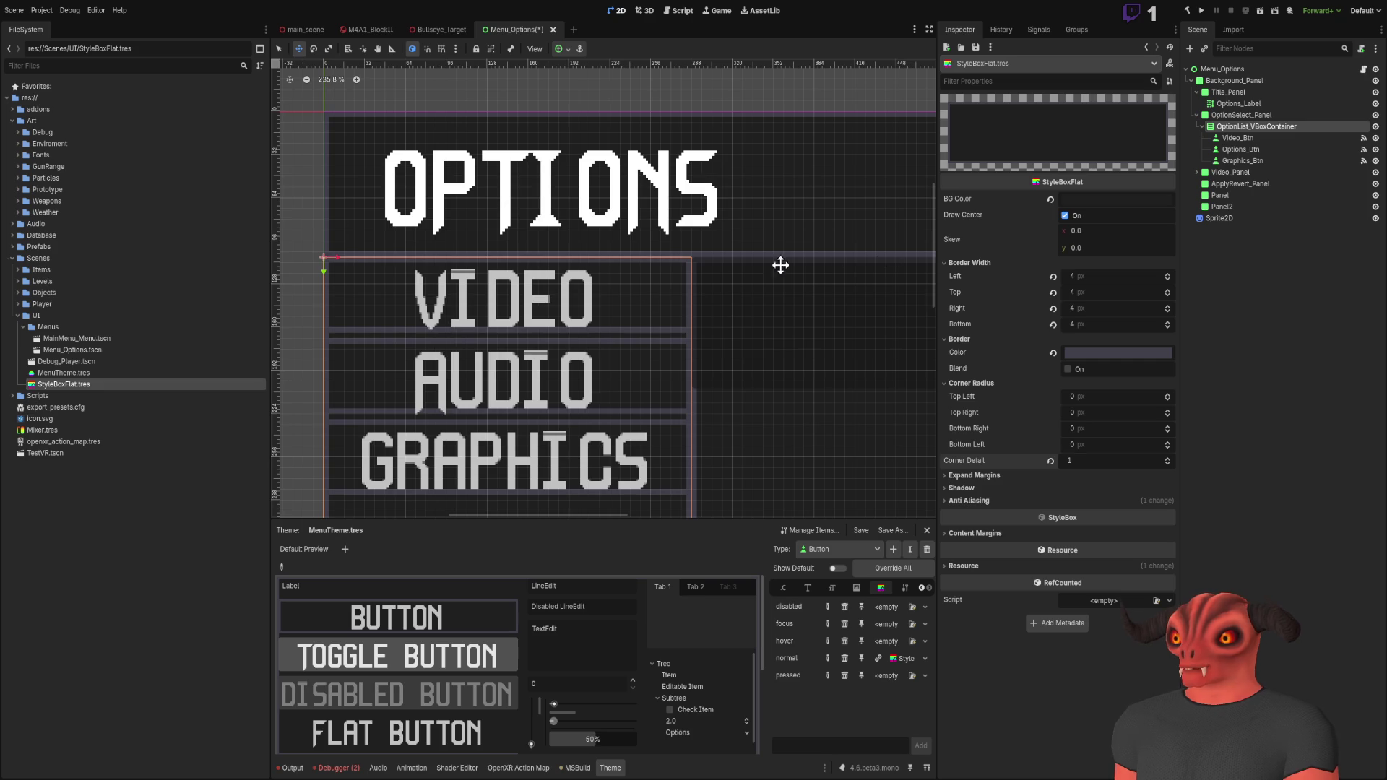
# Step: Save the Options scene with Ctrl+S
pyautogui.scroll(-4, 723, 260)
pyautogui.scroll(-5, 657, 264)
pyautogui.hotkey('ctrl', 's')
pyautogui.scroll(4, 598, 207)
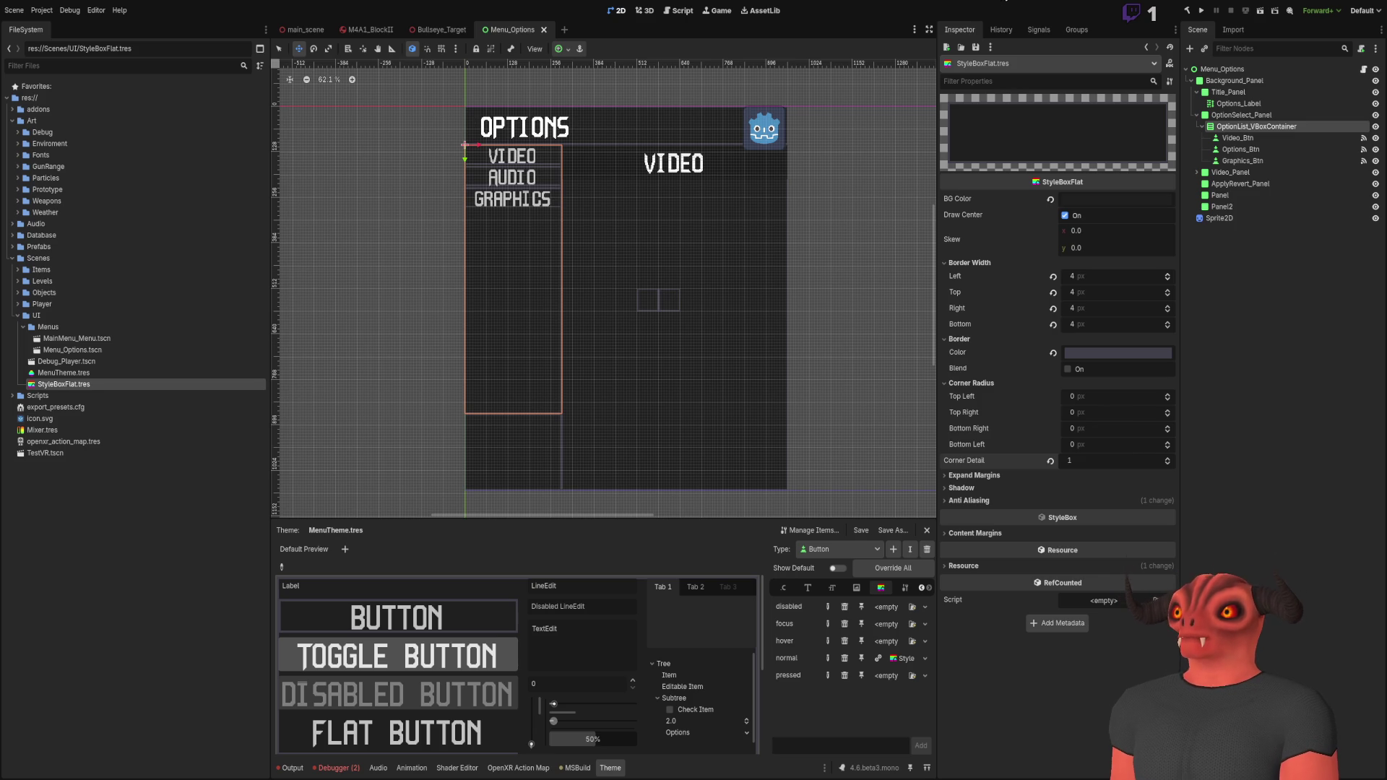
# Step: Set the StyleBoxFlat.tres border colour to a light lavender
pyautogui.scroll(3, 725, 436)
pyautogui.scroll(5, 557, 417)
pyautogui.scroll(3, 542, 410)
pyautogui.scroll(-6, 605, 394)
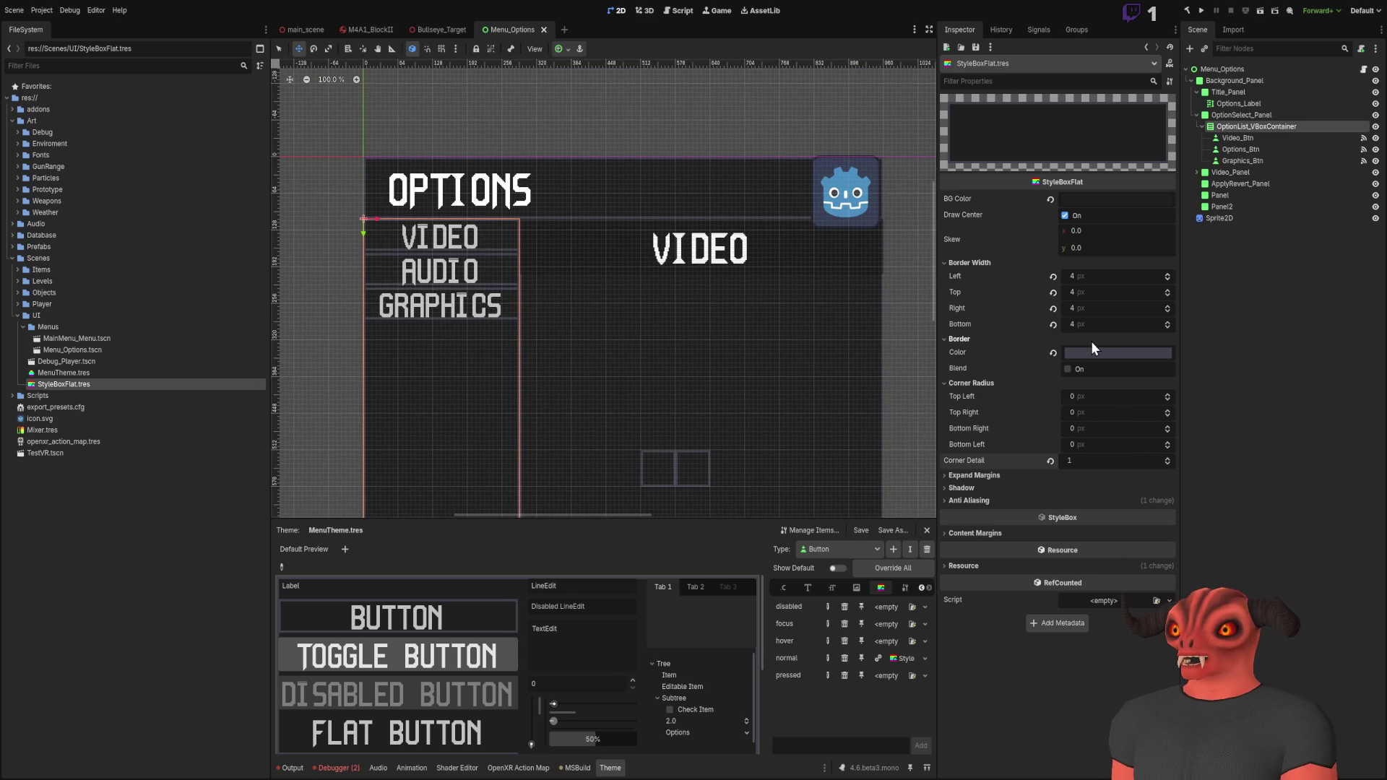
pyautogui.hotkey('ctrl', 'z')
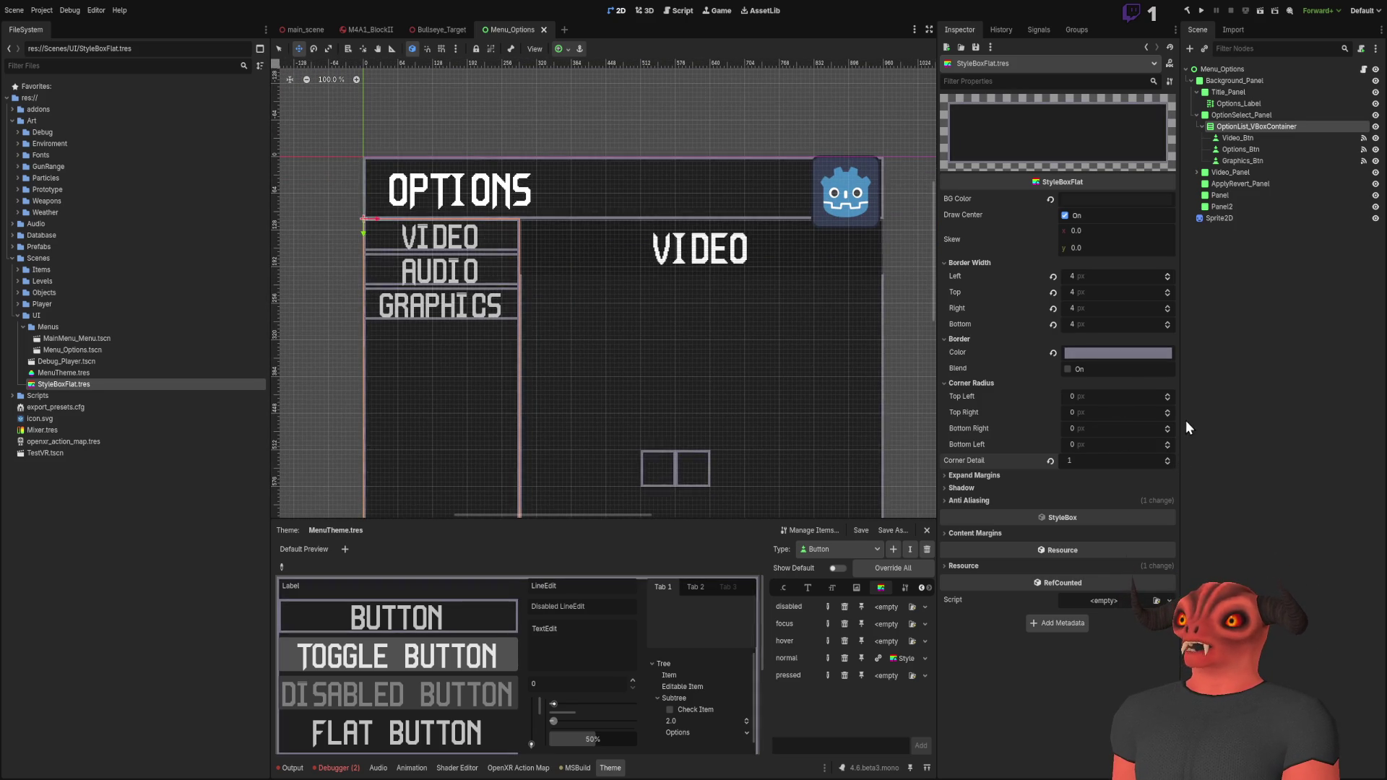
pyautogui.hotkey('ctrl', 'z')
pyautogui.hotkey('ctrl', 'z')
pyautogui.hotkey('ctrl', 'z')
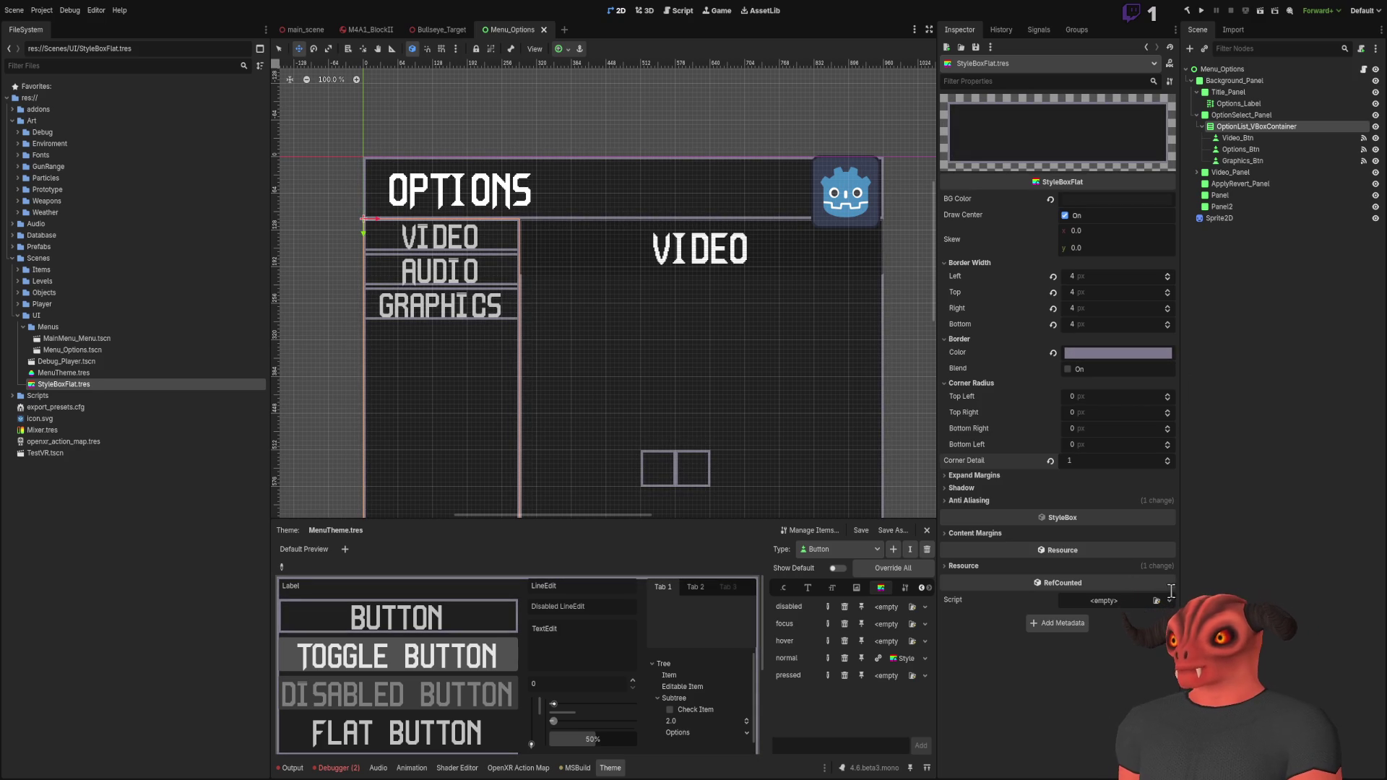
pyautogui.hotkey('ctrl', 'z')
pyautogui.scroll(-2, 604, 287)
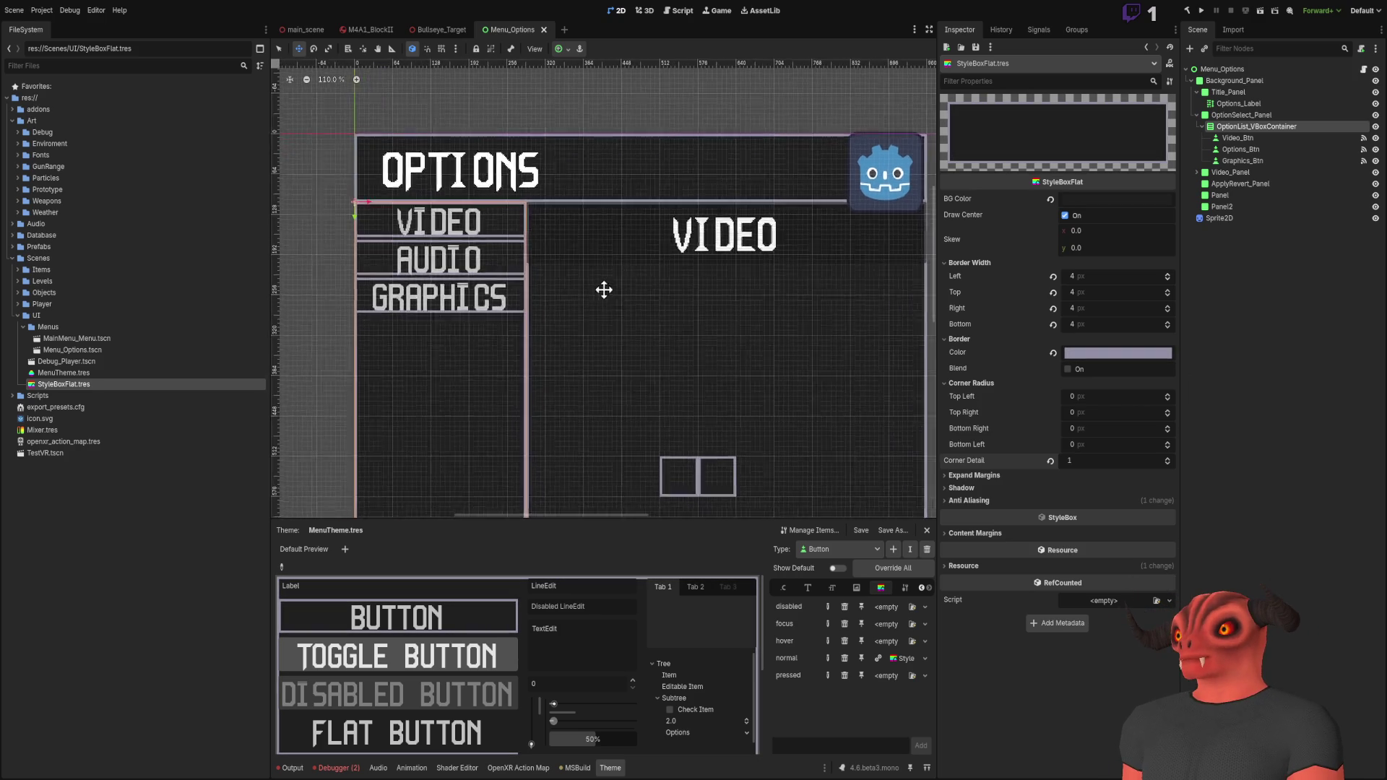
pyautogui.scroll(5, 448, 273)
pyautogui.scroll(-4, 725, 283)
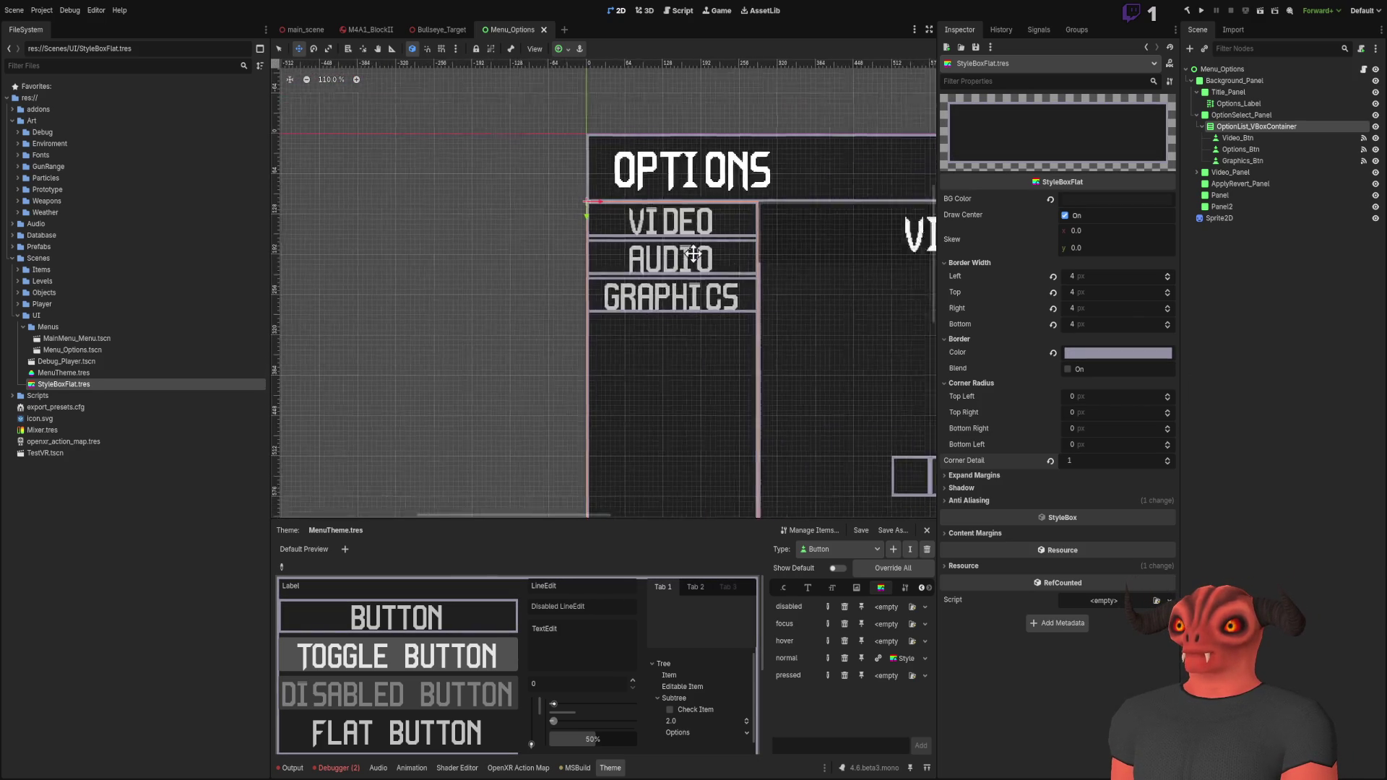
# Step: Pan and zoom the viewport to frame the whole Options menu, including the OPTIONS title
pyautogui.moveTo(620, 206)
pyautogui.mouseDown()
pyautogui.moveTo(662, 248)
pyautogui.moveTo(722, 390)
pyautogui.moveTo(638, 248)
pyautogui.moveTo(564, 60)
pyautogui.mouseUp()
pyautogui.scroll(-2, 686, 303)
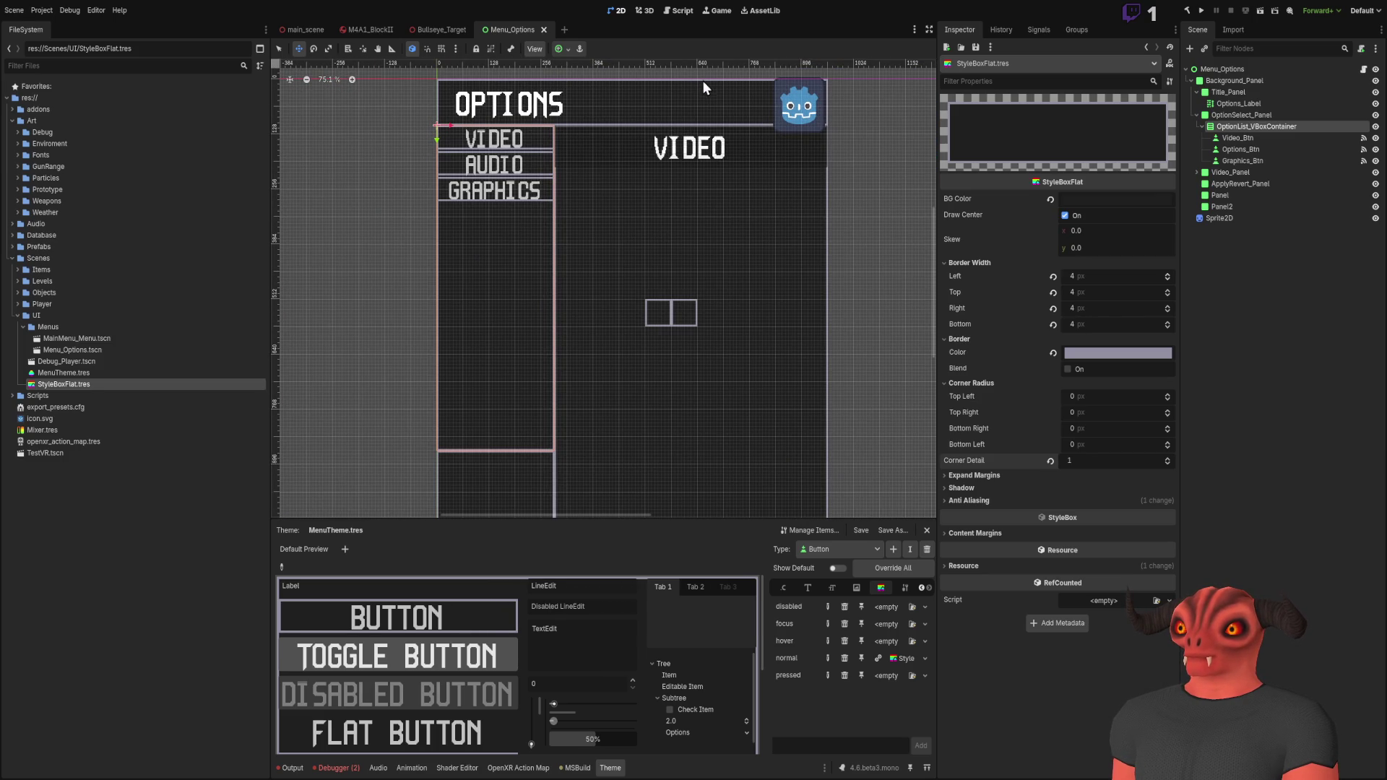
pyautogui.scroll(3, 653, 108)
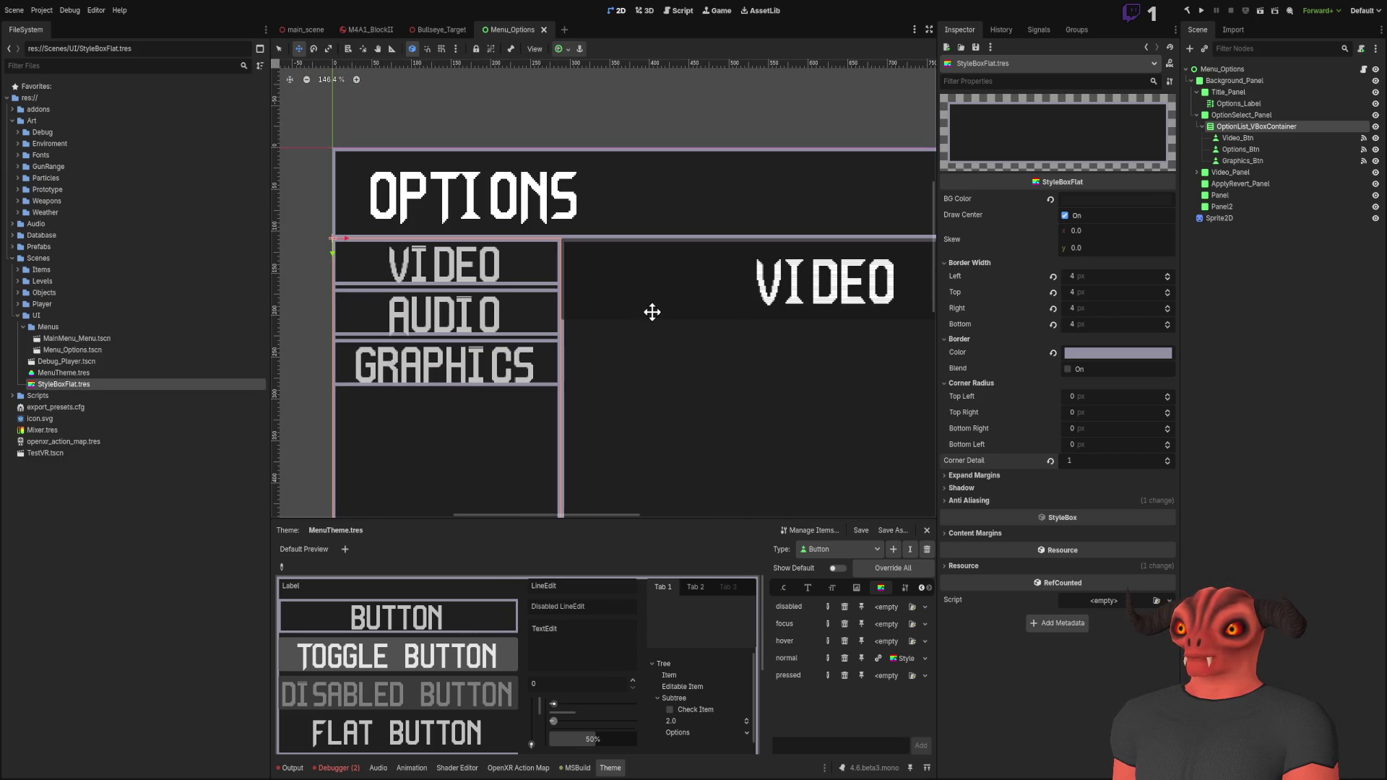
pyautogui.scroll(3, 650, 314)
pyautogui.scroll(-7, 674, 229)
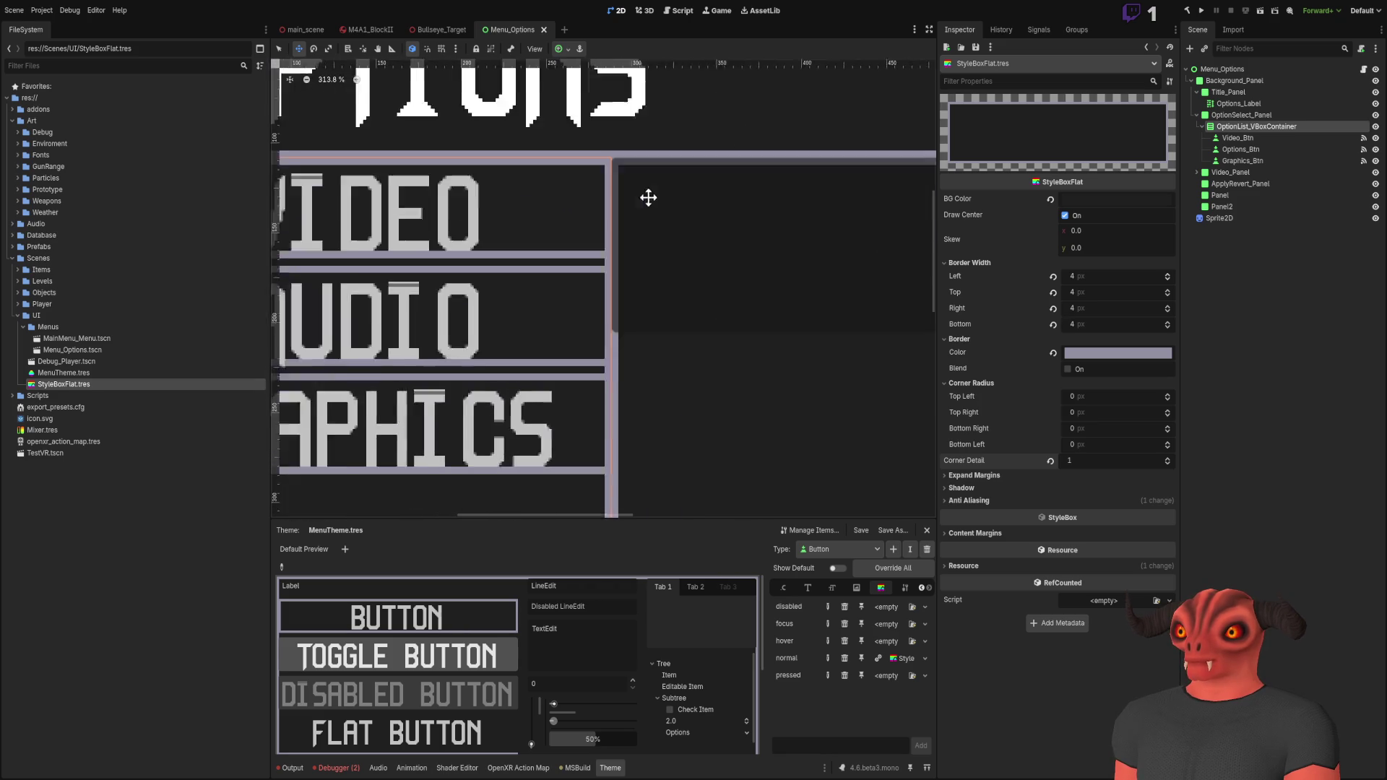
pyautogui.scroll(3, 704, 251)
pyautogui.moveTo(704, 251)
pyautogui.mouseDown()
pyautogui.moveTo(584, 228)
pyautogui.moveTo(635, 301)
pyautogui.mouseUp()
pyautogui.scroll(-3, 542, 223)
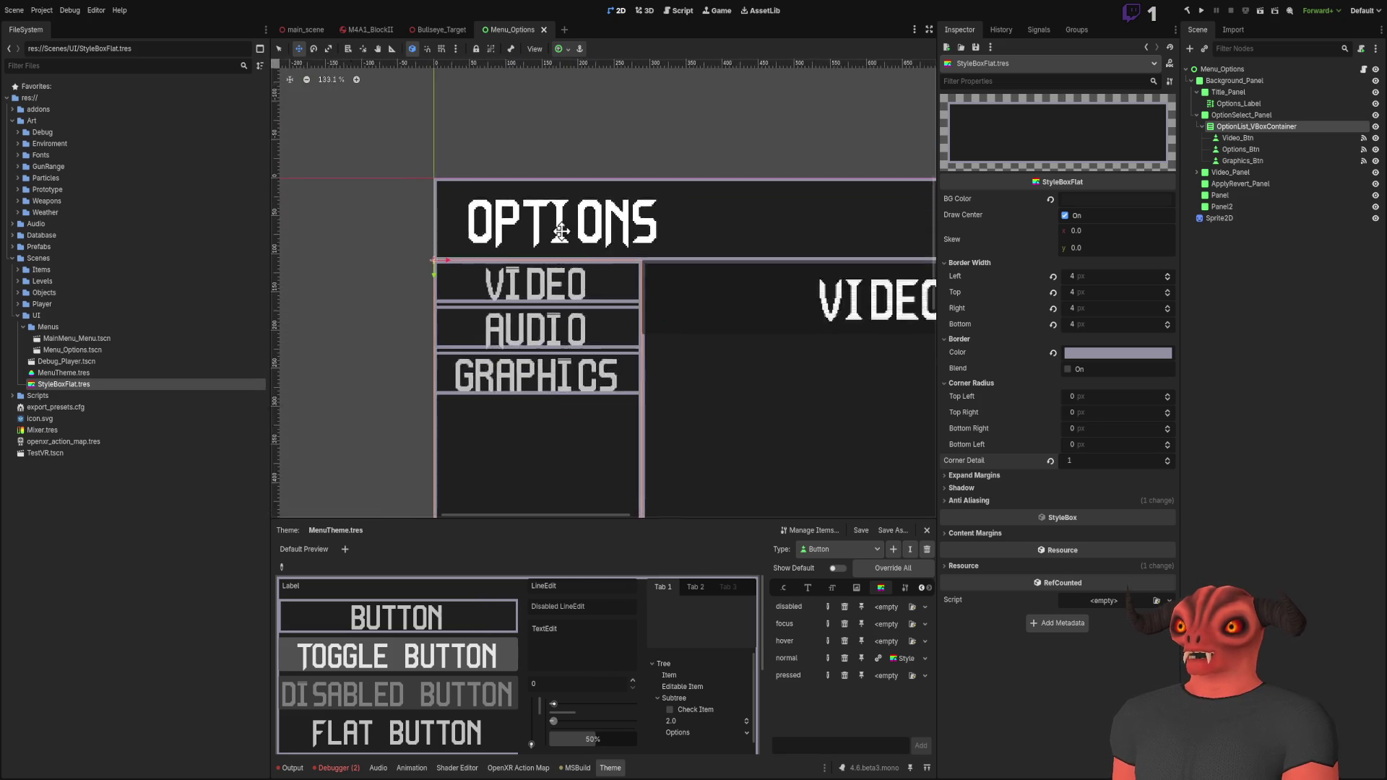
pyautogui.scroll(-4, 530, 186)
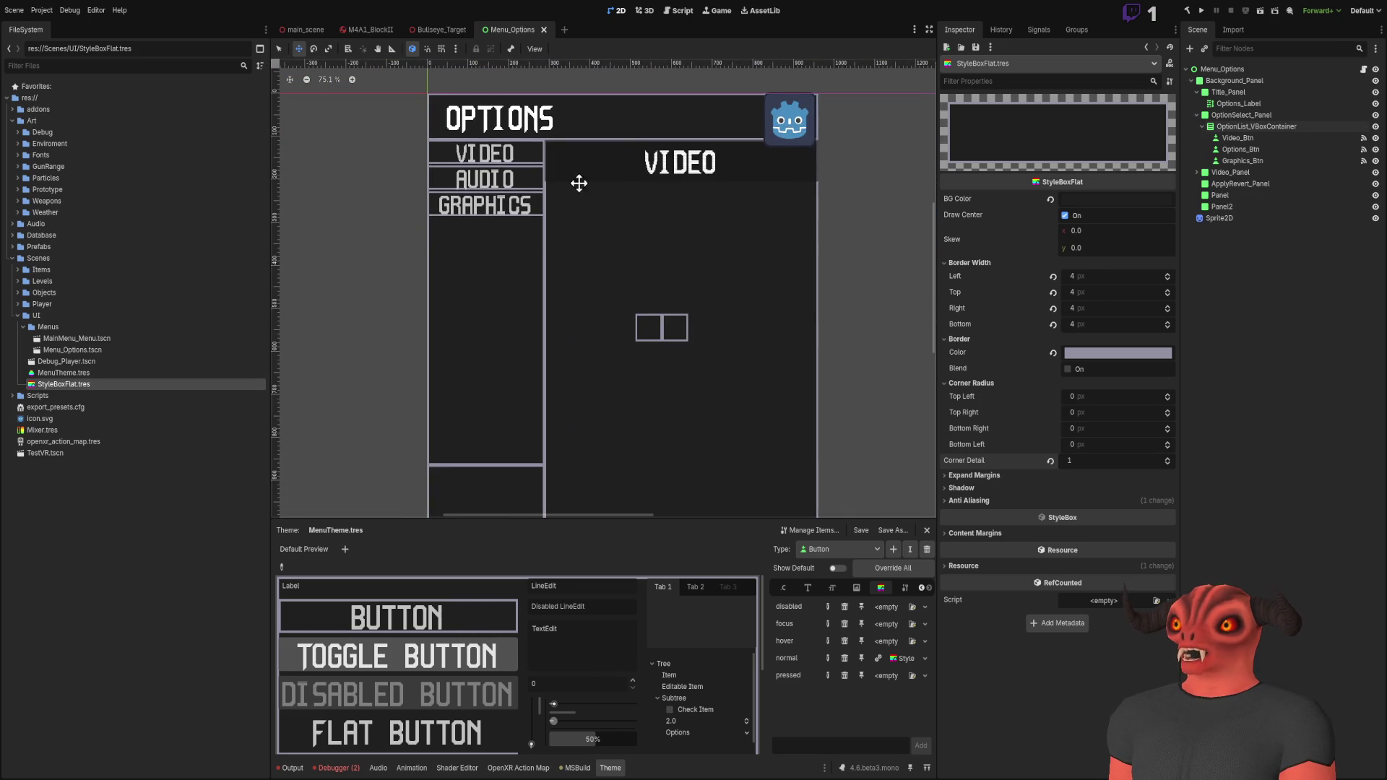
pyautogui.scroll(2, 730, 195)
pyautogui.scroll(5, 532, 294)
pyautogui.scroll(-8, 570, 294)
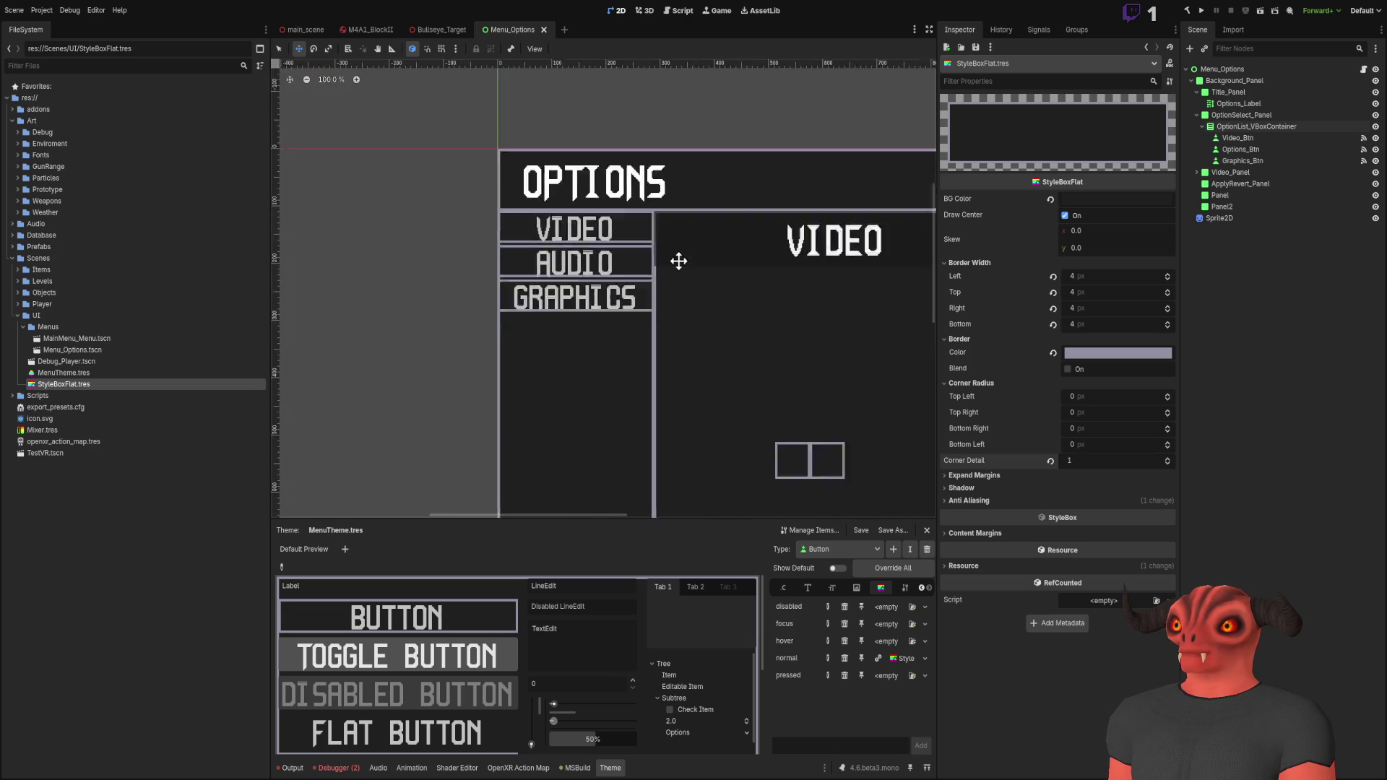
pyautogui.scroll(4, 591, 187)
pyautogui.scroll(-3, 566, 109)
pyautogui.scroll(3, 567, 217)
pyautogui.moveTo(566, 216)
pyautogui.mouseDown()
pyautogui.moveTo(581, 108)
pyautogui.moveTo(585, 322)
pyautogui.mouseUp()
pyautogui.scroll(1, 596, 309)
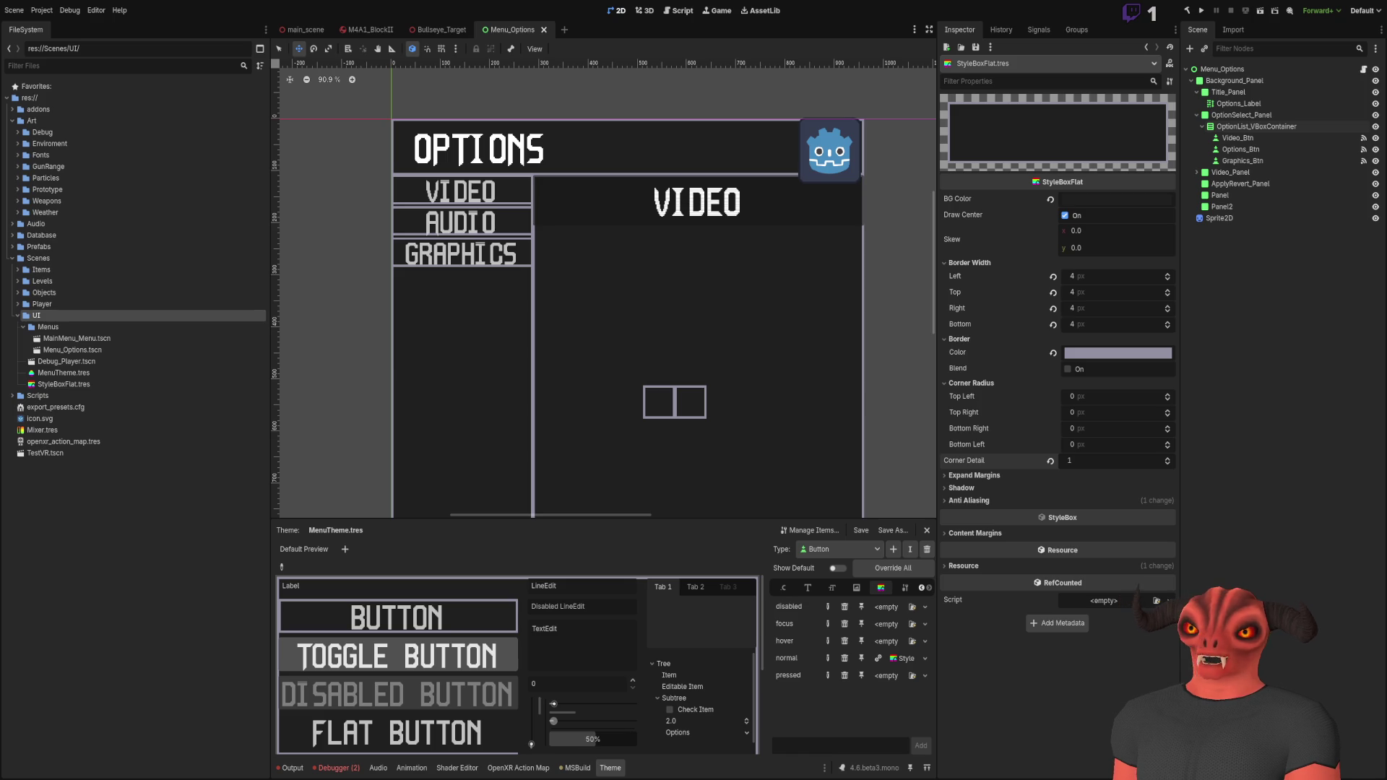
# Step: Create the TestBox.tres texture style box, open it, and select Panel2
pyautogui.hotkey('ctrl', 'z')
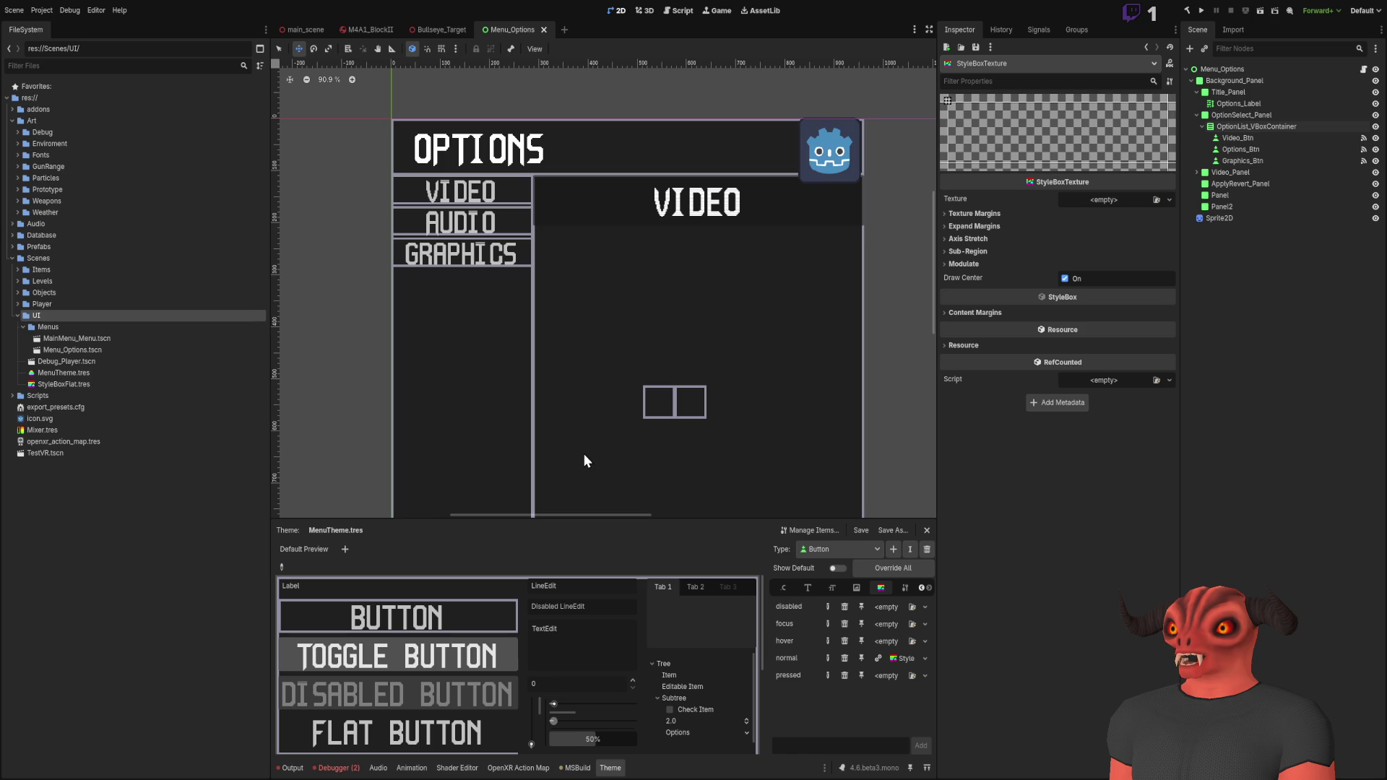
pyautogui.click(132, 396)
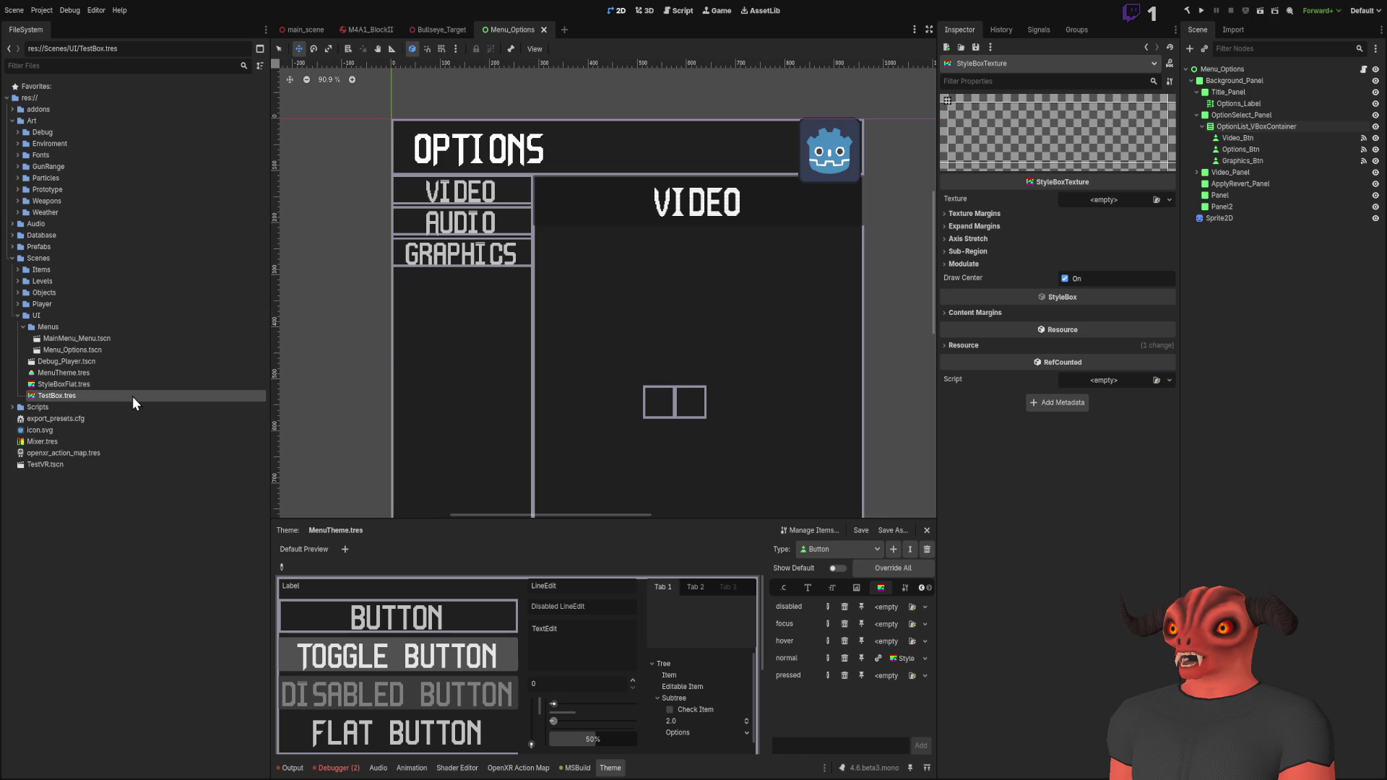
pyautogui.scroll(3, 572, 208)
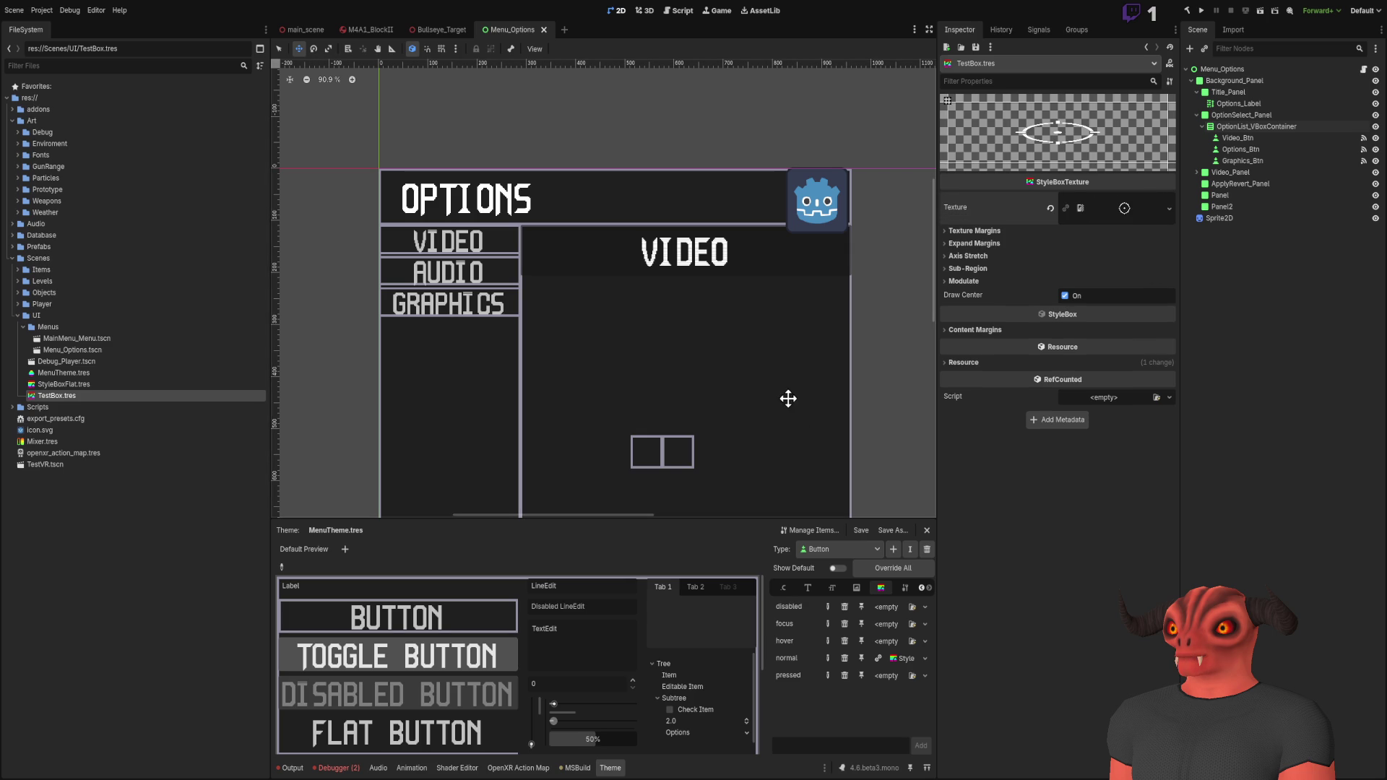
pyautogui.moveTo(751, 414)
pyautogui.mouseDown()
pyautogui.moveTo(837, 321)
pyautogui.moveTo(799, 331)
pyautogui.moveTo(811, 340)
pyautogui.mouseUp()
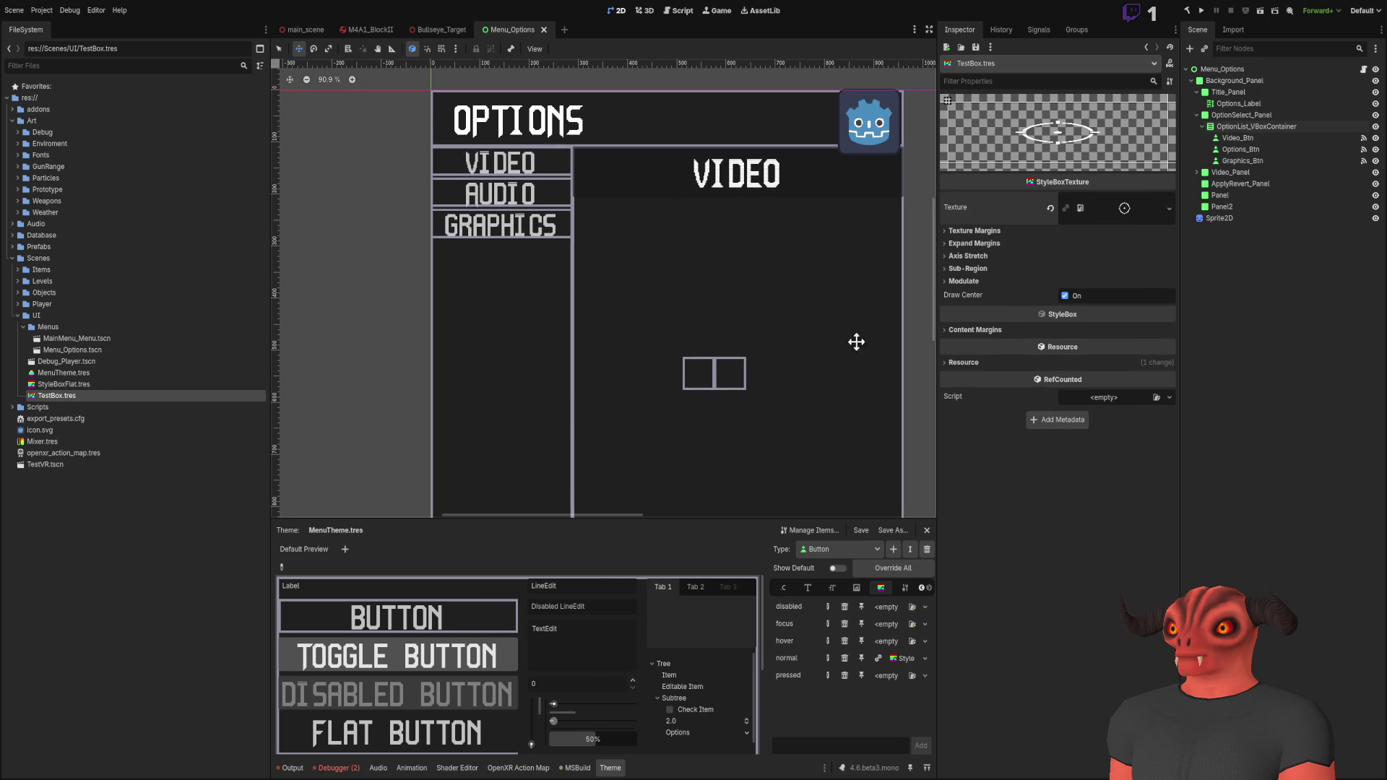
pyautogui.click(1275, 206)
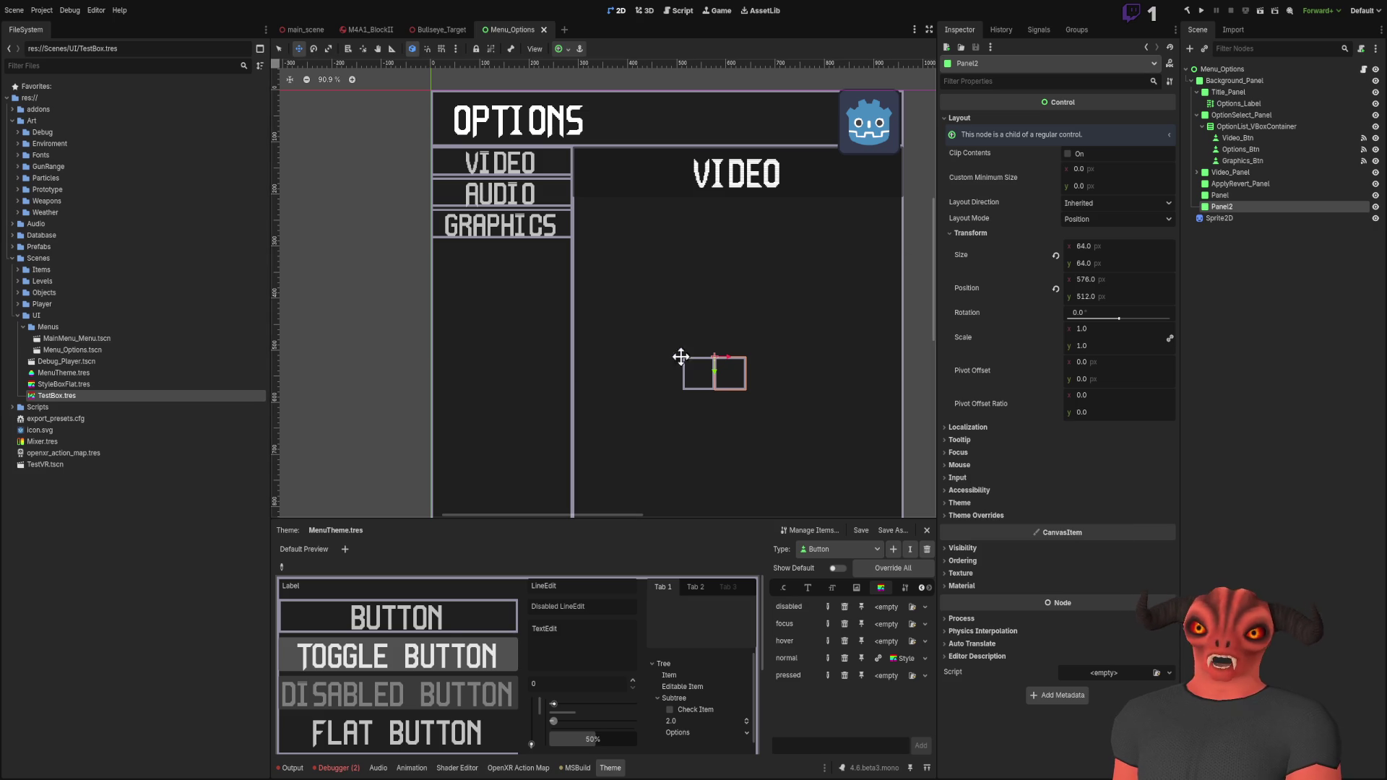
# Step: Frame the full Options layout and collapse Panel2's Transform section
pyautogui.scroll(2, 792, 323)
pyautogui.moveTo(791, 324); pyautogui.dragTo(856, 519)
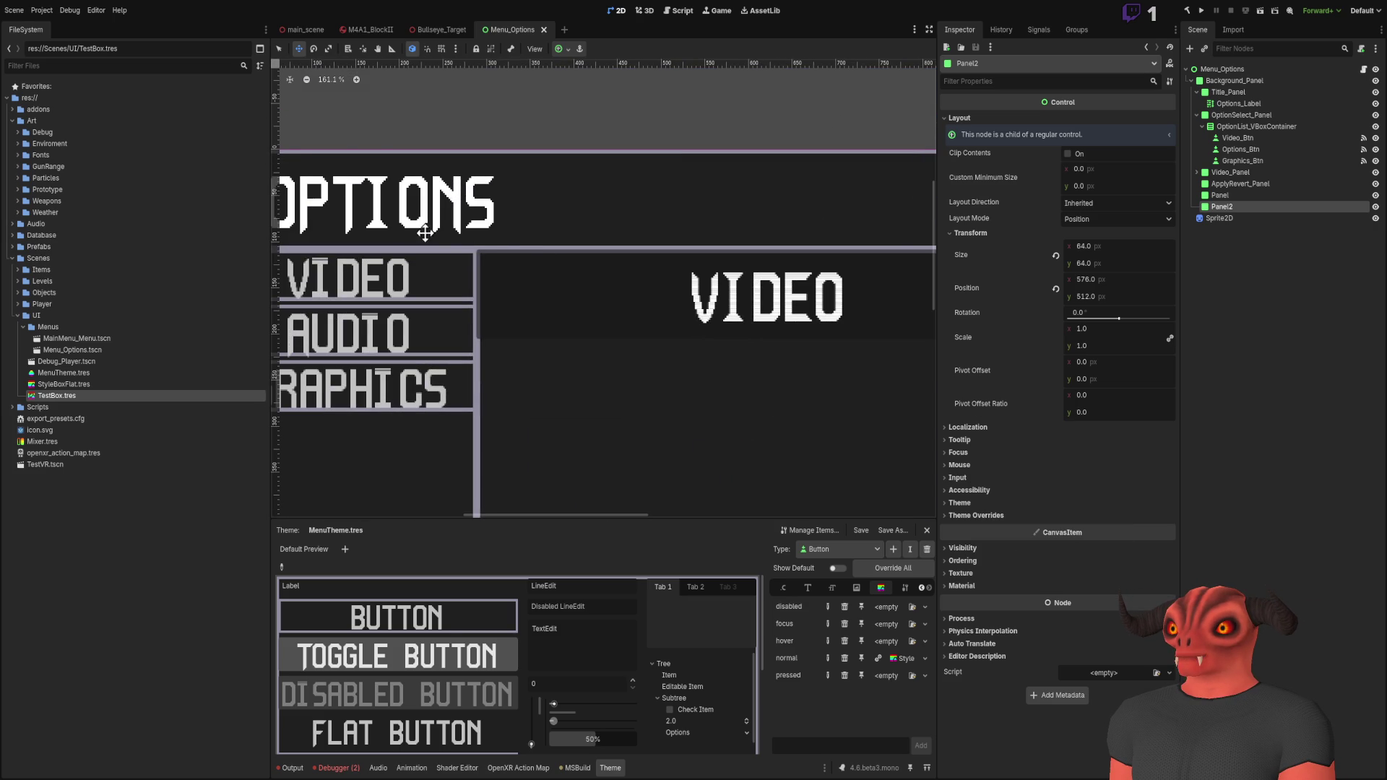
pyautogui.scroll(-2, 553, 257)
pyautogui.scroll(-5, 590, 212)
pyautogui.scroll(5, 774, 180)
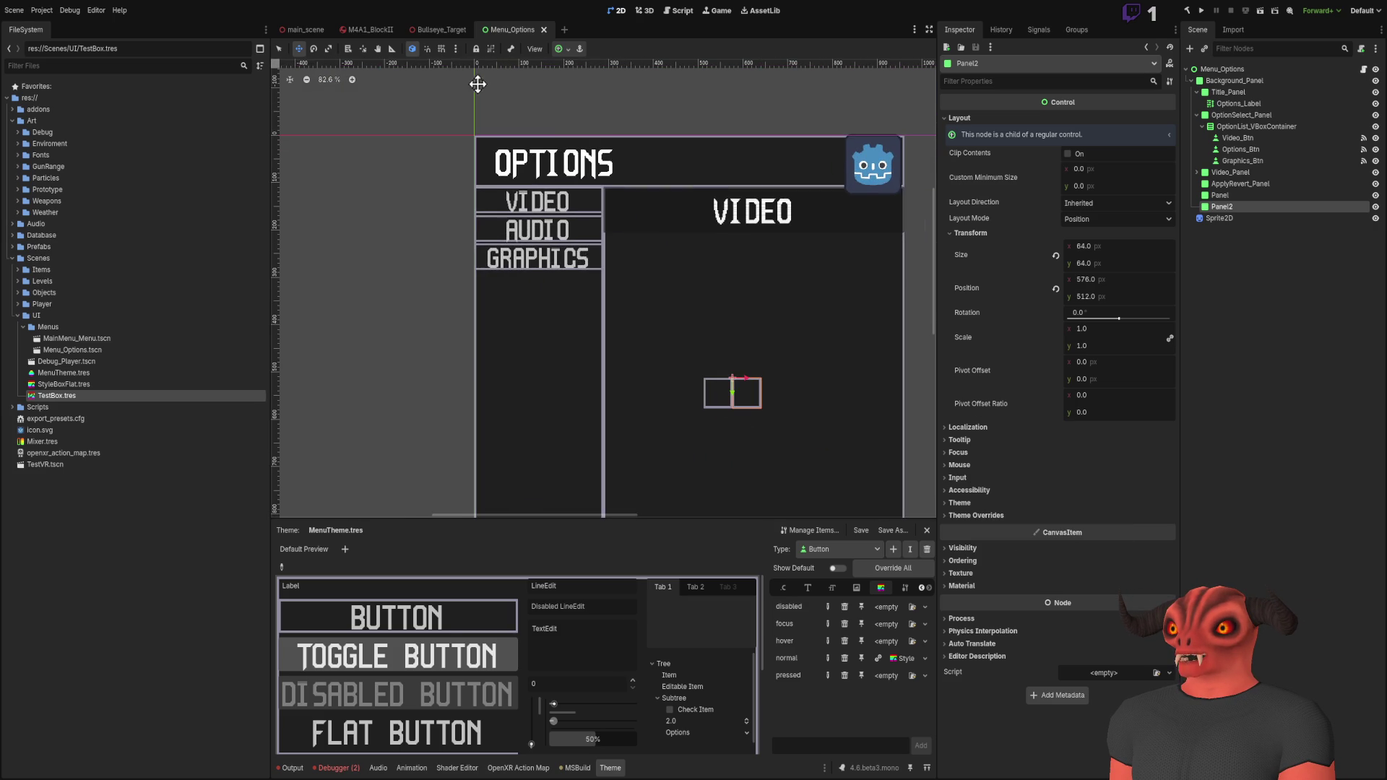
pyautogui.scroll(4, 672, 239)
pyautogui.scroll(-3, 700, 340)
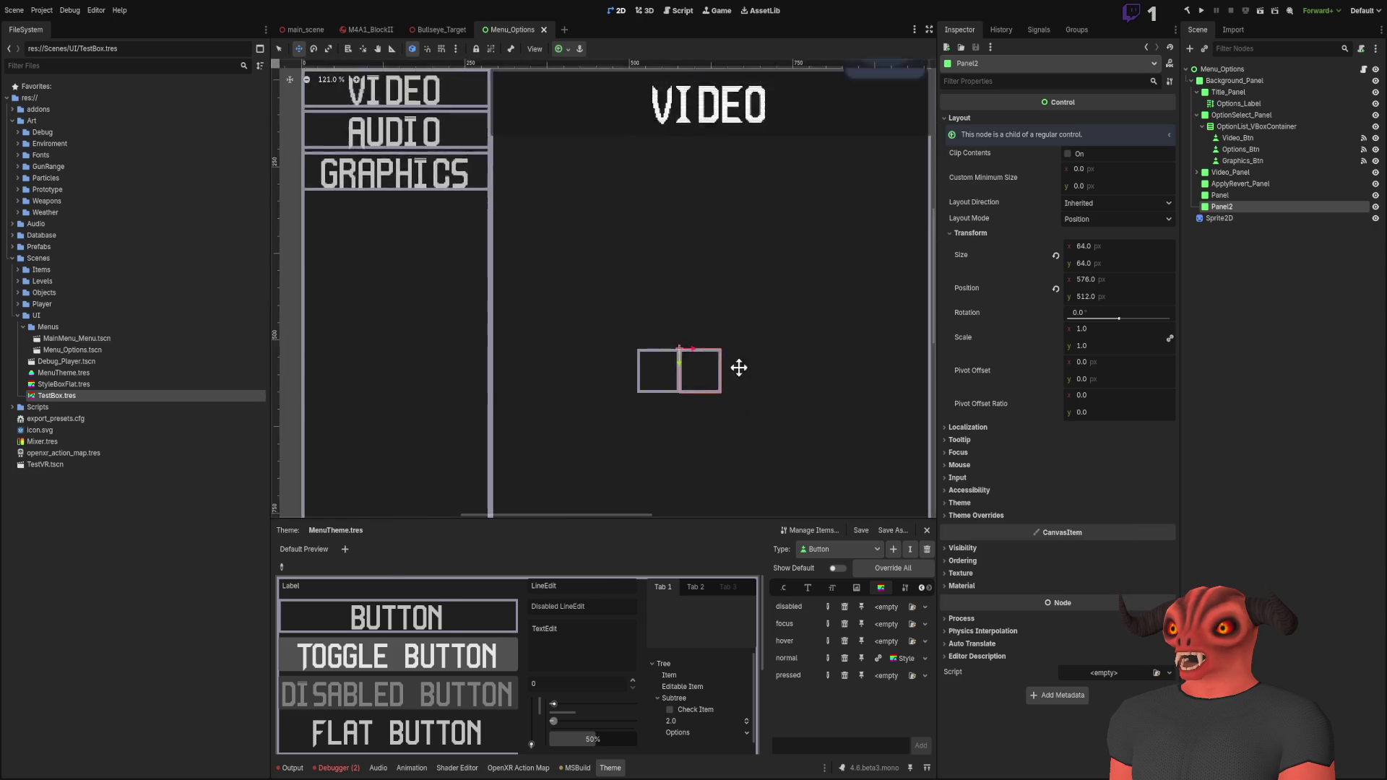
pyautogui.scroll(-4, 622, 217)
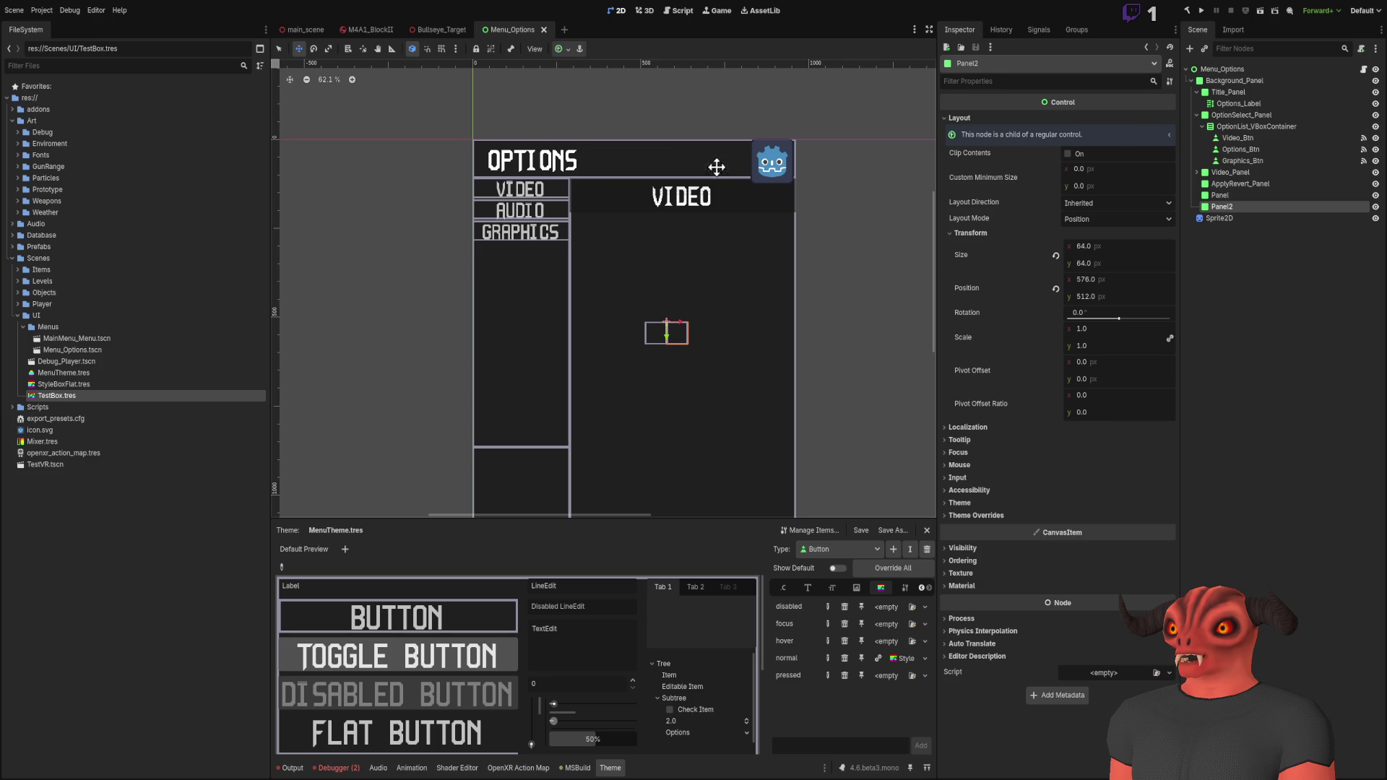
pyautogui.scroll(3, 536, 306)
pyautogui.scroll(-1, 780, 312)
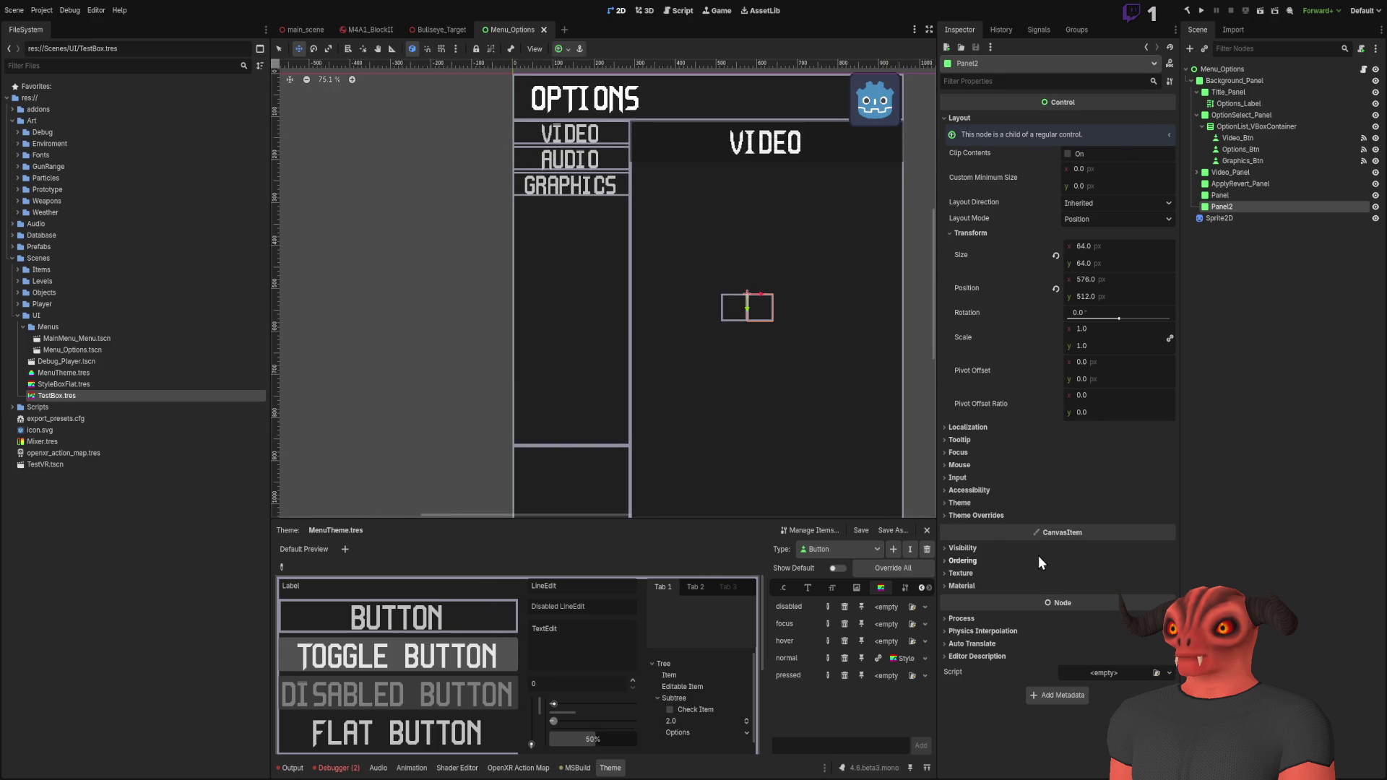
pyautogui.click(970, 233)
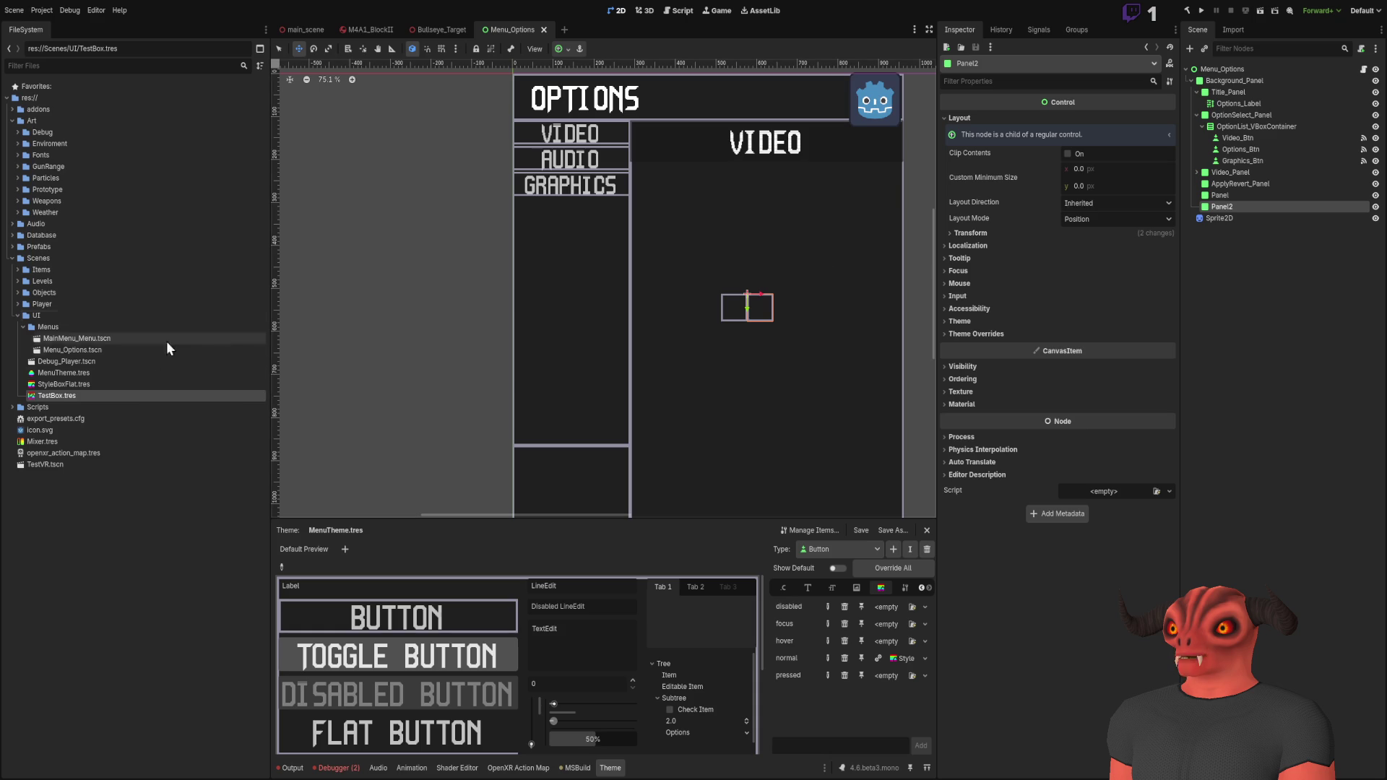
# Step: Drag TestBox.tres from the FileSystem dock onto Panel2
pyautogui.click(54, 386)
pyautogui.click(58, 396)
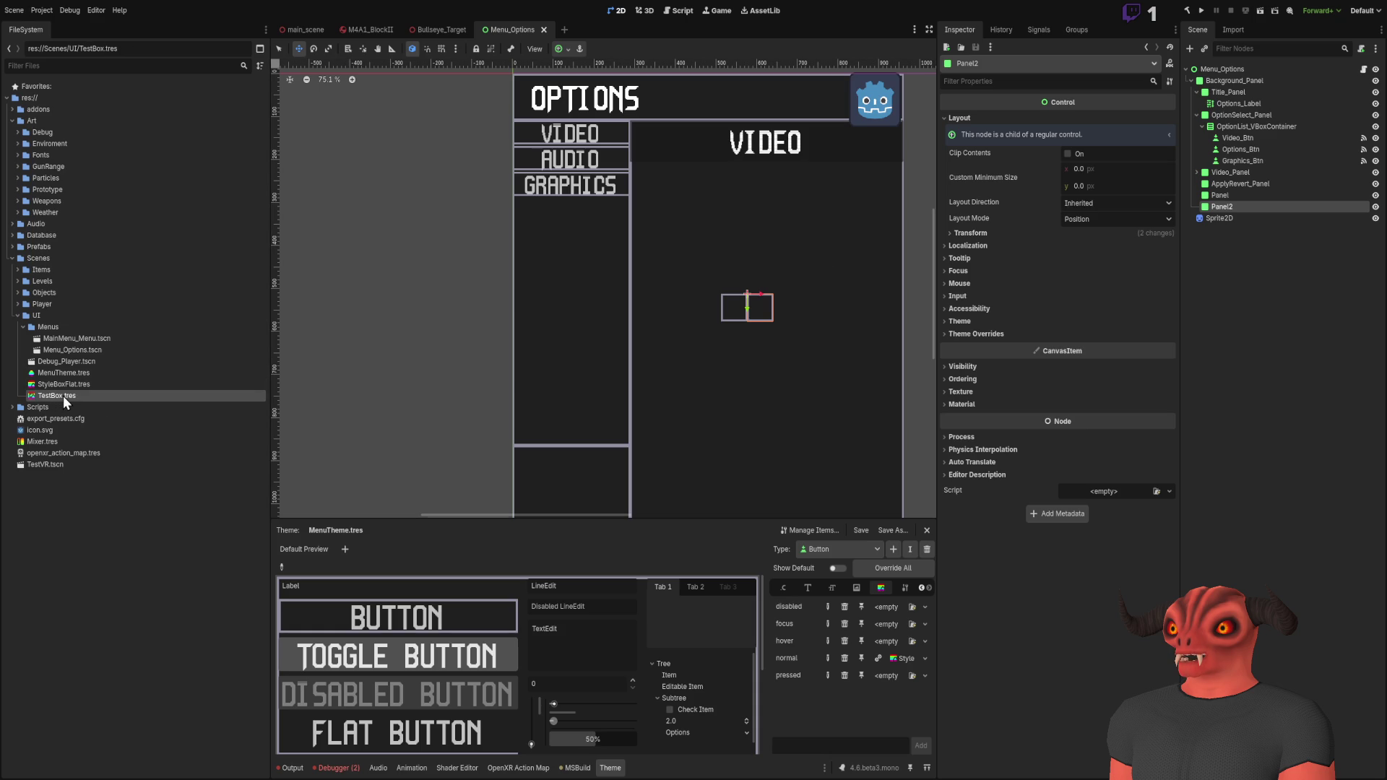
pyautogui.moveTo(58, 395)
pyautogui.mouseDown()
pyautogui.moveTo(69, 419)
pyautogui.moveTo(1228, 167)
pyautogui.moveTo(1216, 211)
pyautogui.mouseUp()
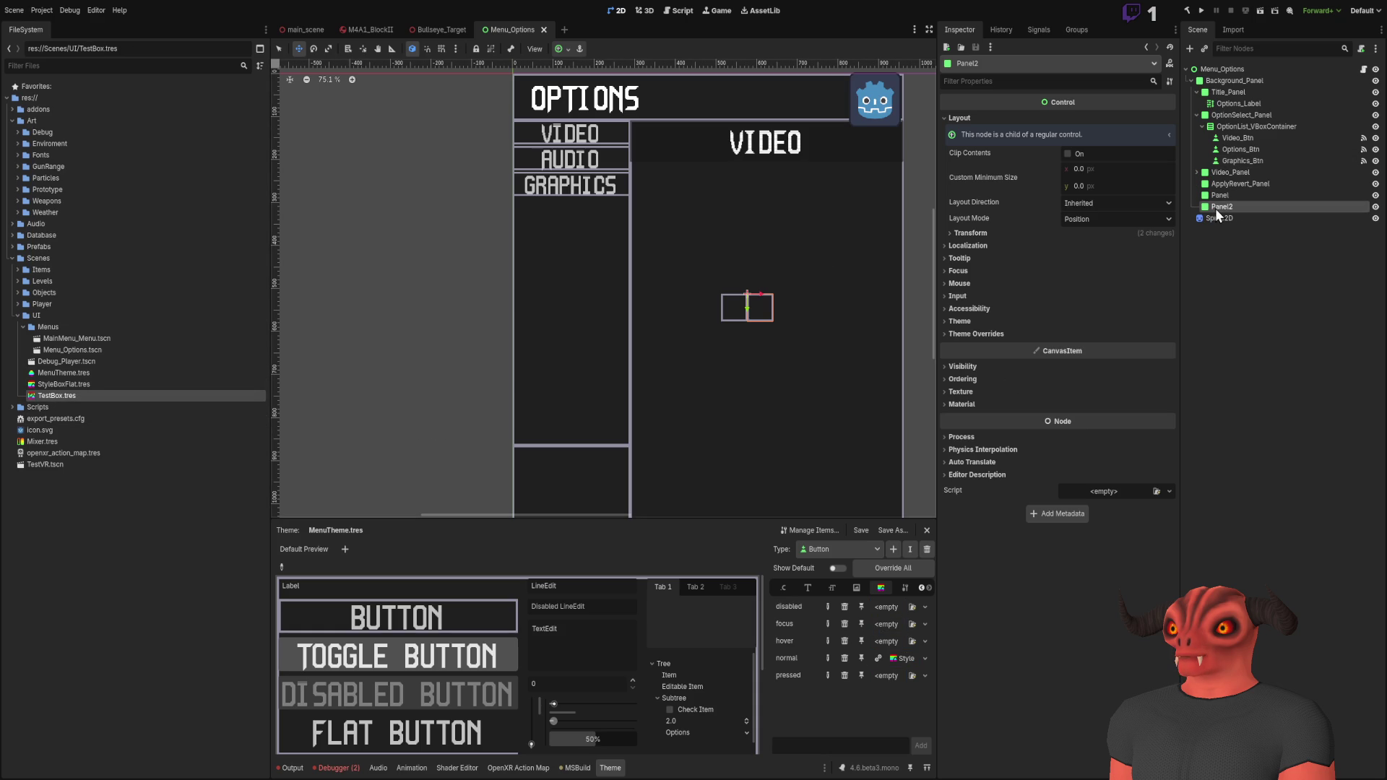
pyautogui.scroll(8, 870, 337)
pyautogui.moveTo(601, 270); pyautogui.dragTo(747, 300)
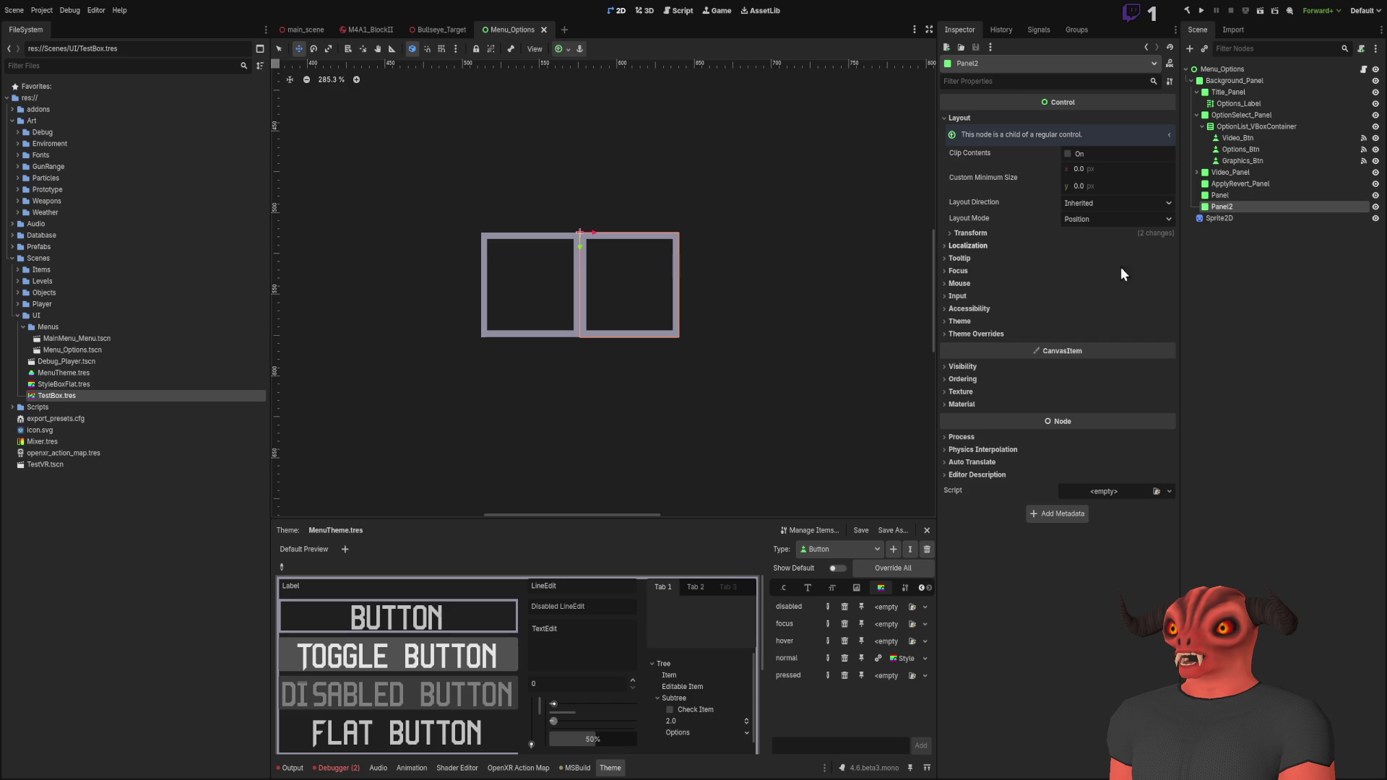
# Step: Expand Panel2's Theme Overrides > Styles and open the StyleBoxFlat.tres in the Panel slot
pyautogui.click(976, 332)
pyautogui.click(968, 346)
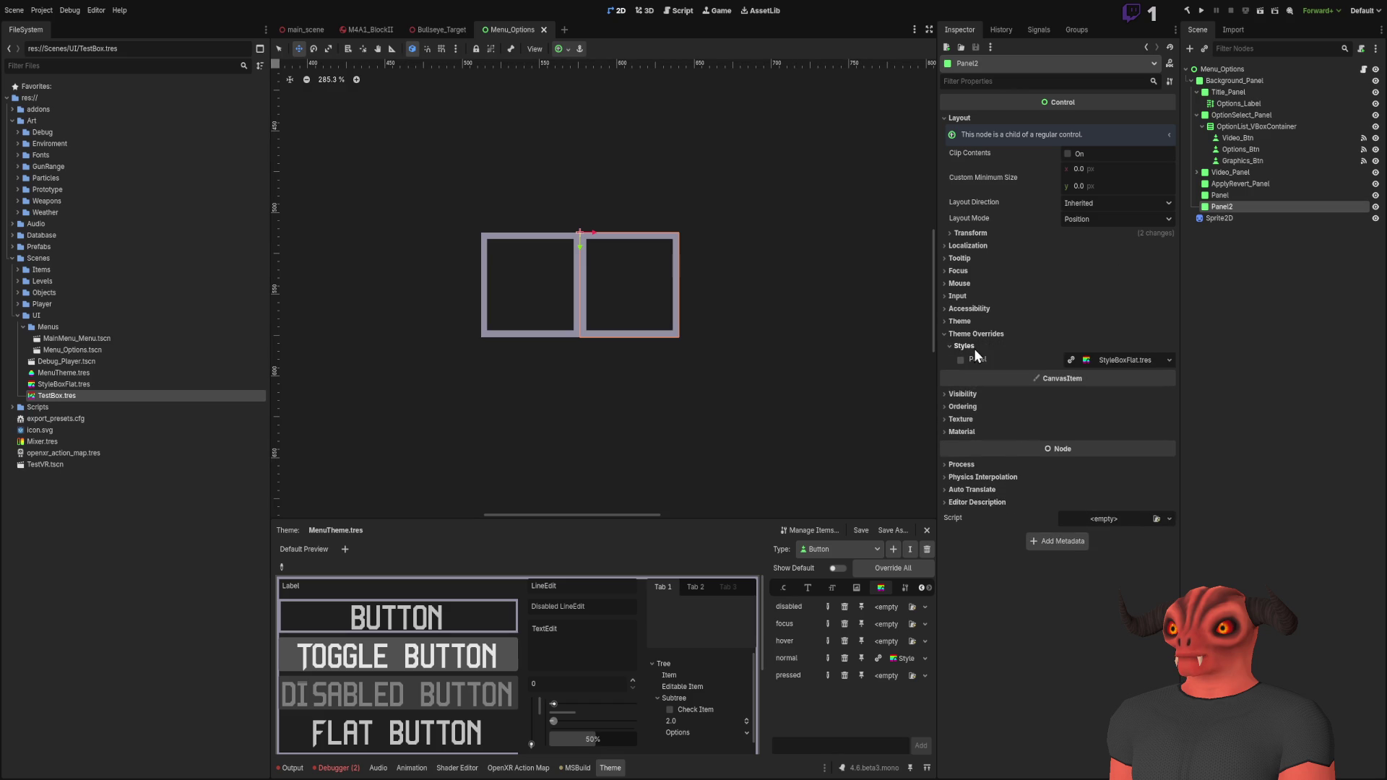
pyautogui.click(1141, 359)
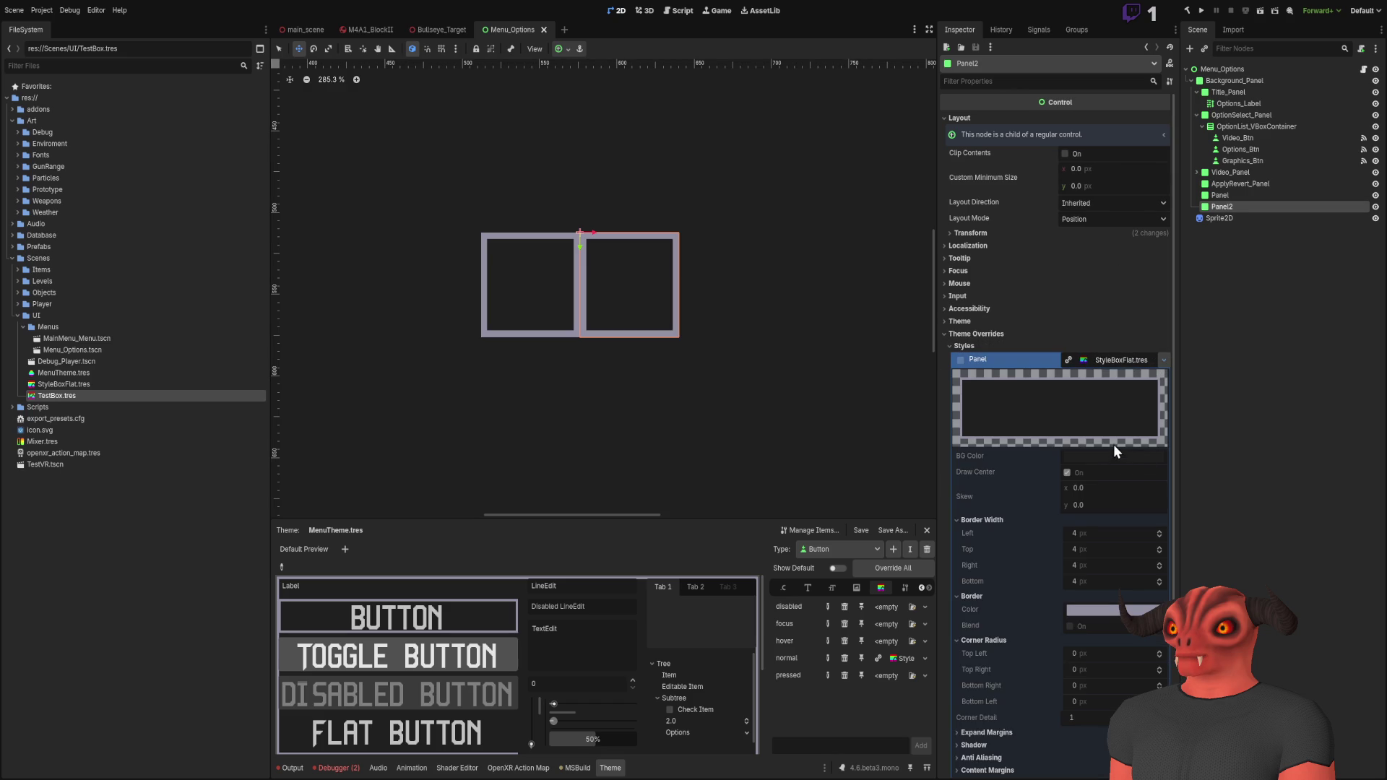
# Step: Try stretching Panel2 wider on the canvas, then undo it back to its normal size
pyautogui.hotkey('ctrl', 'z')
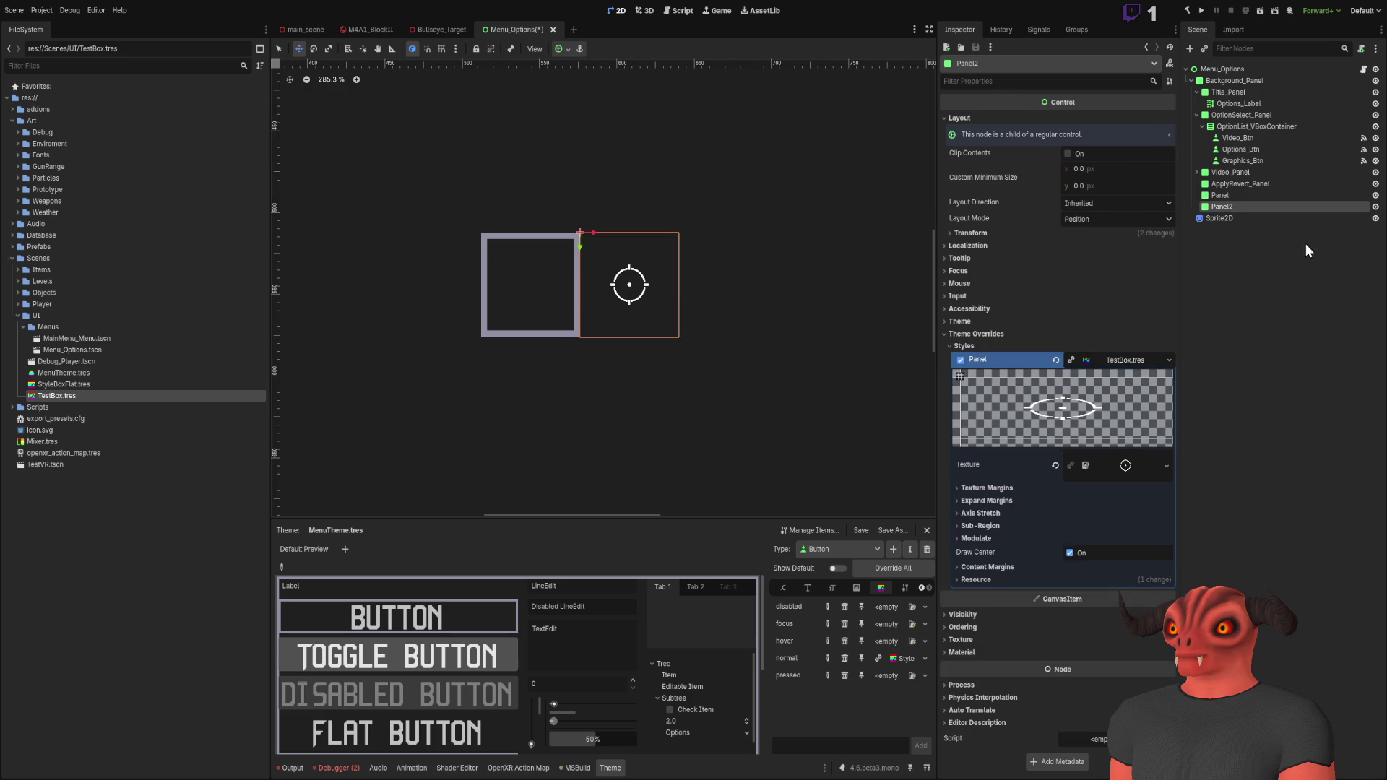
pyautogui.scroll(2, 706, 219)
pyautogui.scroll(-7, 710, 297)
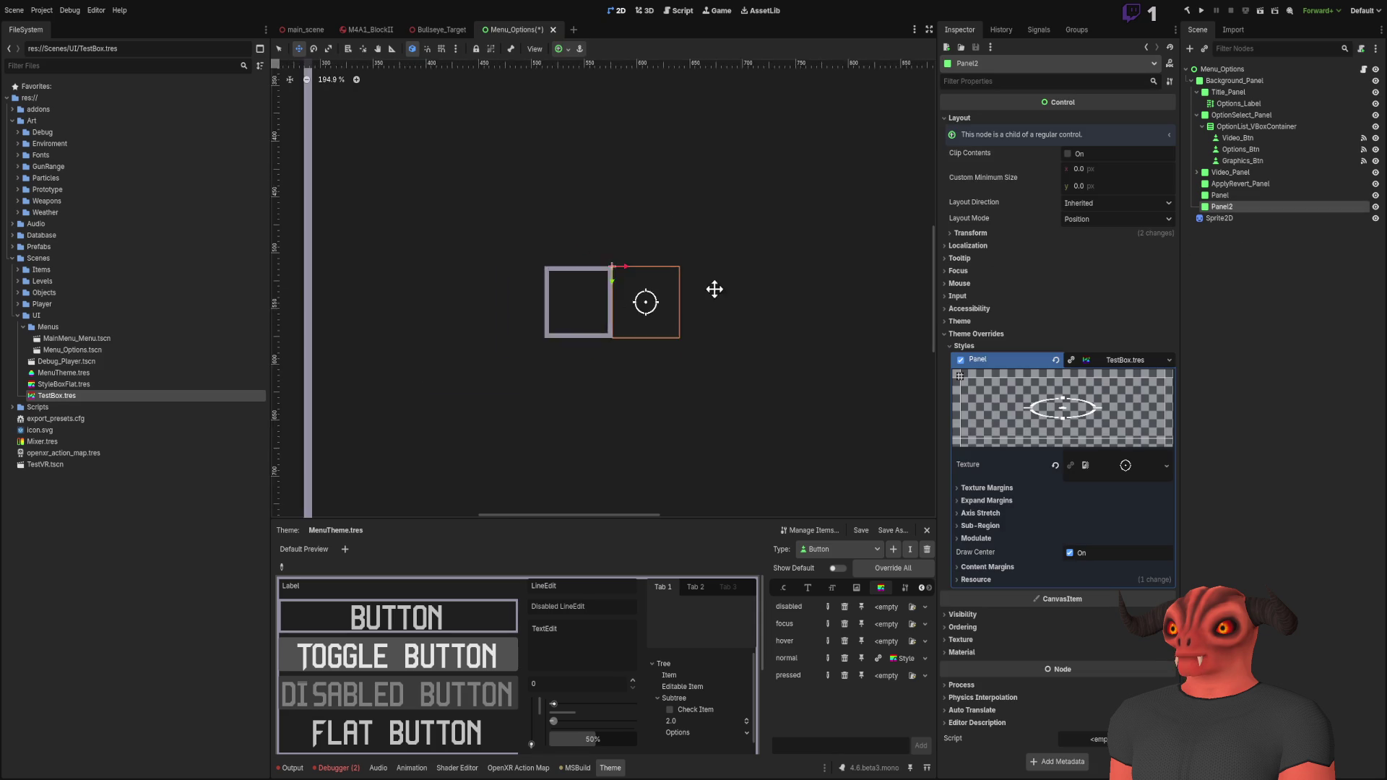
pyautogui.click(329, 48)
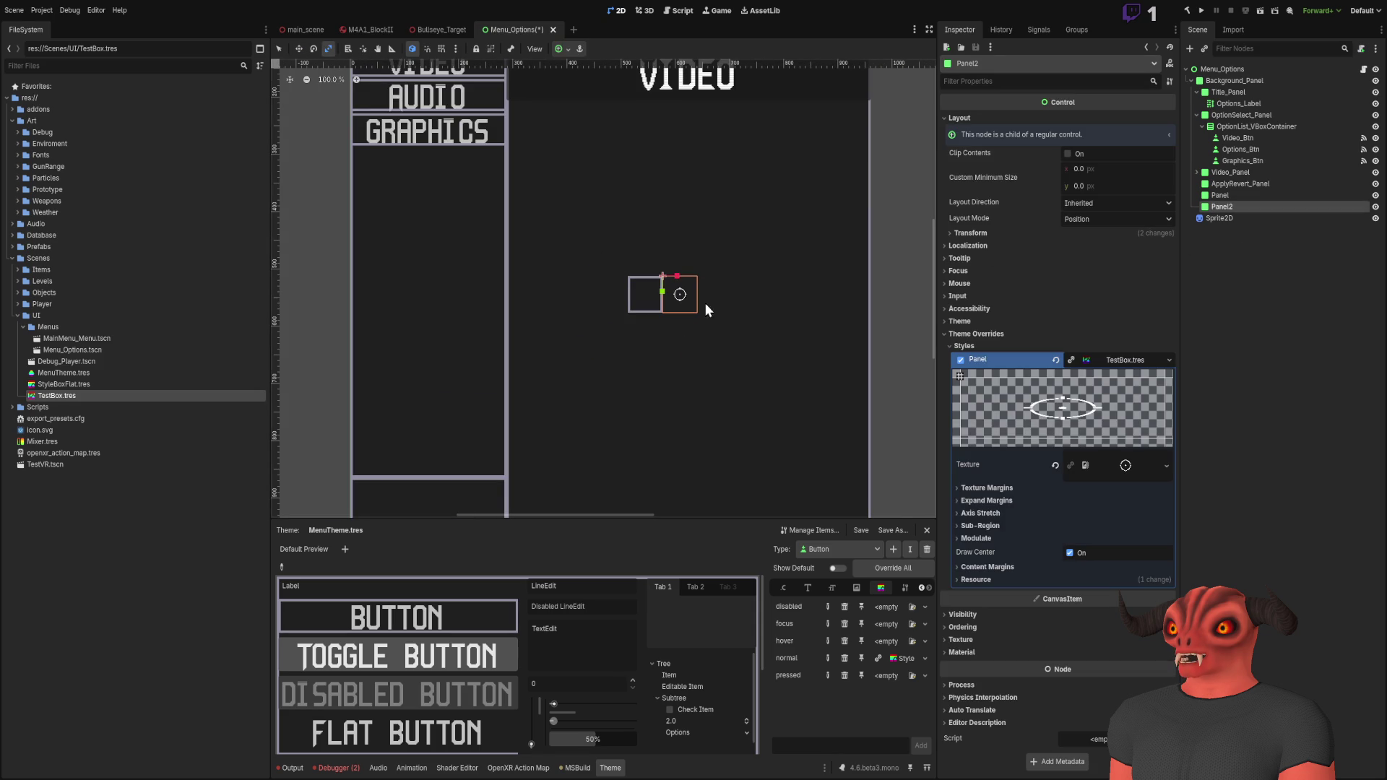
pyautogui.moveTo(679, 286); pyautogui.dragTo(773, 271)
pyautogui.scroll(6, 785, 276)
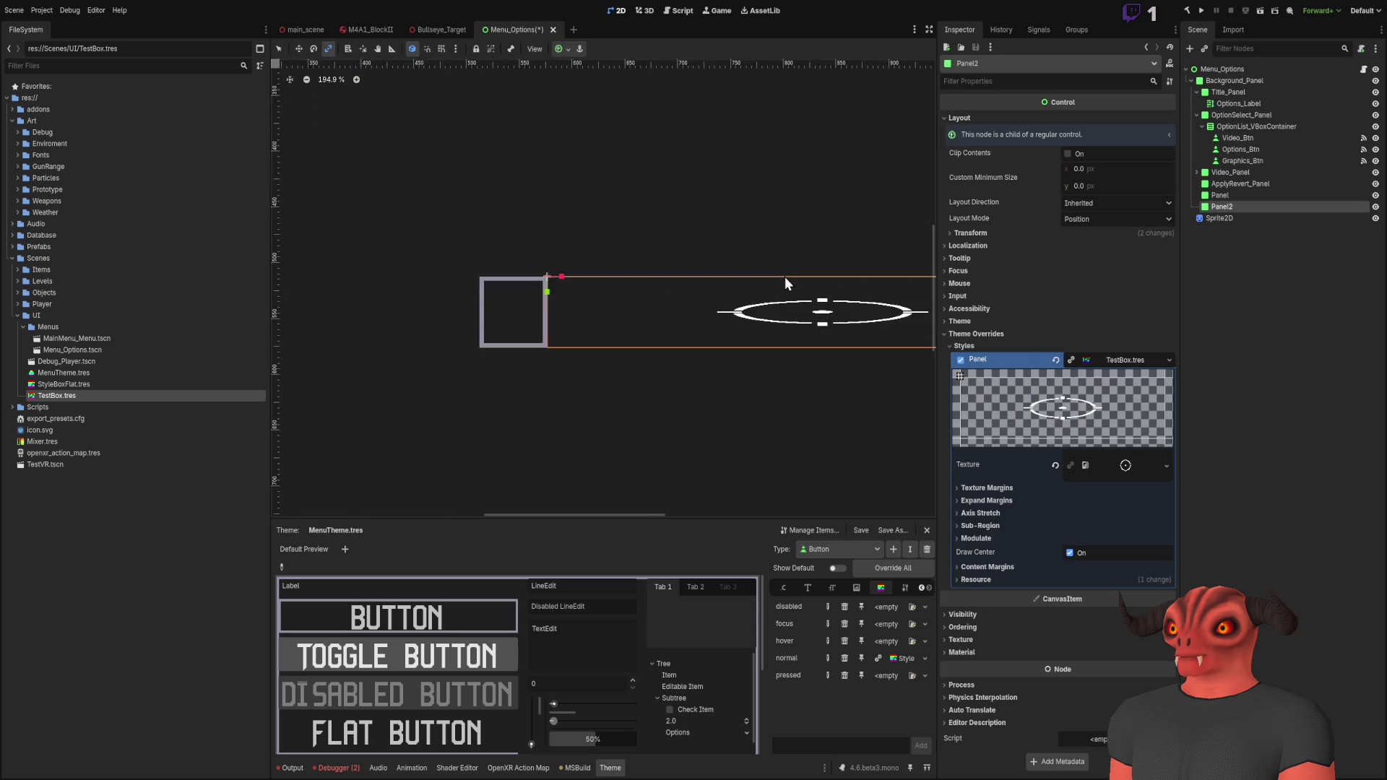
pyautogui.hotkey('ctrl', 'z')
pyautogui.moveTo(692, 198); pyautogui.dragTo(882, 183)
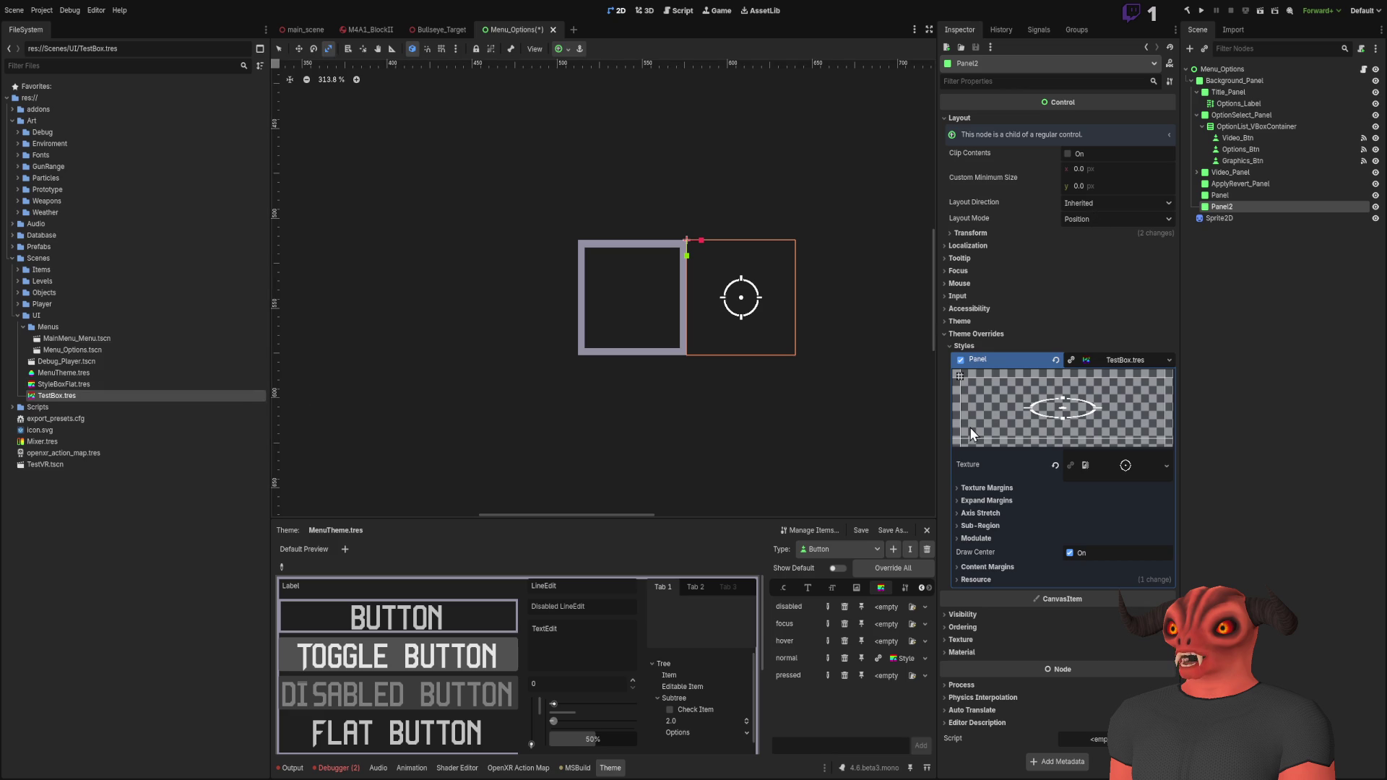
# Step: Experiment with TestBox's texture and expand margins, leaving the left texture margin at 0
pyautogui.click(1002, 489)
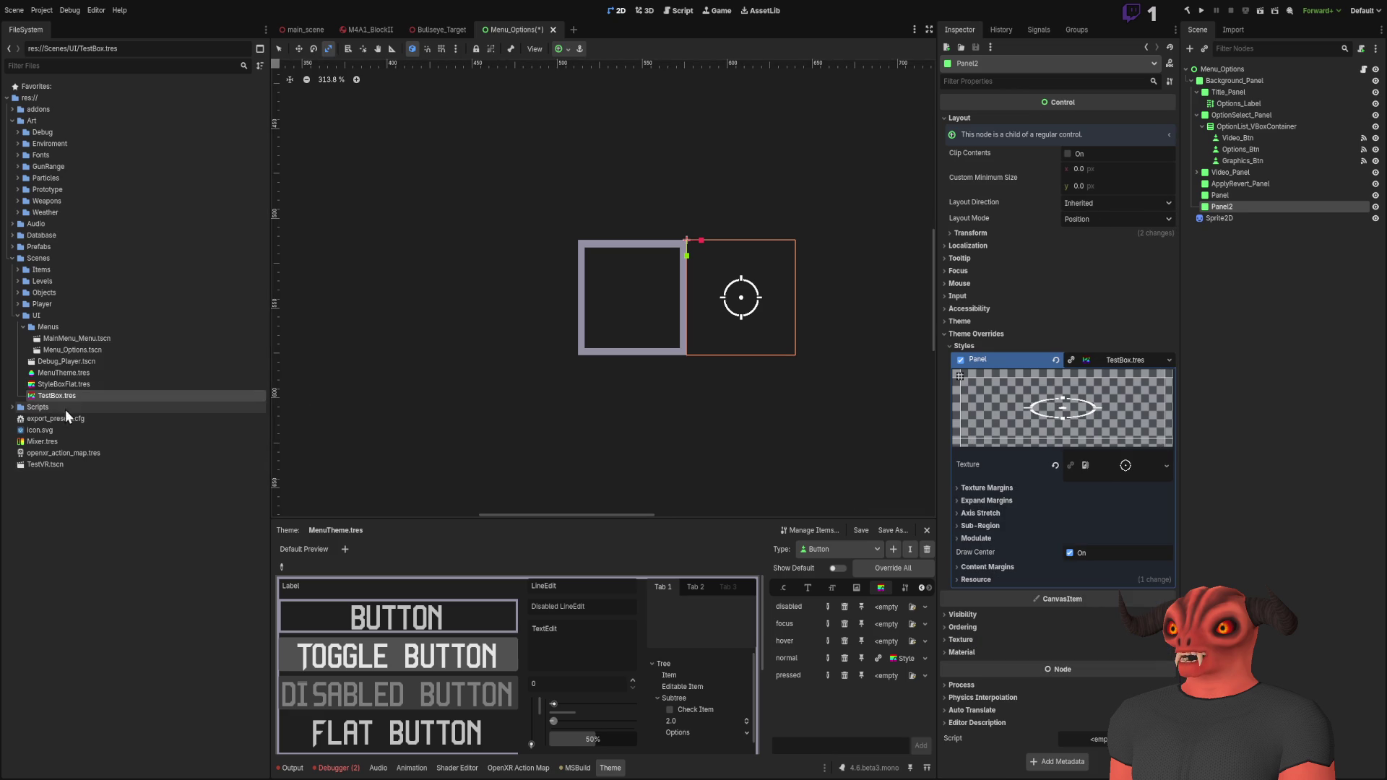
pyautogui.click(64, 396)
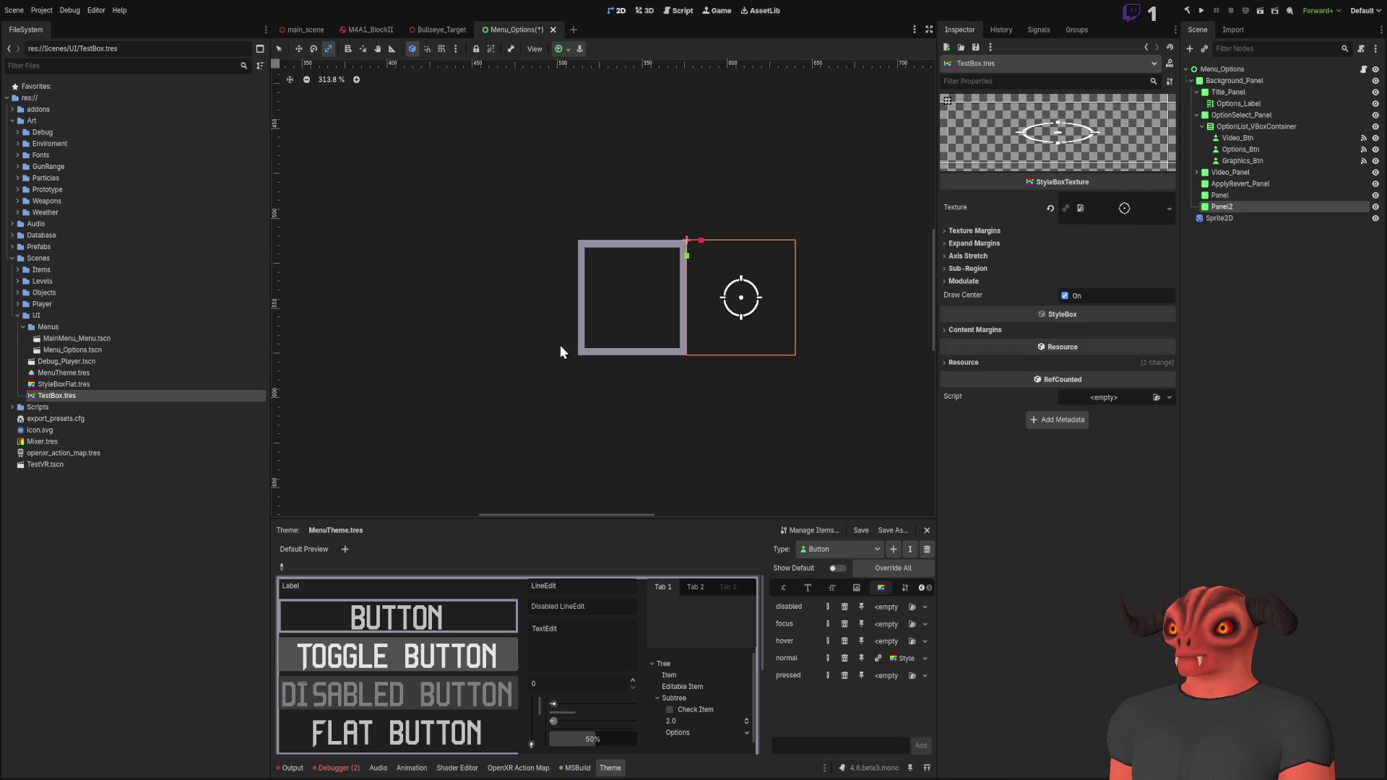
pyautogui.click(975, 231)
pyautogui.moveTo(1077, 245)
pyautogui.mouseDown()
pyautogui.moveTo(1127, 244)
pyautogui.moveTo(1067, 245)
pyautogui.mouseUp()
pyautogui.scroll(4, 862, 266)
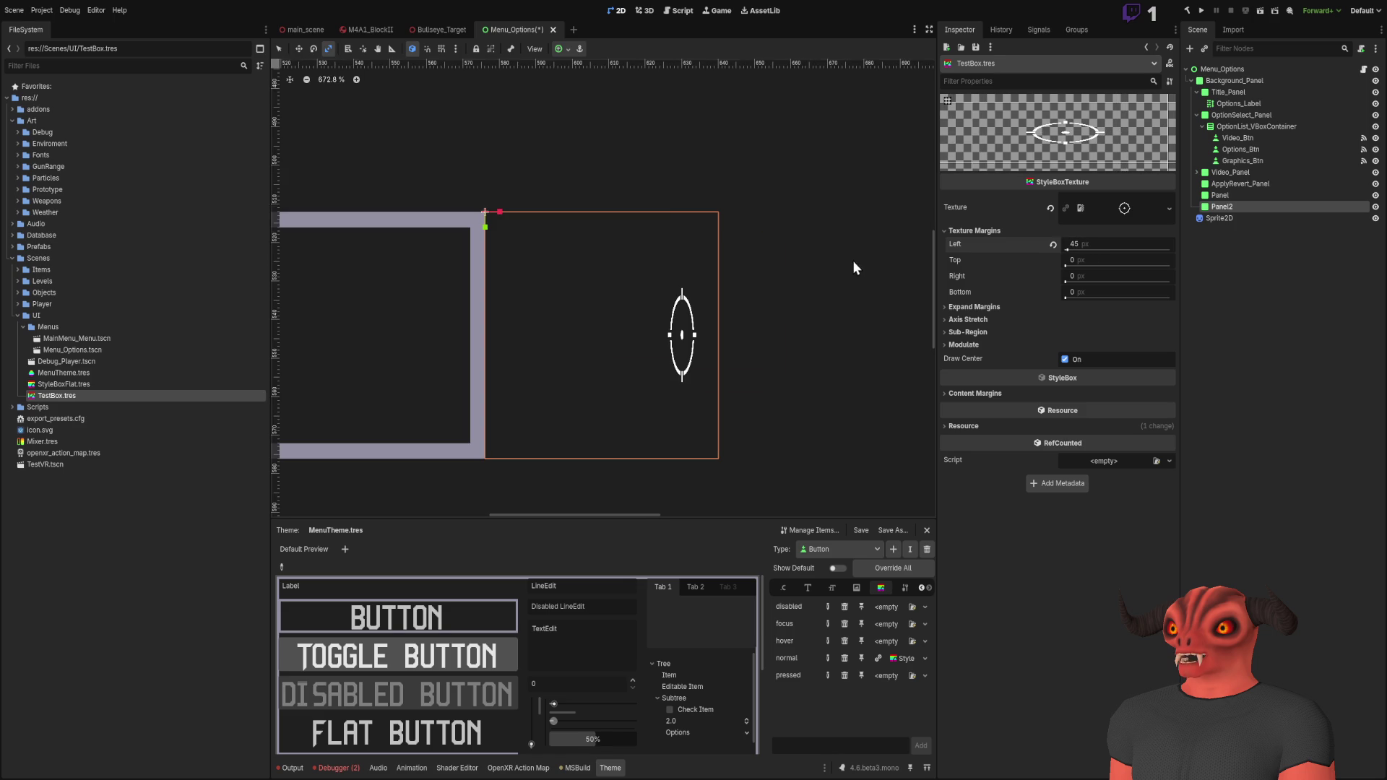
pyautogui.click(1054, 244)
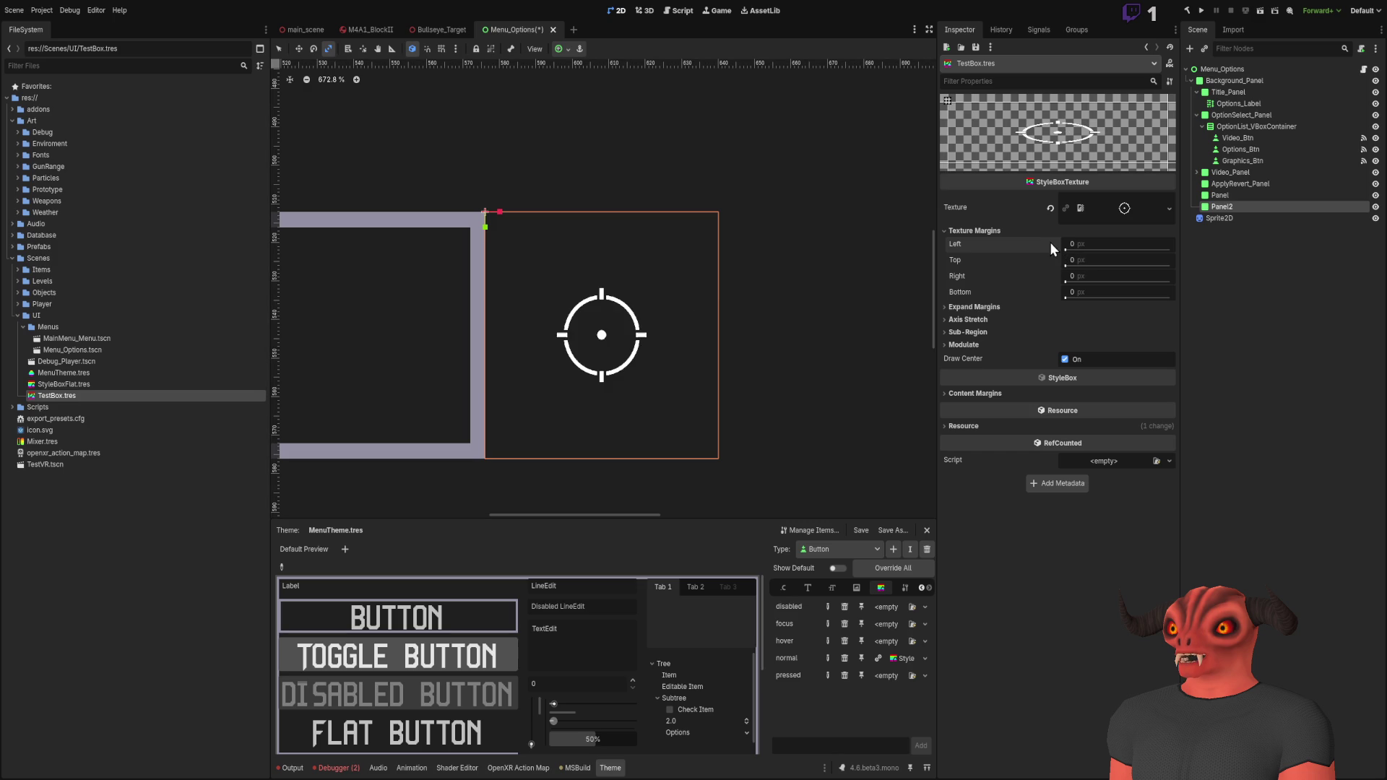
pyautogui.click(968, 306)
pyautogui.moveTo(1072, 323)
pyautogui.mouseDown()
pyautogui.moveTo(1120, 323)
pyautogui.moveTo(1072, 323)
pyautogui.mouseUp()
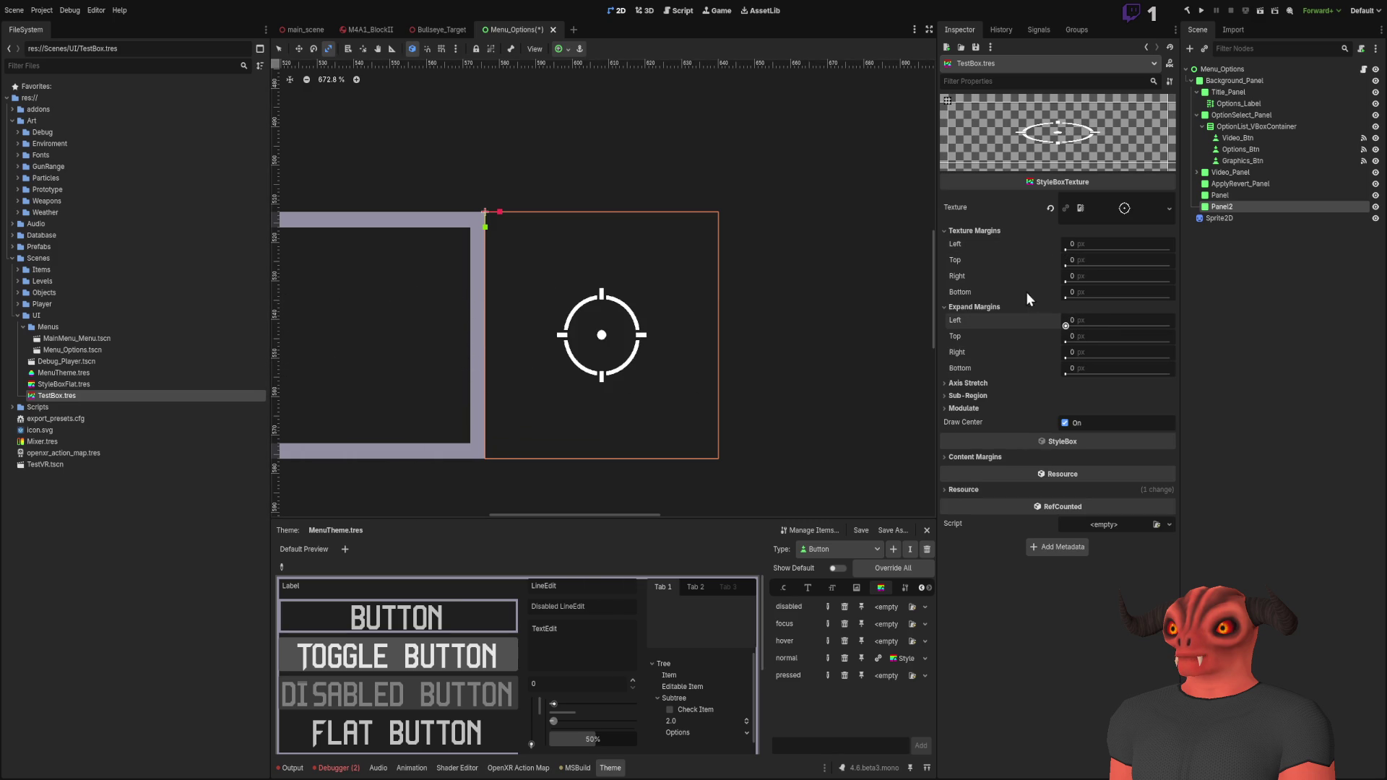
pyautogui.click(972, 307)
# Step: Set TestBox's horizontal and vertical axis stretch modes to Tile Fit
pyautogui.click(972, 321)
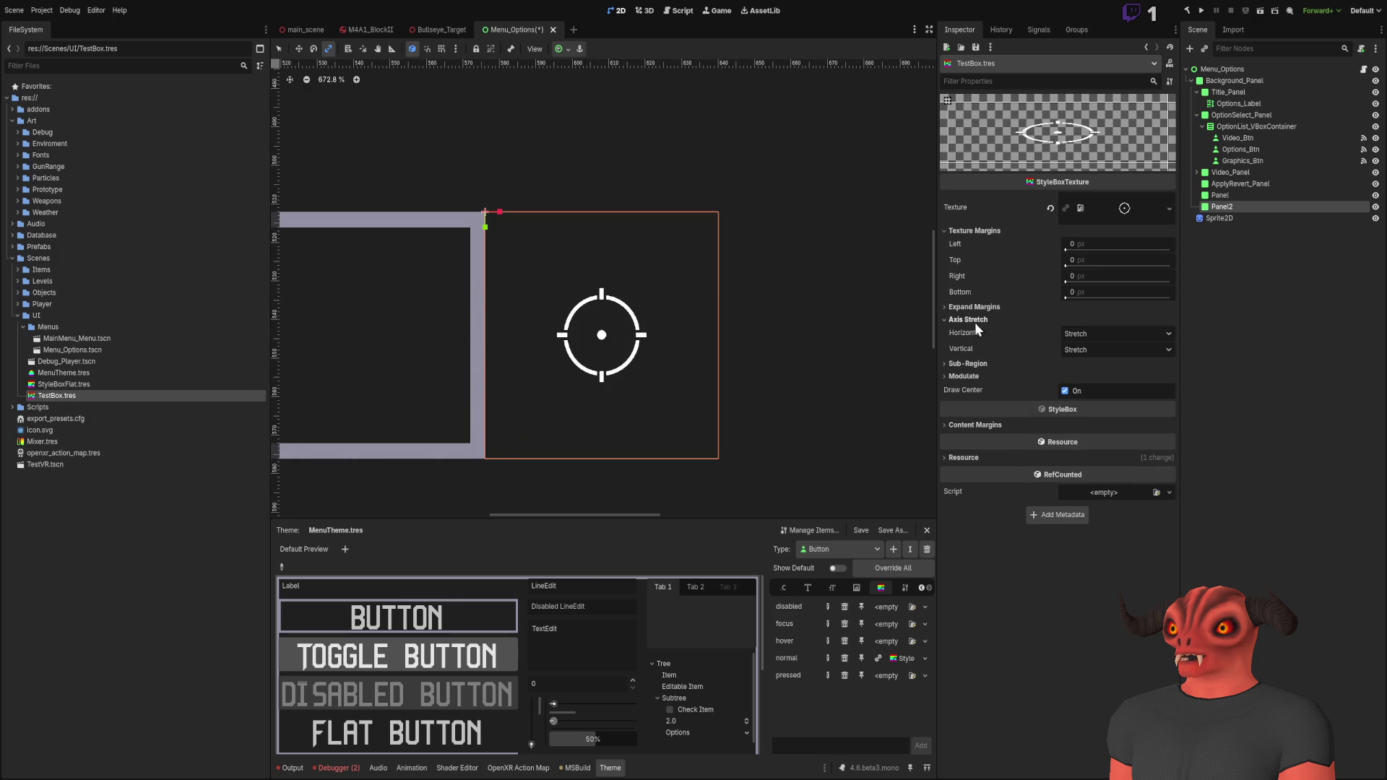
pyautogui.click(1095, 333)
pyautogui.click(1092, 357)
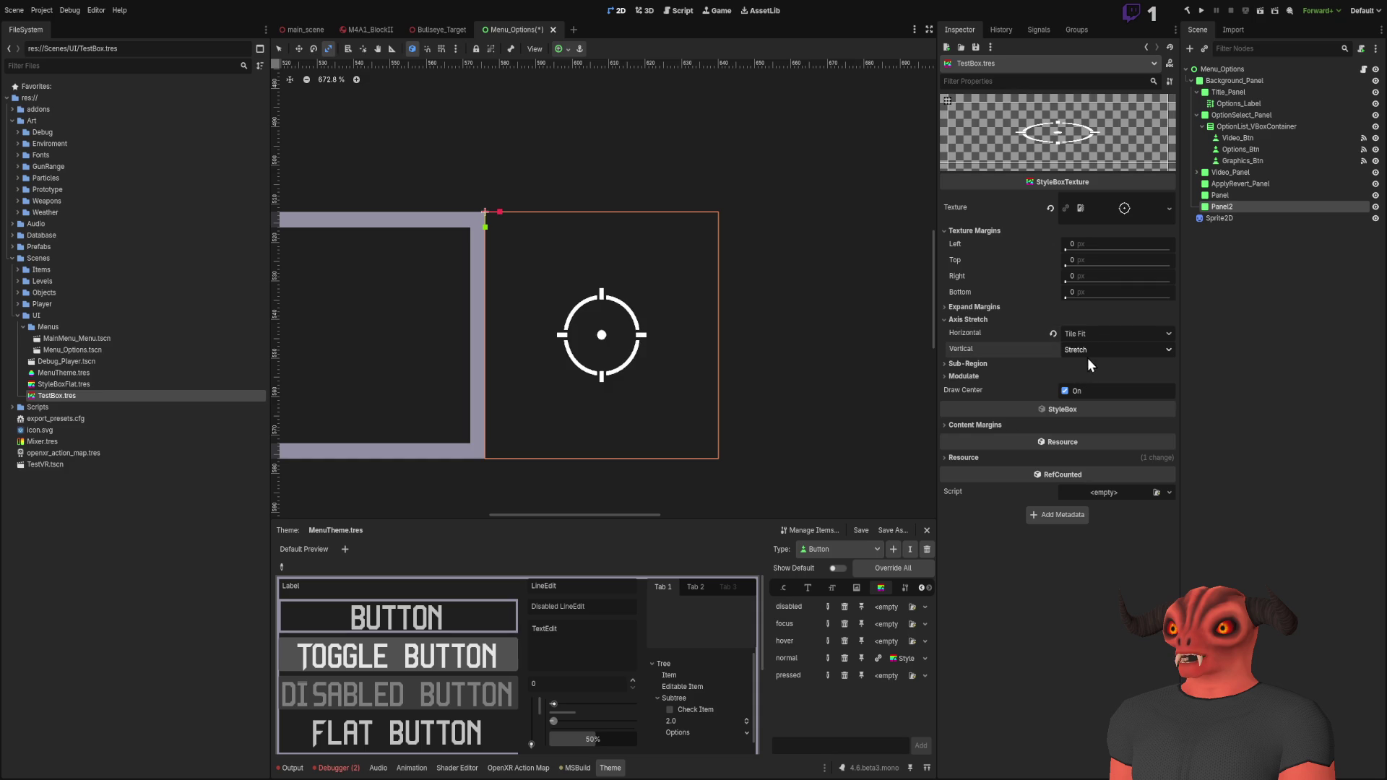
pyautogui.click(1116, 349)
pyautogui.click(1091, 398)
pyautogui.scroll(-6, 663, 289)
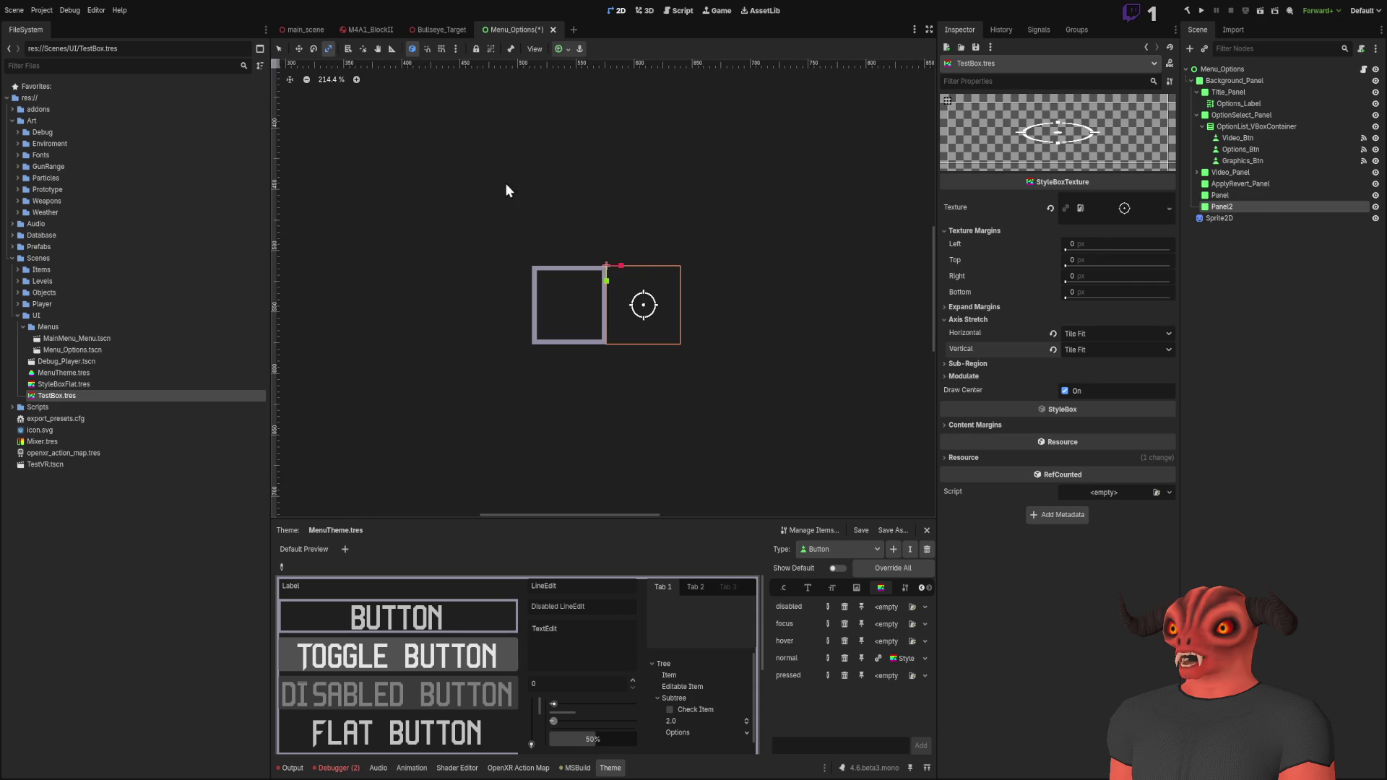
# Step: Set Panel2's Transform Size x to 128 px
pyautogui.moveTo(620, 270); pyautogui.dragTo(709, 270)
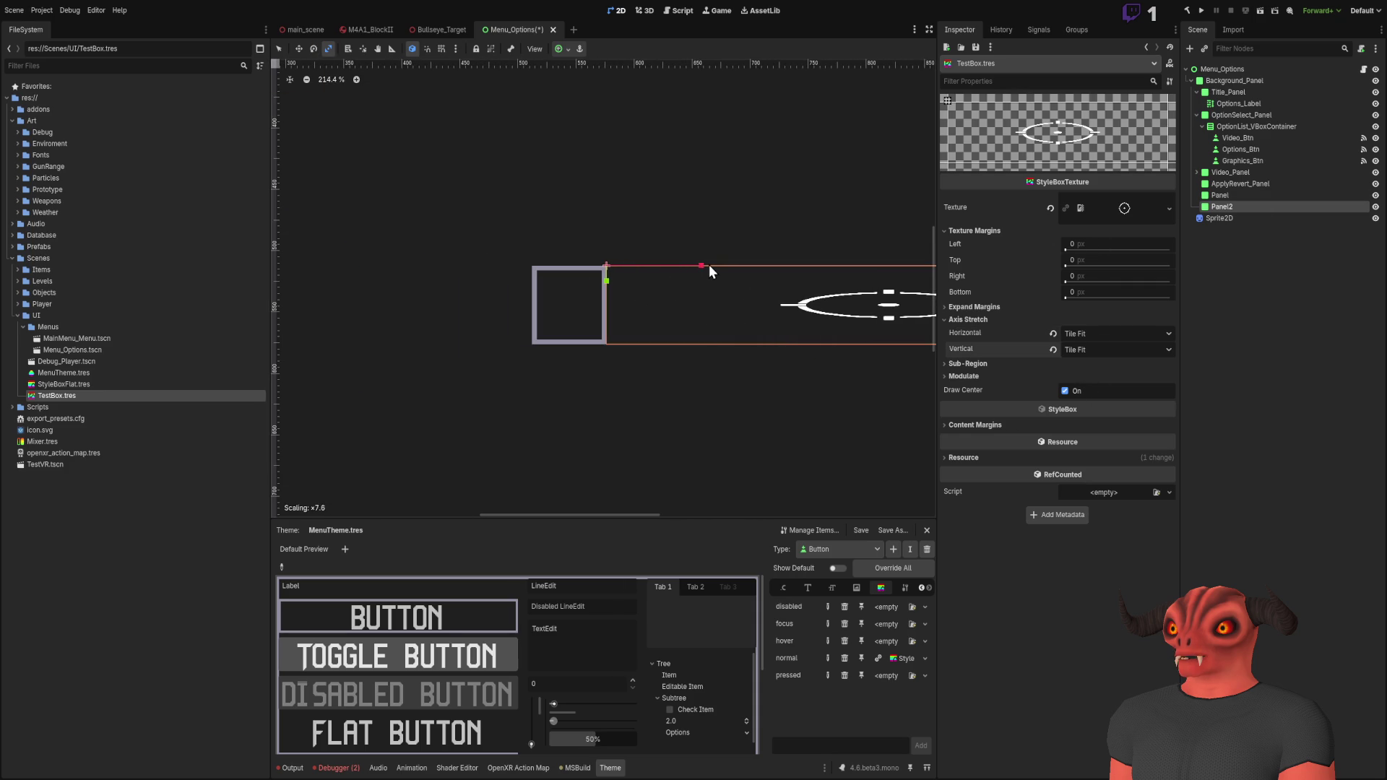
pyautogui.hotkey('ctrl', 'z')
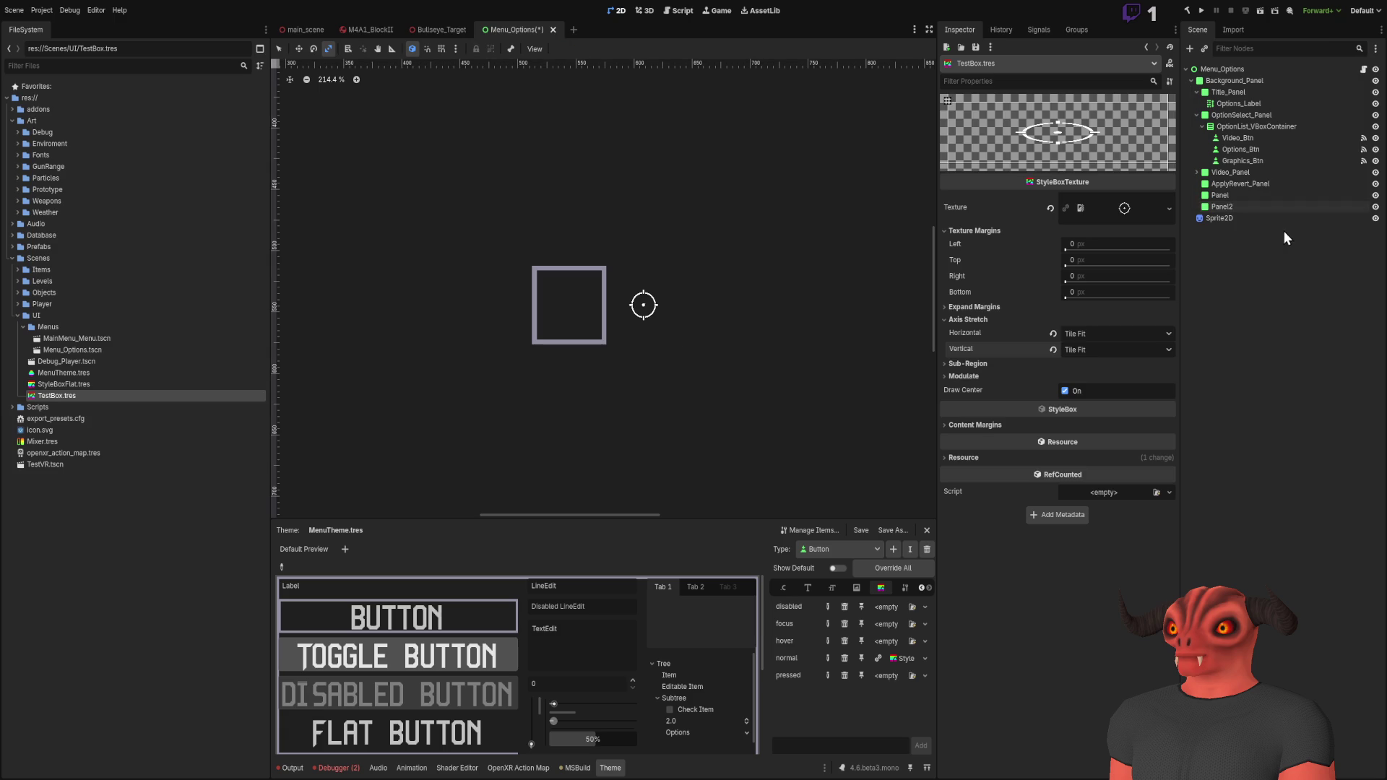
pyautogui.click(1256, 204)
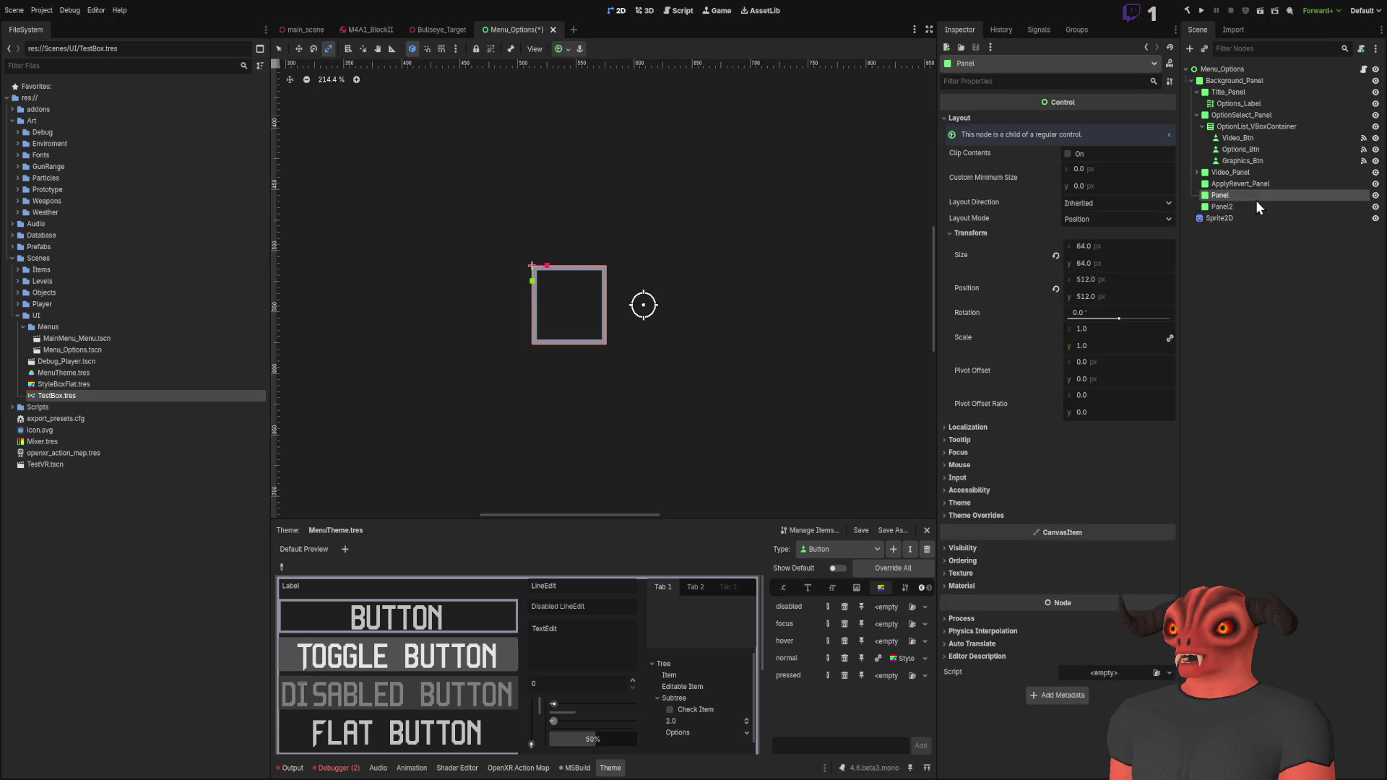
pyautogui.click(971, 232)
pyautogui.click(1107, 246)
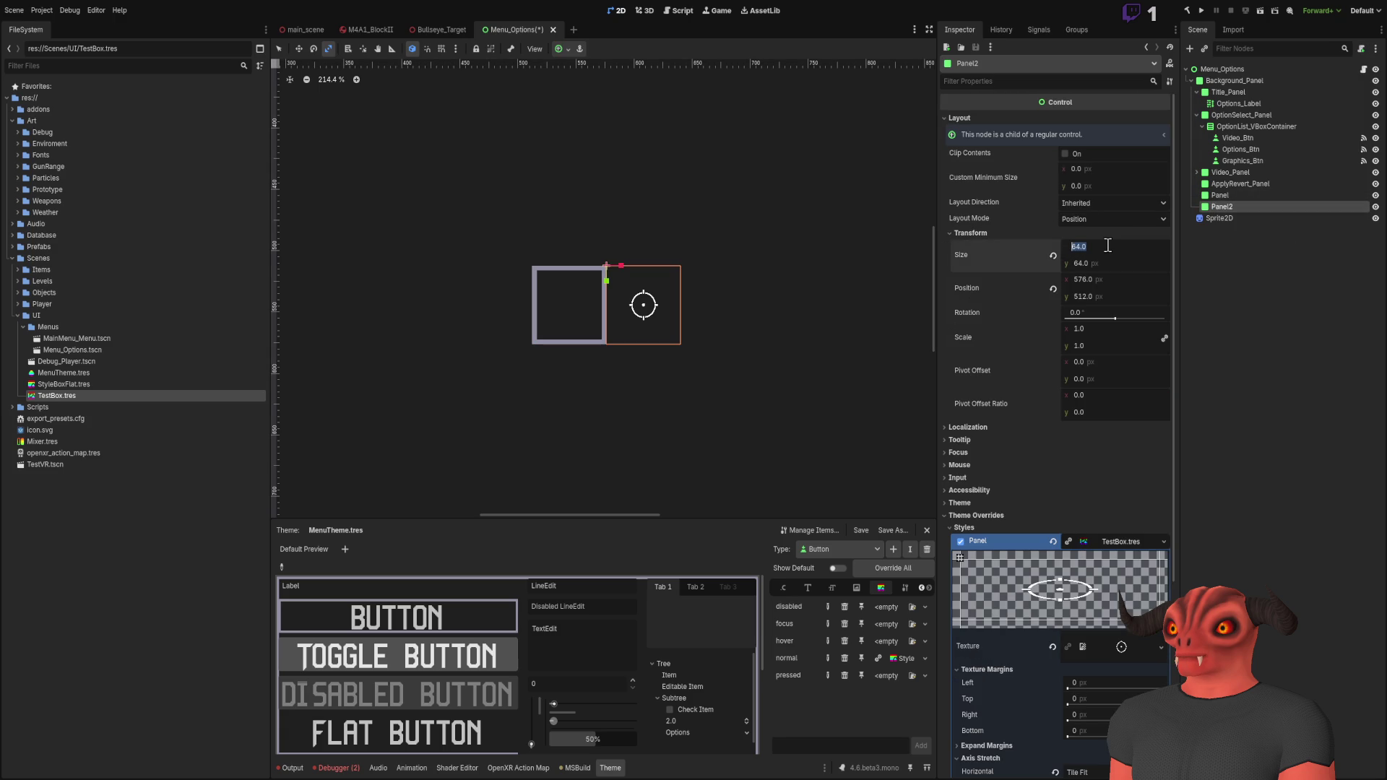
pyautogui.press('Return')
pyautogui.scroll(3, 729, 269)
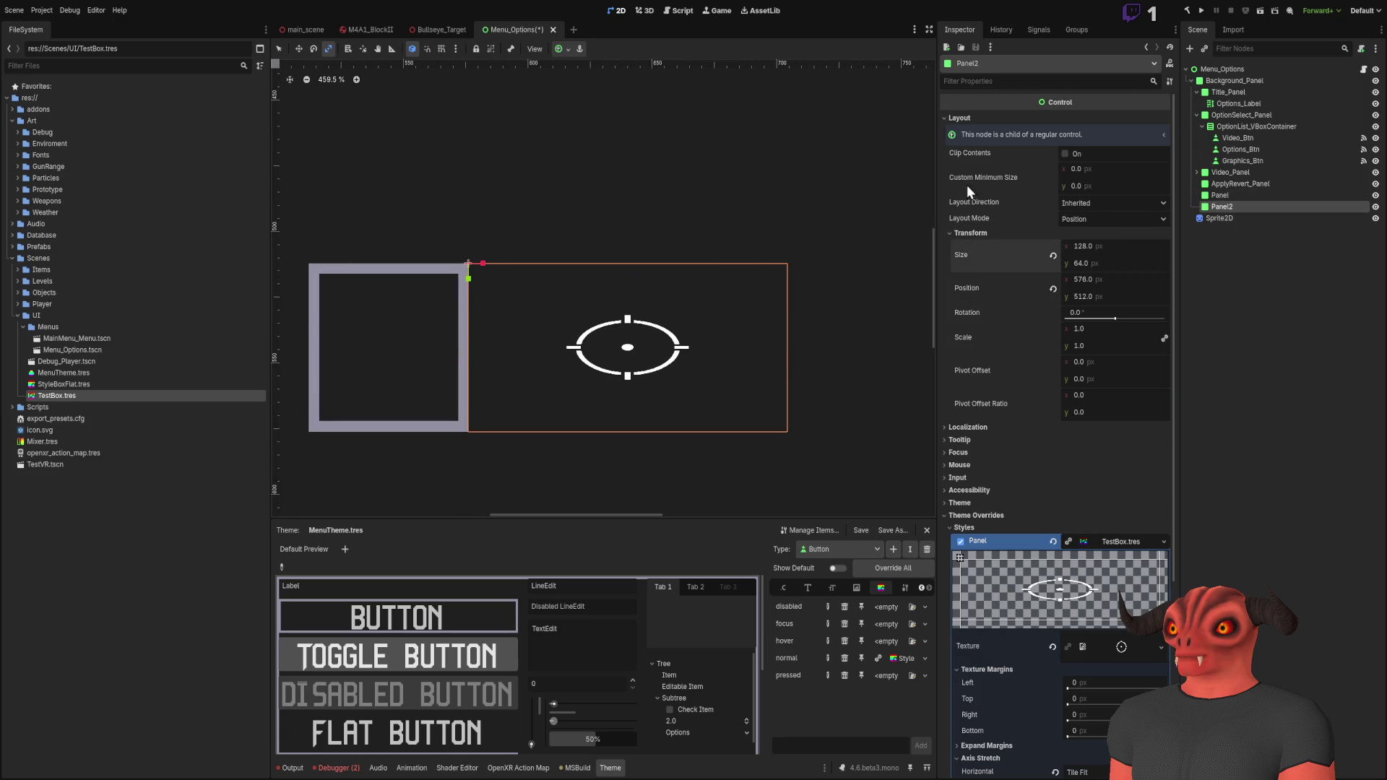
# Step: Change TestBox's horizontal axis stretch to Tile, glancing at its other texture settings
pyautogui.click(97, 395)
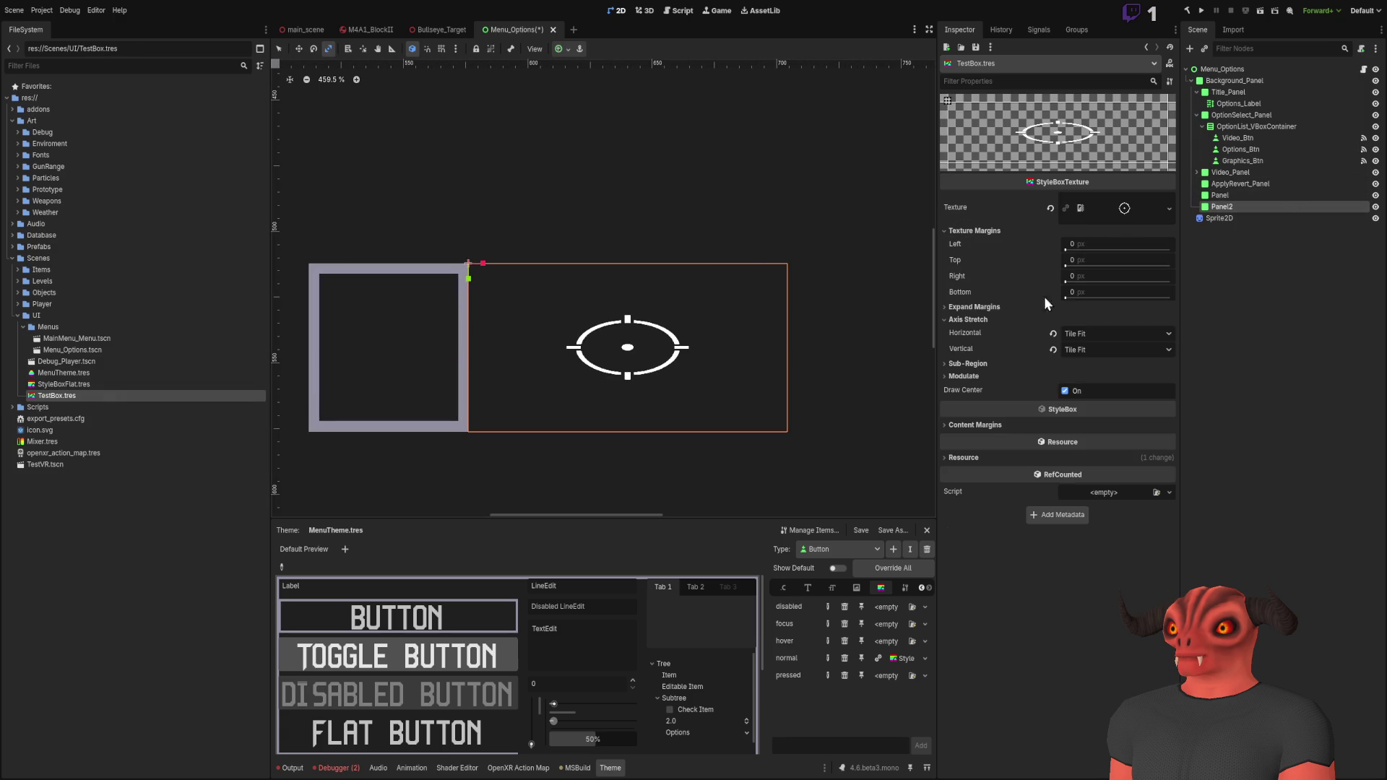
pyautogui.click(1063, 337)
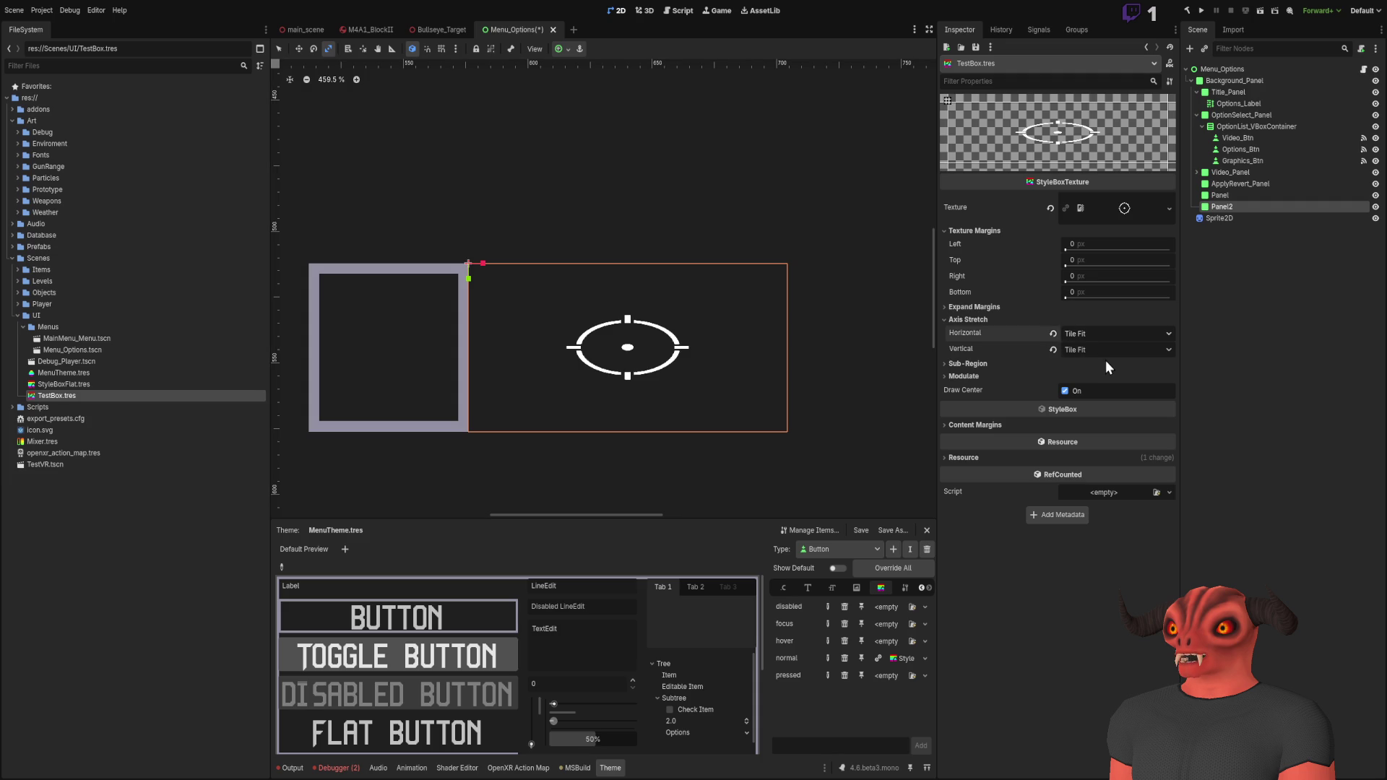
pyautogui.click(1105, 366)
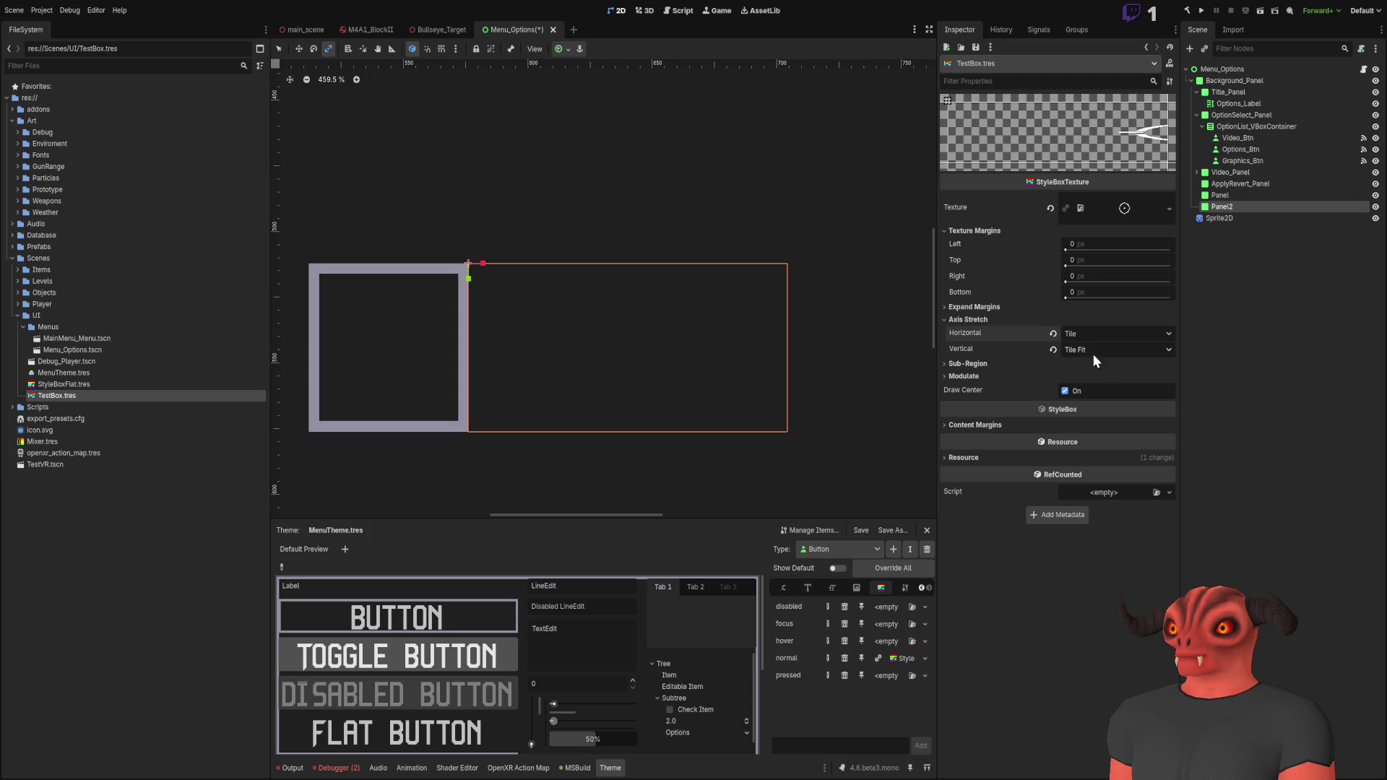
pyautogui.click(983, 363)
pyautogui.click(977, 311)
pyautogui.click(977, 310)
pyautogui.click(971, 441)
pyautogui.click(974, 439)
pyautogui.moveTo(977, 389); pyautogui.dragTo(983, 388)
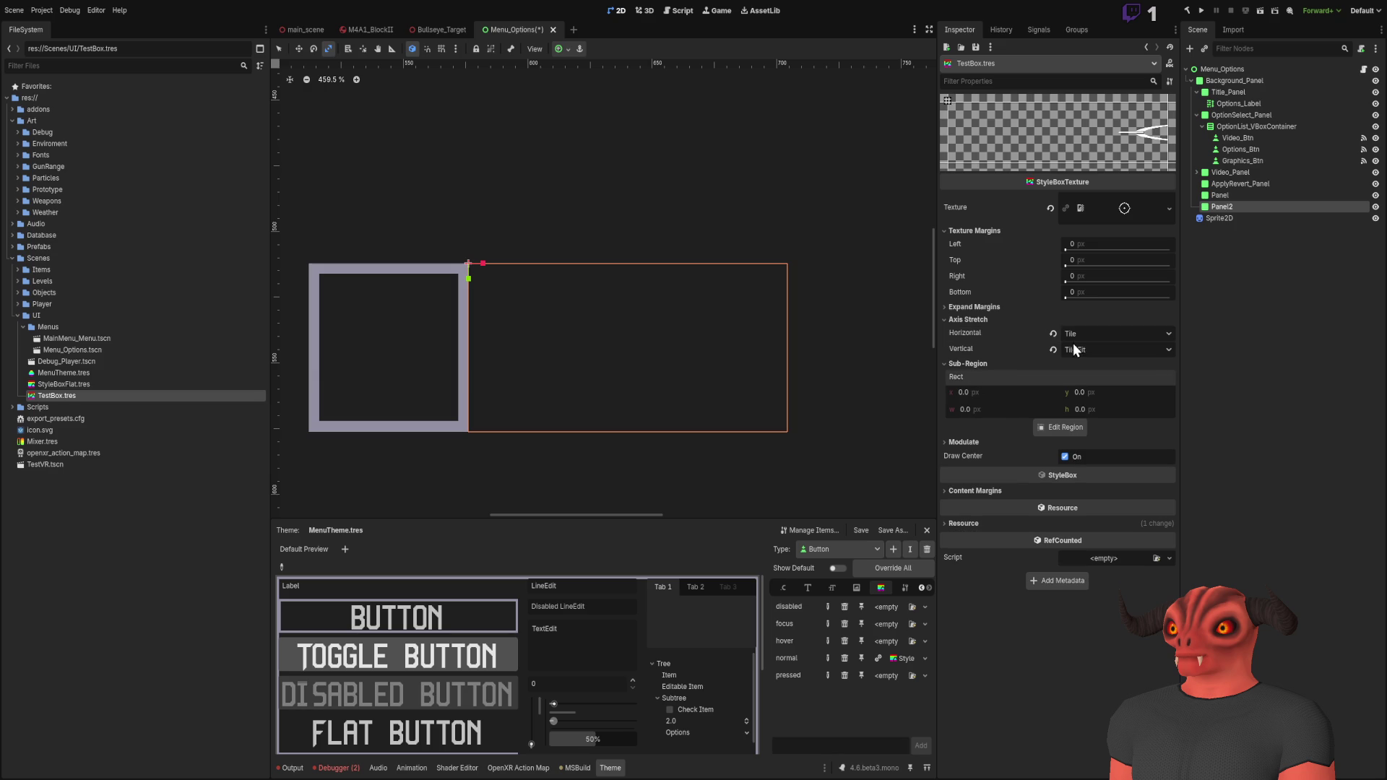
pyautogui.click(1053, 334)
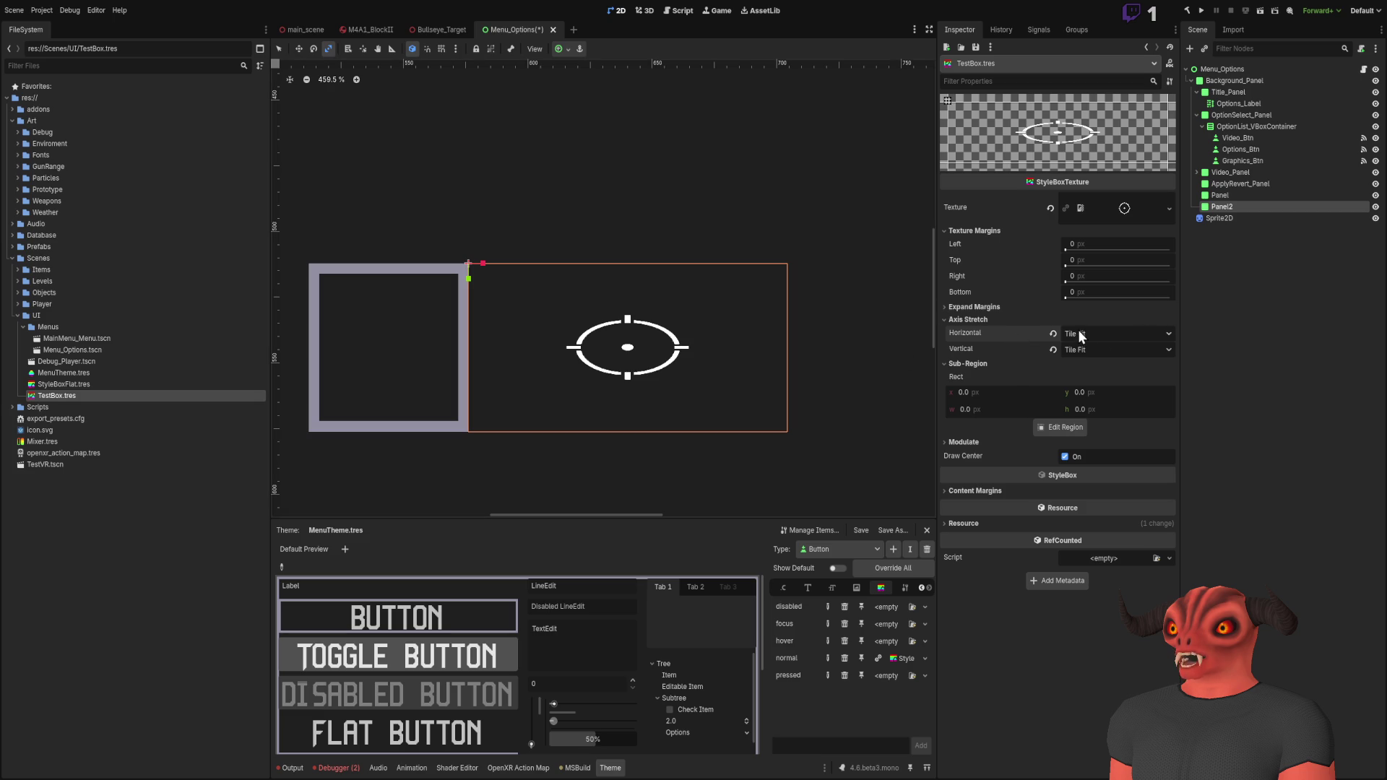
pyautogui.click(1131, 209)
pyautogui.click(1157, 207)
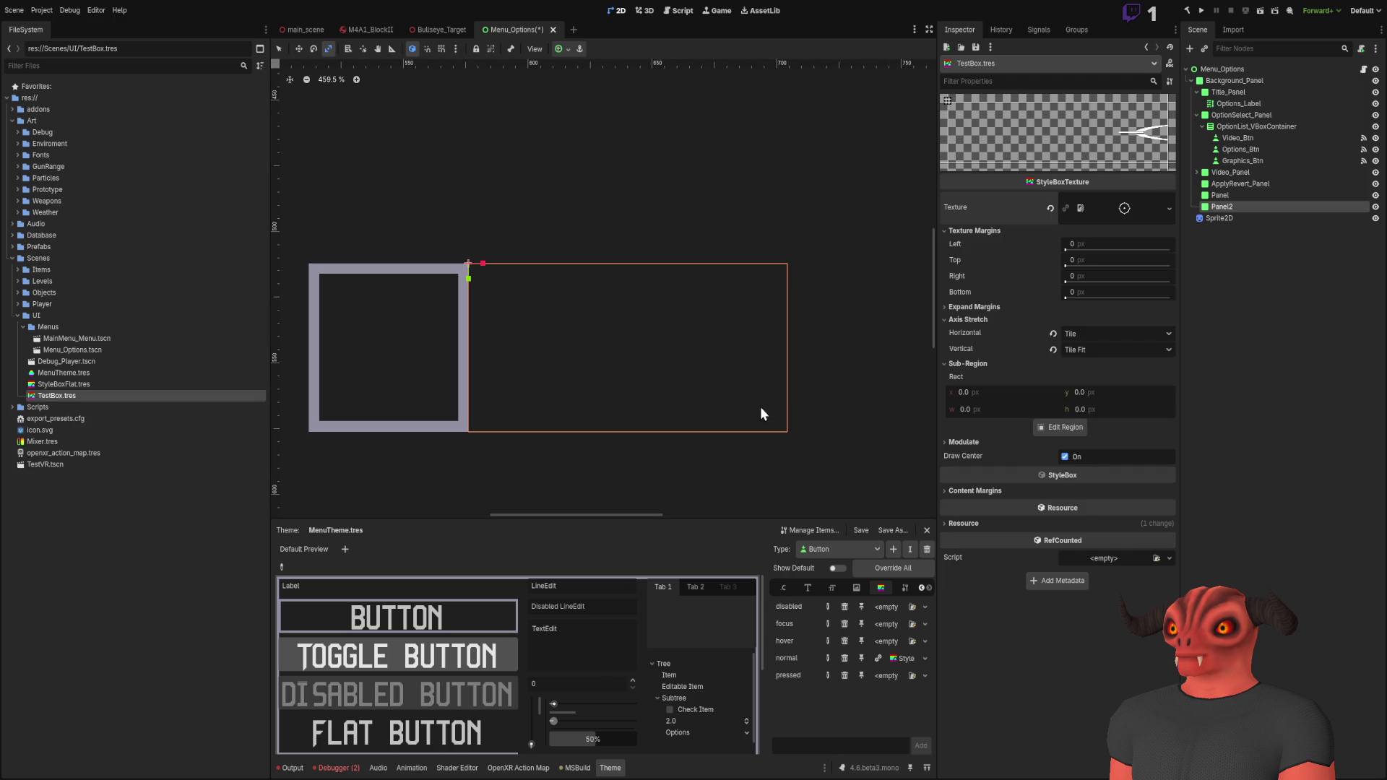
# Step: Review TestBox's modulate, expand margin and axis stretch sections in the Inspector
pyautogui.scroll(-4, 683, 329)
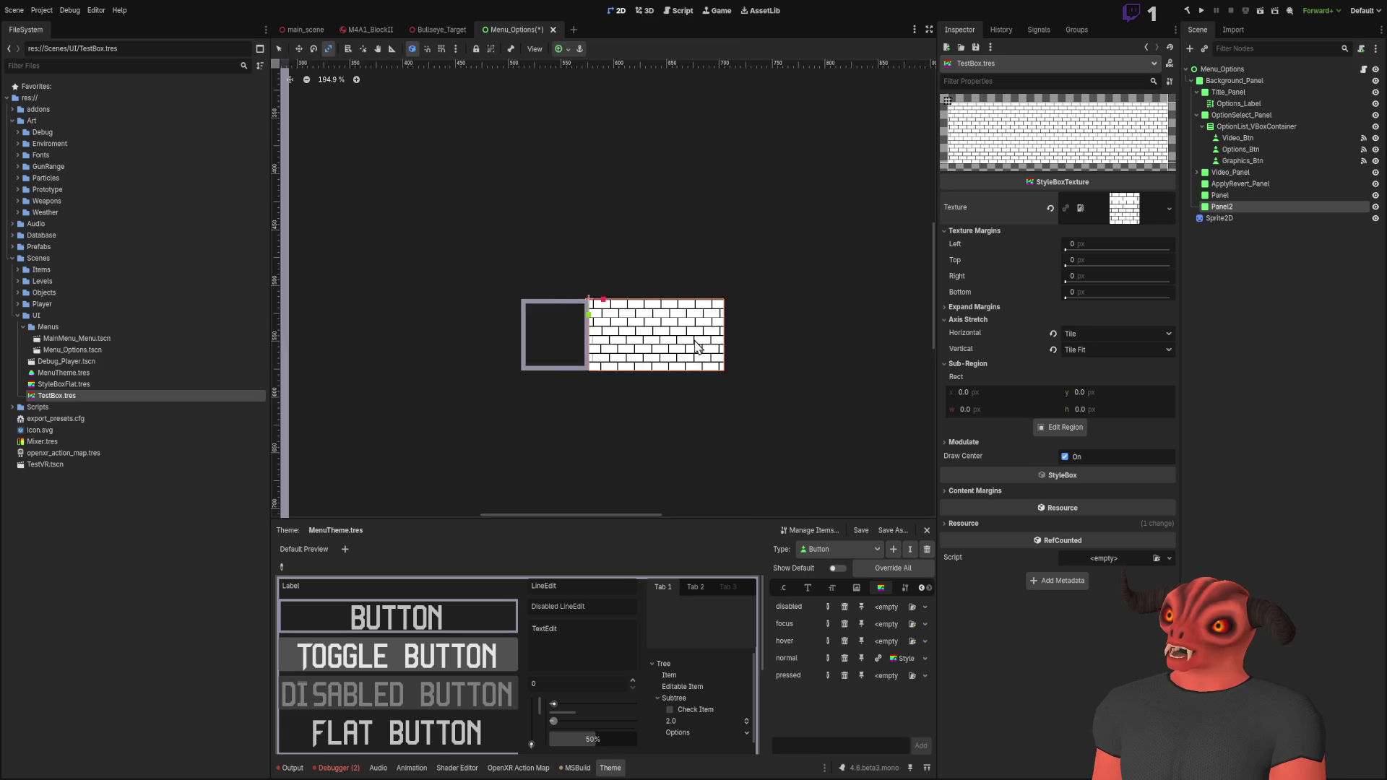
pyautogui.scroll(-5, 693, 343)
pyautogui.scroll(4, 711, 383)
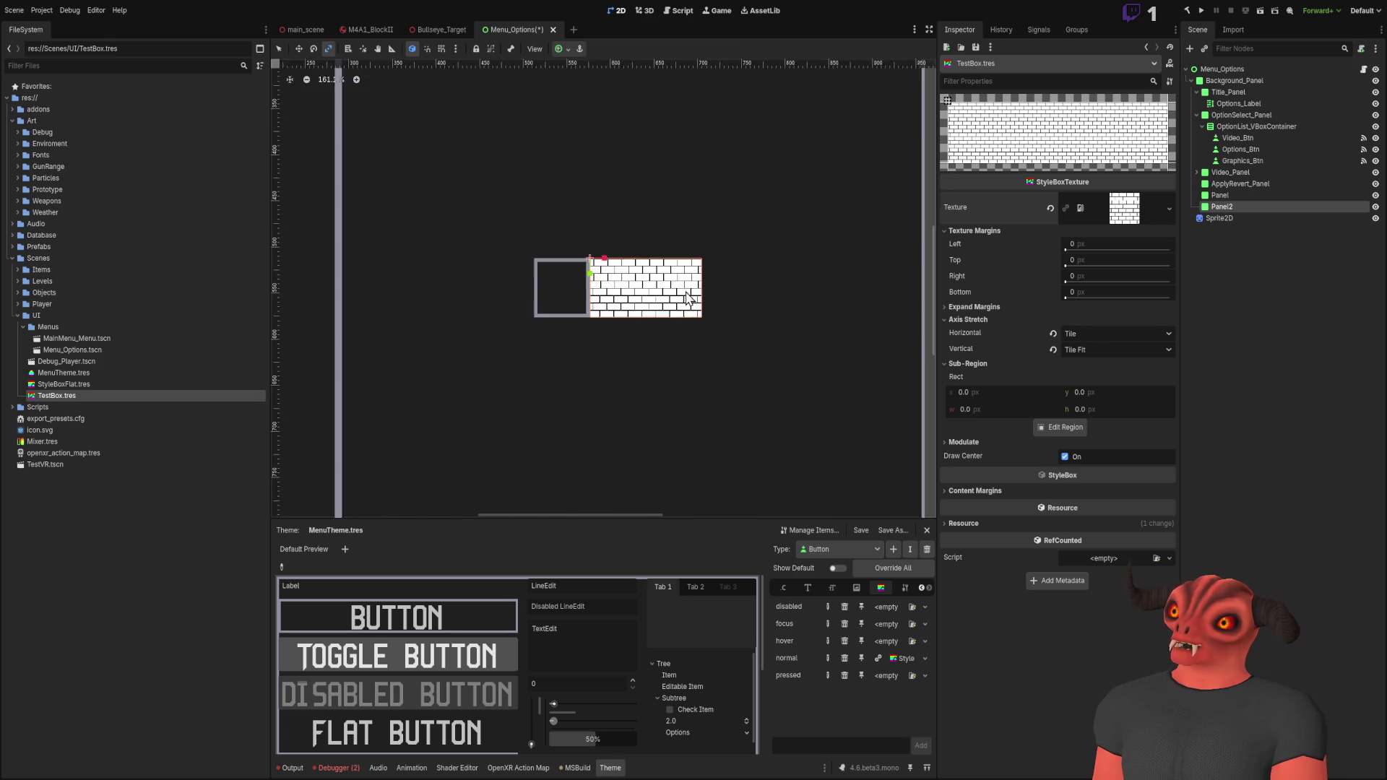
pyautogui.scroll(-3, 685, 308)
pyautogui.scroll(6, 660, 275)
pyautogui.scroll(-2, 660, 198)
pyautogui.scroll(2, 650, 246)
pyautogui.scroll(5, 647, 265)
pyautogui.scroll(-5, 838, 285)
pyautogui.scroll(1, 722, 310)
pyautogui.hscroll(-3, 728, 371)
pyautogui.click(977, 445)
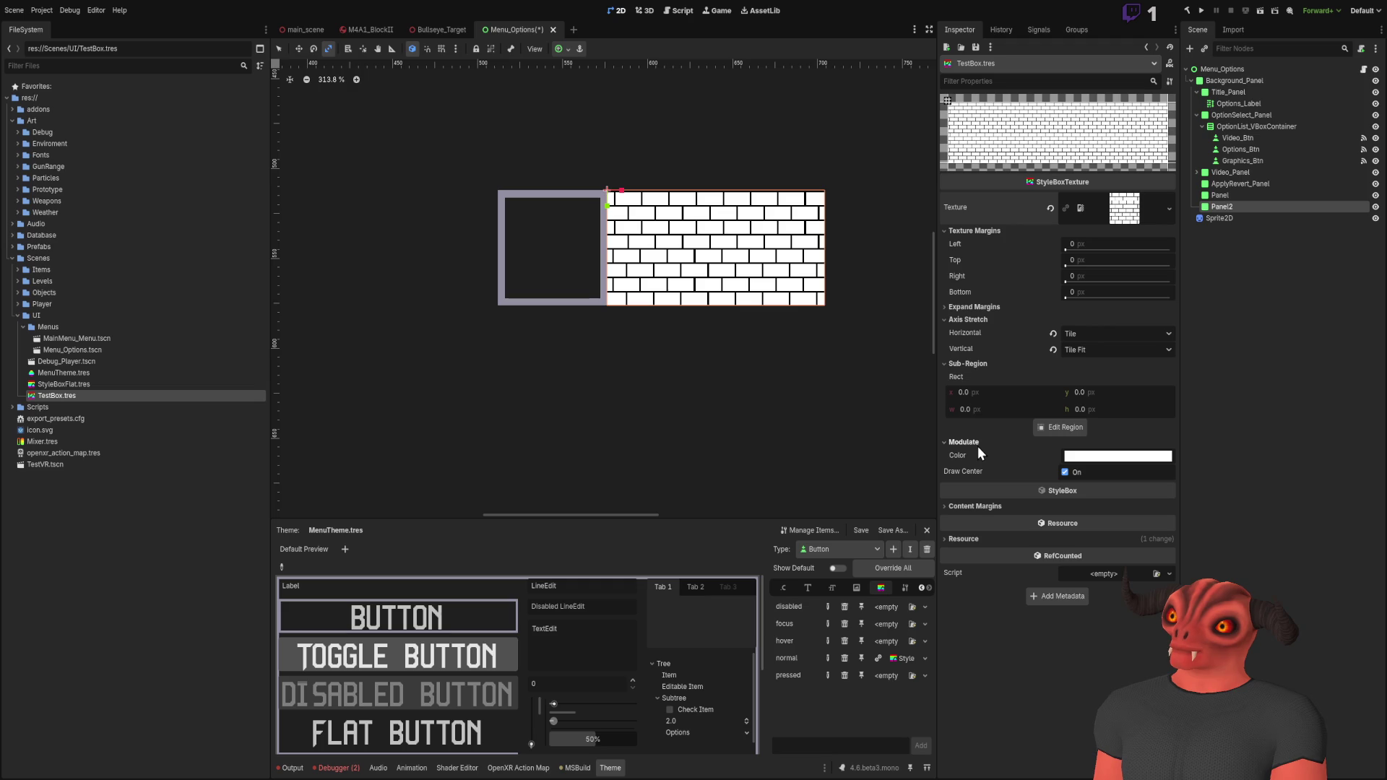
pyautogui.click(977, 445)
pyautogui.click(969, 306)
pyautogui.click(970, 306)
pyautogui.click(971, 319)
pyautogui.click(971, 323)
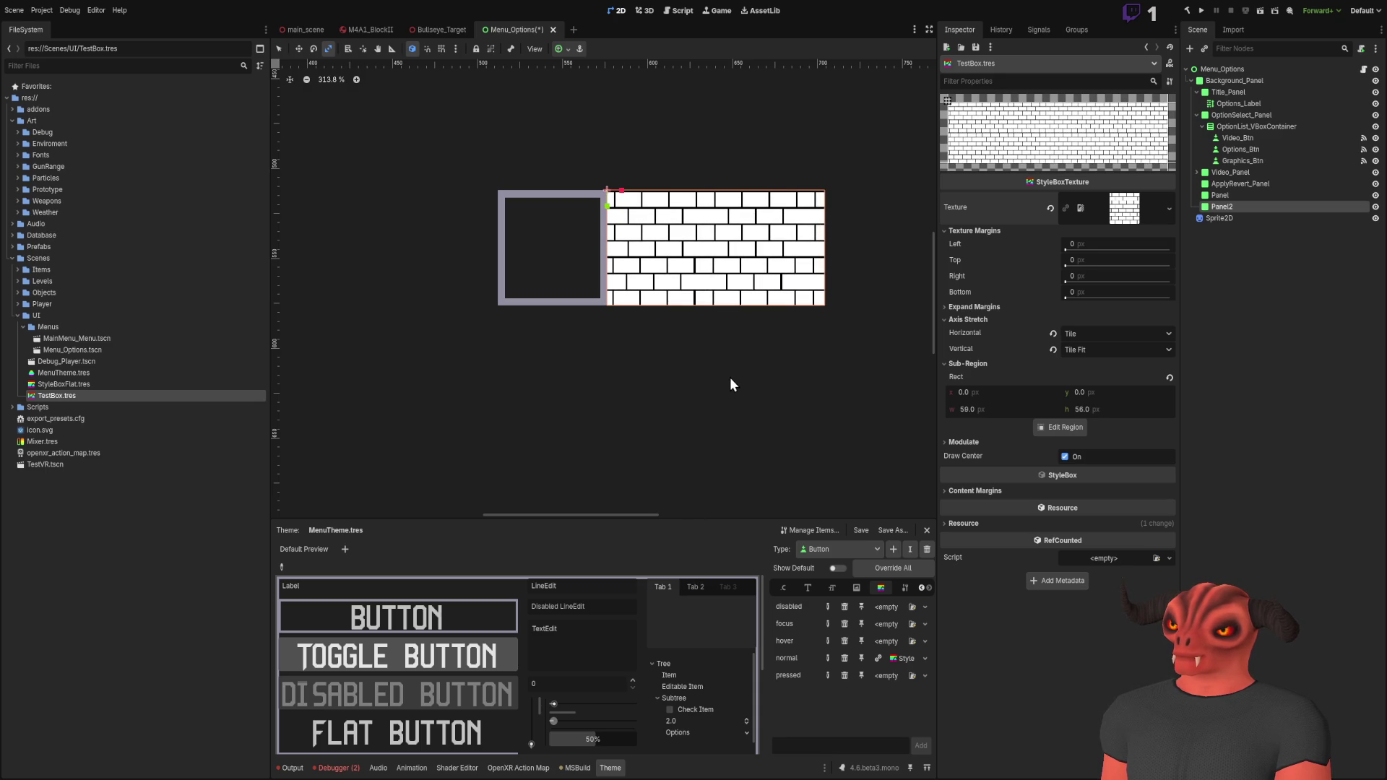
pyautogui.scroll(7, 553, 296)
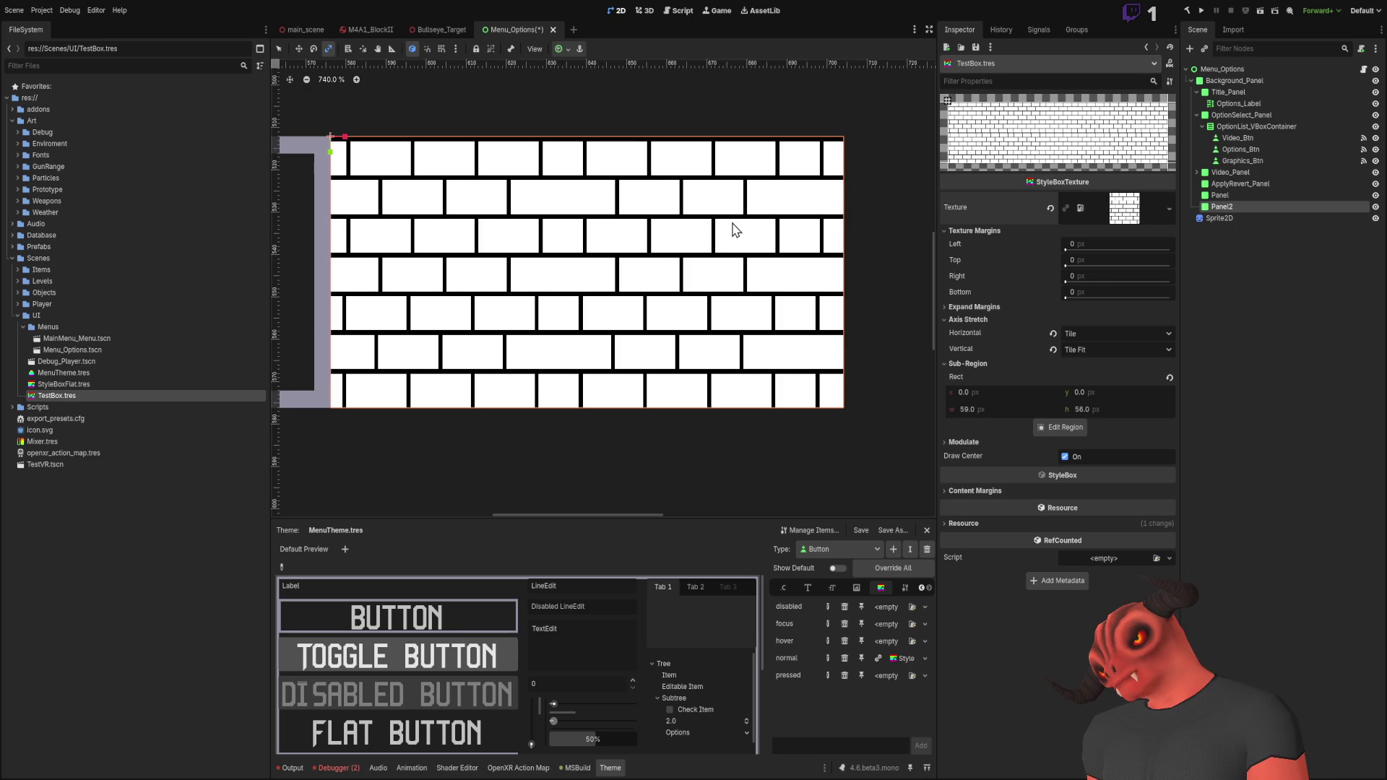
# Step: Experiment with the sub-region size, ending with a 64 × 64 px sub-region
pyautogui.click(1099, 409)
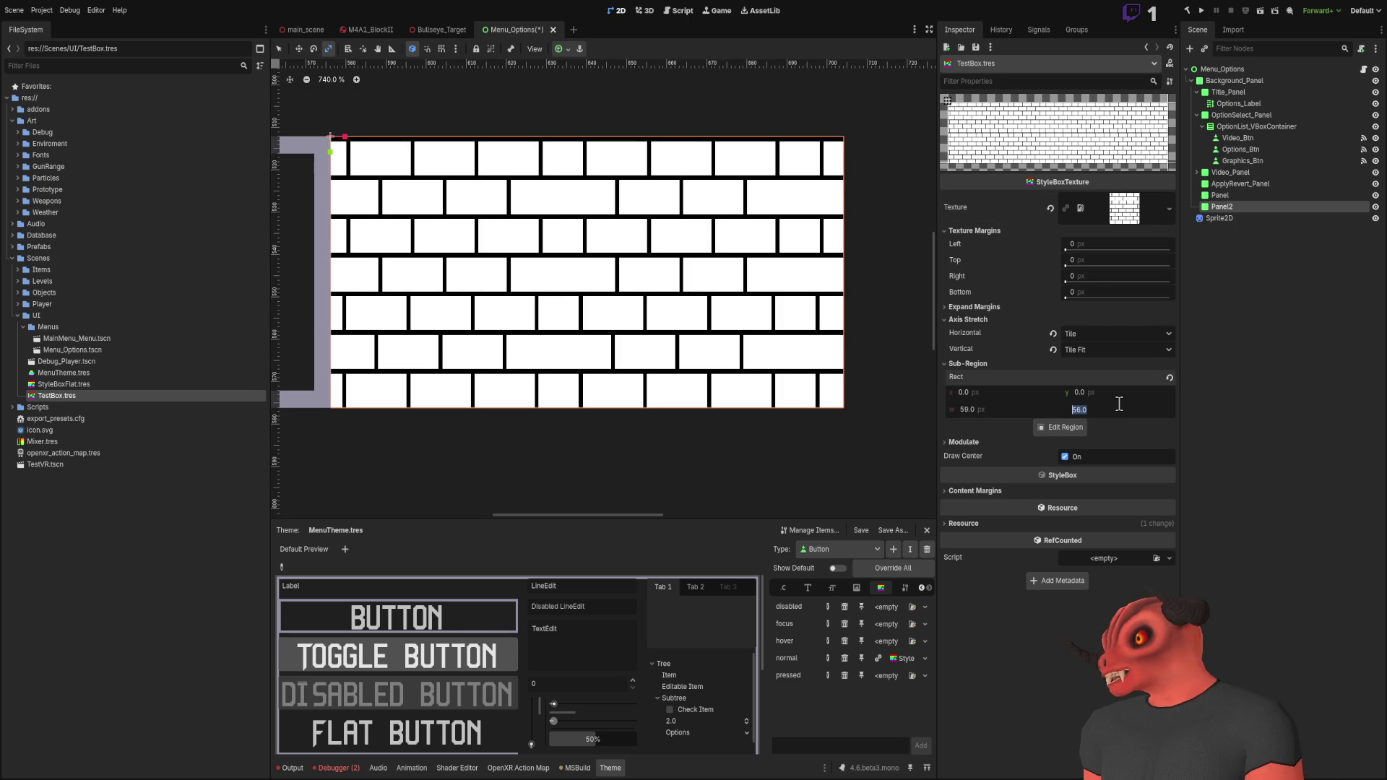
pyautogui.write('0')
pyautogui.press('Return')
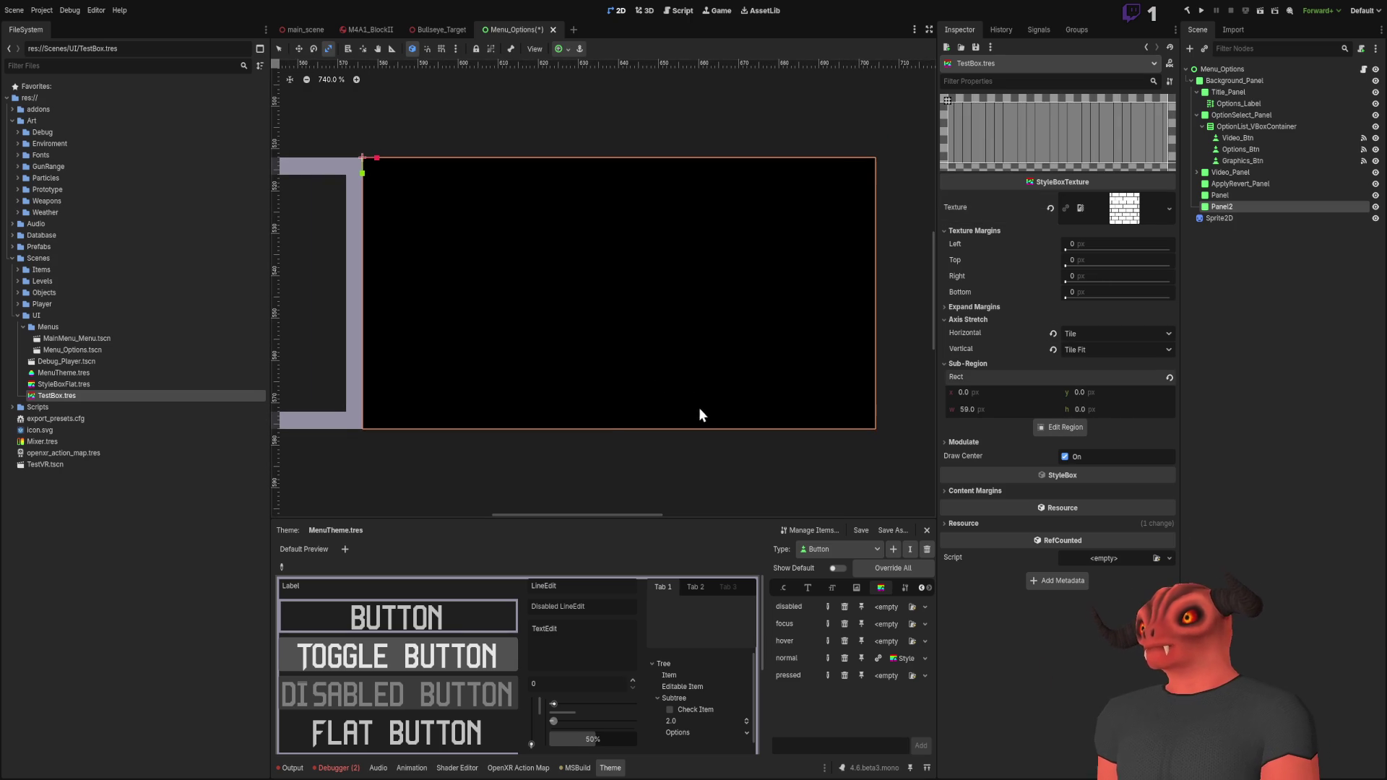
pyautogui.moveTo(1084, 409); pyautogui.dragTo(989, 423)
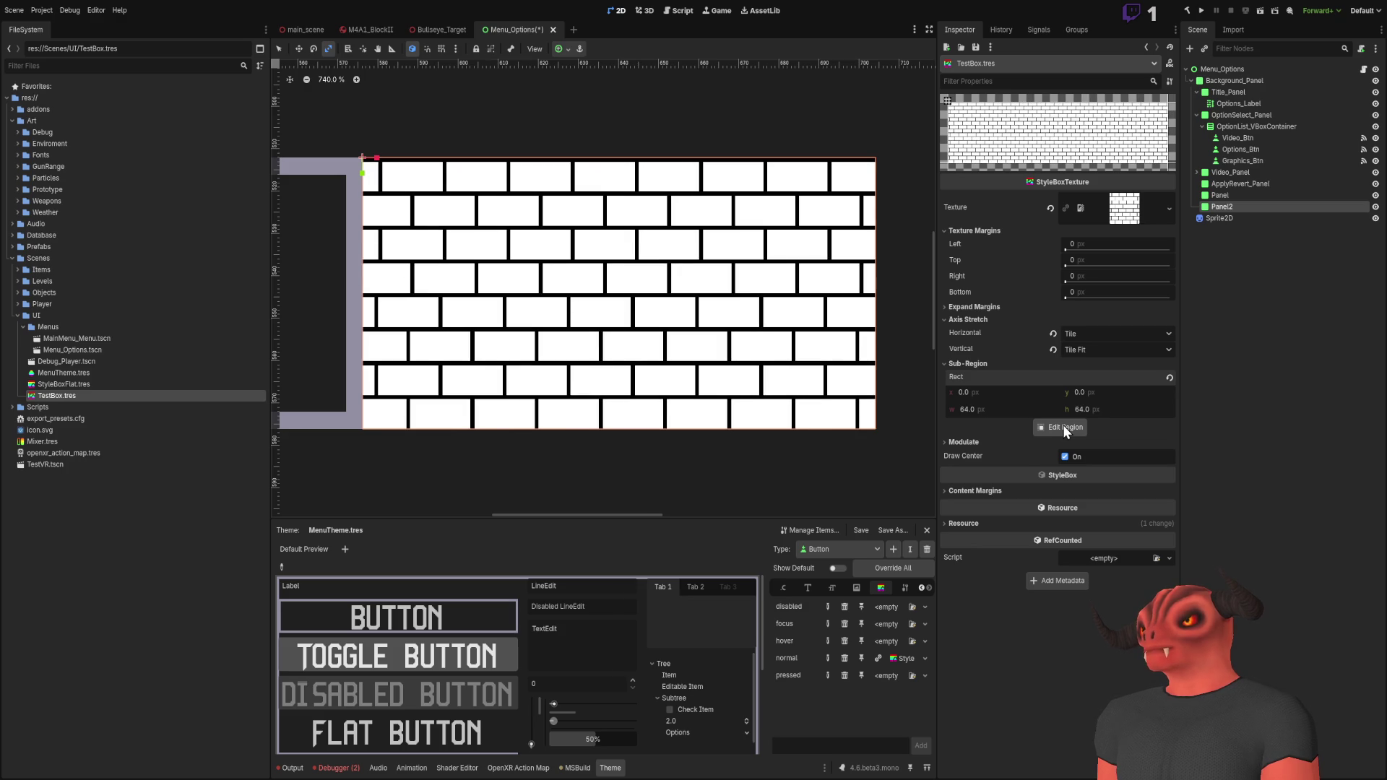
pyautogui.hotkey('ctrl', 'z')
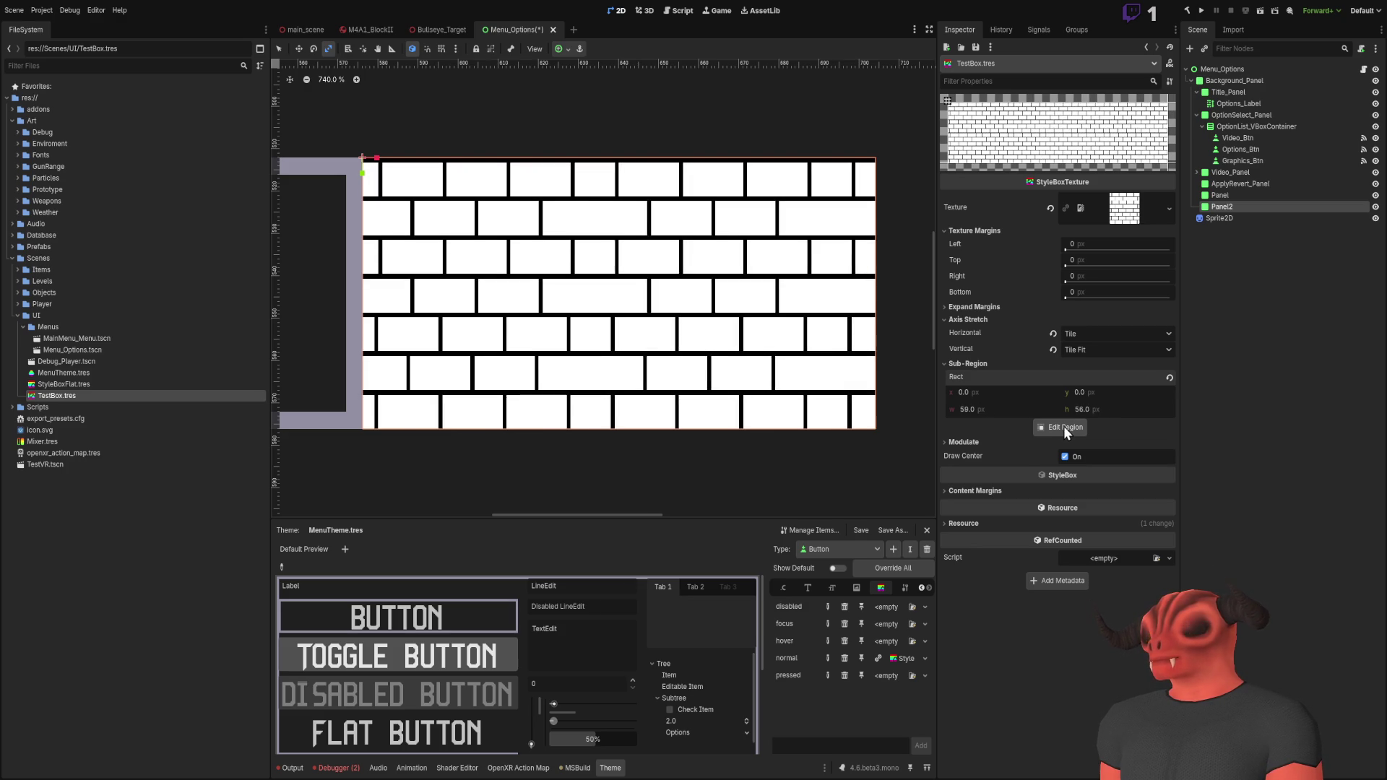
pyautogui.hotkey('ctrl', 'shift', 'z')
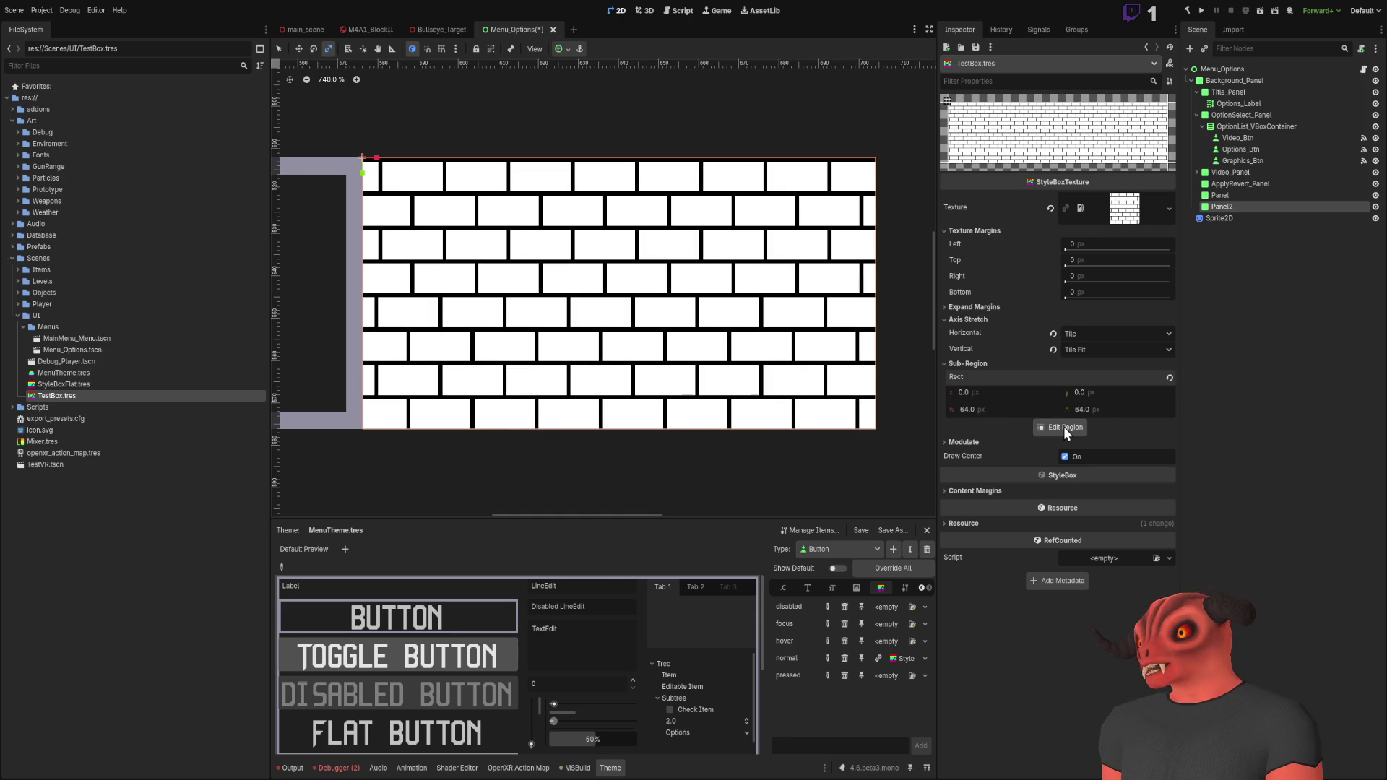
# Step: Keep the brick texture assigned and set the horizontal axis stretch back to Tile Fit
pyautogui.hotkey('ctrl', 'z')
pyautogui.hotkey('ctrl', 'shift', 'z')
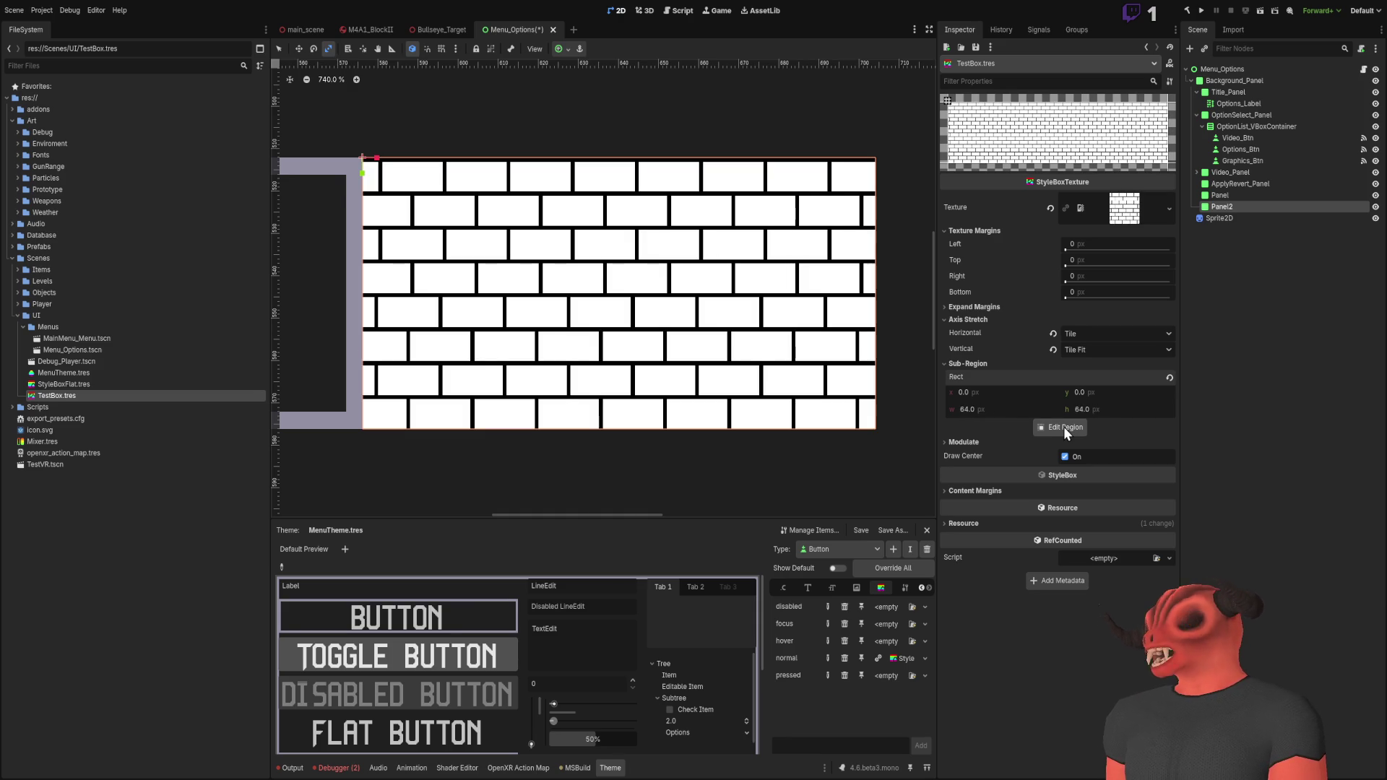
pyautogui.scroll(-4, 762, 367)
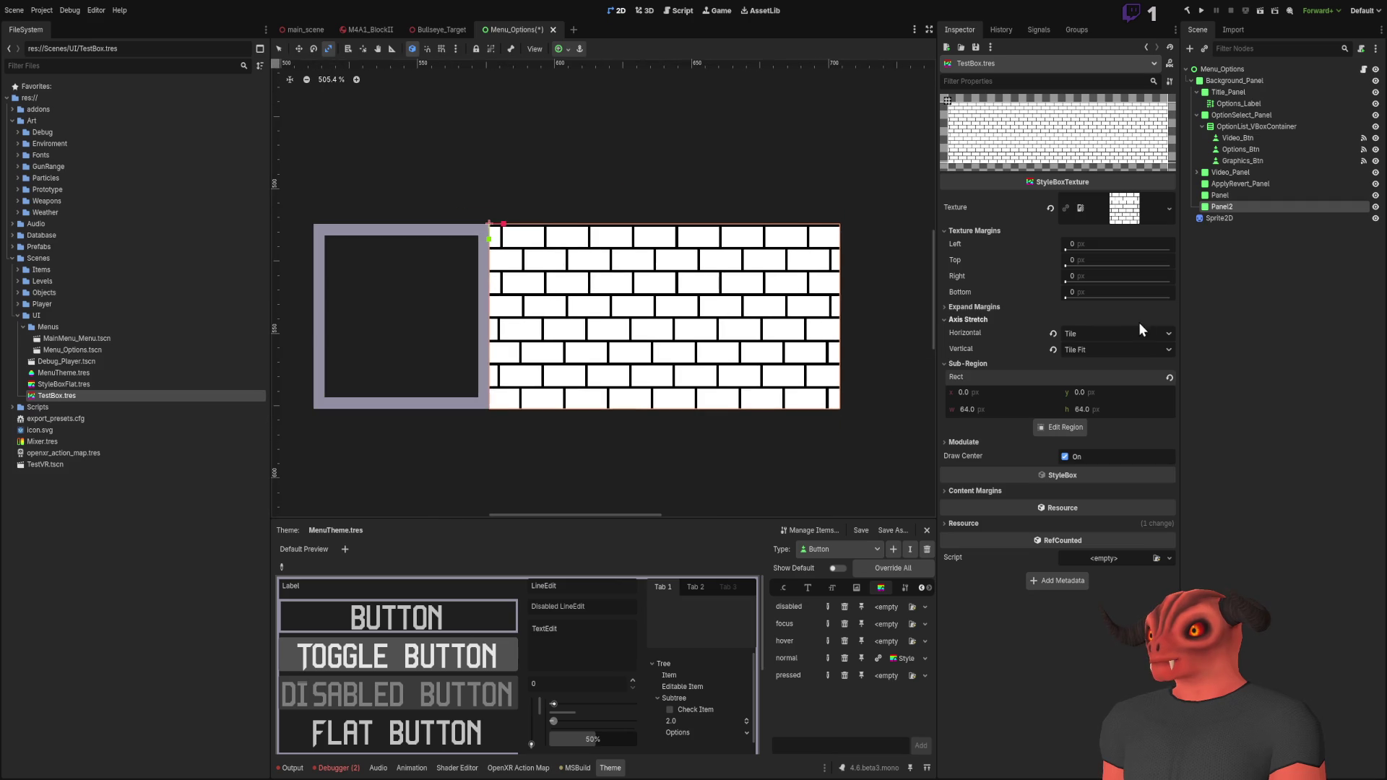
pyautogui.hotkey('ctrl', 'shift', 'z')
pyautogui.scroll(5, 570, 363)
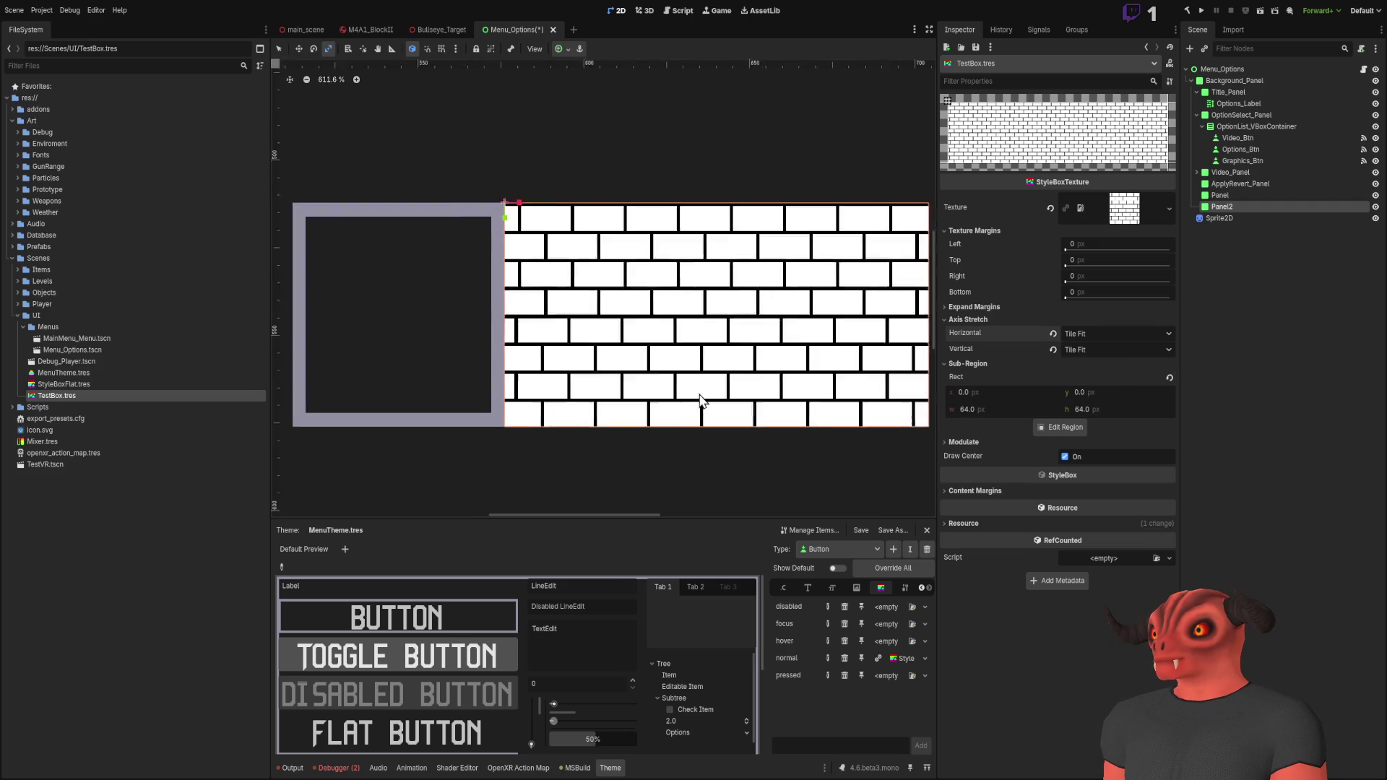
# Step: Turn off Draw Center, try 4 px left/top/right content margins, then revert them
pyautogui.click(1077, 457)
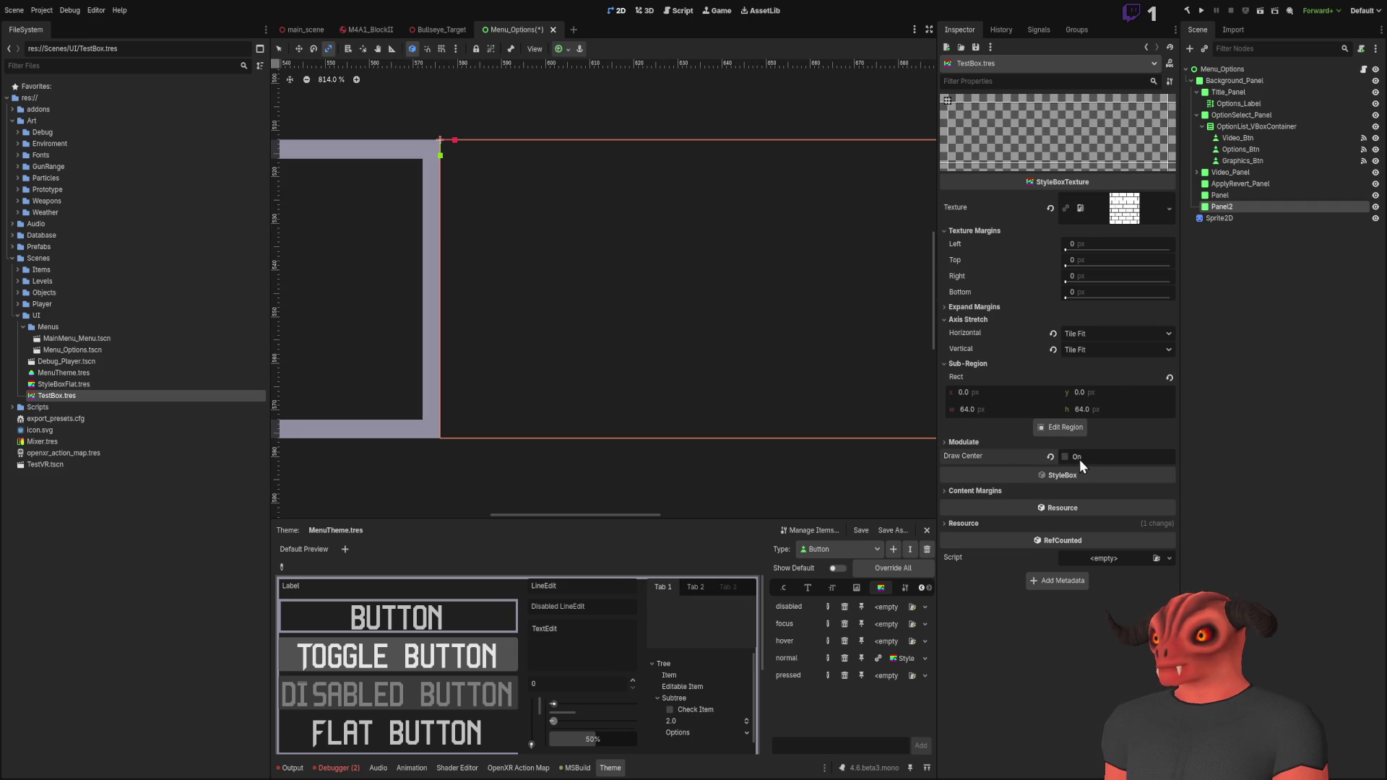
pyautogui.click(950, 442)
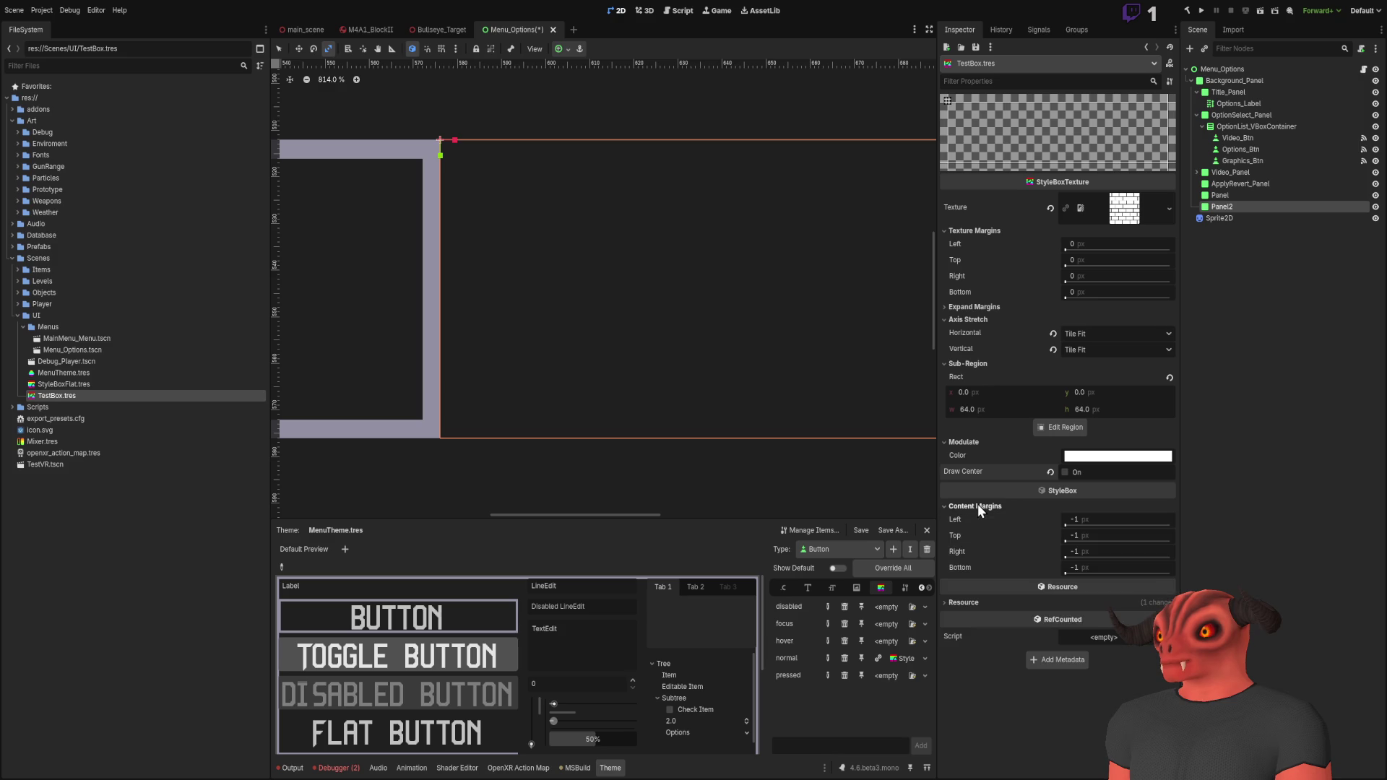
pyautogui.click(1086, 514)
pyautogui.click(1091, 520)
pyautogui.write('4')
pyautogui.click(1091, 535)
pyautogui.write('4')
pyautogui.click(1091, 551)
pyautogui.write('4')
pyautogui.click(1089, 570)
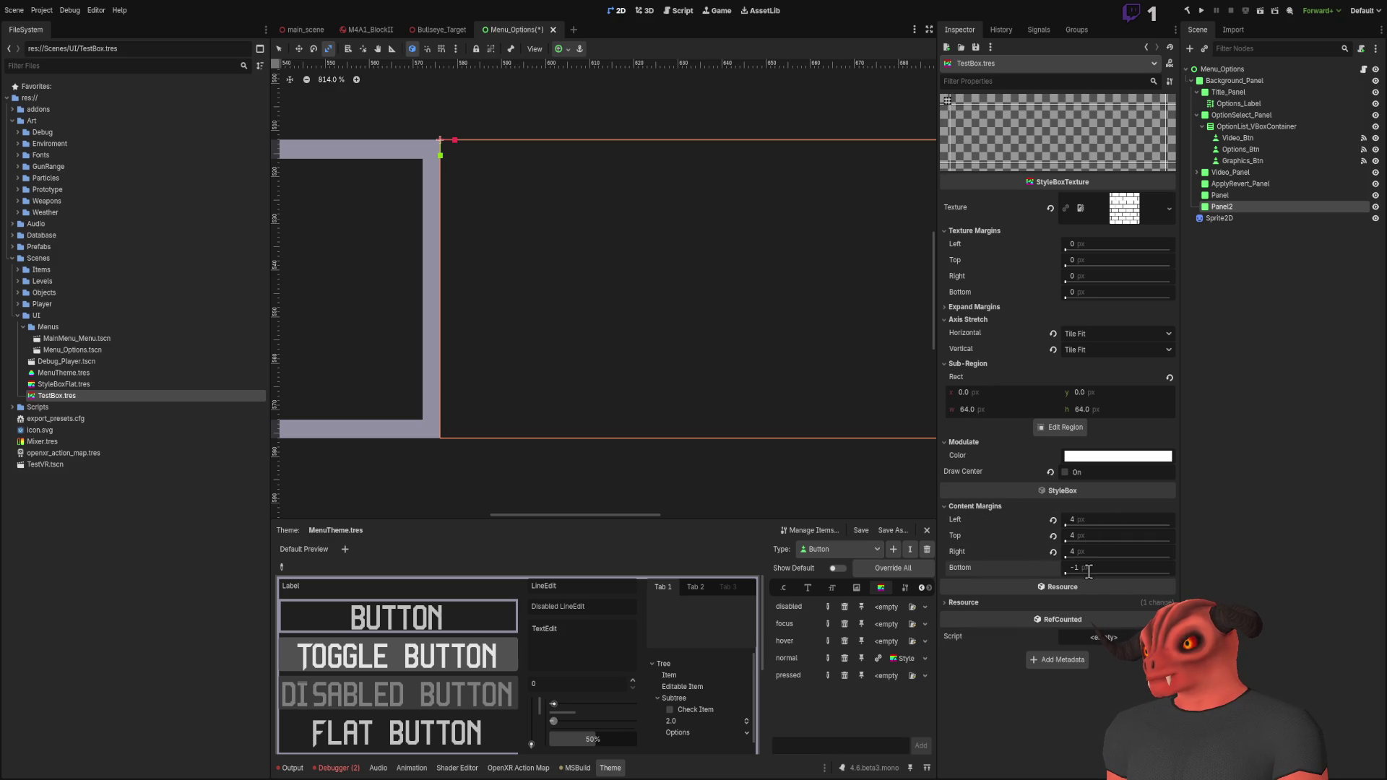
pyautogui.click(1053, 552)
pyautogui.click(1053, 535)
pyautogui.click(1053, 520)
# Step: Set all four TestBox texture margins to 4 px and view the bordered Panel2
pyautogui.click(972, 308)
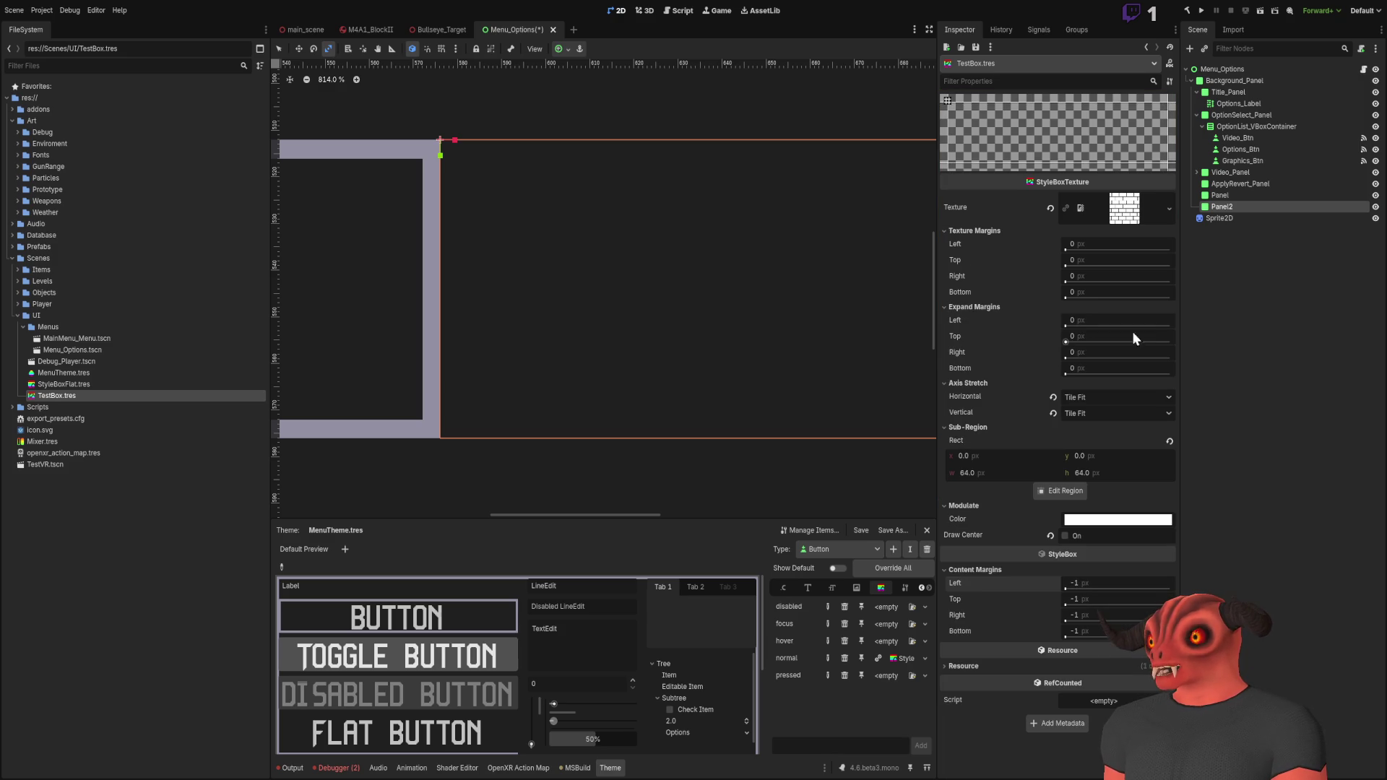
pyautogui.write('4')
pyautogui.moveTo(1084, 244)
pyautogui.mouseDown()
pyautogui.moveTo(1098, 245)
pyautogui.moveTo(1098, 291)
pyautogui.mouseUp()
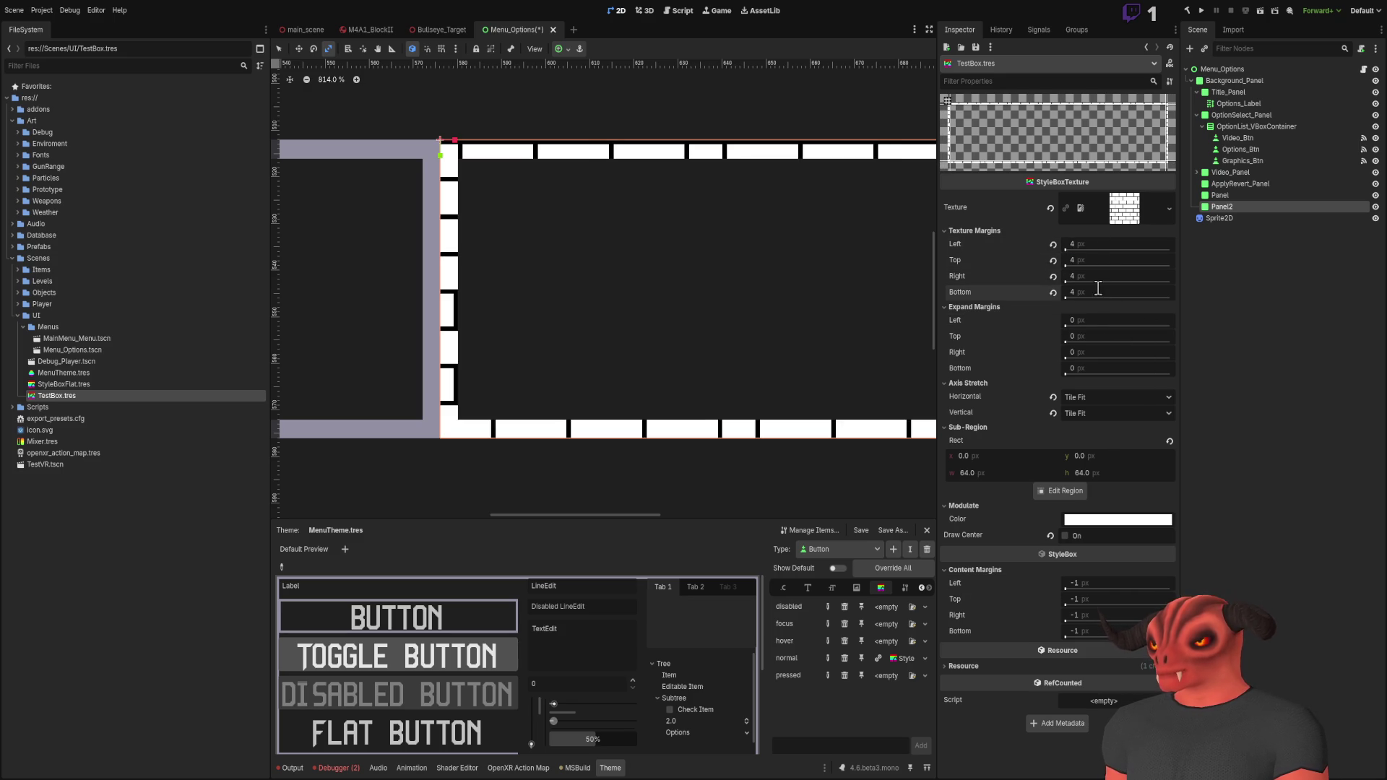
pyautogui.scroll(-2, 703, 331)
pyautogui.scroll(1, 657, 318)
pyautogui.hscroll(-2, 657, 317)
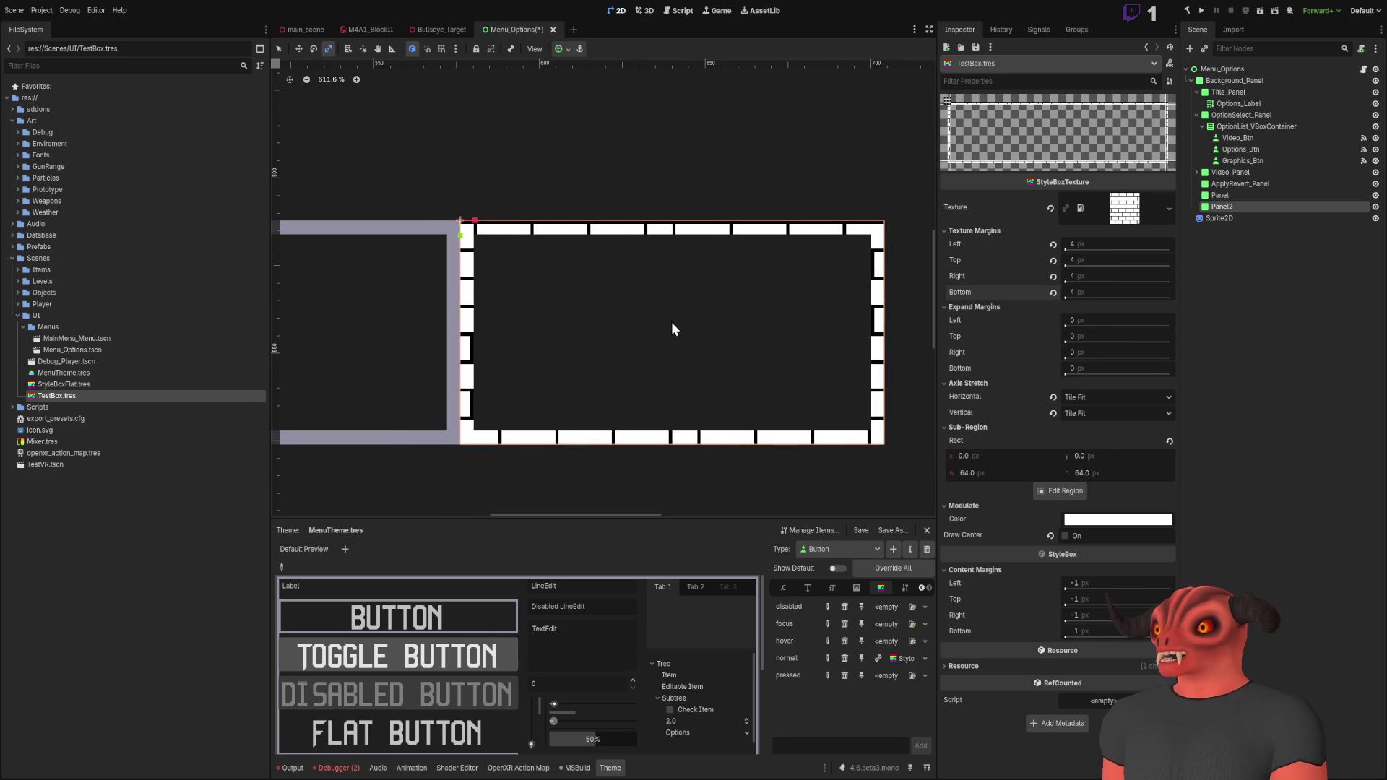
pyautogui.moveTo(670, 312)
pyautogui.mouseDown()
pyautogui.moveTo(707, 328)
pyautogui.moveTo(665, 310)
pyautogui.mouseUp()
pyautogui.click(1062, 487)
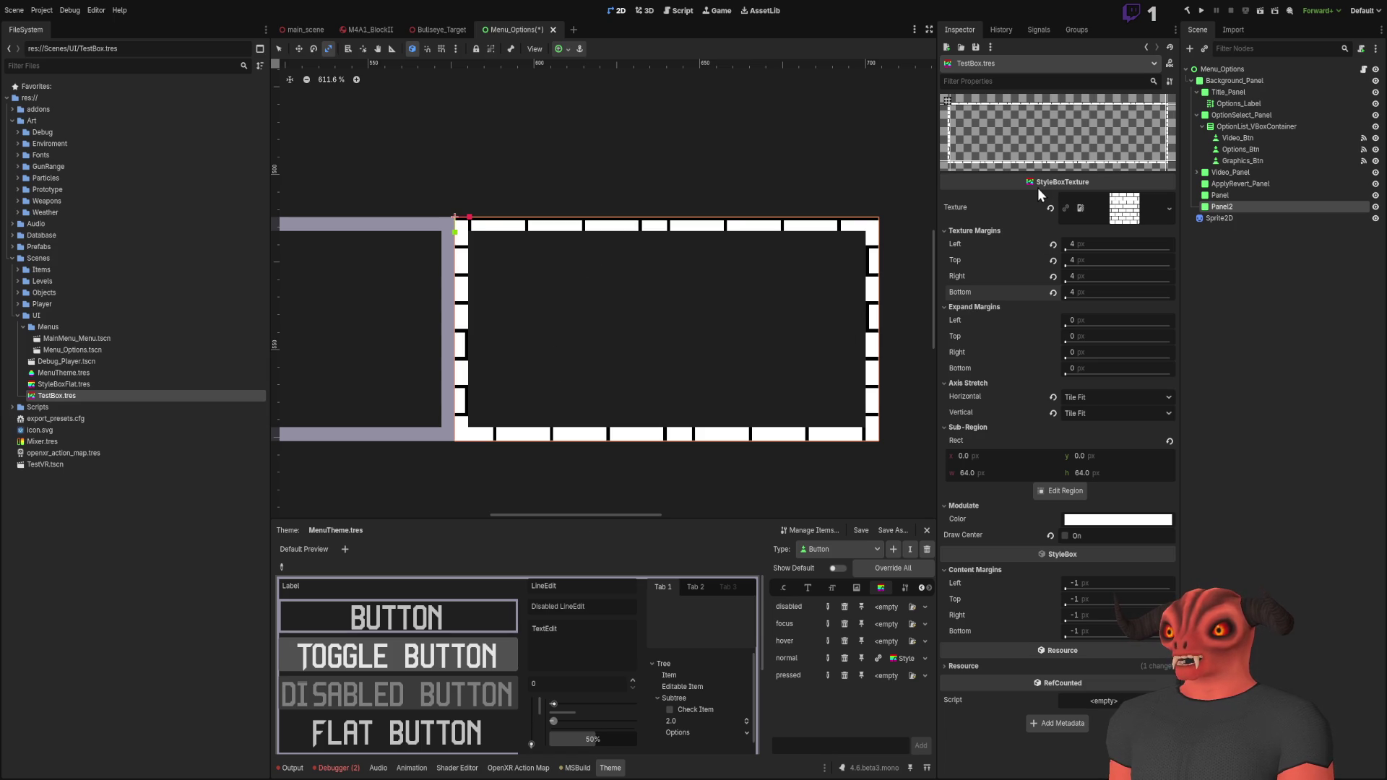
pyautogui.scroll(2, 525, 247)
pyautogui.hscroll(3, 535, 248)
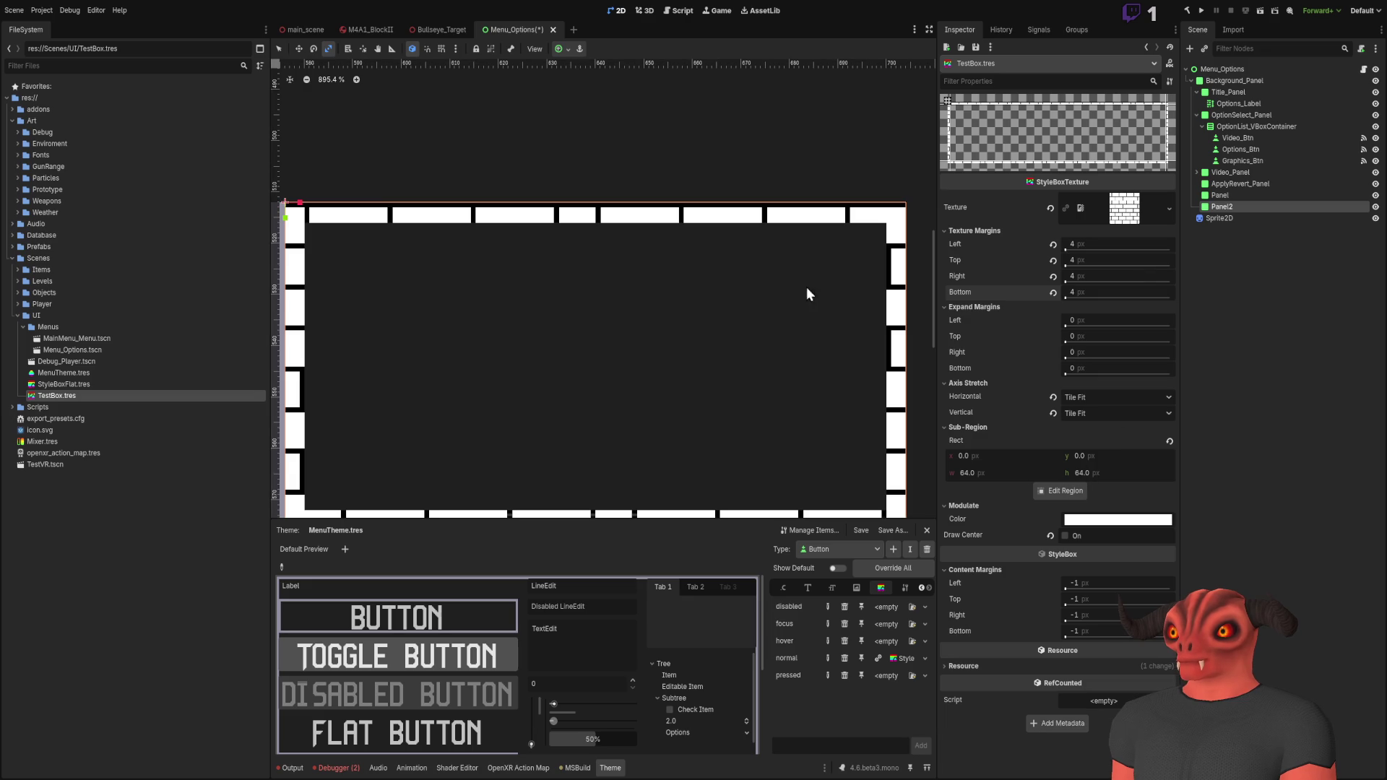
pyautogui.scroll(-5, 683, 244)
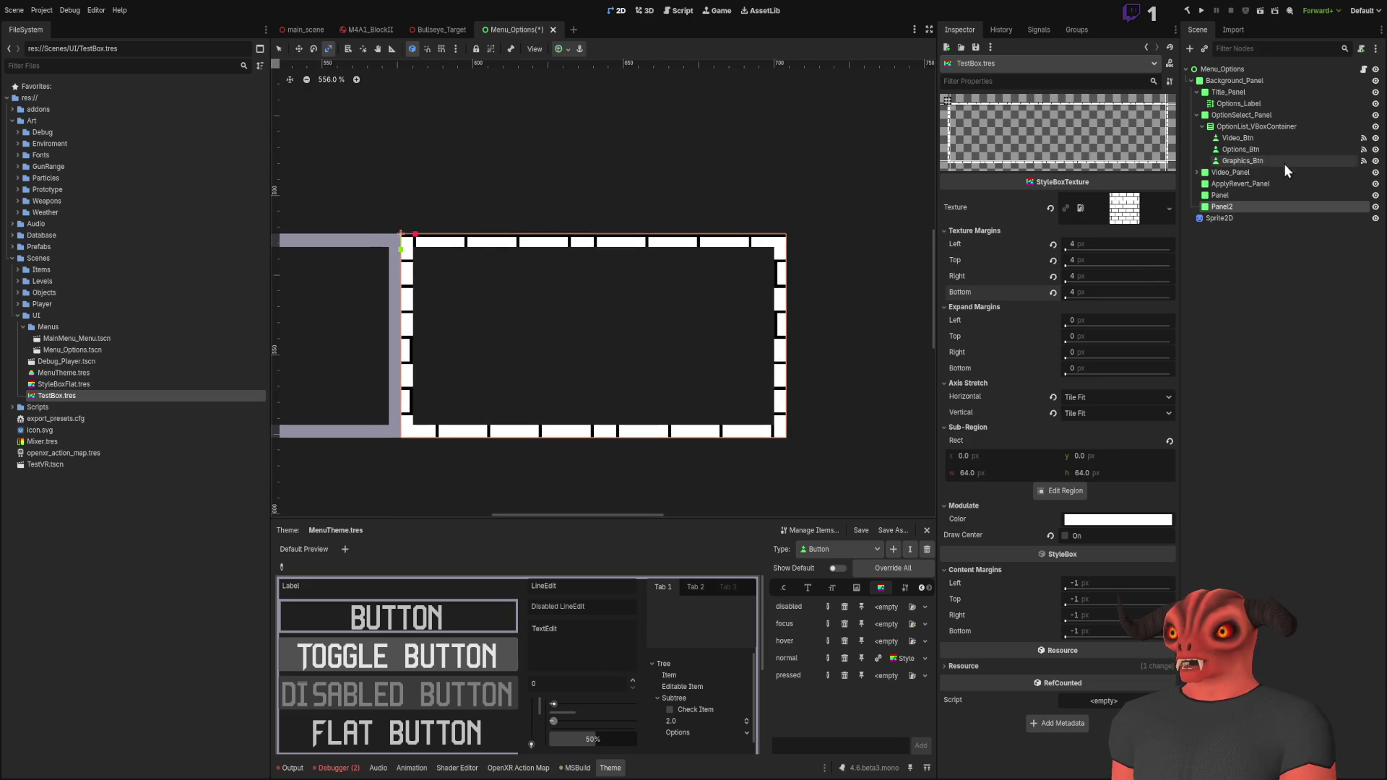
pyautogui.click(1253, 209)
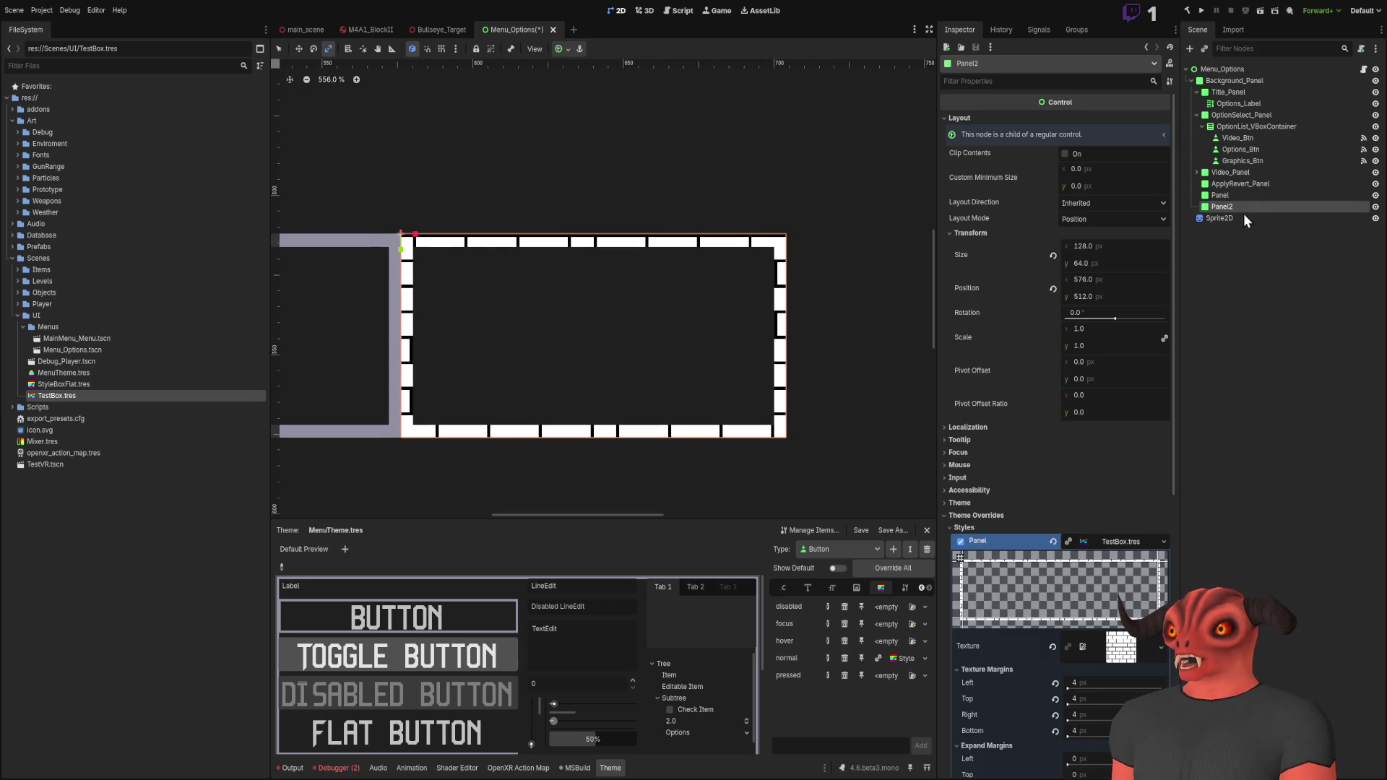
# Step: Change Panel2's width from 128 through 96 down to 64 px, making a 64 × 64 square
pyautogui.click(1108, 247)
pyautogui.write('96')
pyautogui.press('Return')
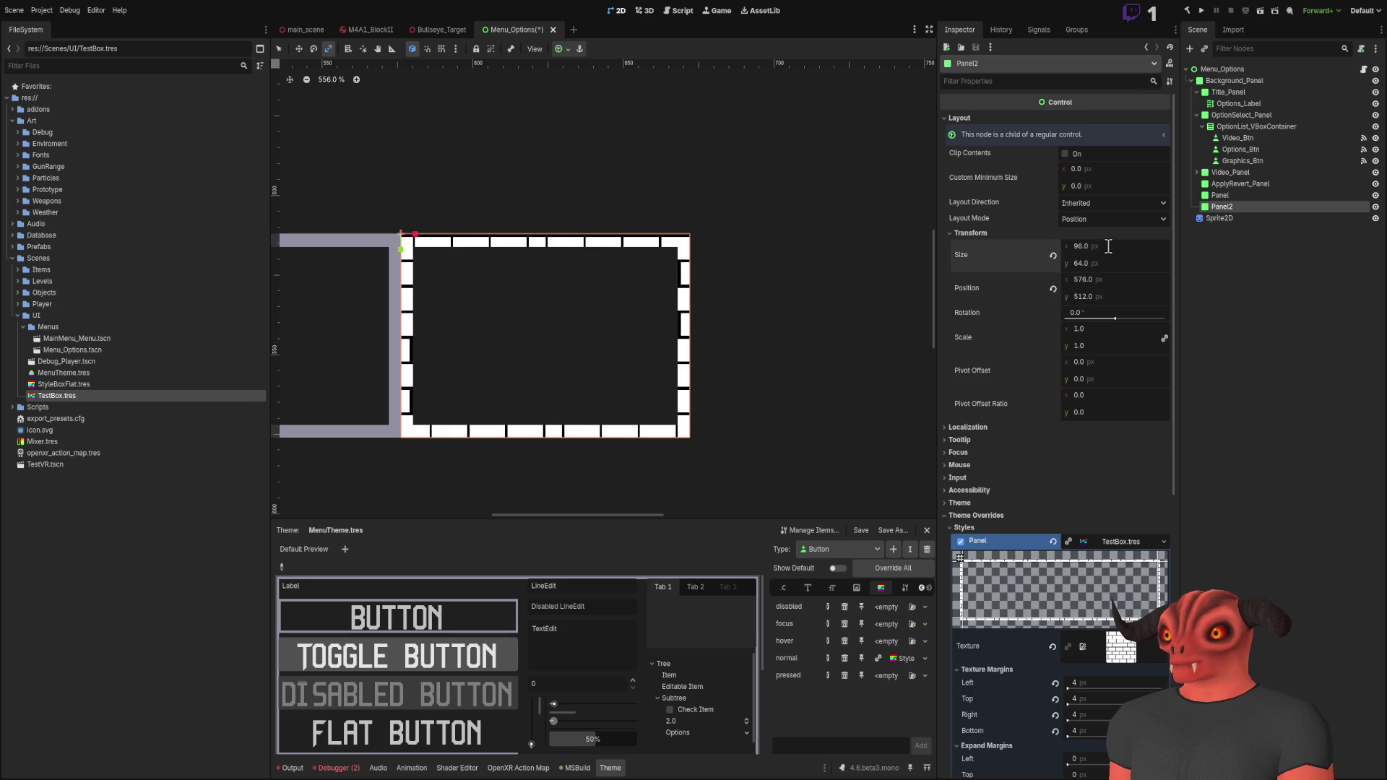
pyautogui.moveTo(1108, 247)
pyautogui.mouseDown()
pyautogui.moveTo(952, 247)
pyautogui.moveTo(1382, 247)
pyautogui.moveTo(1018, 247)
pyautogui.moveTo(1343, 247)
pyautogui.moveTo(1093, 247)
pyautogui.moveTo(1109, 247)
pyautogui.mouseUp()
pyautogui.scroll(-10, 747, 484)
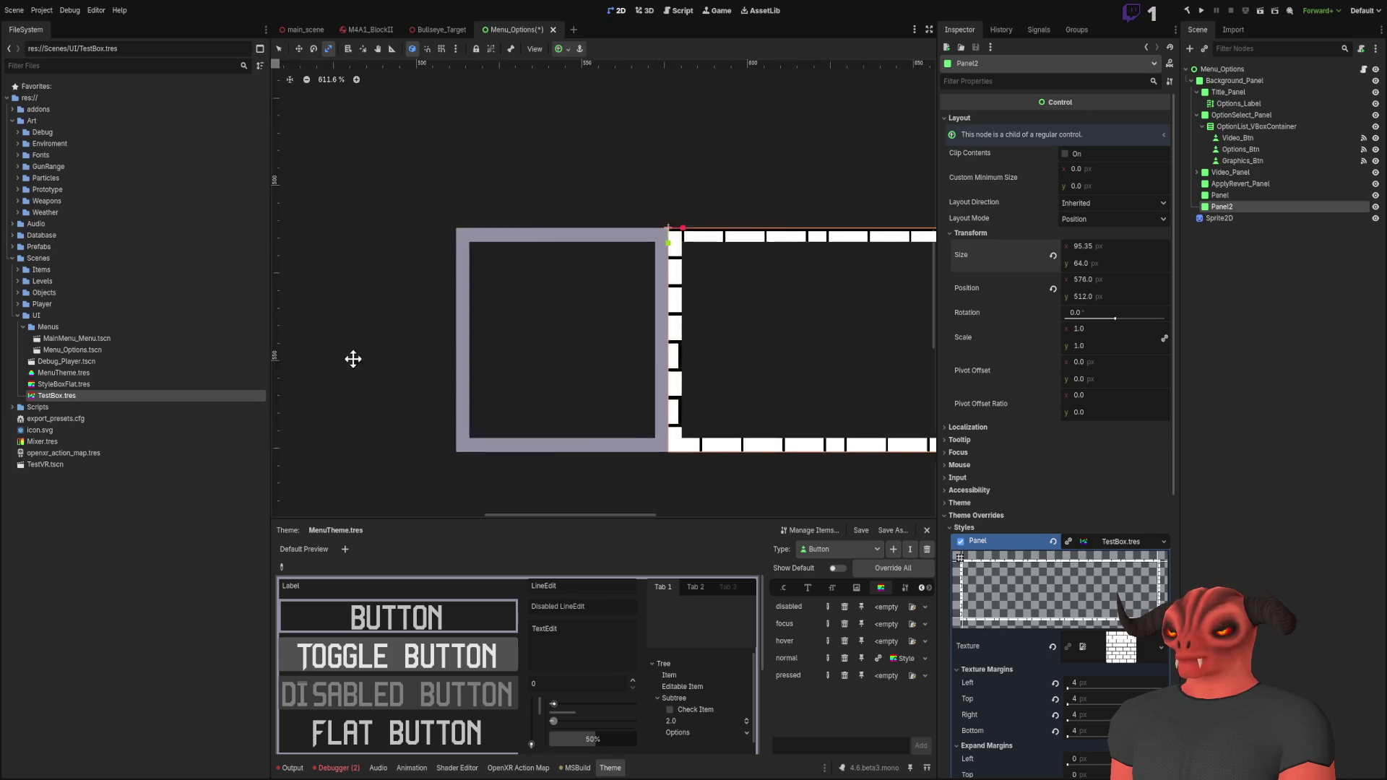
pyautogui.scroll(3, 781, 371)
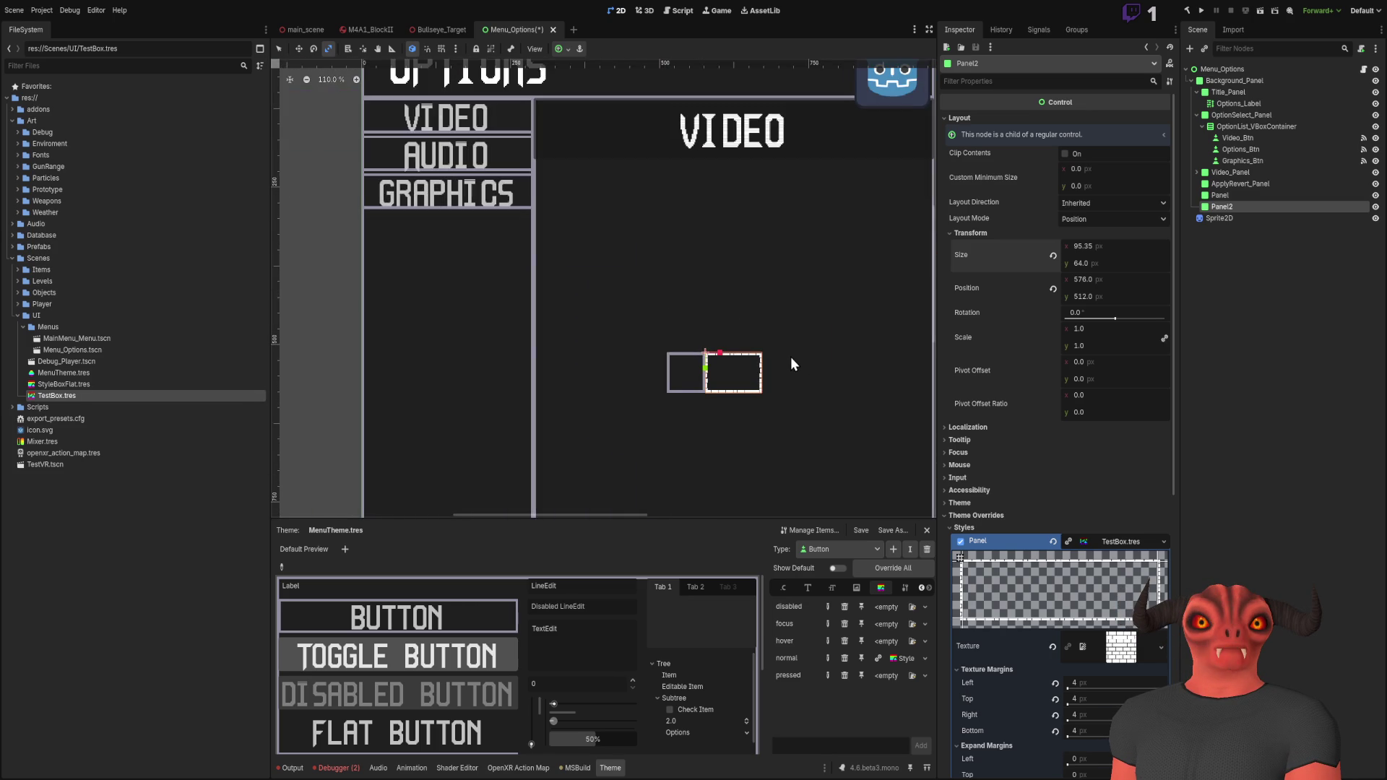
pyautogui.scroll(-3, 790, 357)
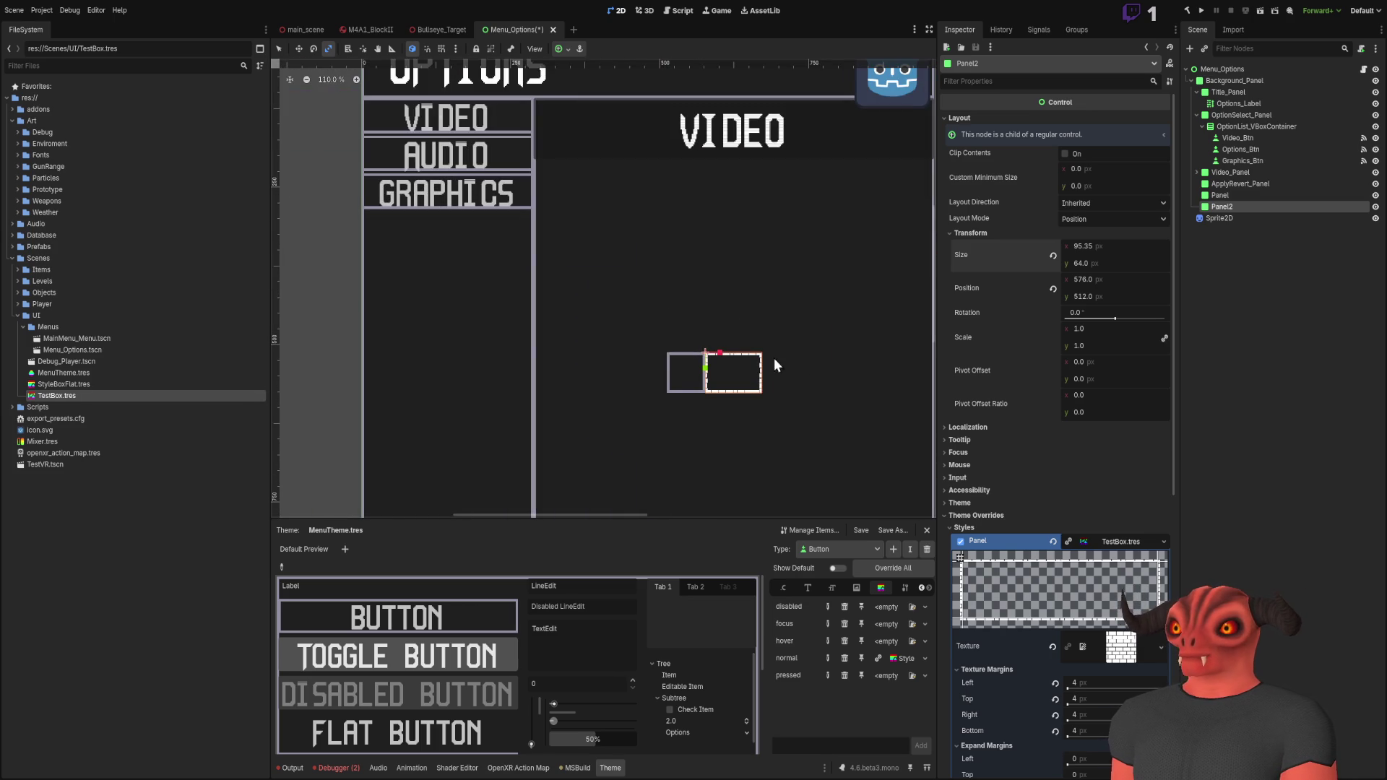
pyautogui.scroll(4, 661, 296)
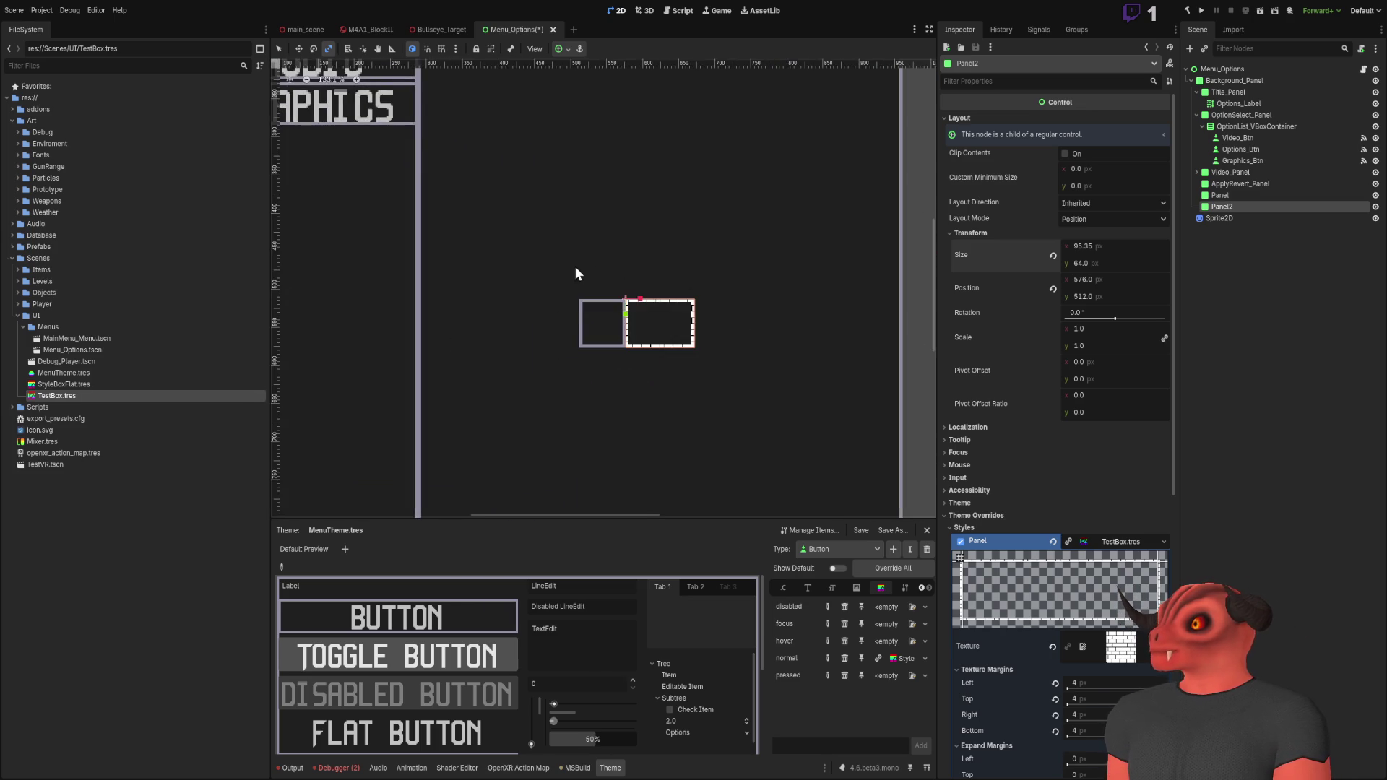
pyautogui.scroll(-3, 596, 269)
pyautogui.scroll(5, 609, 217)
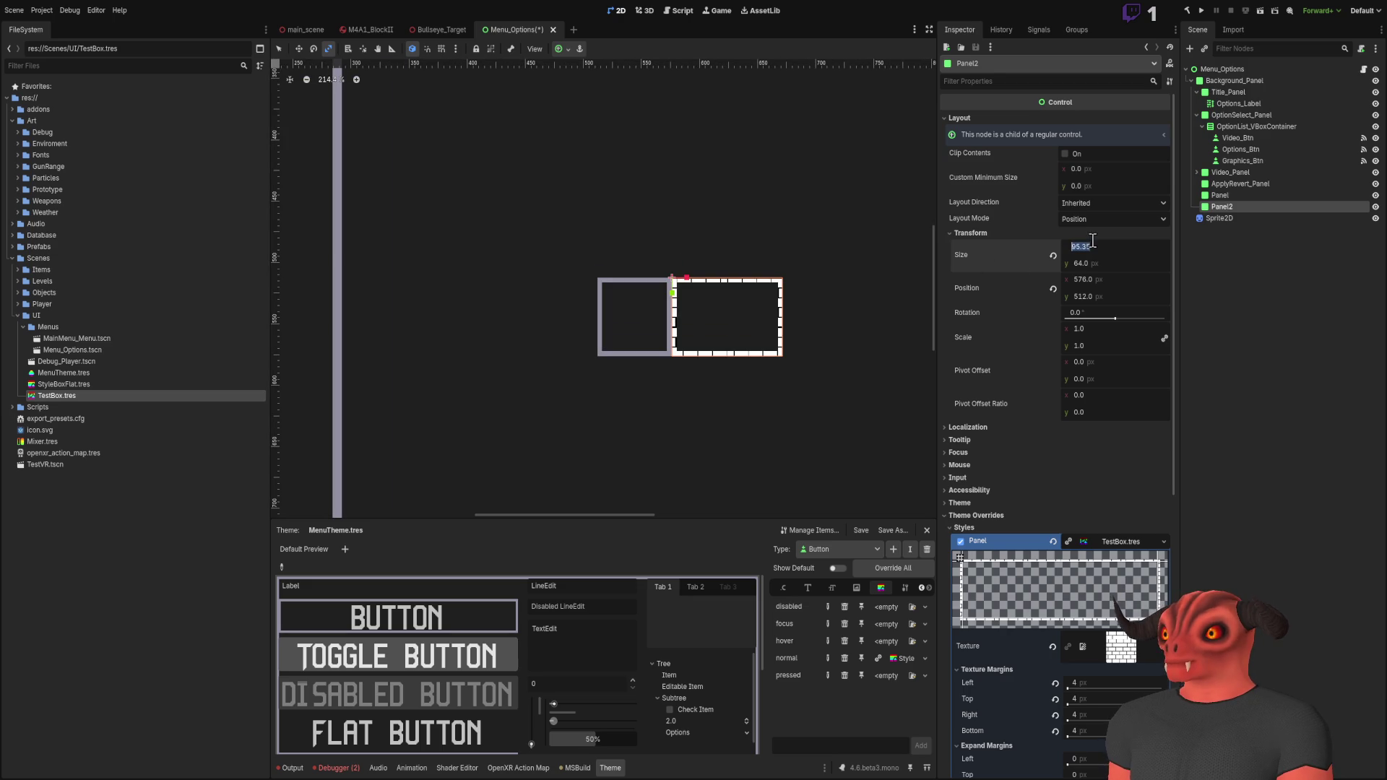
pyautogui.moveTo(1097, 241); pyautogui.dragTo(969, 244)
pyautogui.click(1237, 224)
pyautogui.click(1225, 207)
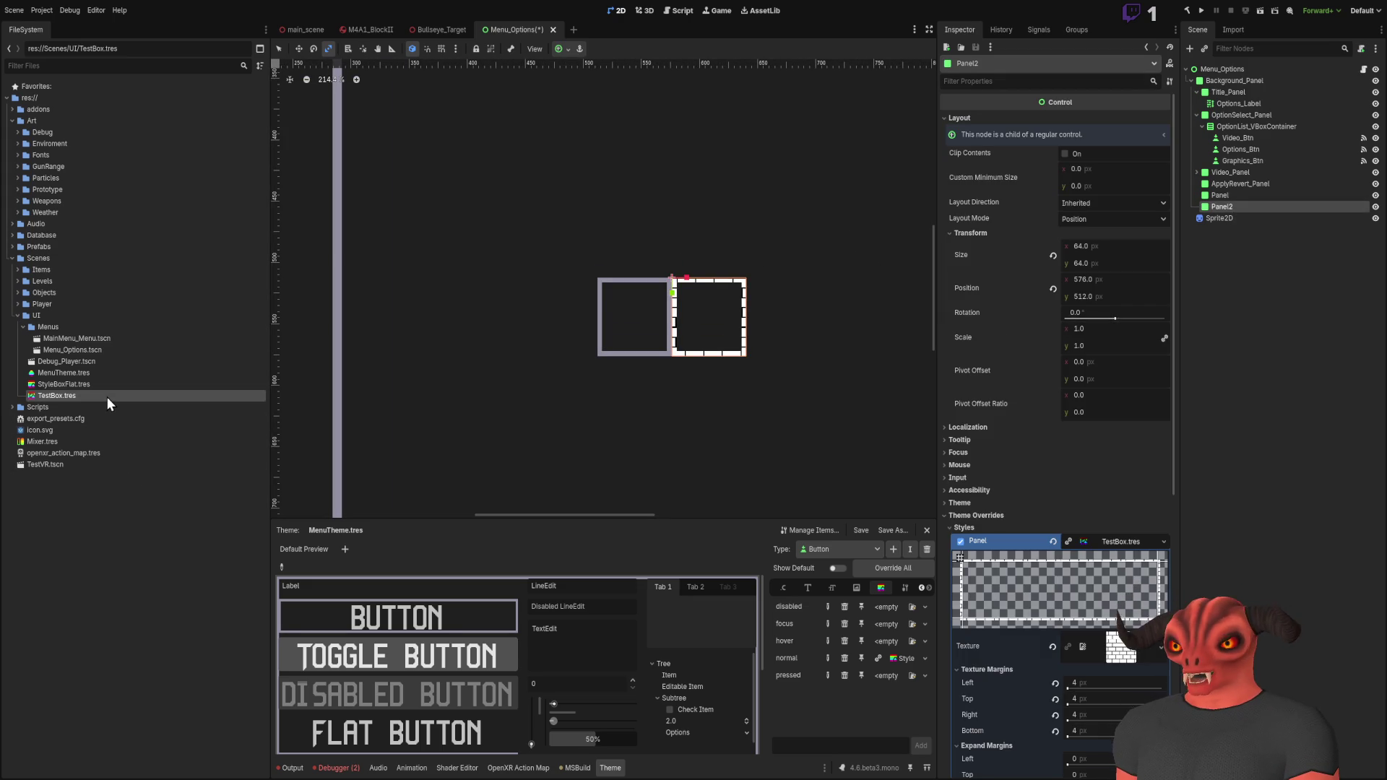
# Step: Delete TestBox.tres from the UI folder and reopen the Menu_Options scene
pyautogui.click(1223, 272)
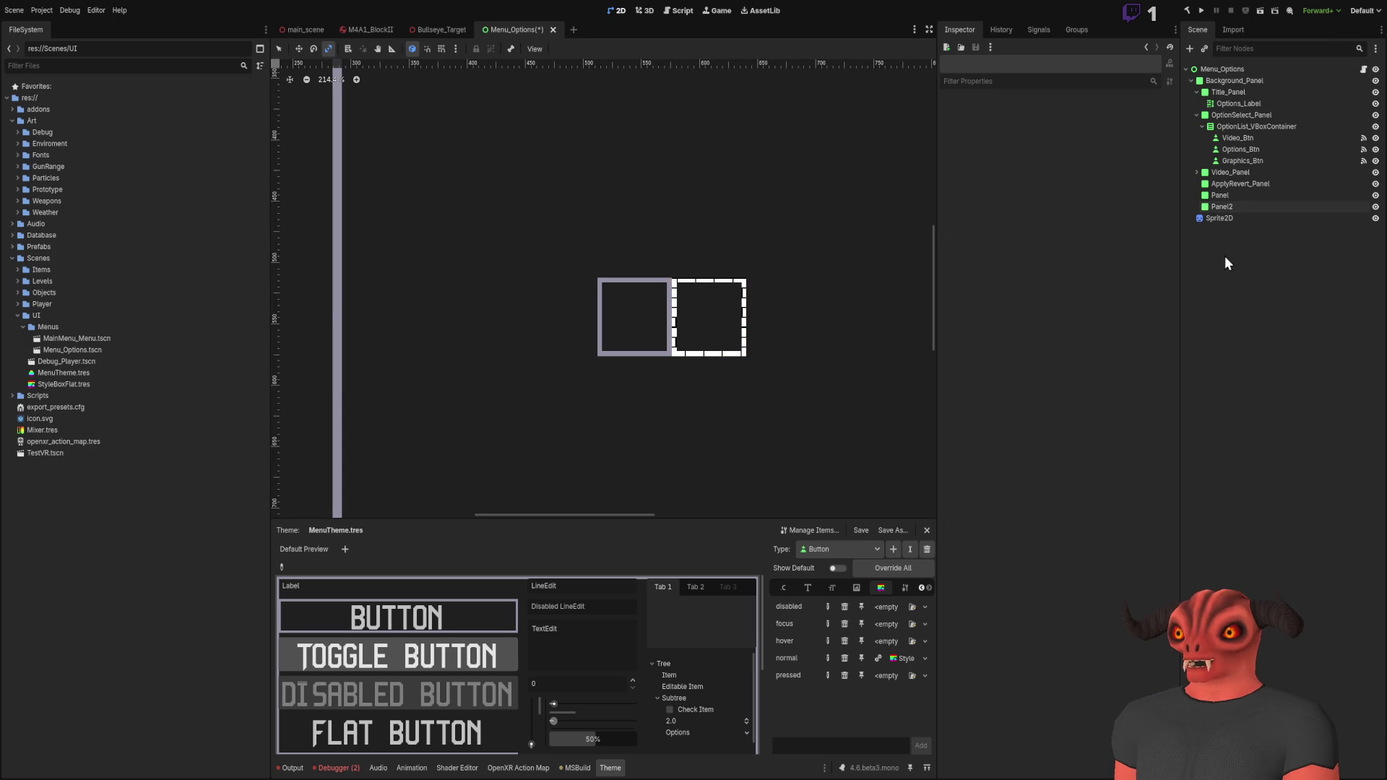
pyautogui.hotkey('ctrl', 's')
pyautogui.click(545, 30)
pyautogui.doubleClick(73, 349)
# Step: Revert Panel2's panel style override so it uses StyleBoxFlat.tres again
pyautogui.click(633, 310)
pyautogui.click(1285, 321)
pyautogui.click(1241, 210)
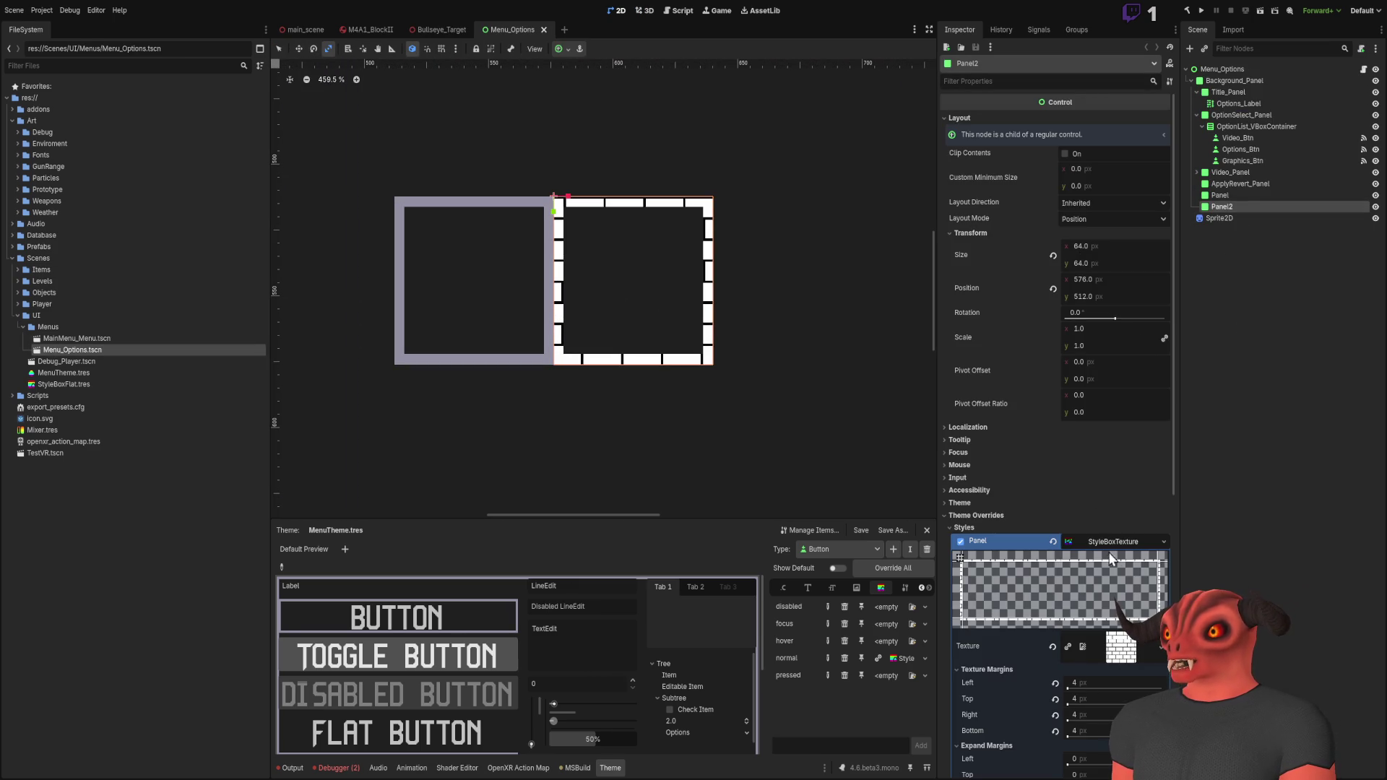
pyautogui.click(1053, 541)
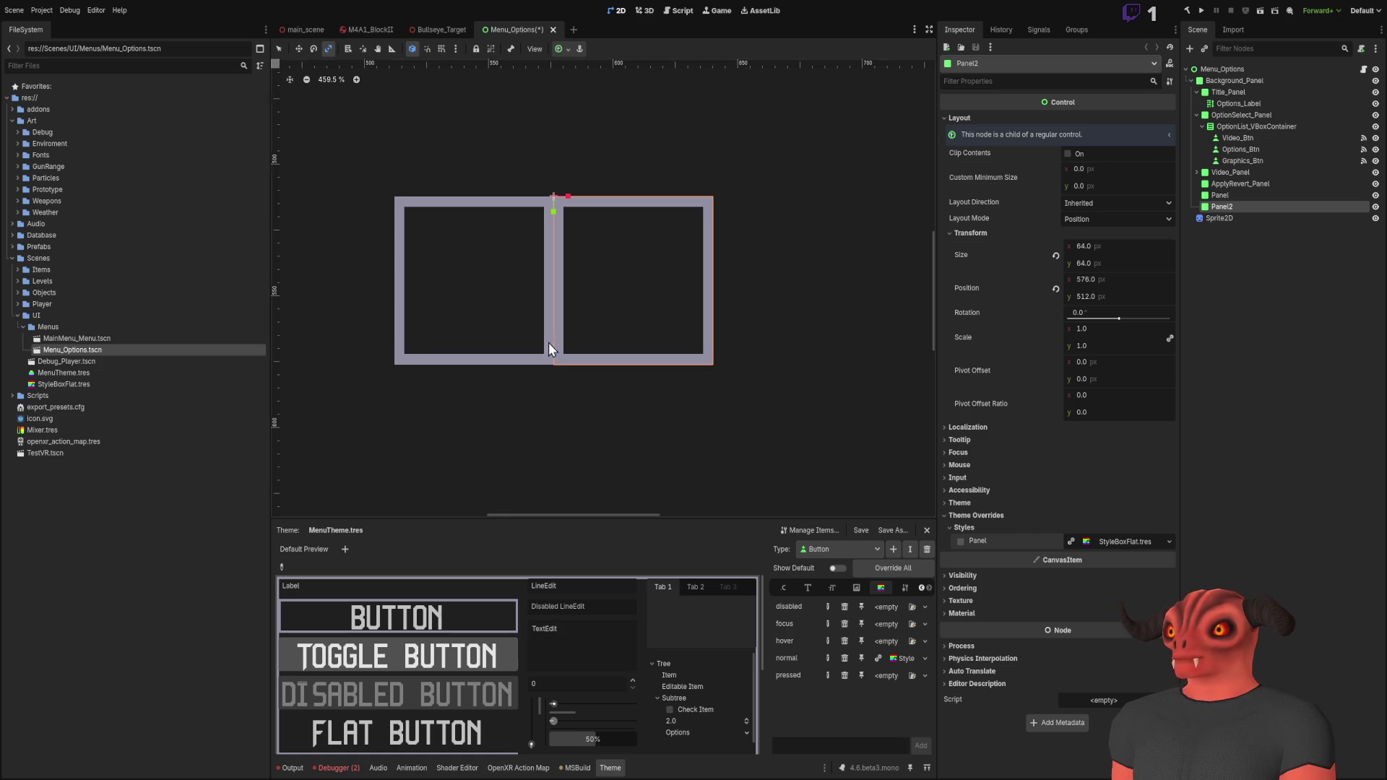
pyautogui.scroll(-10, 593, 378)
pyautogui.click(1207, 296)
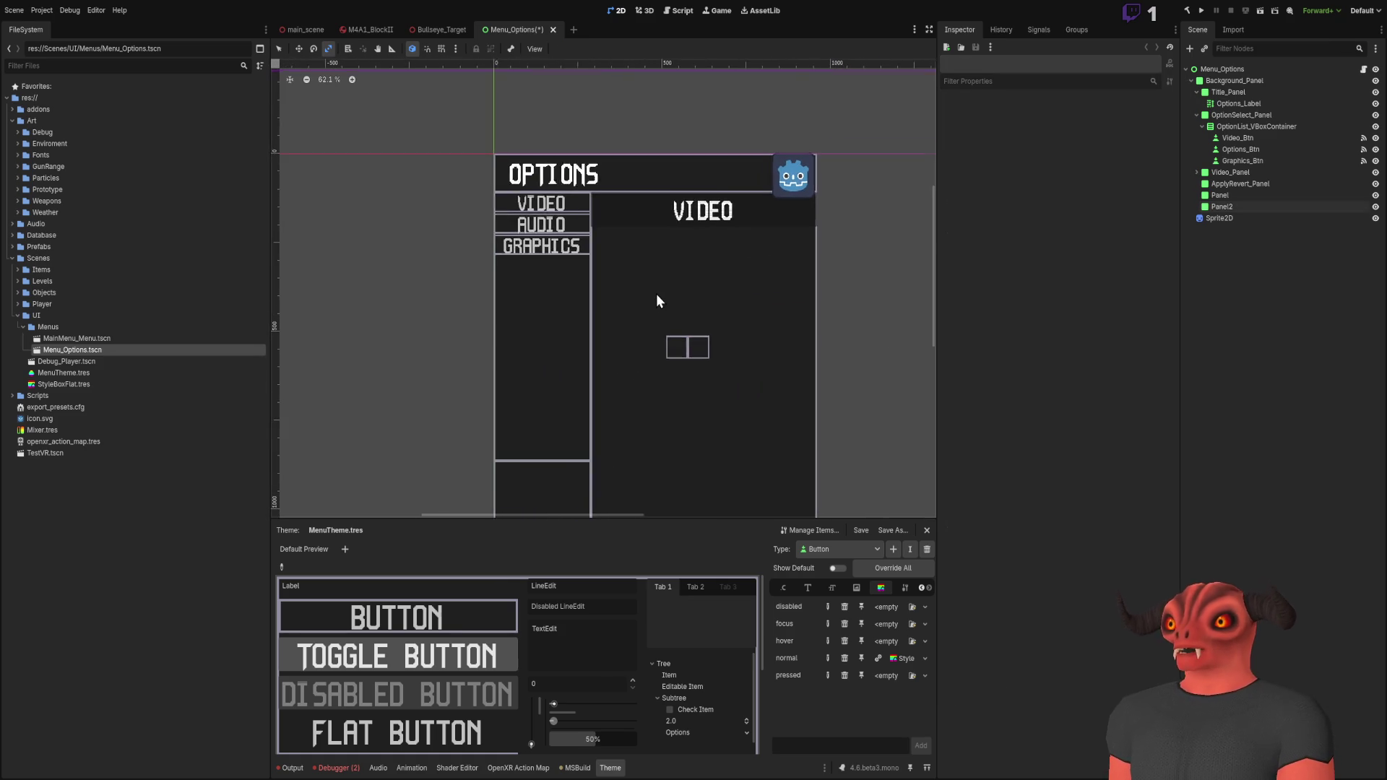
pyautogui.press('1')
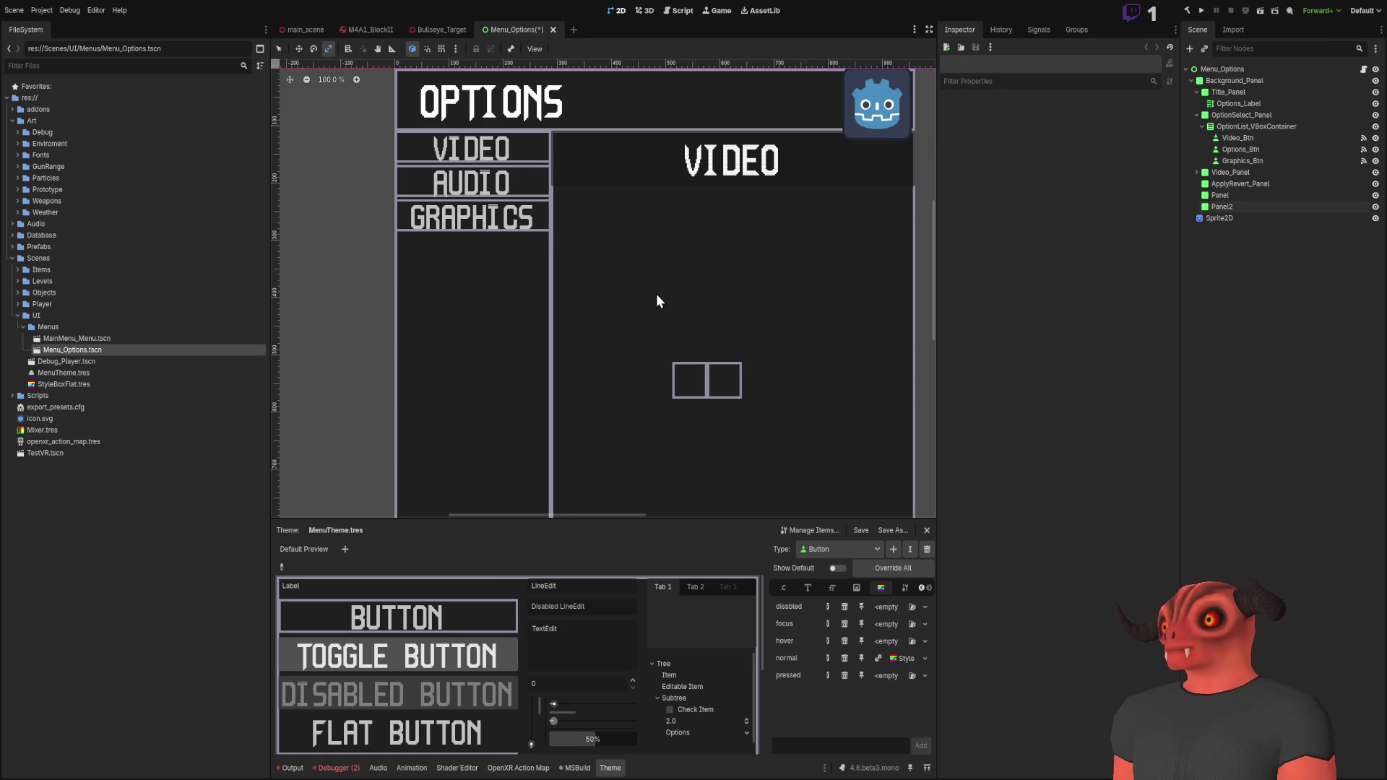
pyautogui.click(104, 494)
pyautogui.scroll(-3, 683, 394)
pyautogui.moveTo(684, 394); pyautogui.dragTo(684, 200)
pyautogui.scroll(3, 686, 204)
pyautogui.scroll(-2, 733, 232)
pyautogui.scroll(1, 733, 235)
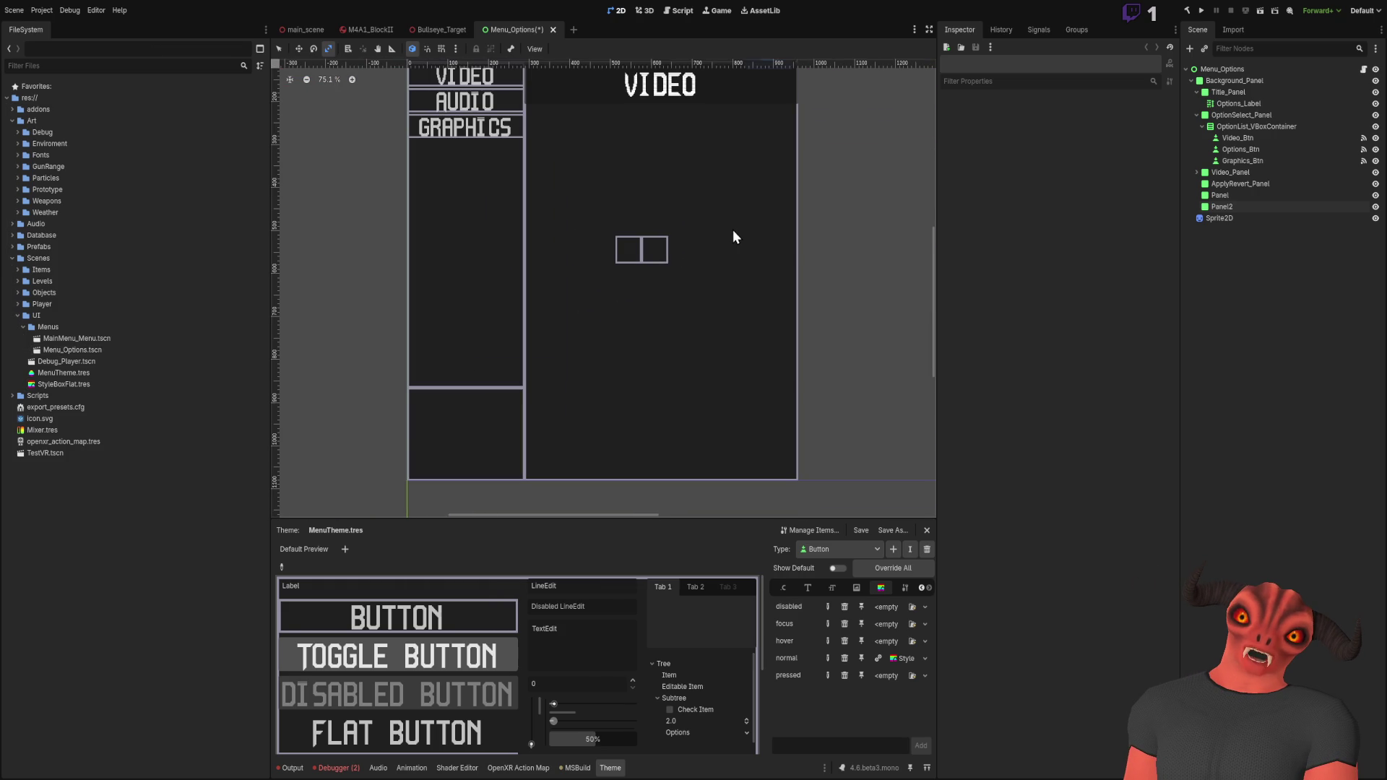
pyautogui.scroll(3, 725, 141)
pyautogui.hscroll(-3, 596, 109)
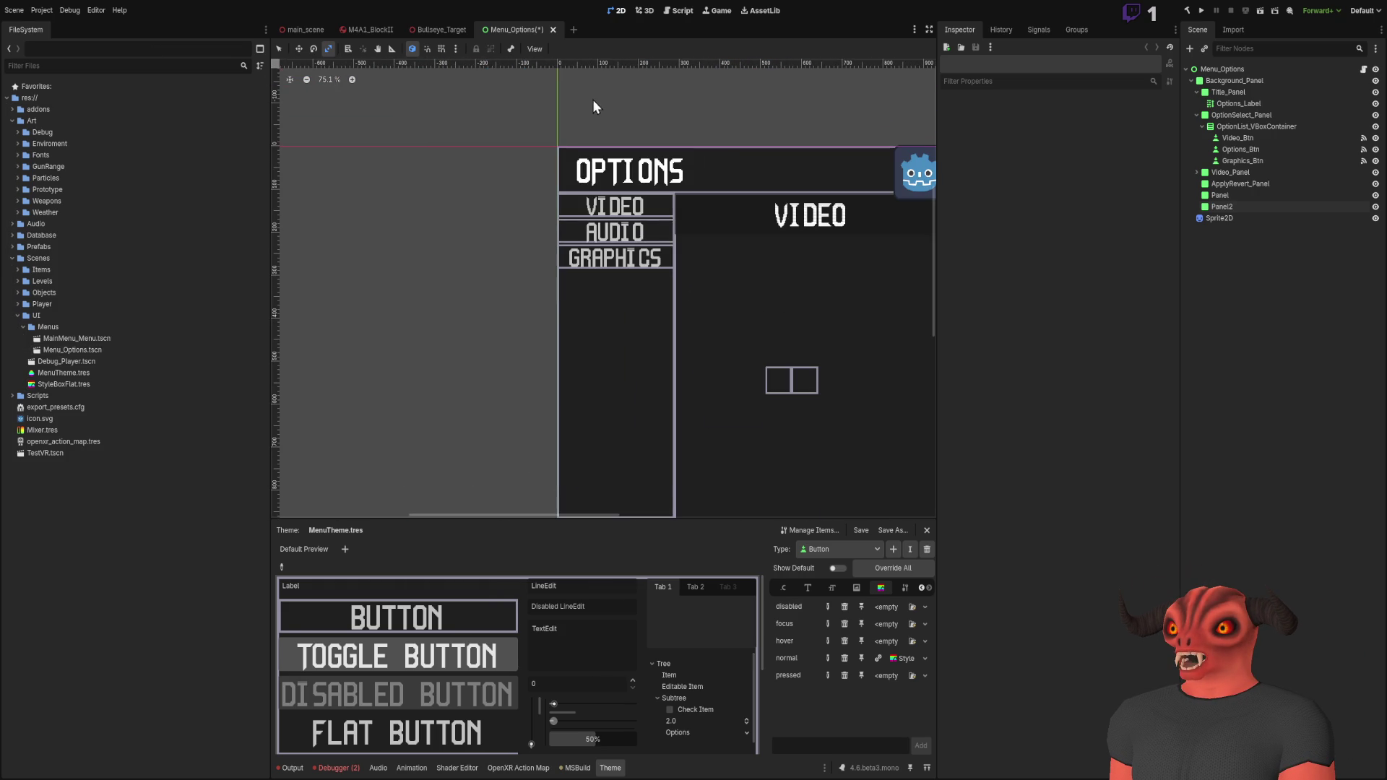
pyautogui.hscroll(3, 535, 238)
pyautogui.scroll(-1, 534, 239)
pyautogui.scroll(10, 582, 381)
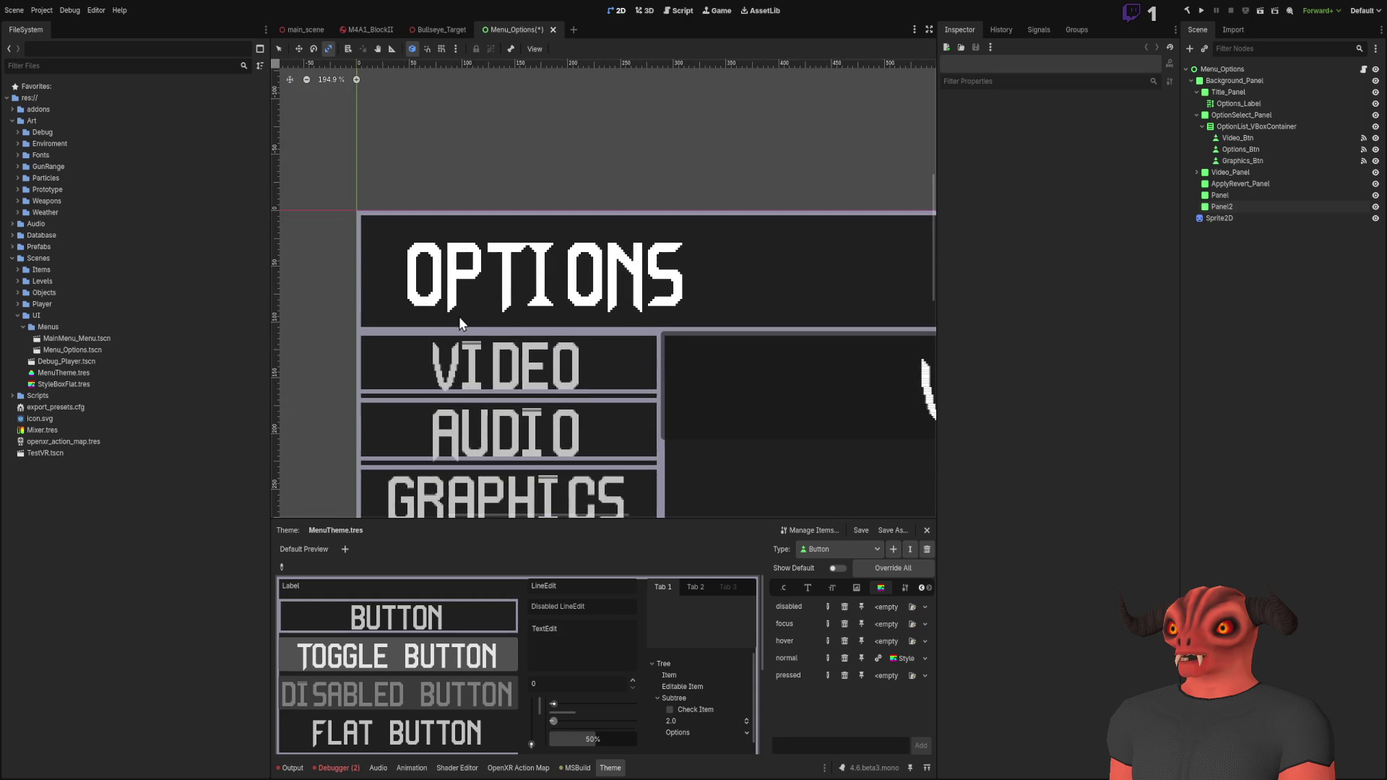
pyautogui.scroll(-14, 657, 401)
pyautogui.scroll(6, 725, 346)
pyautogui.scroll(-5, 666, 641)
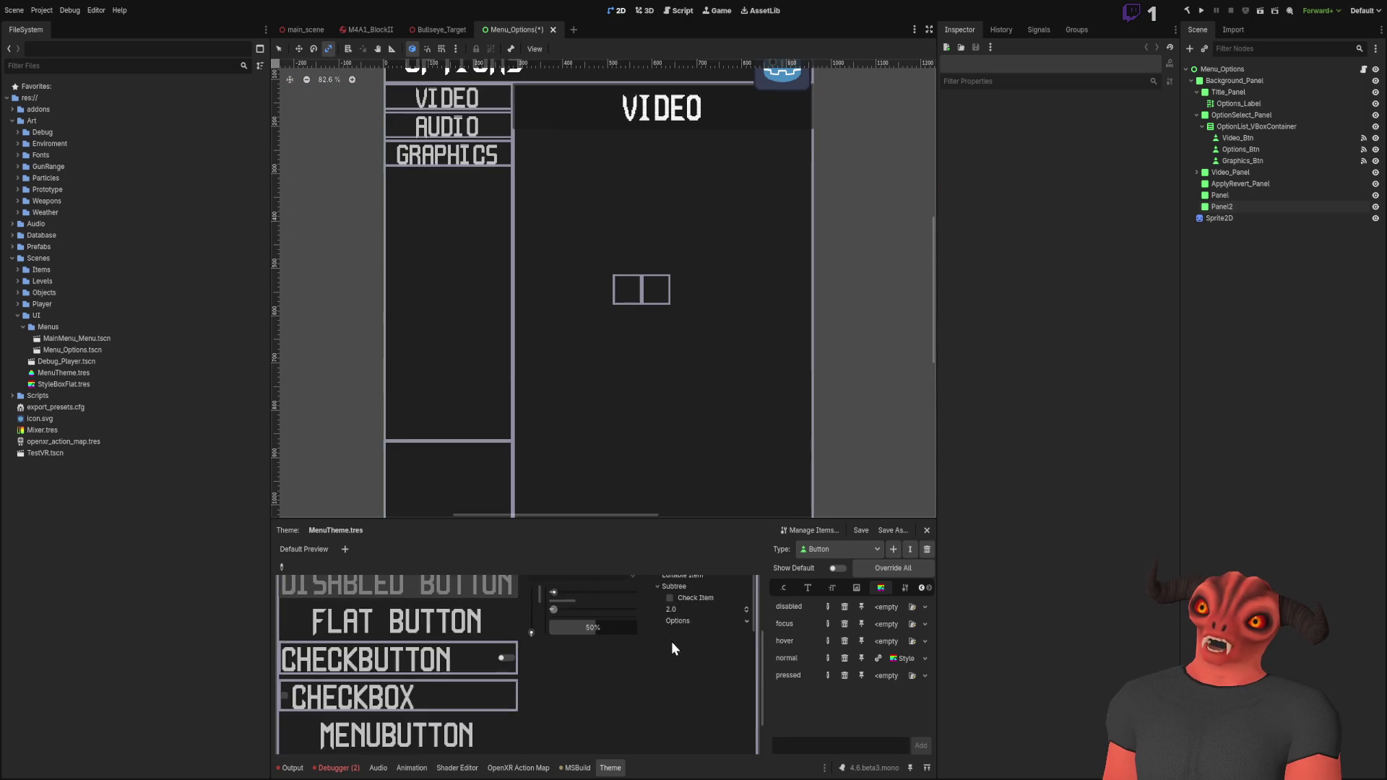
# Step: In the Theme editor, move from Button's fonts to styleboxes to colours, showing font_color
pyautogui.scroll(5, 679, 640)
pyautogui.click(802, 589)
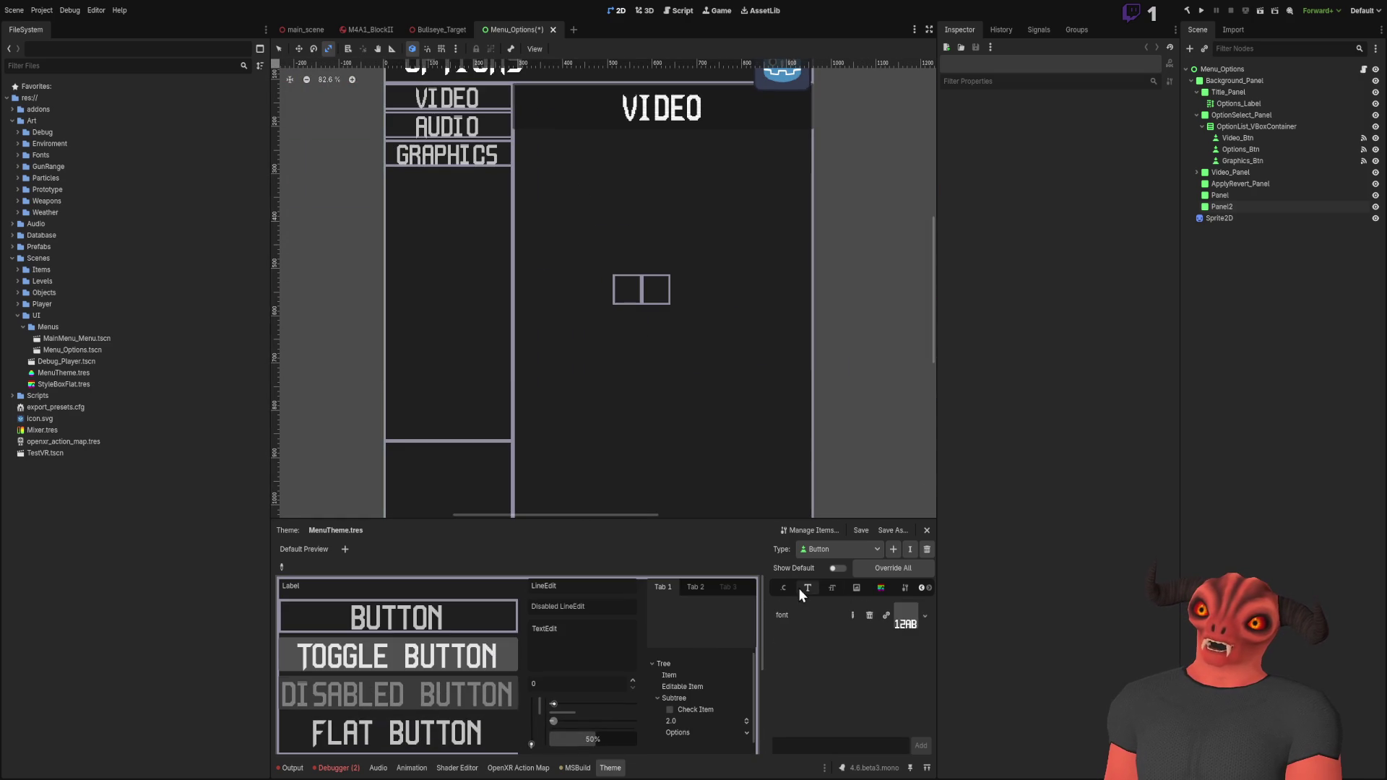
pyautogui.click(877, 591)
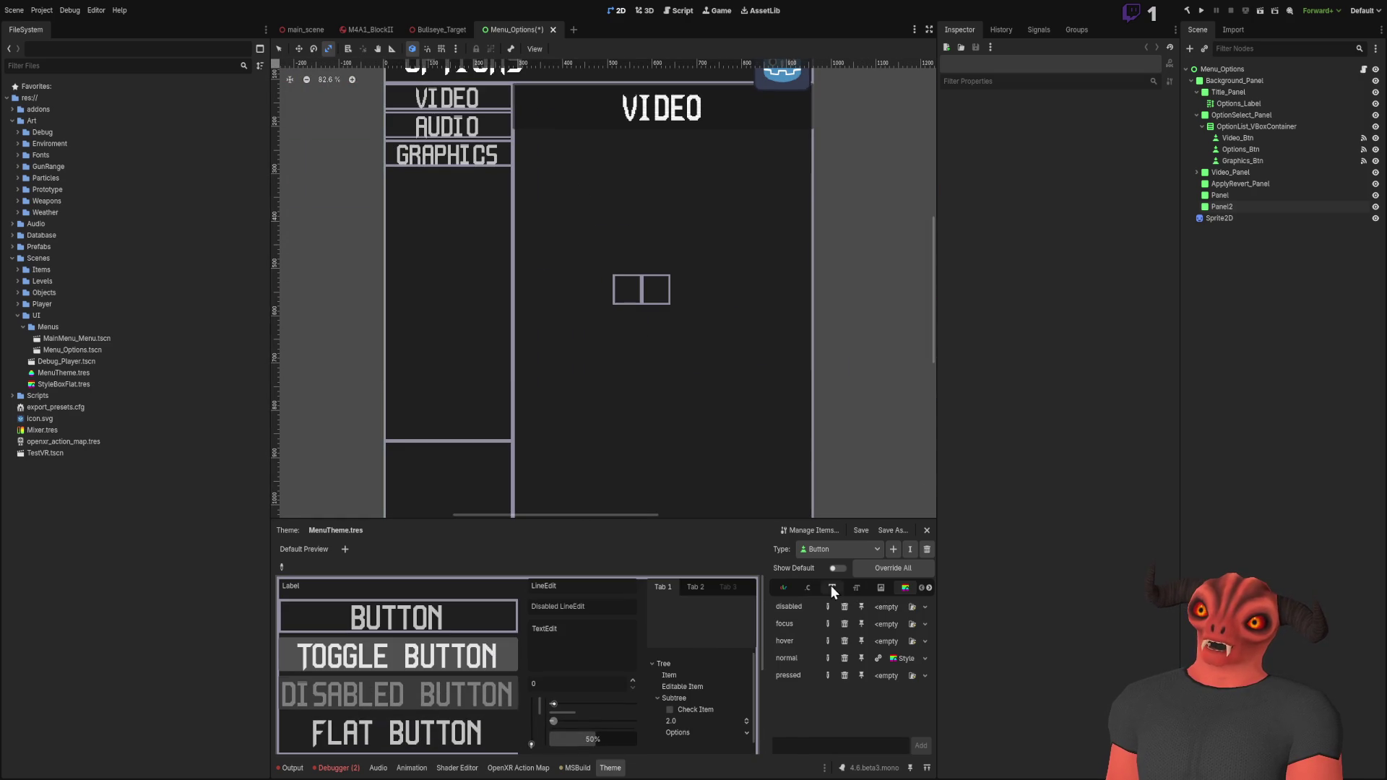
pyautogui.click(784, 587)
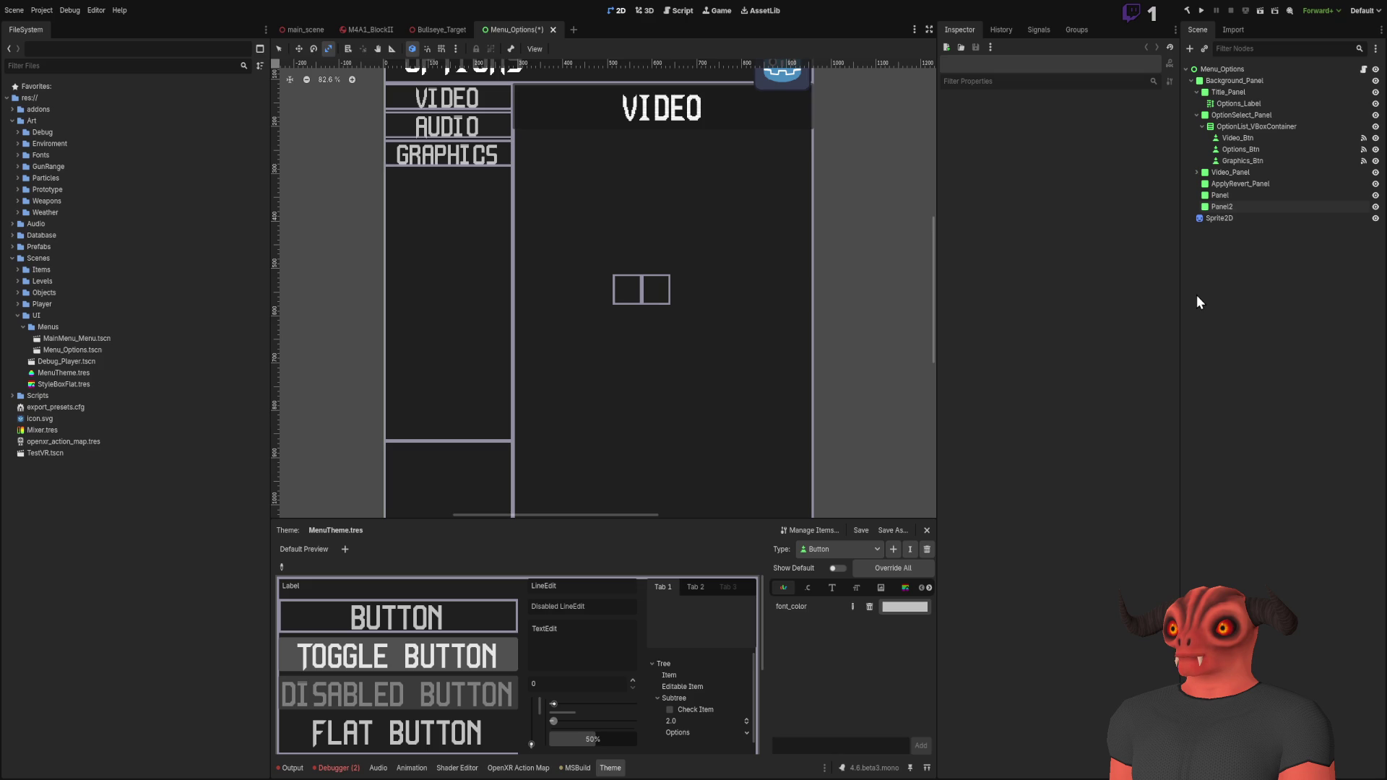
pyautogui.scroll(-10, 805, 161)
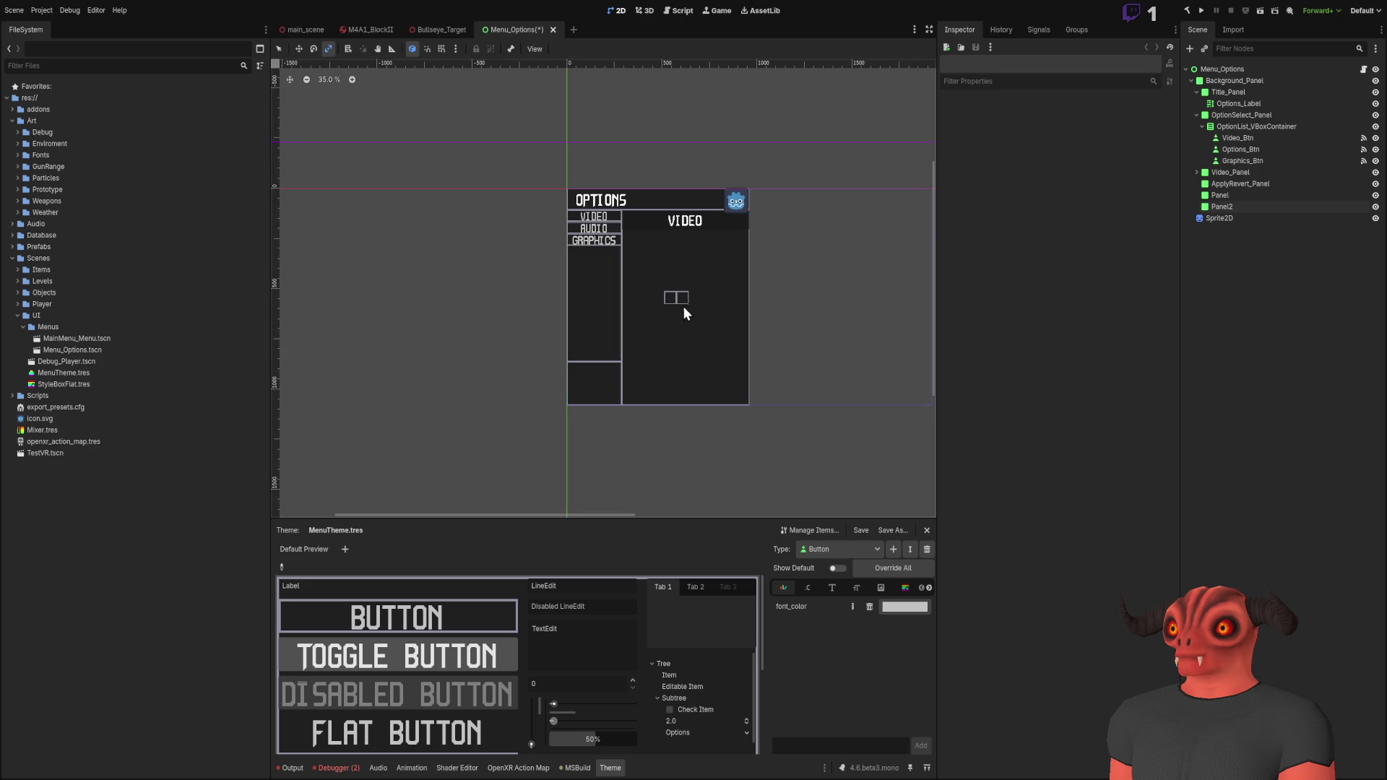
pyautogui.scroll(9, 679, 245)
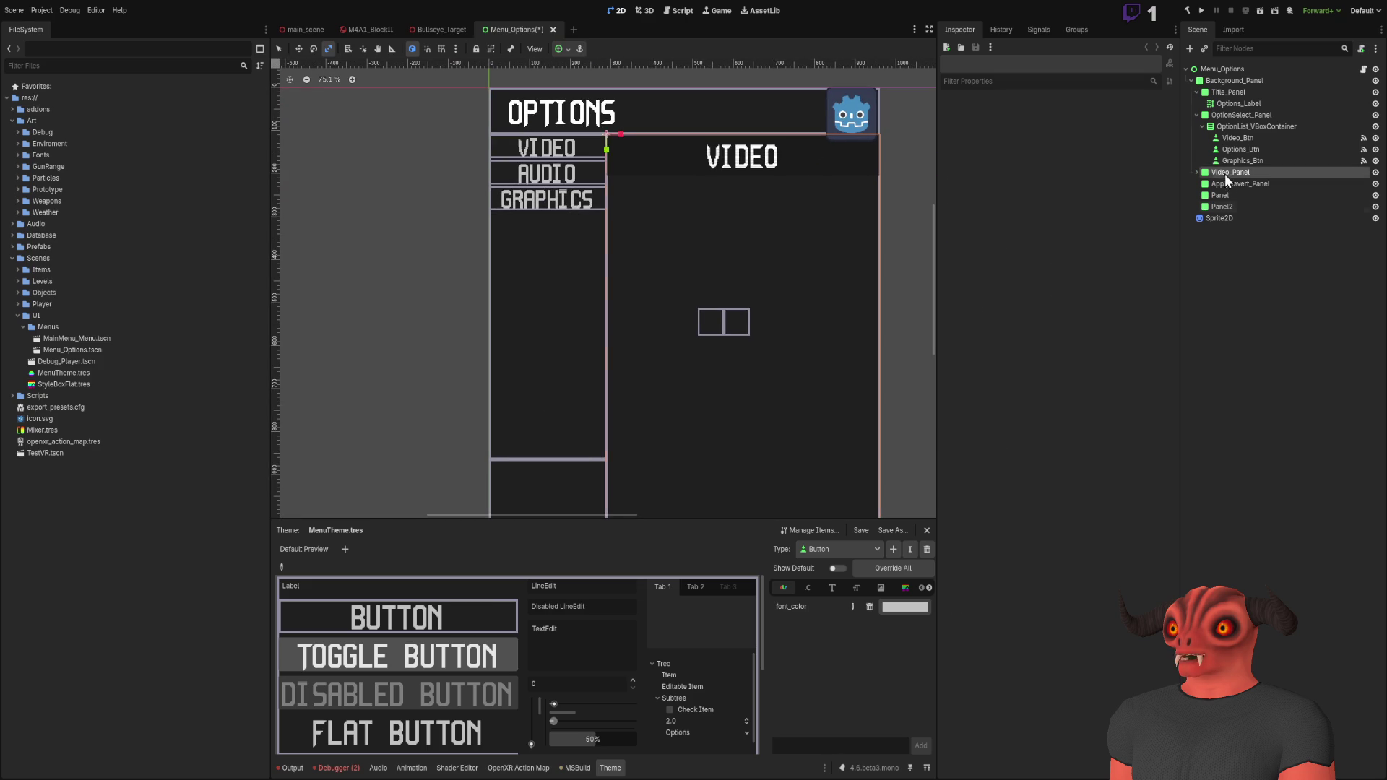
# Step: Select the leftover Panel and Panel2 nodes together and delete them
pyautogui.click(1227, 195)
pyautogui.keyDown('shift'); pyautogui.click(1231, 206); pyautogui.keyUp('shift')
pyautogui.moveTo(1232, 206); pyautogui.dragTo(1229, 220)
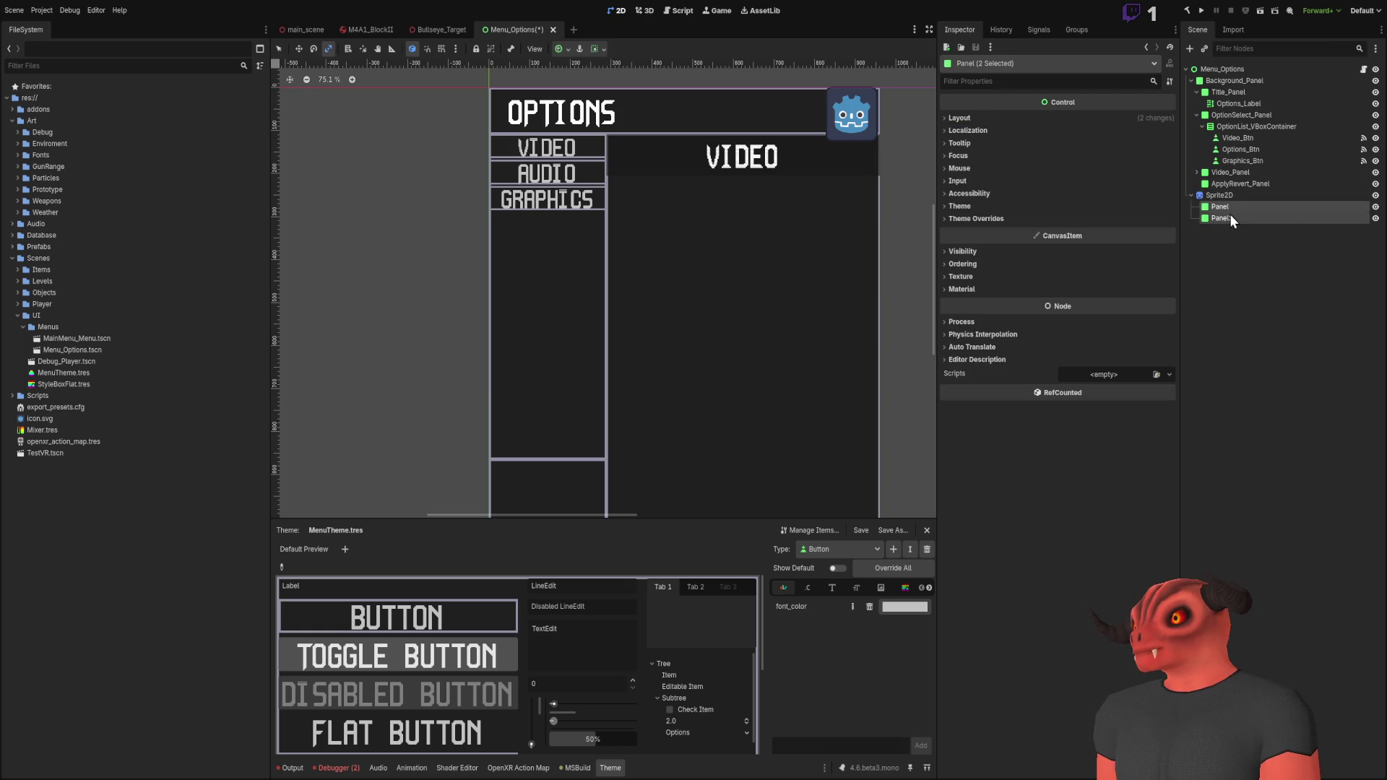
pyautogui.press('Delete')
pyautogui.scroll(-2, 663, 223)
pyautogui.scroll(6, 712, 220)
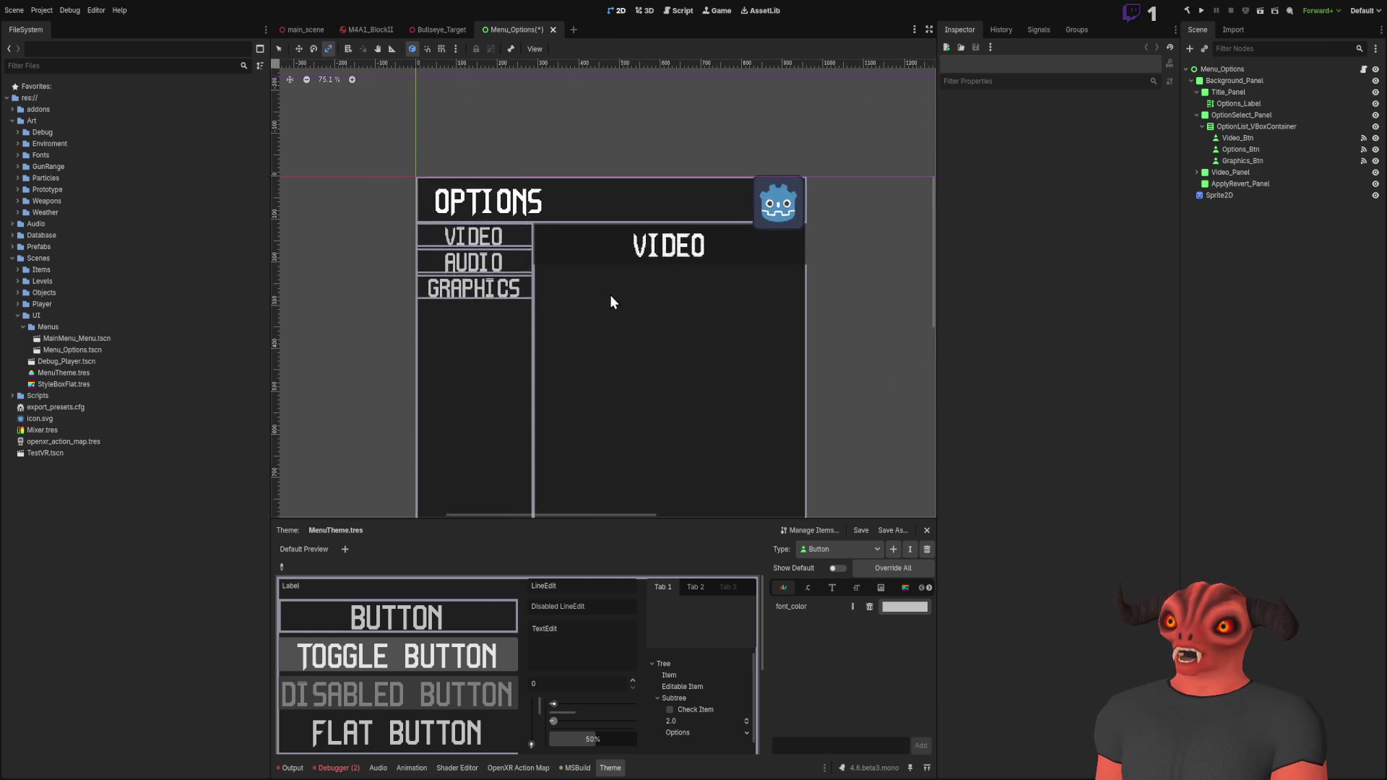
pyautogui.scroll(-5, 576, 291)
pyautogui.scroll(10, 687, 182)
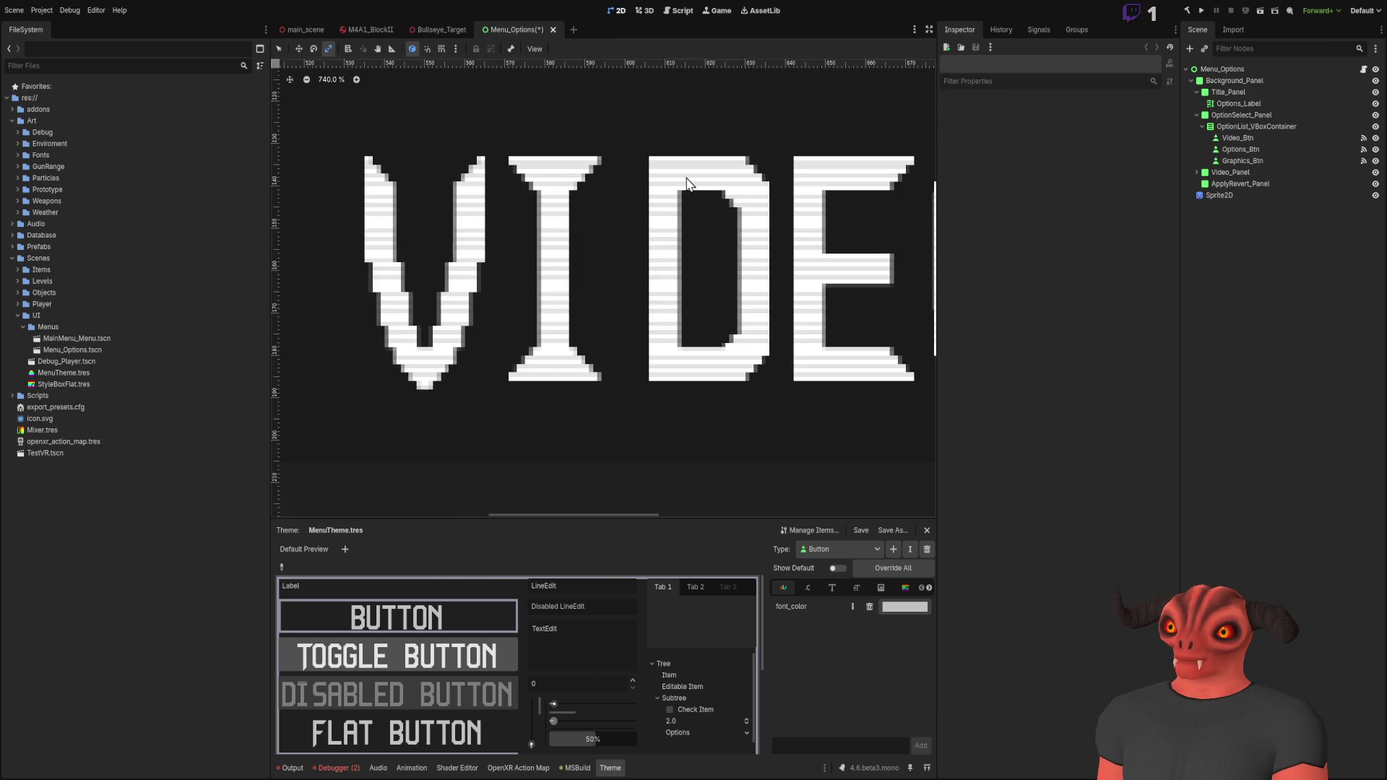
pyautogui.scroll(-5, 527, 241)
pyautogui.scroll(5, 465, 242)
pyautogui.scroll(-9, 720, 312)
pyautogui.scroll(4, 518, 432)
# Step: Inspect the VIDEO title label, pan toward the menu's lower area, and select Options_Btn
pyautogui.click(620, 263)
pyautogui.scroll(5, 606, 239)
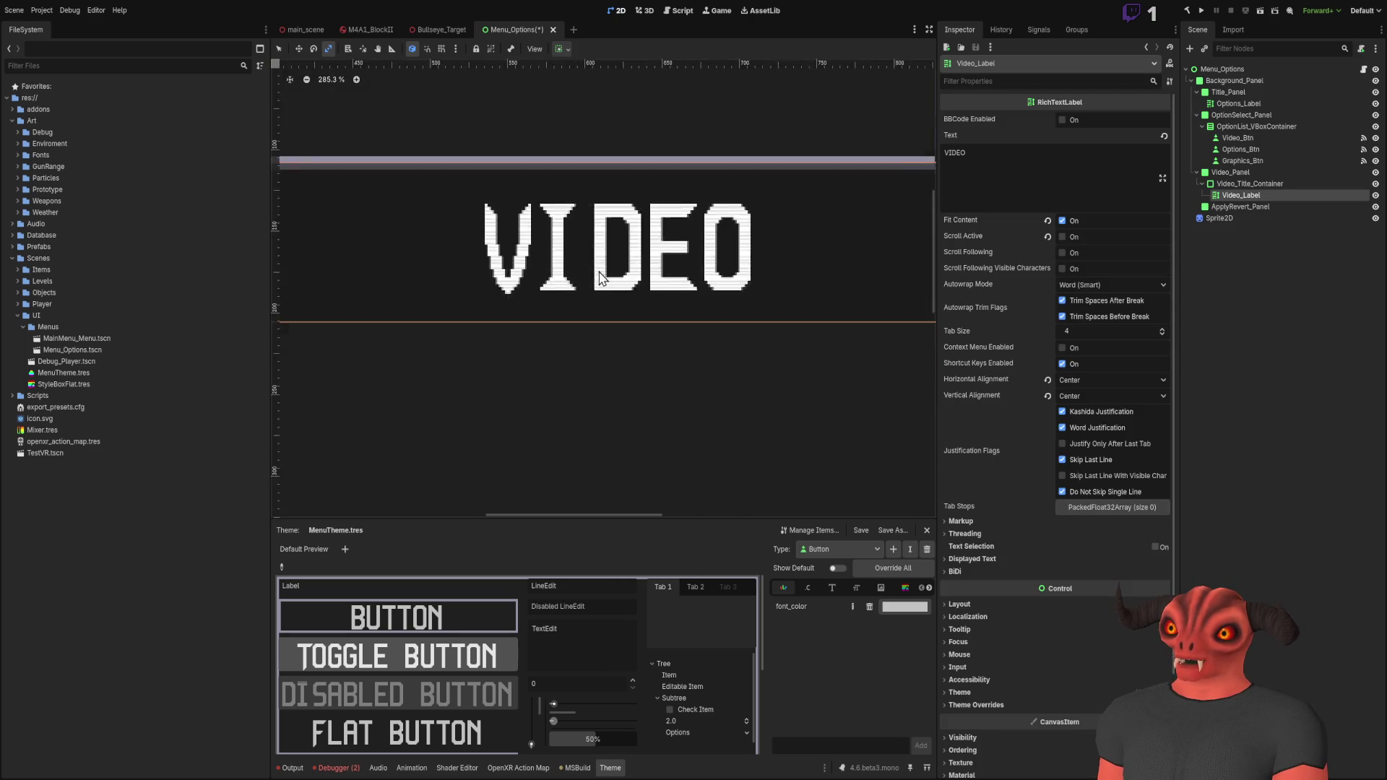
pyautogui.scroll(-10, 603, 236)
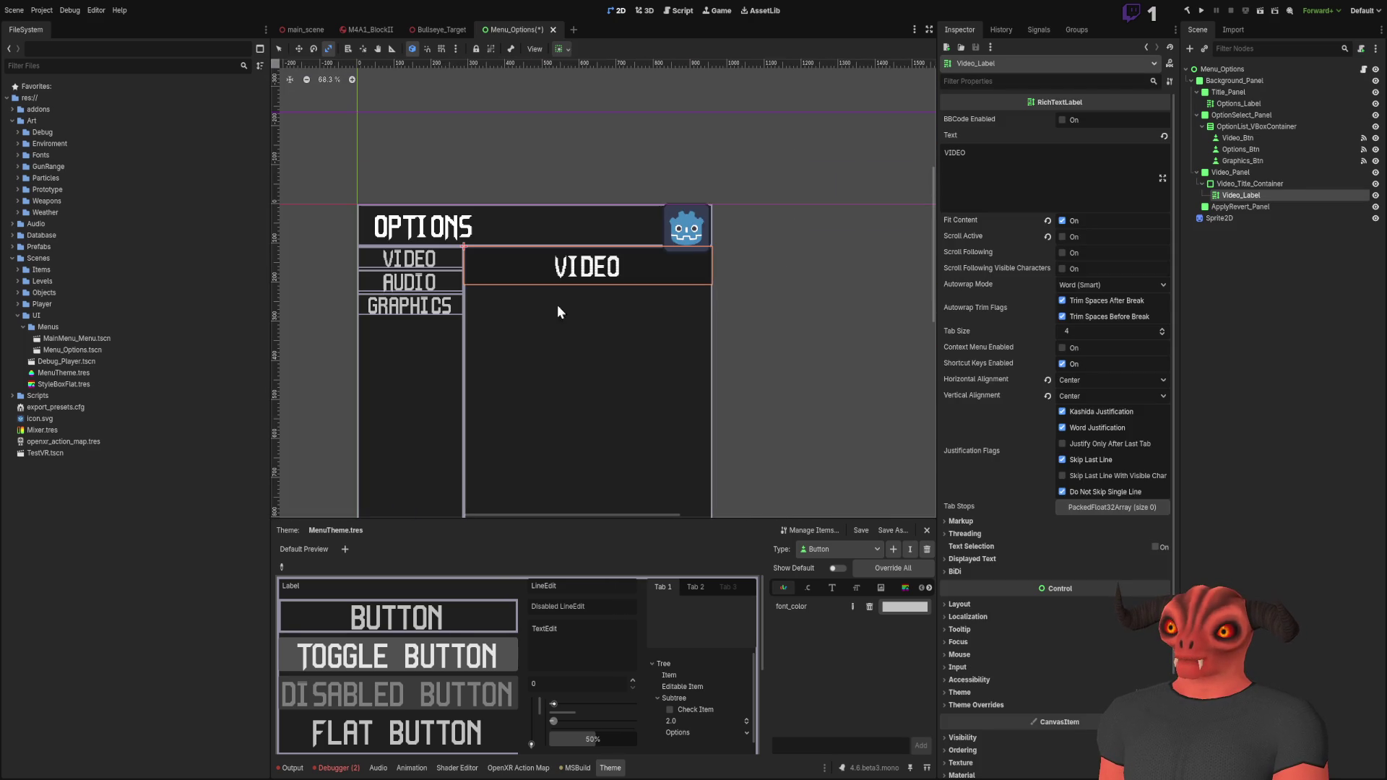
pyautogui.click(1224, 374)
pyautogui.scroll(6, 576, 111)
pyautogui.scroll(-8, 733, 205)
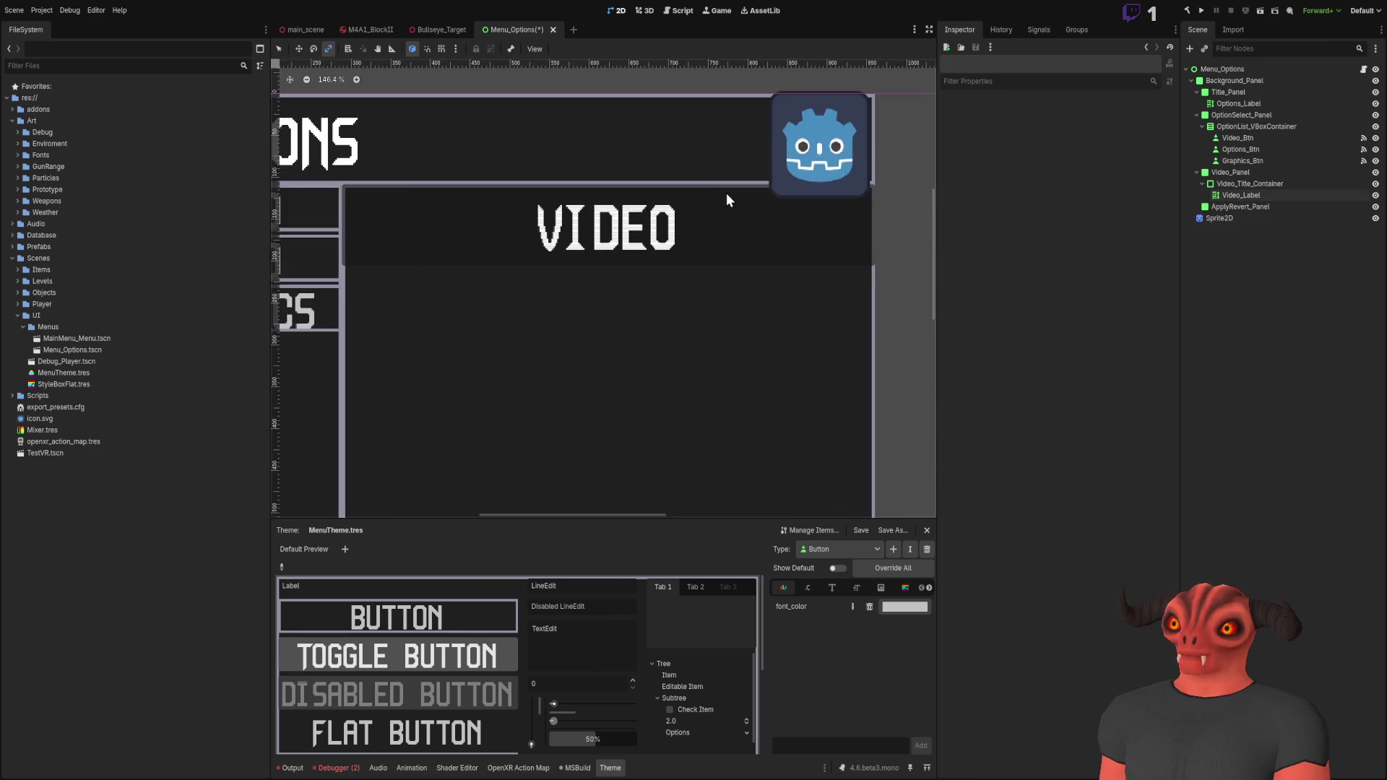
pyautogui.moveTo(483, 341); pyautogui.dragTo(630, 215)
pyautogui.scroll(4, 666, 377)
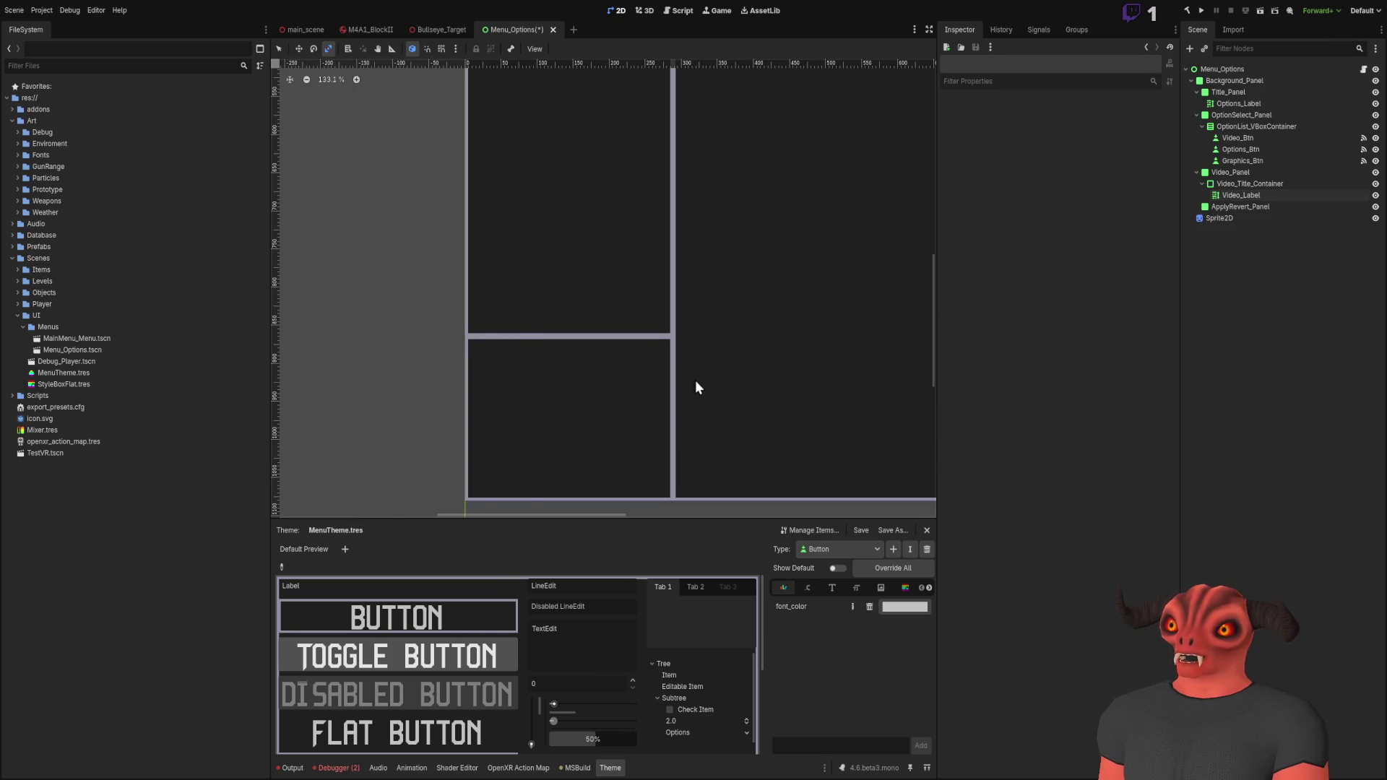
pyautogui.scroll(-4, 693, 391)
pyautogui.click(1269, 150)
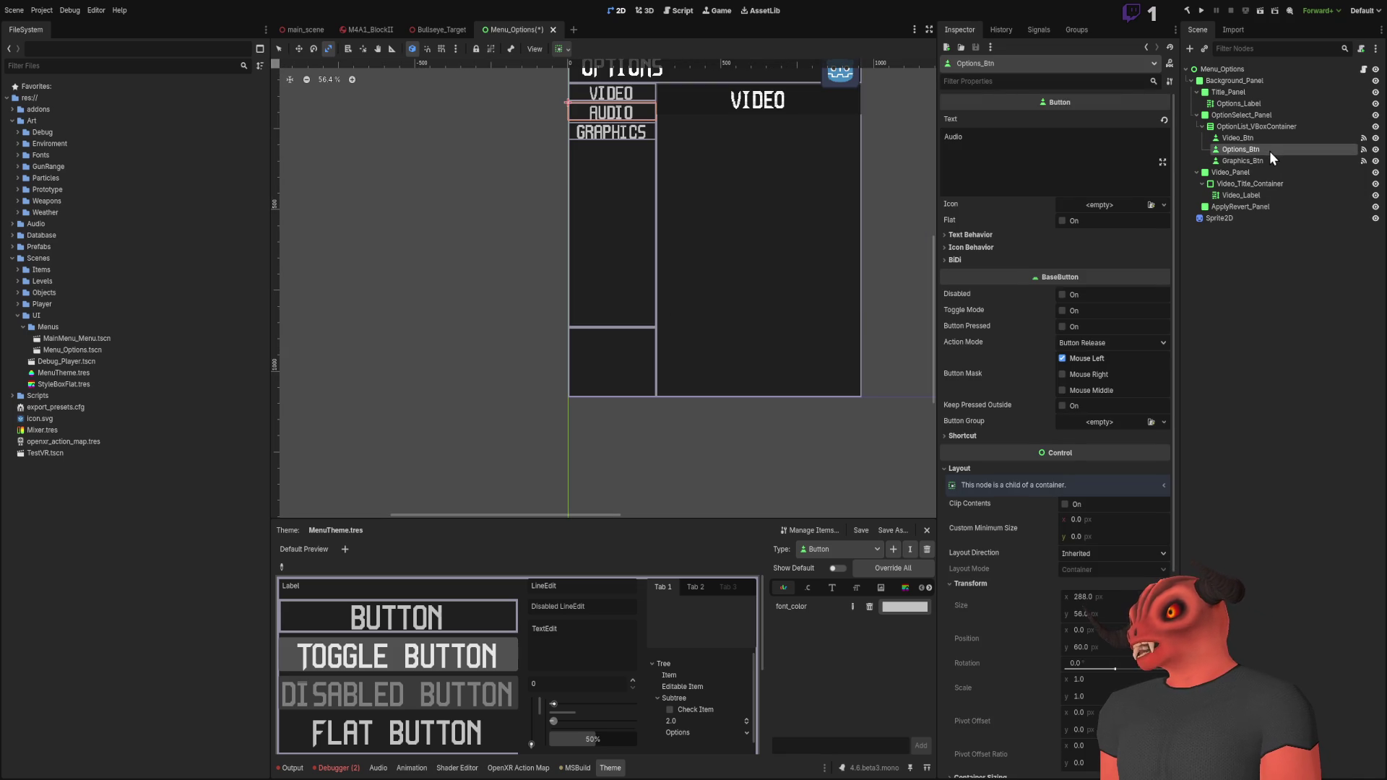
# Step: Duplicate Options_Btn, move the copy into ApplyRevert_Panel, and anchor it with the Full Rect preset
pyautogui.hotkey('ctrl', 'd')
pyautogui.moveTo(1250, 160); pyautogui.dragTo(1256, 219)
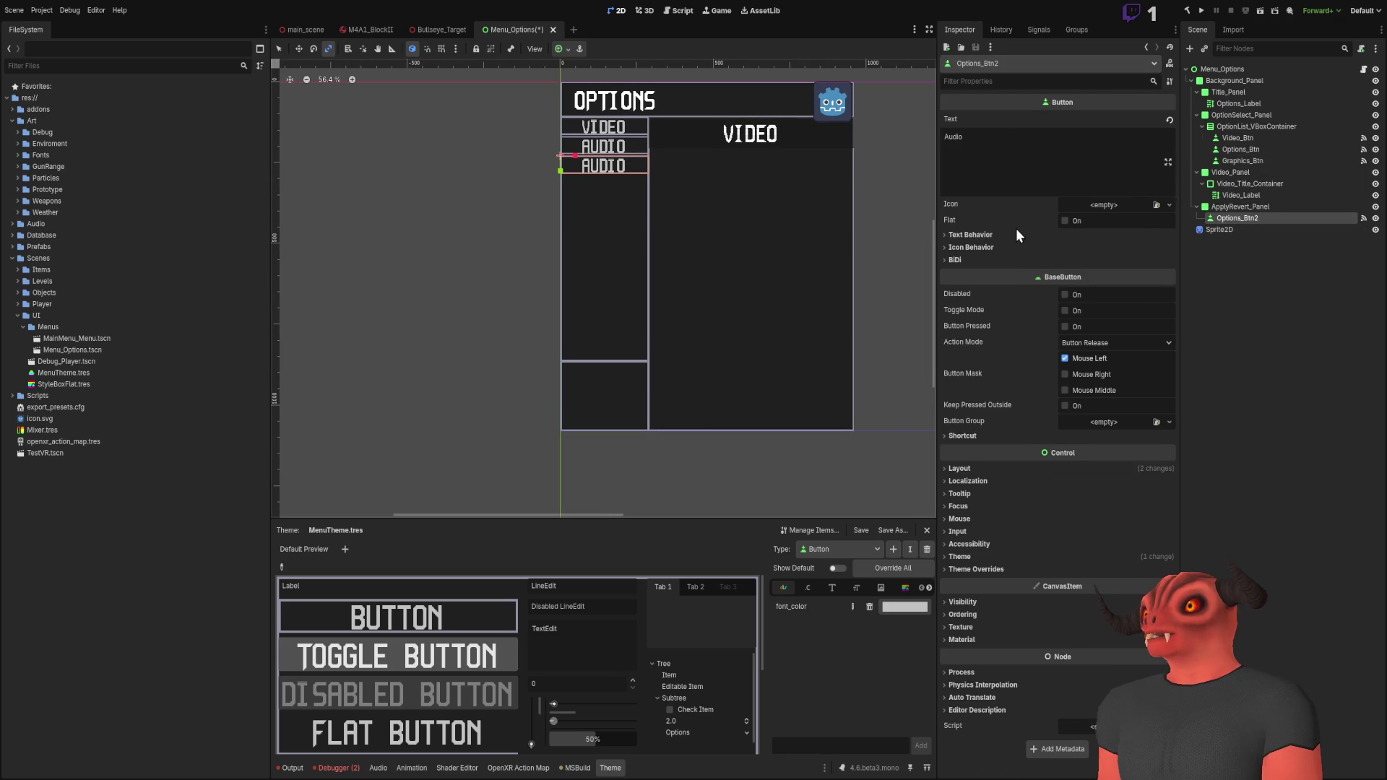
pyautogui.click(998, 471)
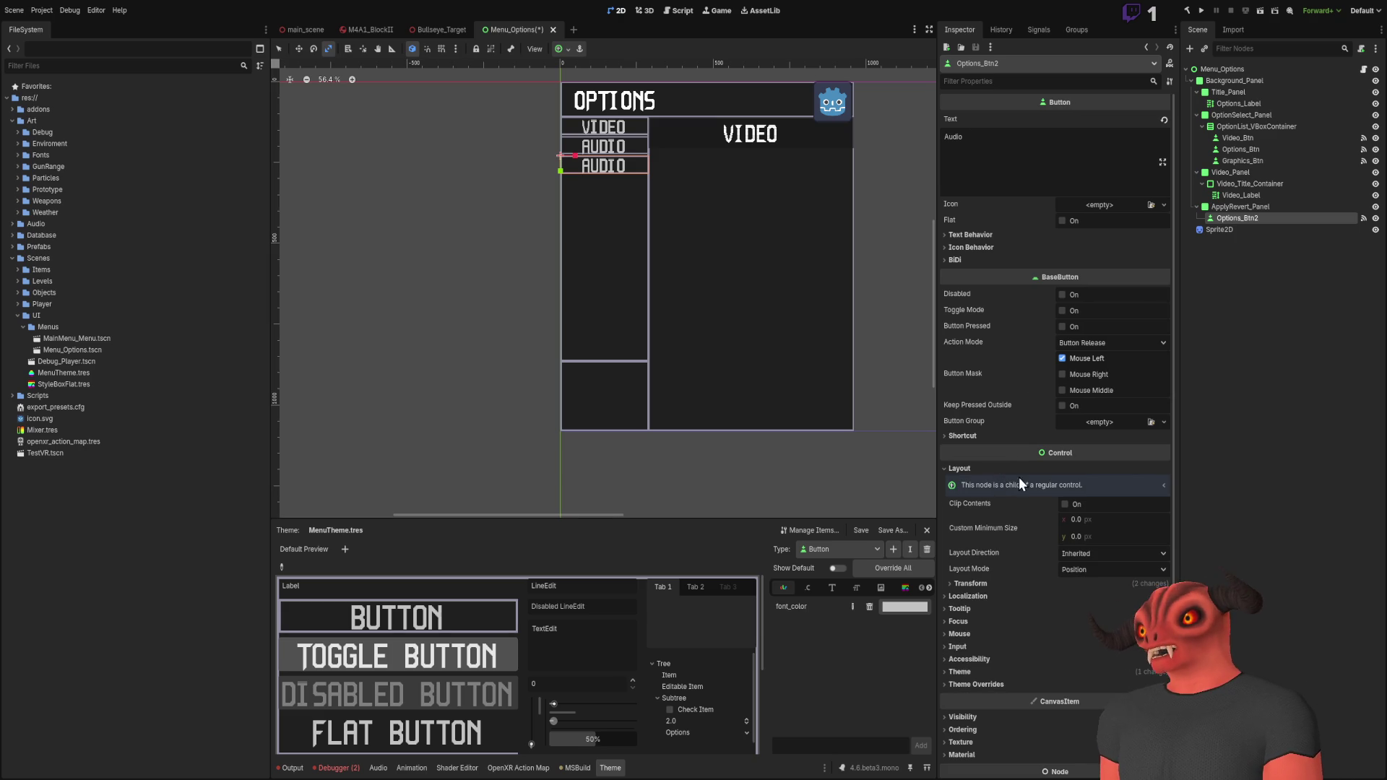
pyautogui.click(1089, 570)
pyautogui.click(1099, 601)
pyautogui.click(1091, 586)
pyautogui.click(1071, 583)
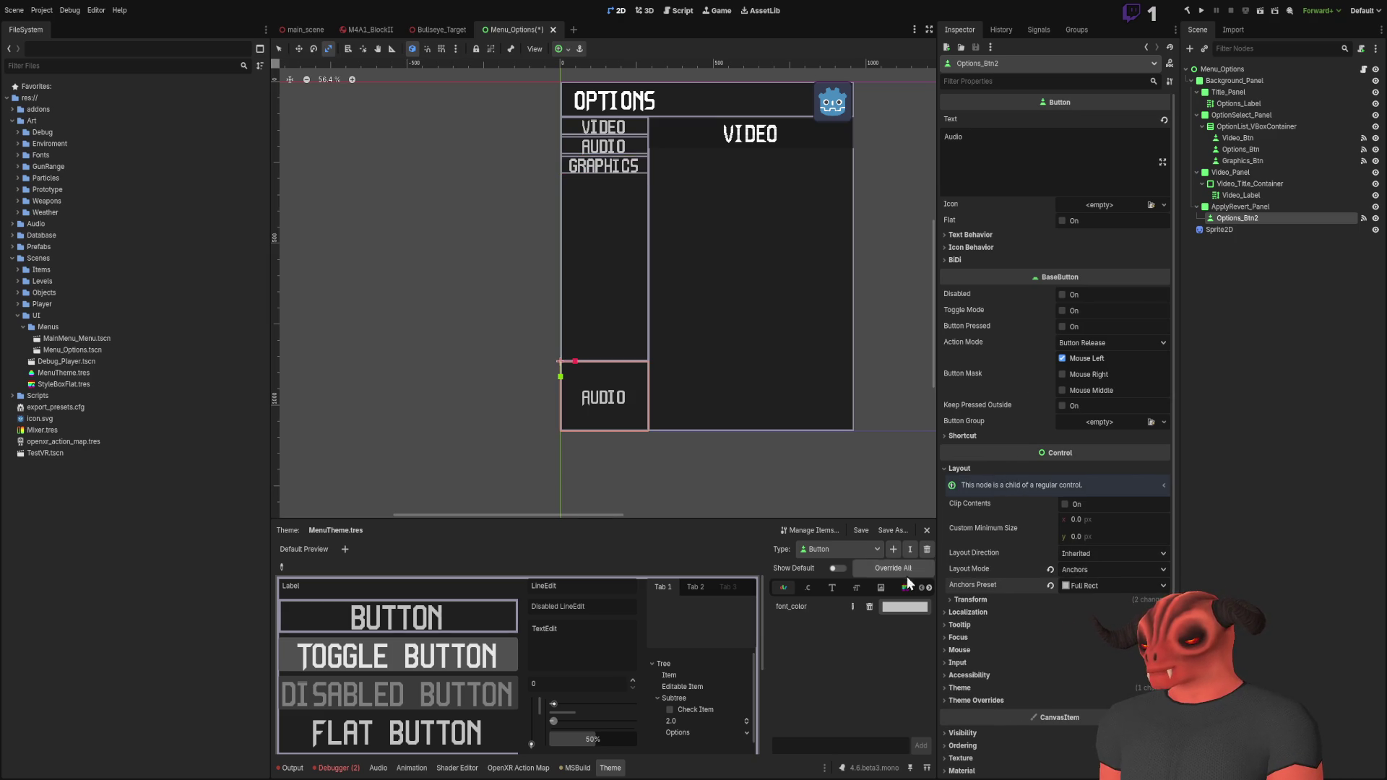
pyautogui.hotkey('ctrl', 'z')
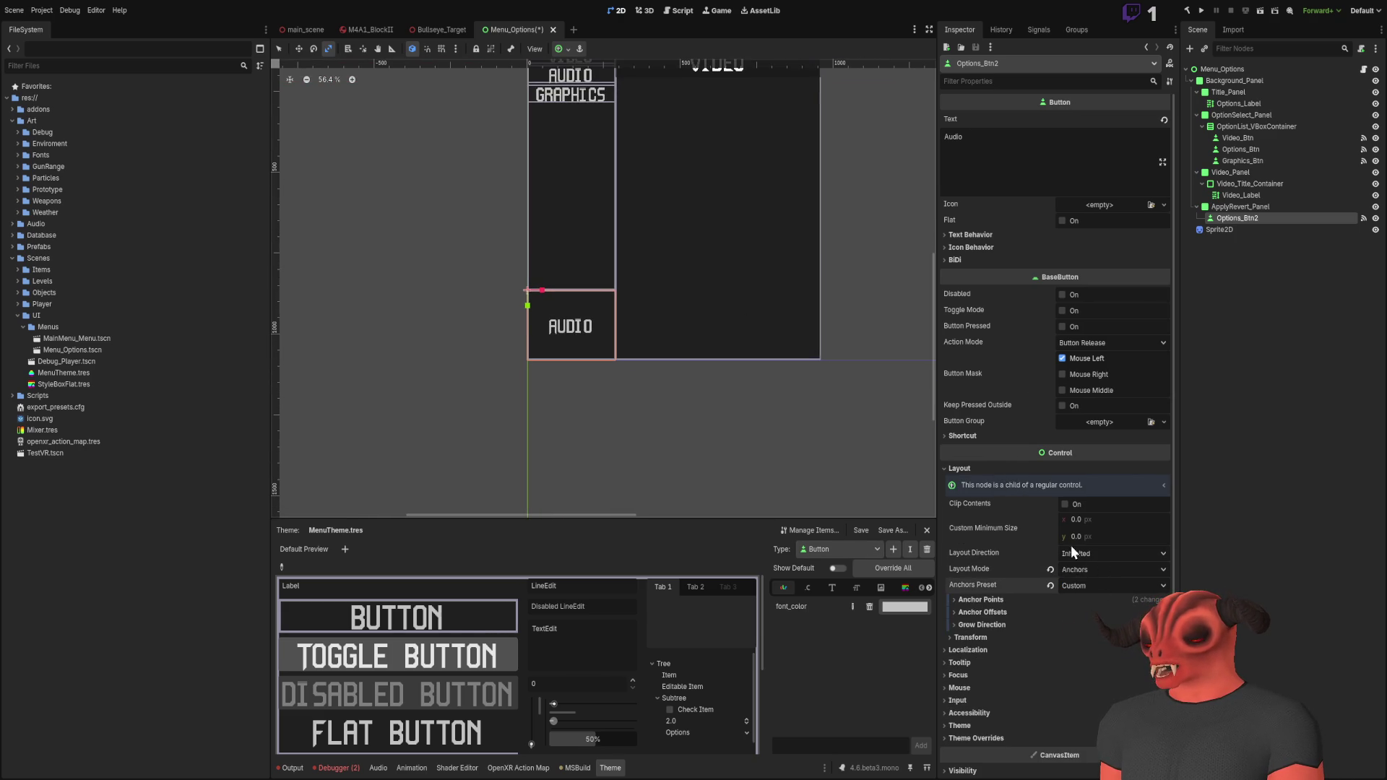
pyautogui.click(1010, 165)
# Step: Change the copied button's text from Audio to 'Revert'
pyautogui.hotkey('ctrl', 'a')
pyautogui.write('Revert')
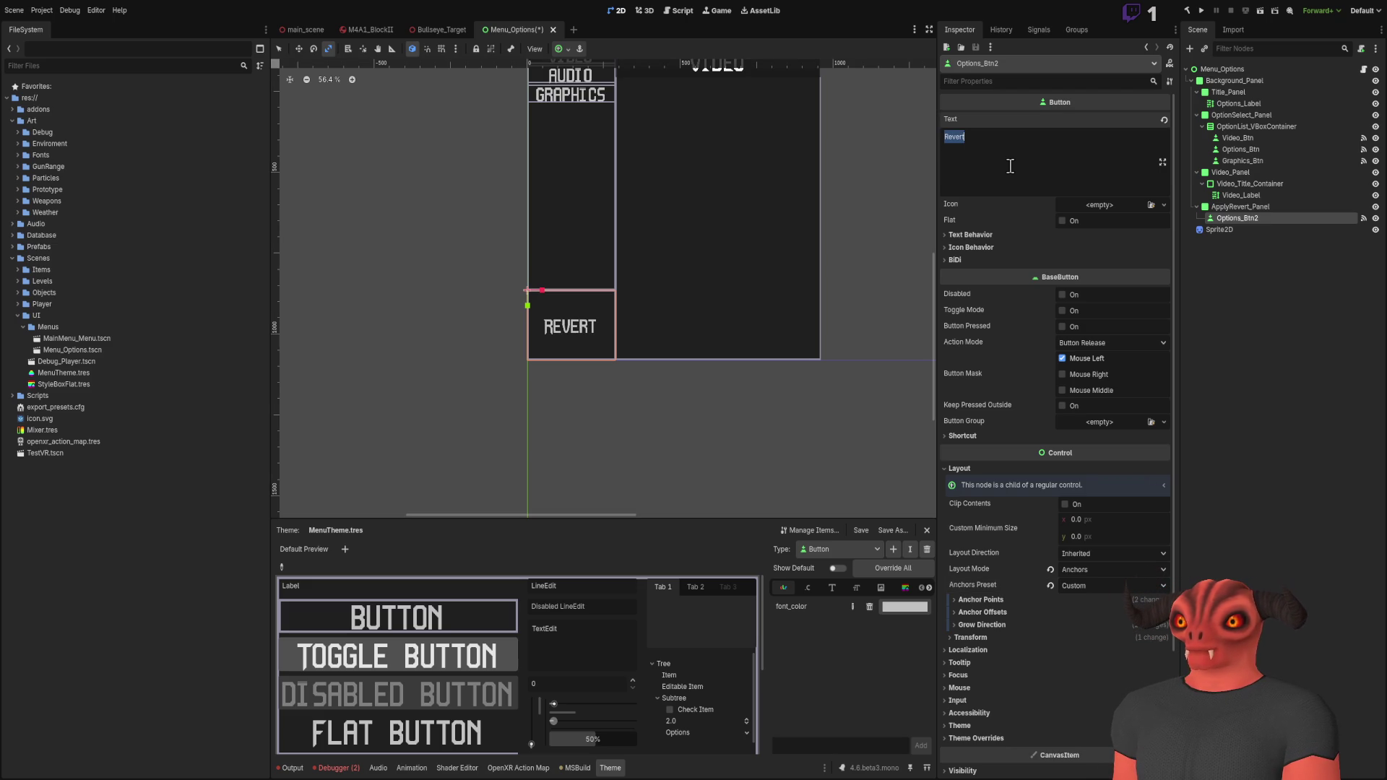
pyautogui.write('t')
pyautogui.scroll(8, 557, 348)
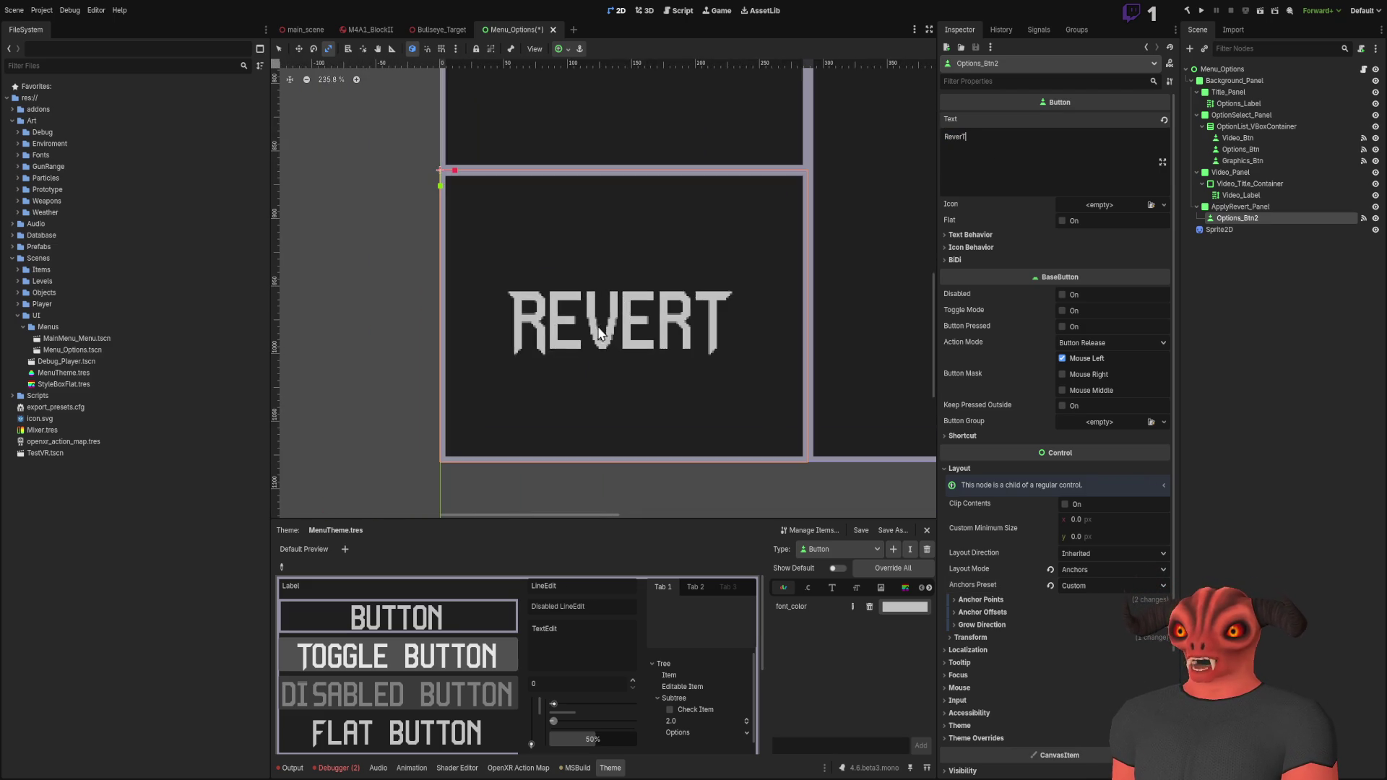
pyautogui.scroll(-9, 779, 279)
pyautogui.scroll(1, 732, 236)
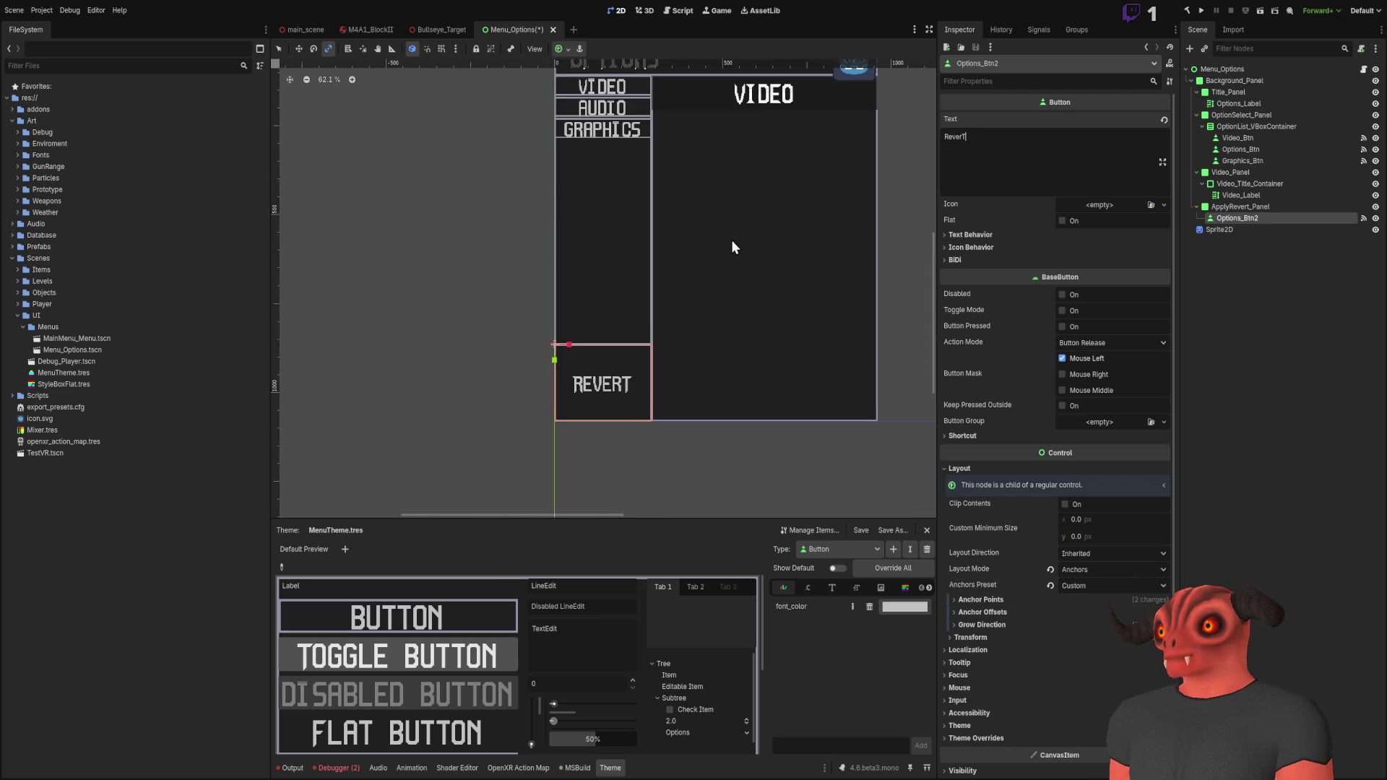
# Step: Set the button's bottom anchor point to 0.5 so it fills the panel's upper half
pyautogui.click(1004, 599)
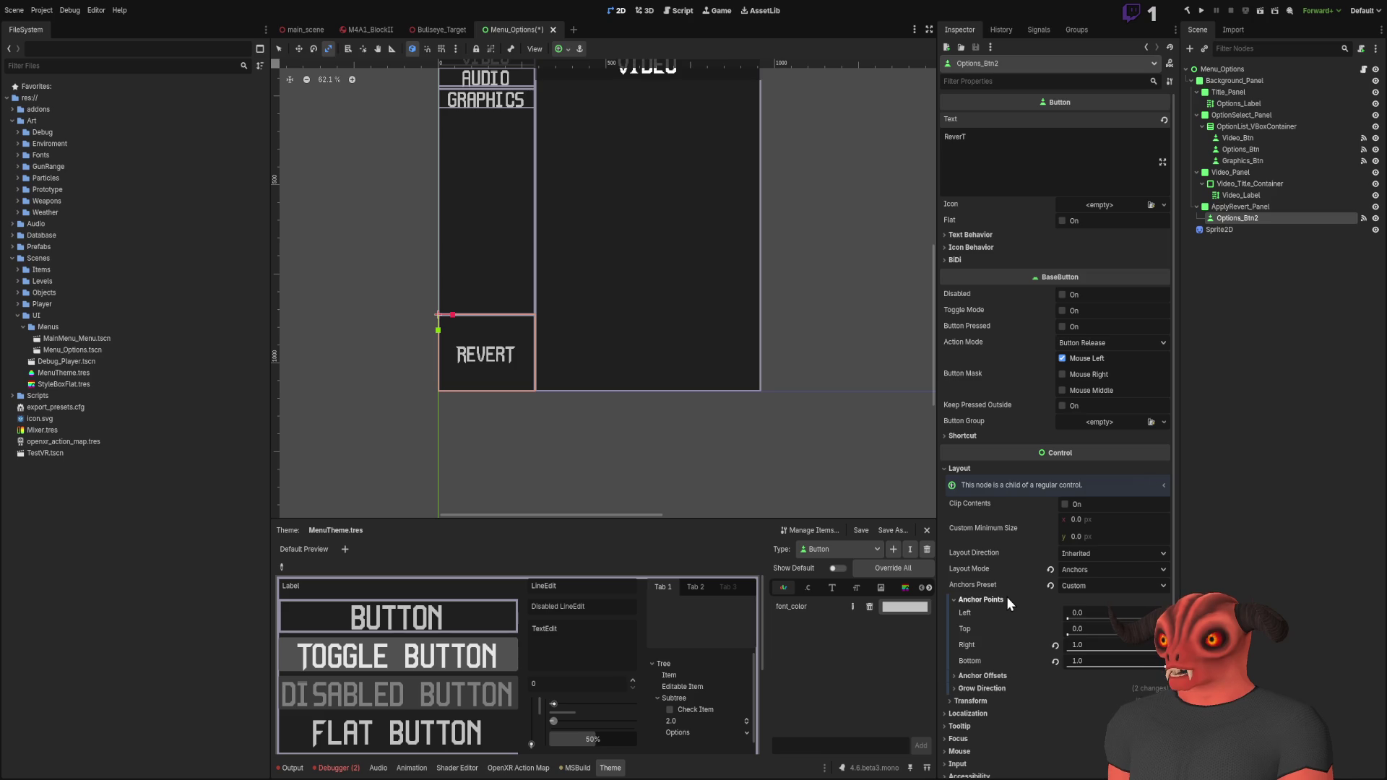
pyautogui.click(1103, 660)
pyautogui.write('0.5')
pyautogui.press('Return')
pyautogui.scroll(8, 809, 393)
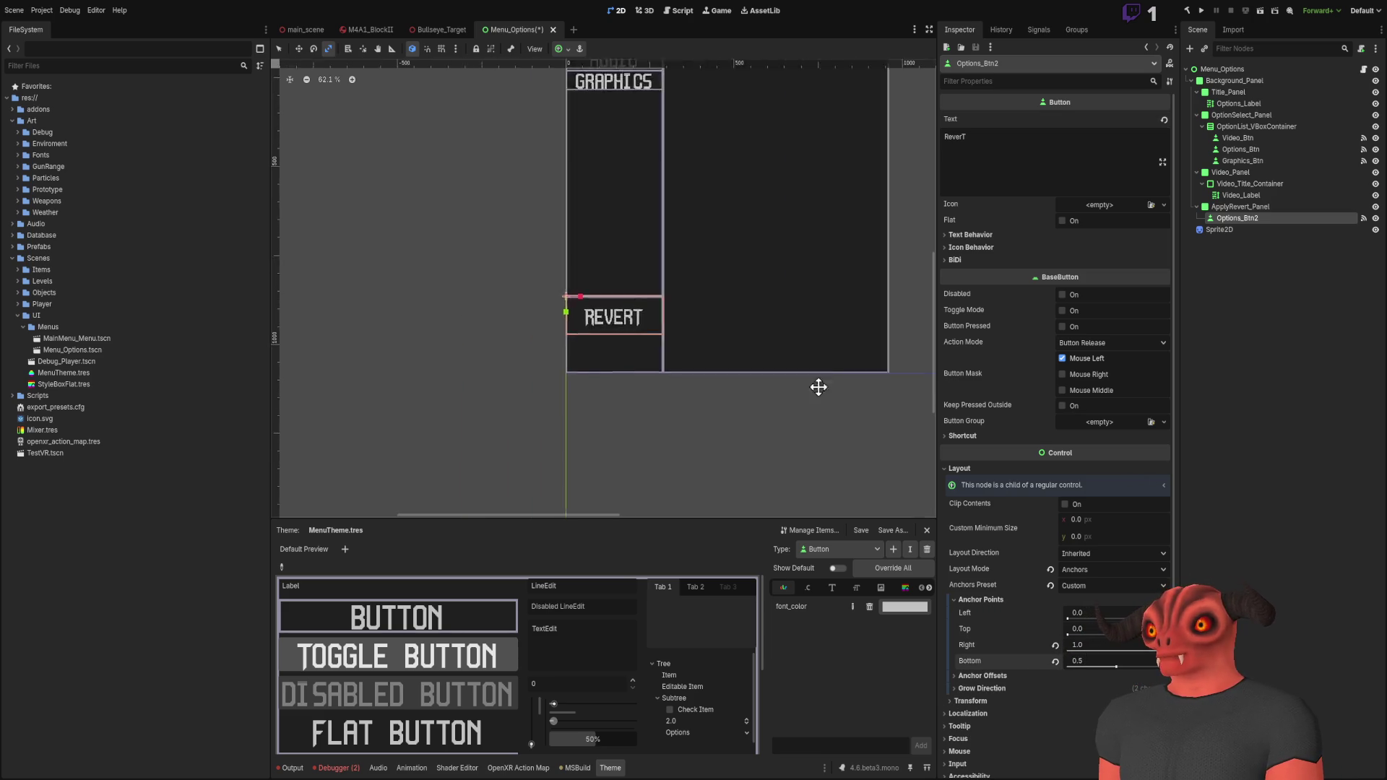
pyautogui.scroll(-2, 587, 209)
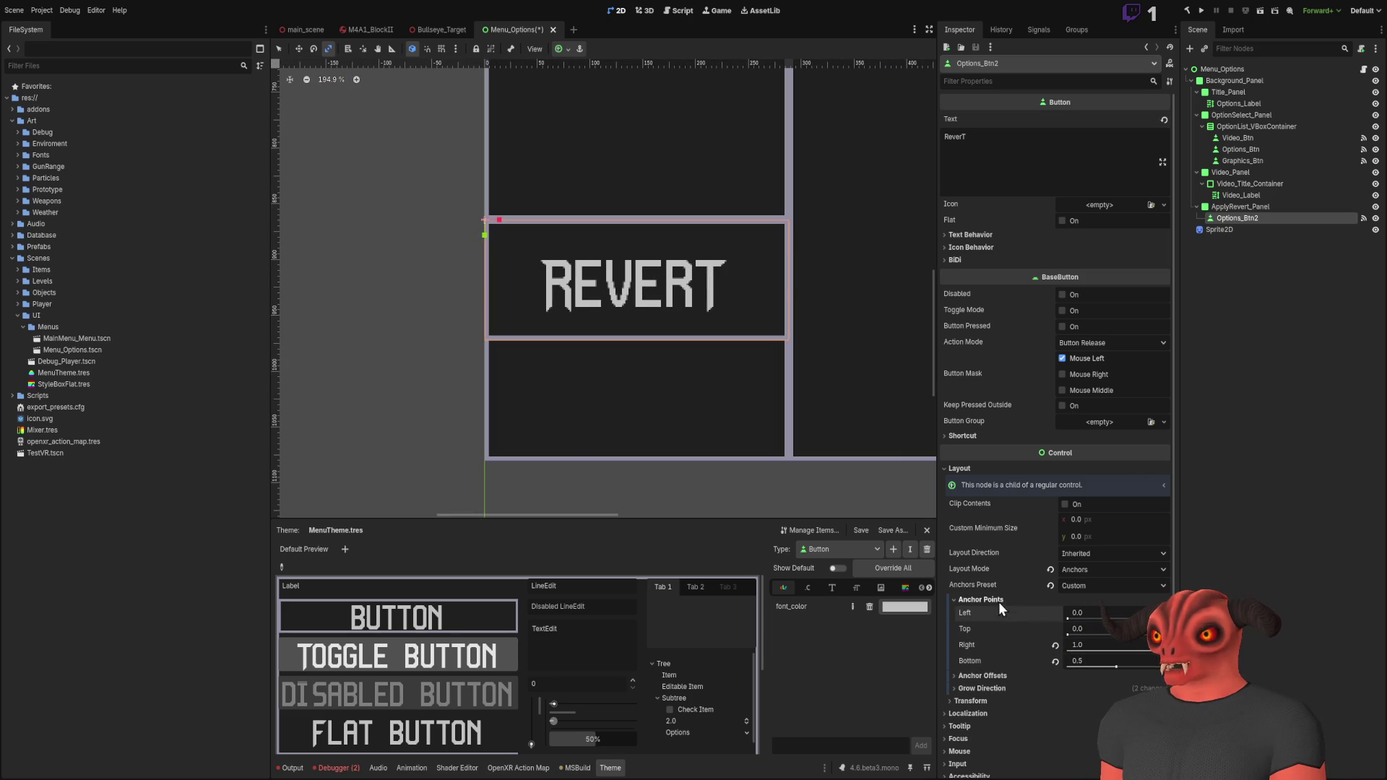
pyautogui.click(991, 604)
pyautogui.scroll(8, 527, 349)
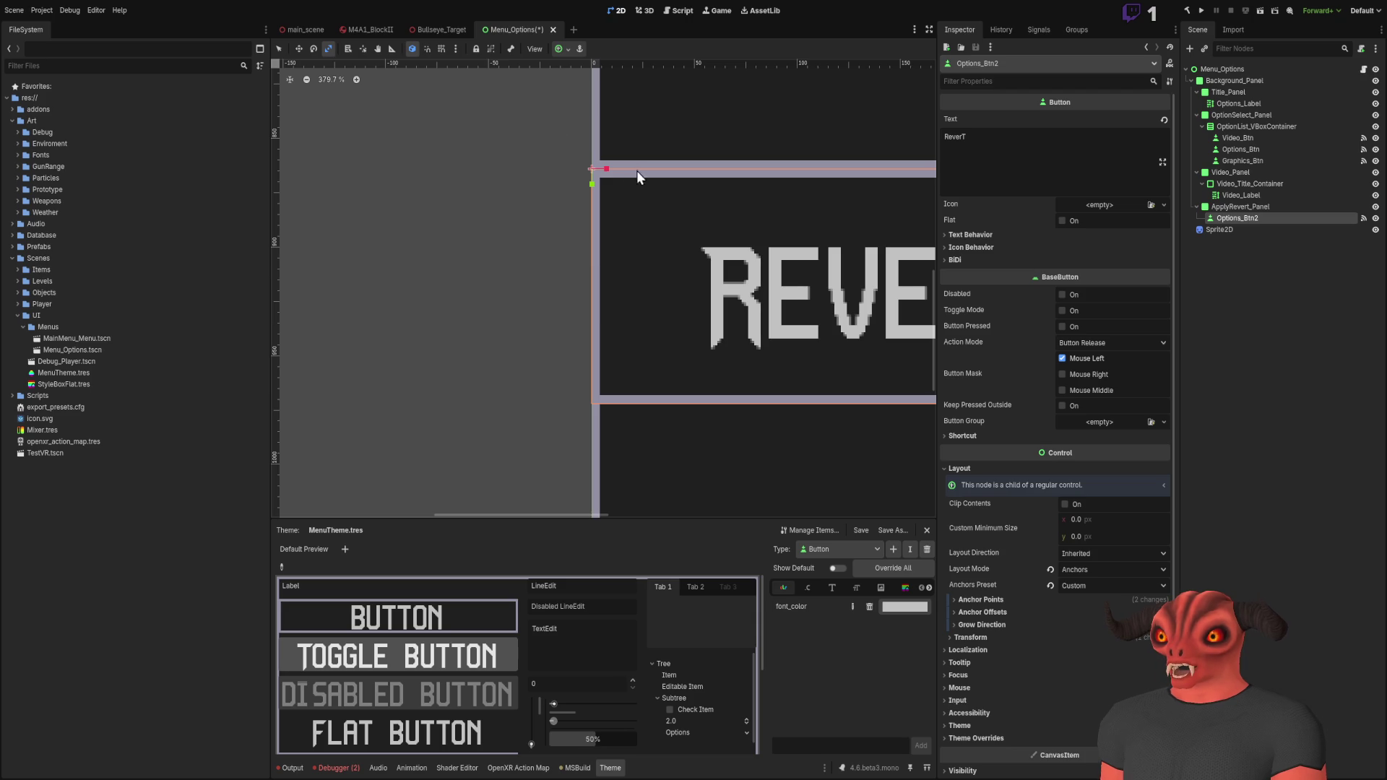
pyautogui.scroll(-8, 512, 212)
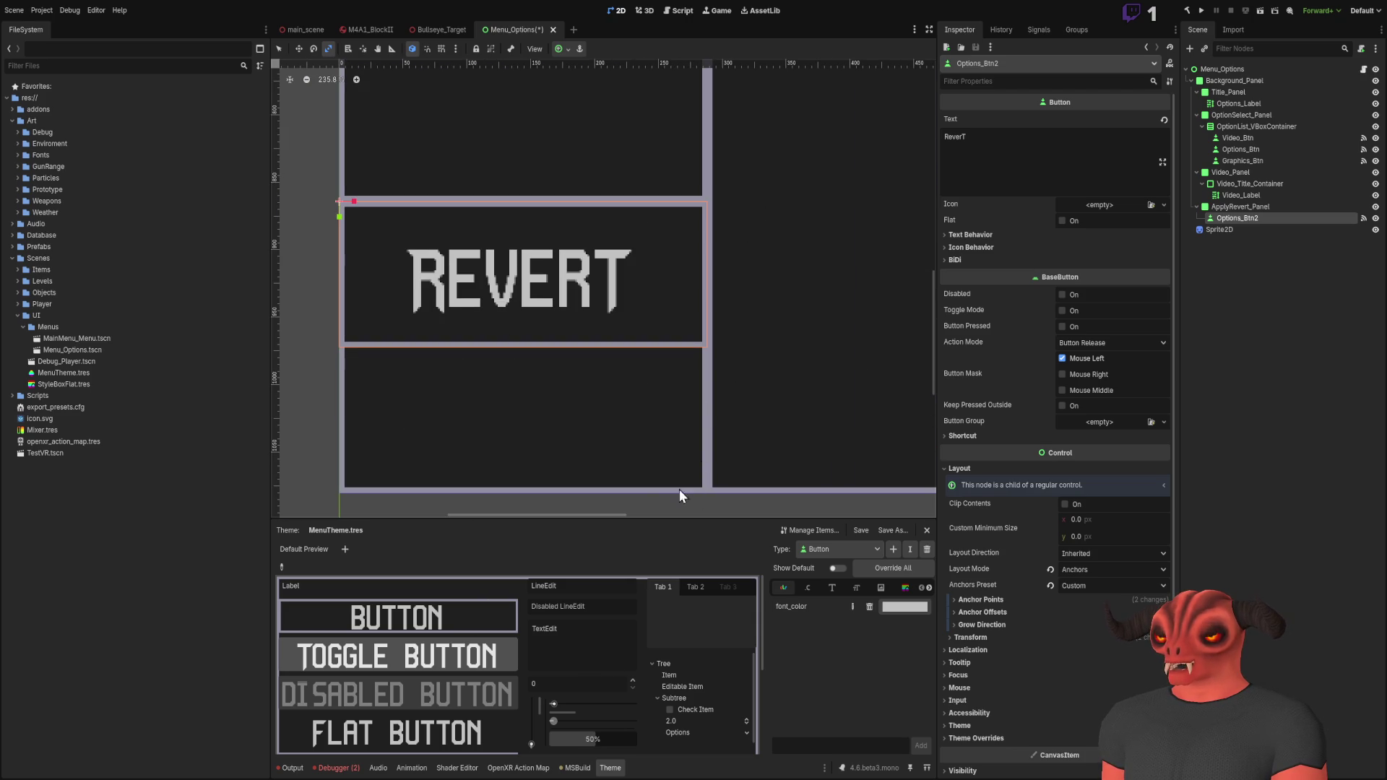
pyautogui.scroll(-10, 587, 265)
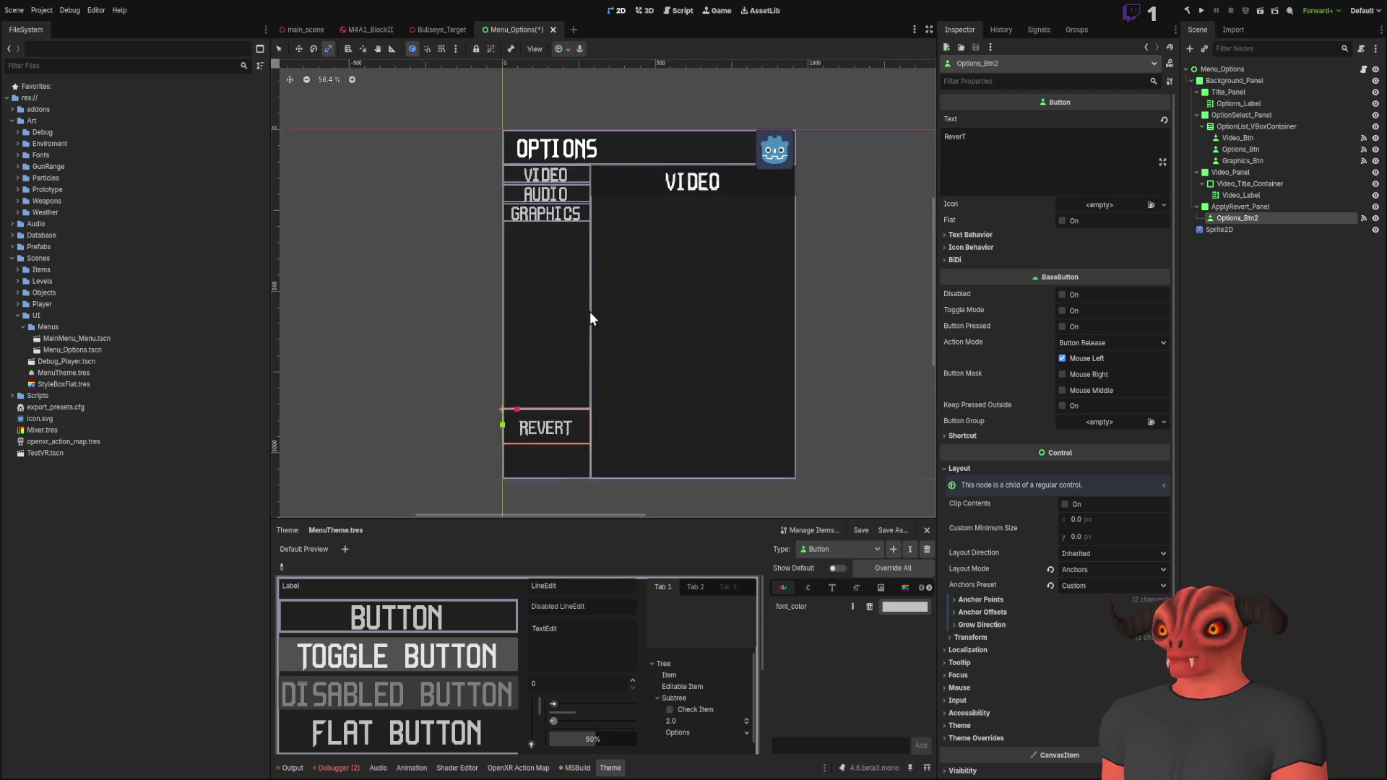
# Step: Compare the layout against the main menu concept image, then return to Godot
pyautogui.hotkey('alt', 'Tab')
pyautogui.scroll(3, 703, 365)
pyautogui.scroll(-4, 687, 325)
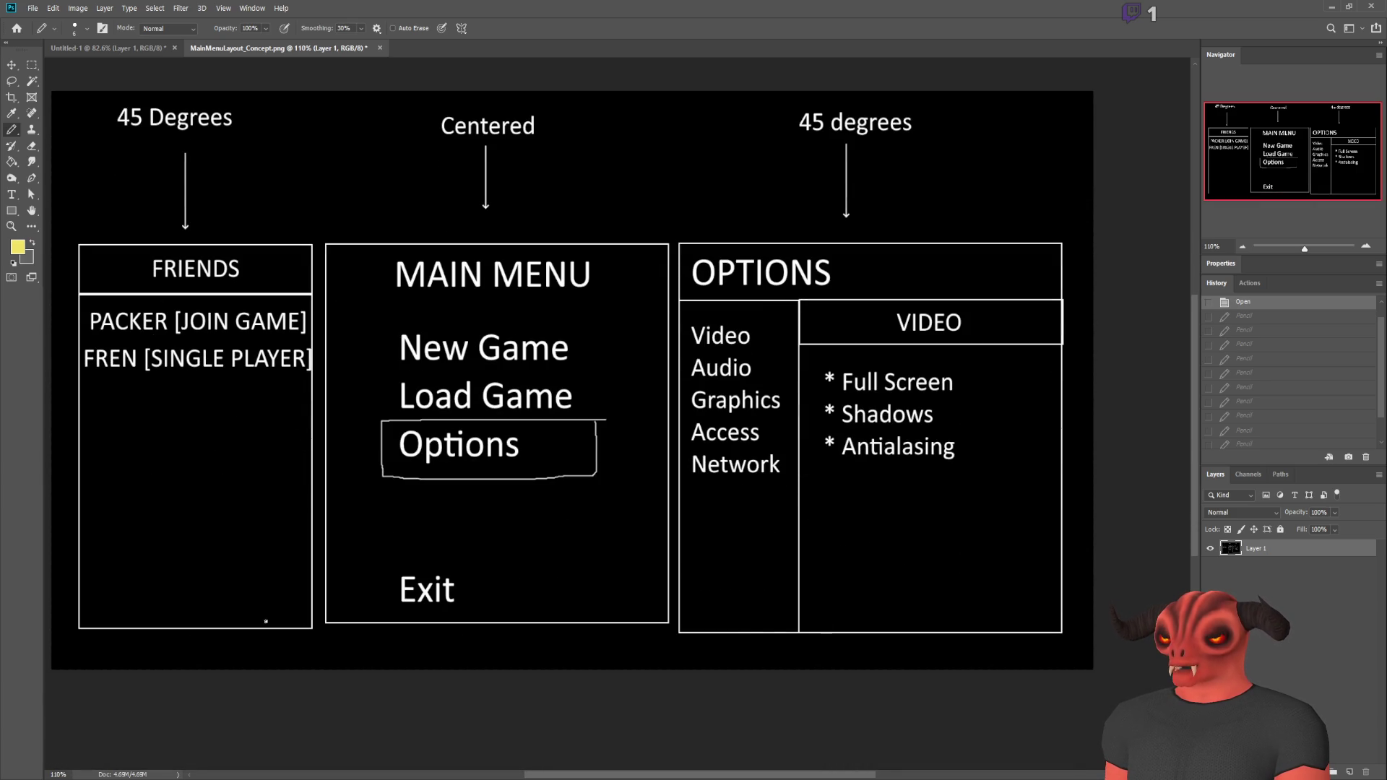
pyautogui.hotkey('alt', 'Tab')
pyautogui.scroll(15, 715, 318)
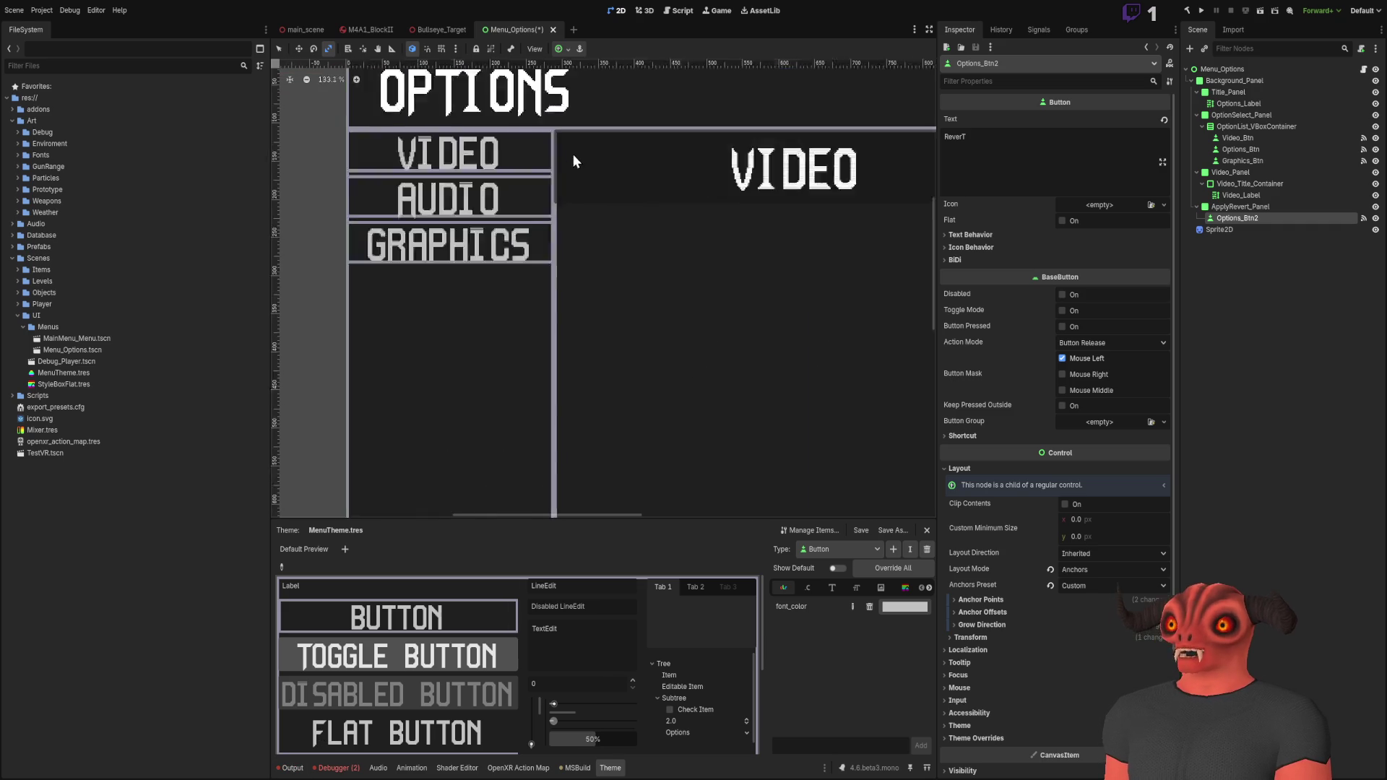
pyautogui.scroll(-10, 522, 168)
pyautogui.scroll(7, 541, 328)
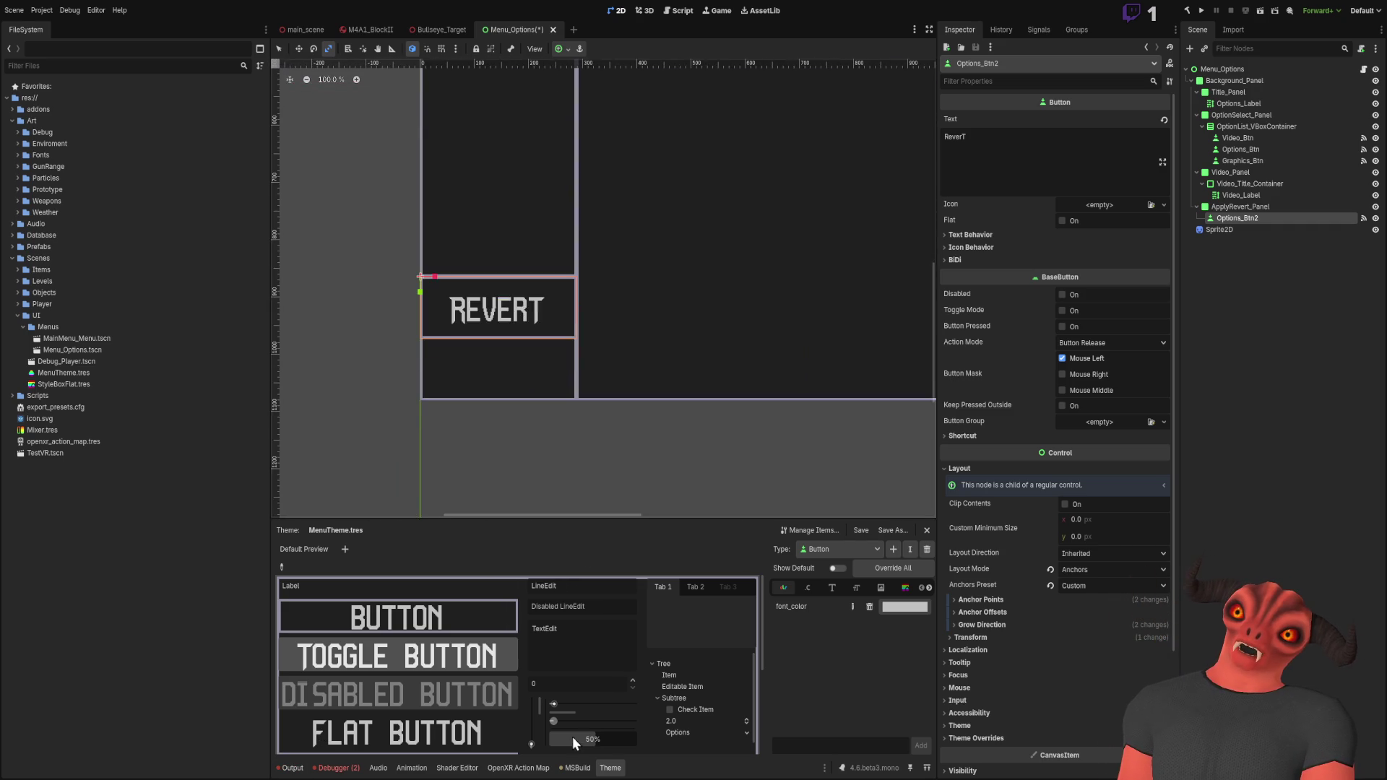
pyautogui.scroll(5, 553, 449)
pyautogui.moveTo(555, 418); pyautogui.dragTo(629, 460)
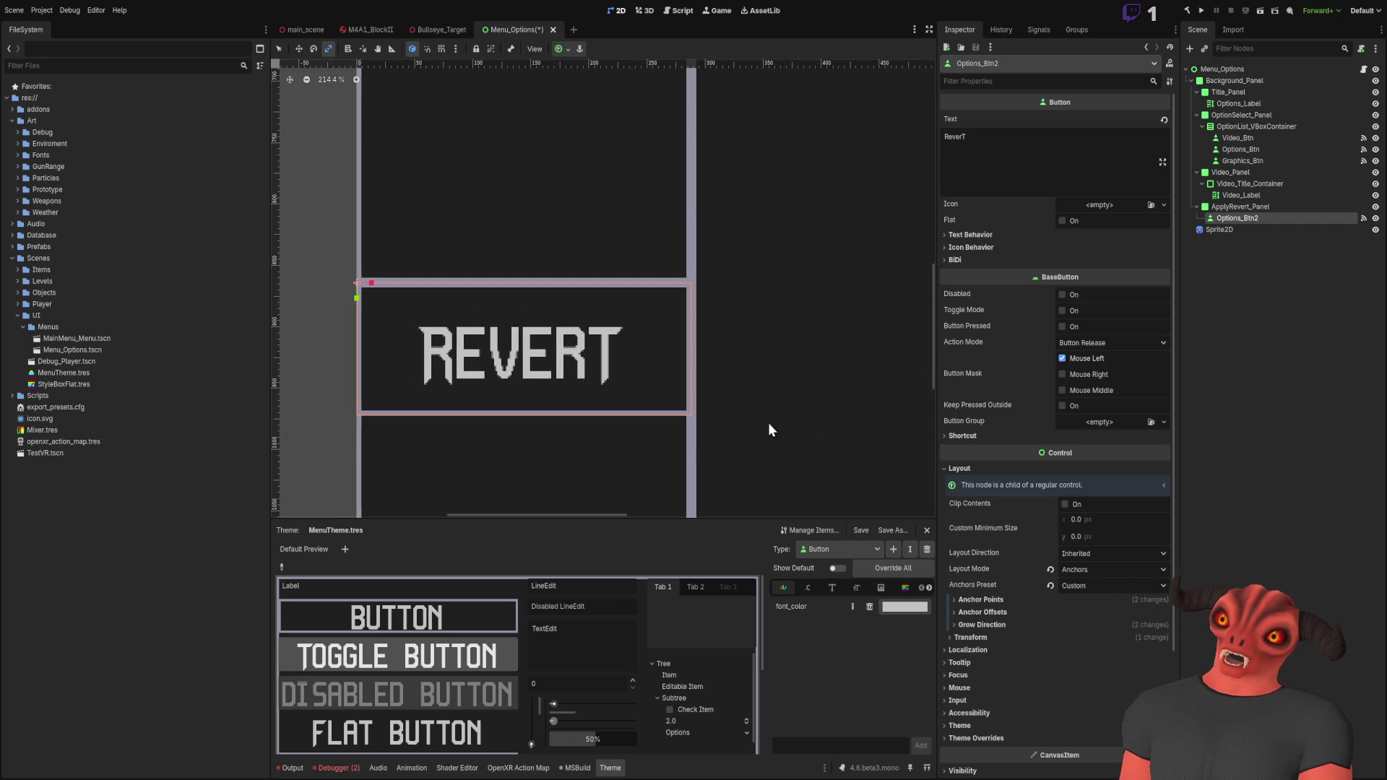
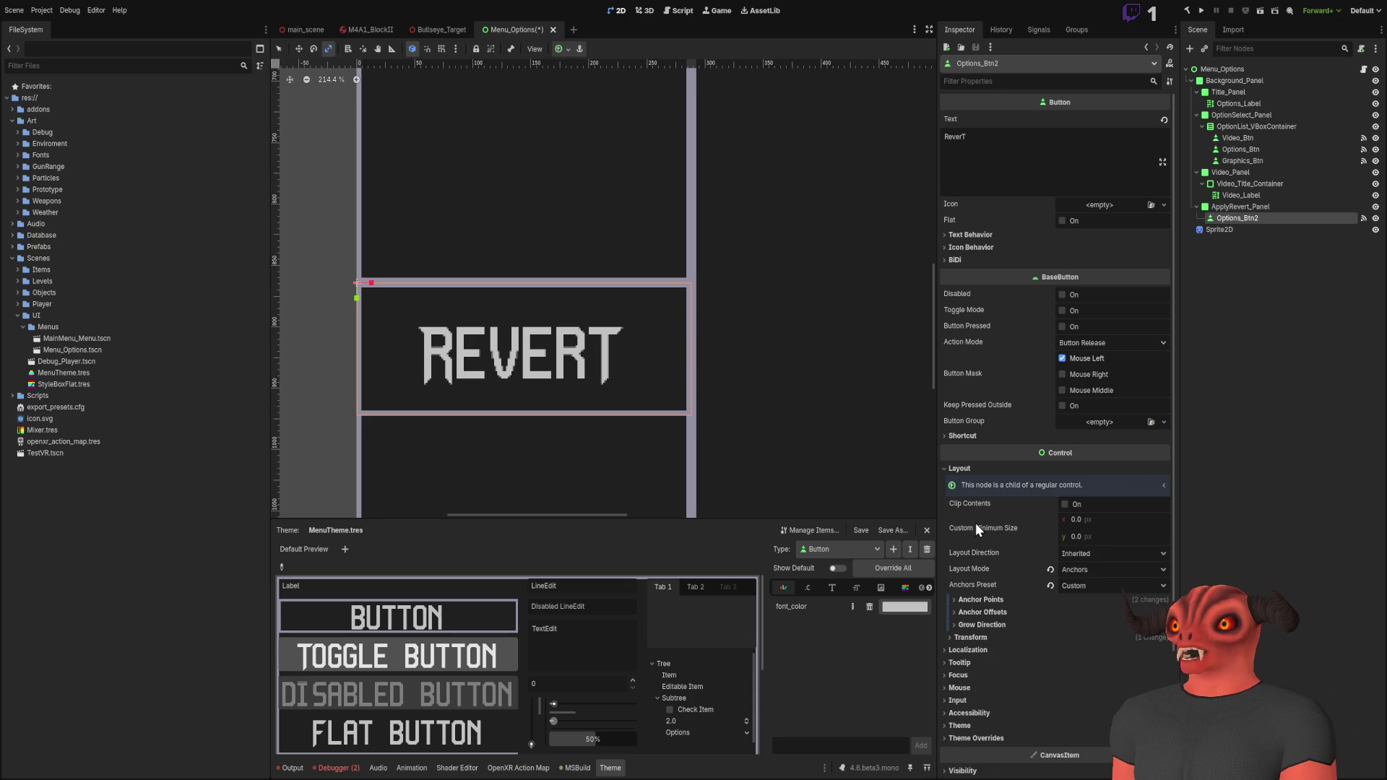
# Step: Set the Revert button's Left and Top anchor offsets to 4
pyautogui.click(979, 626)
pyautogui.click(978, 626)
pyautogui.click(984, 612)
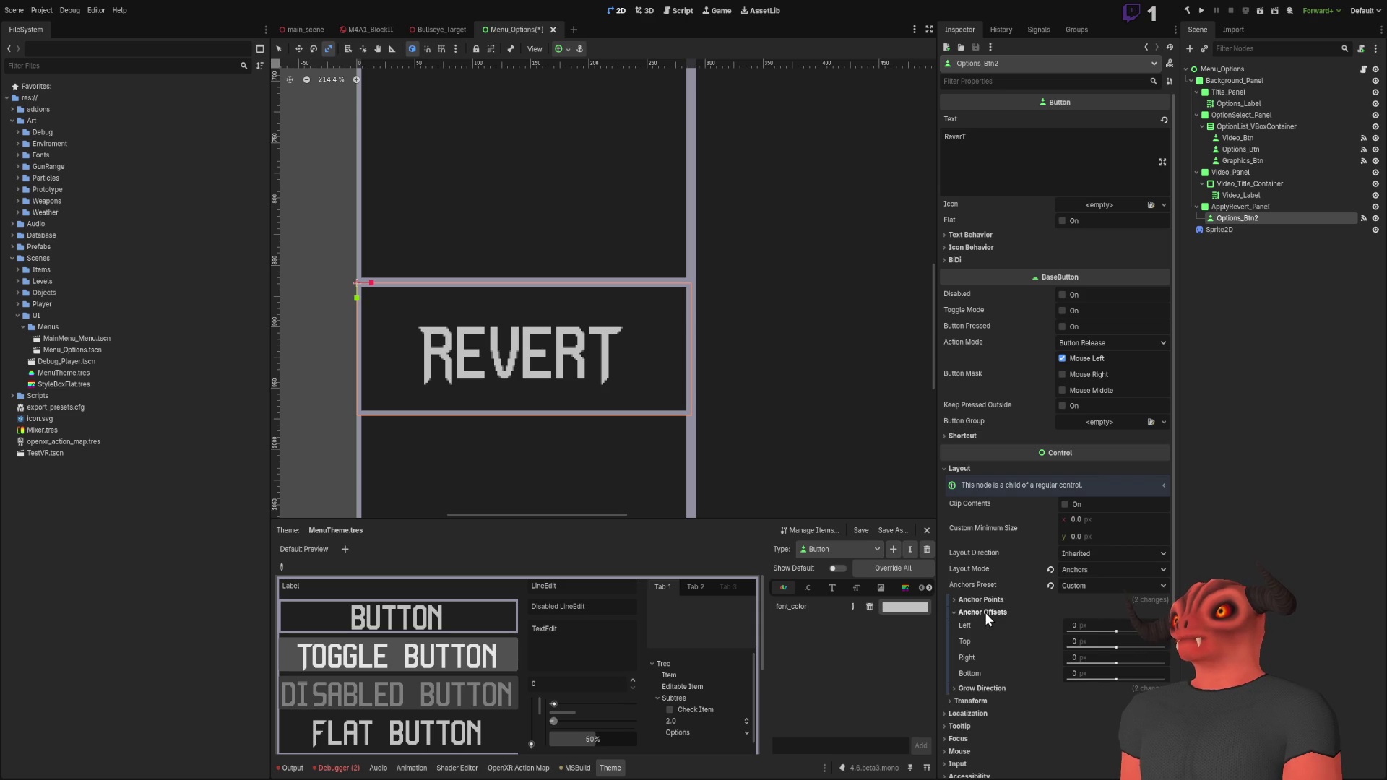
pyautogui.click(1088, 626)
pyautogui.write('-1')
pyautogui.press('Return')
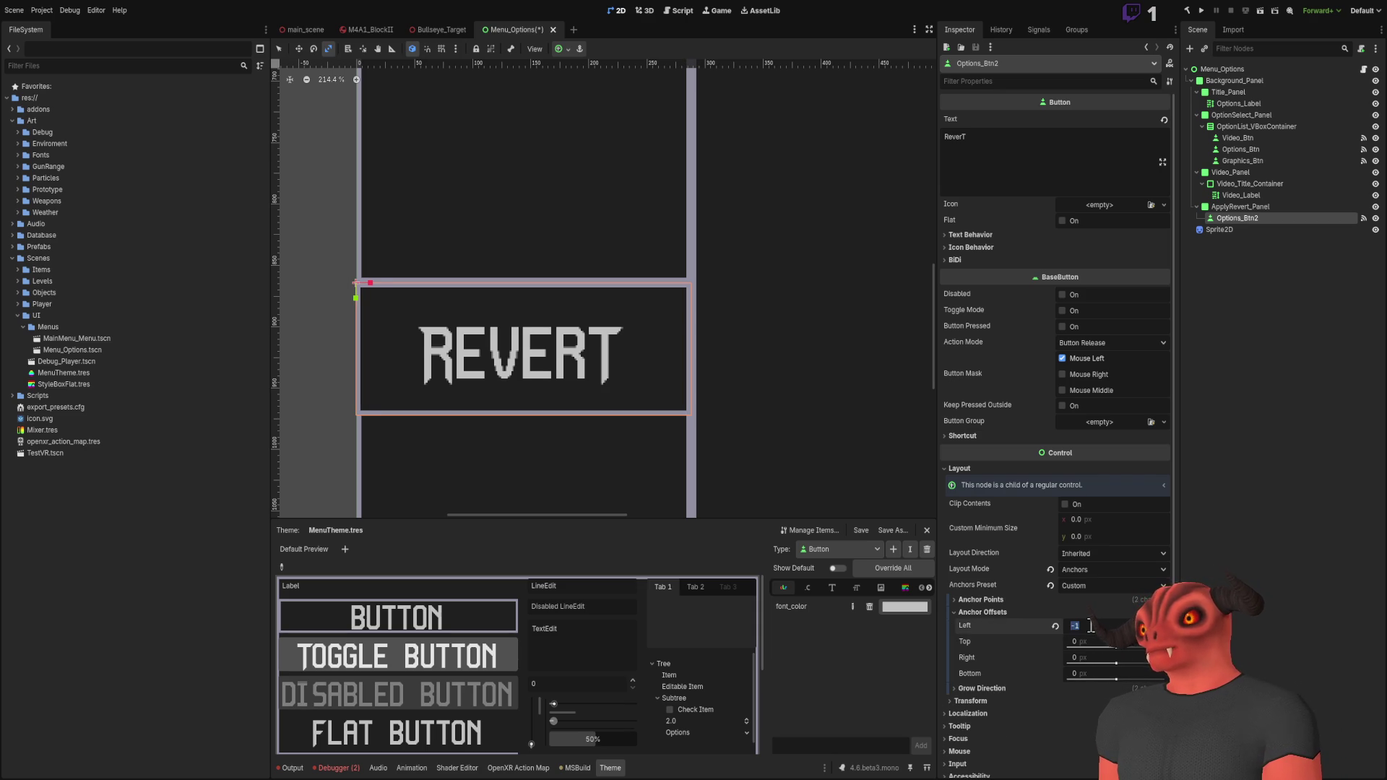
pyautogui.write('4')
pyautogui.press('Return')
pyautogui.click(1103, 643)
pyautogui.write('4')
pyautogui.press('Return')
# Step: Set the Revert button's Right and Bottom anchor offsets to -4
pyautogui.click(1102, 657)
pyautogui.write('4')
pyautogui.press('Return')
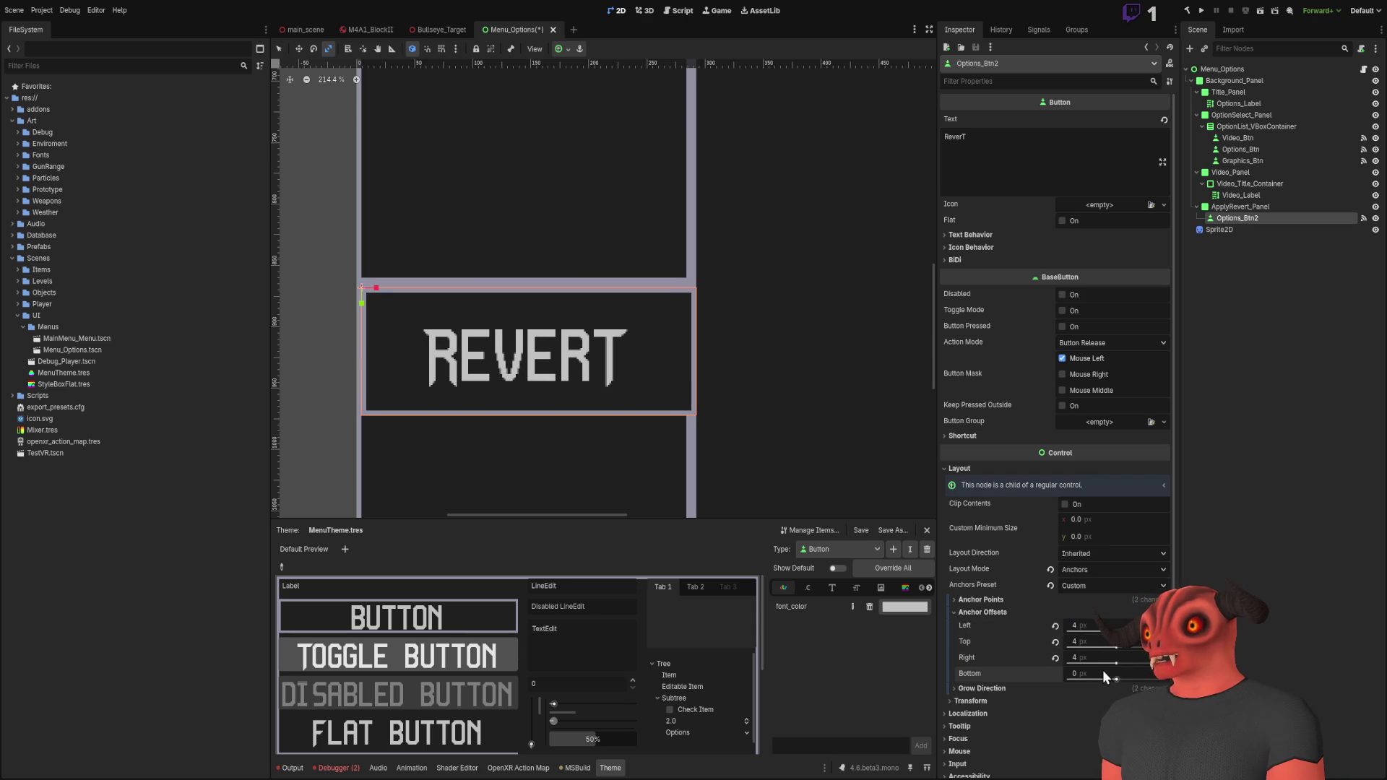
pyautogui.click(1102, 674)
pyautogui.write('4')
pyautogui.press('Return')
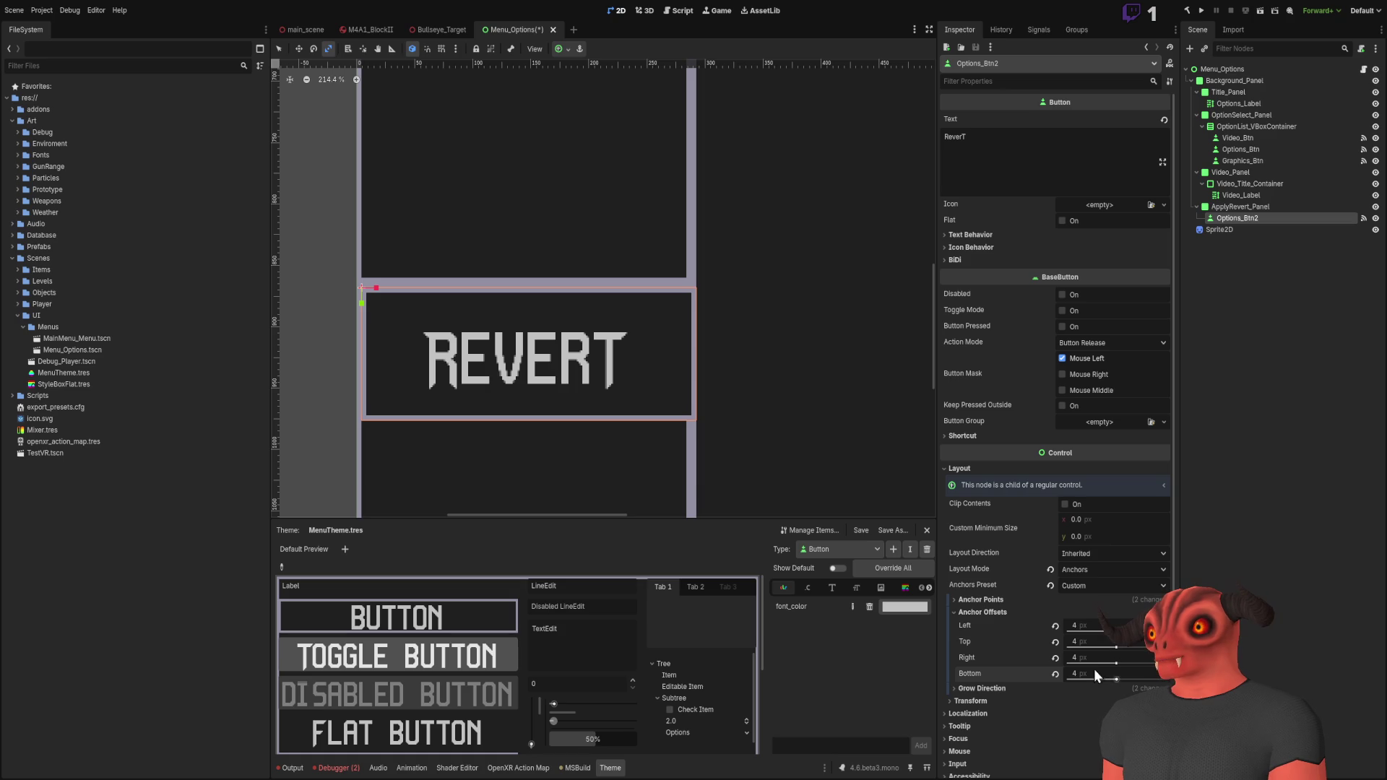
pyautogui.write('4')
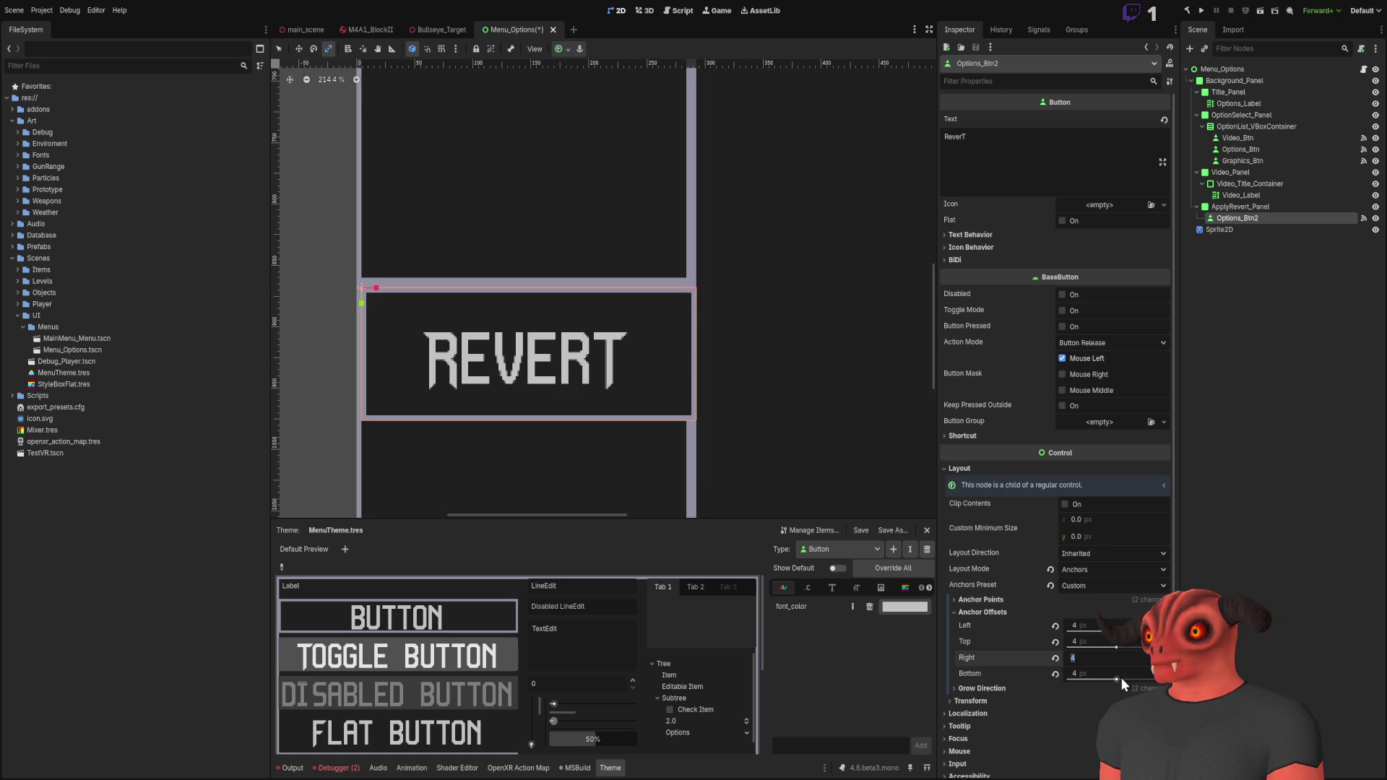
pyautogui.click(1089, 669)
pyautogui.write('-4')
pyautogui.press('Return')
pyautogui.click(1236, 310)
pyautogui.scroll(-6, 665, 129)
pyautogui.scroll(5, 622, 297)
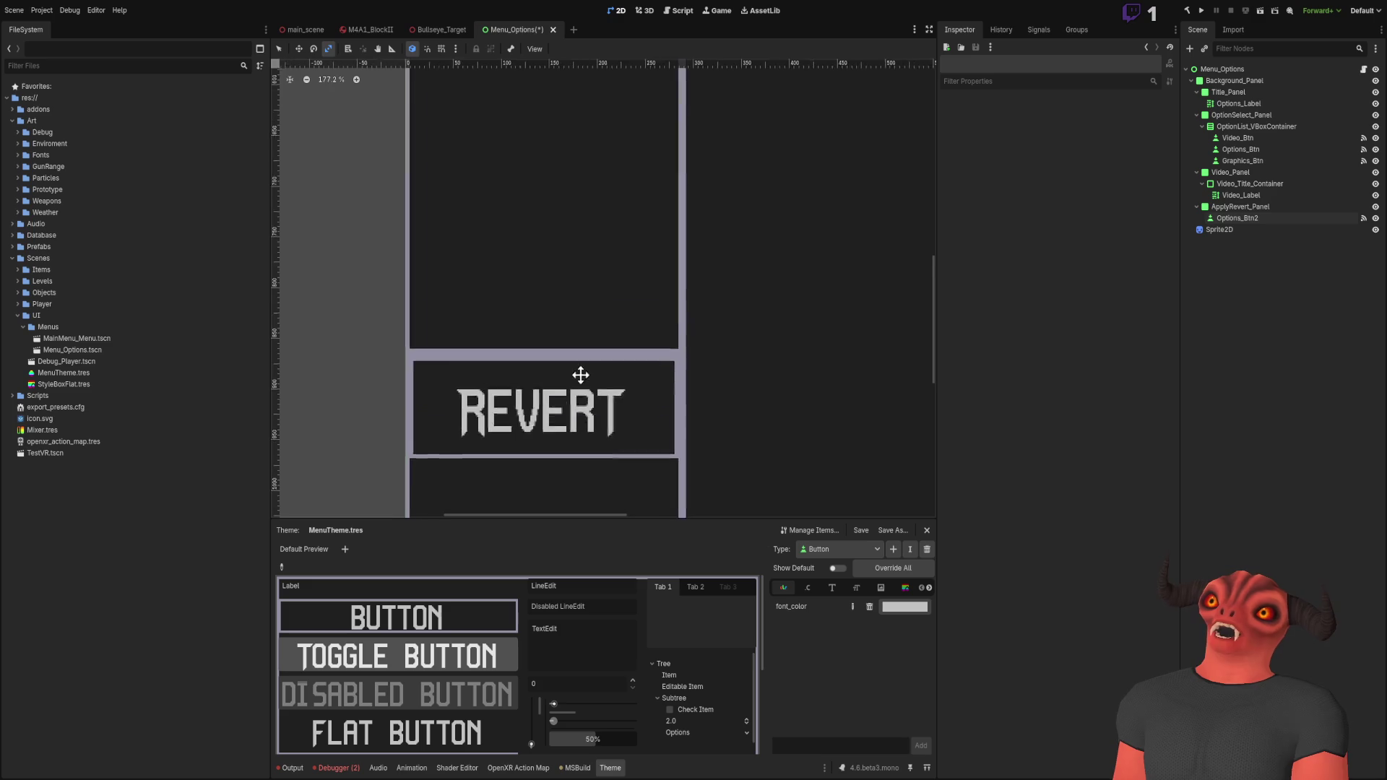
pyautogui.scroll(-5, 571, 313)
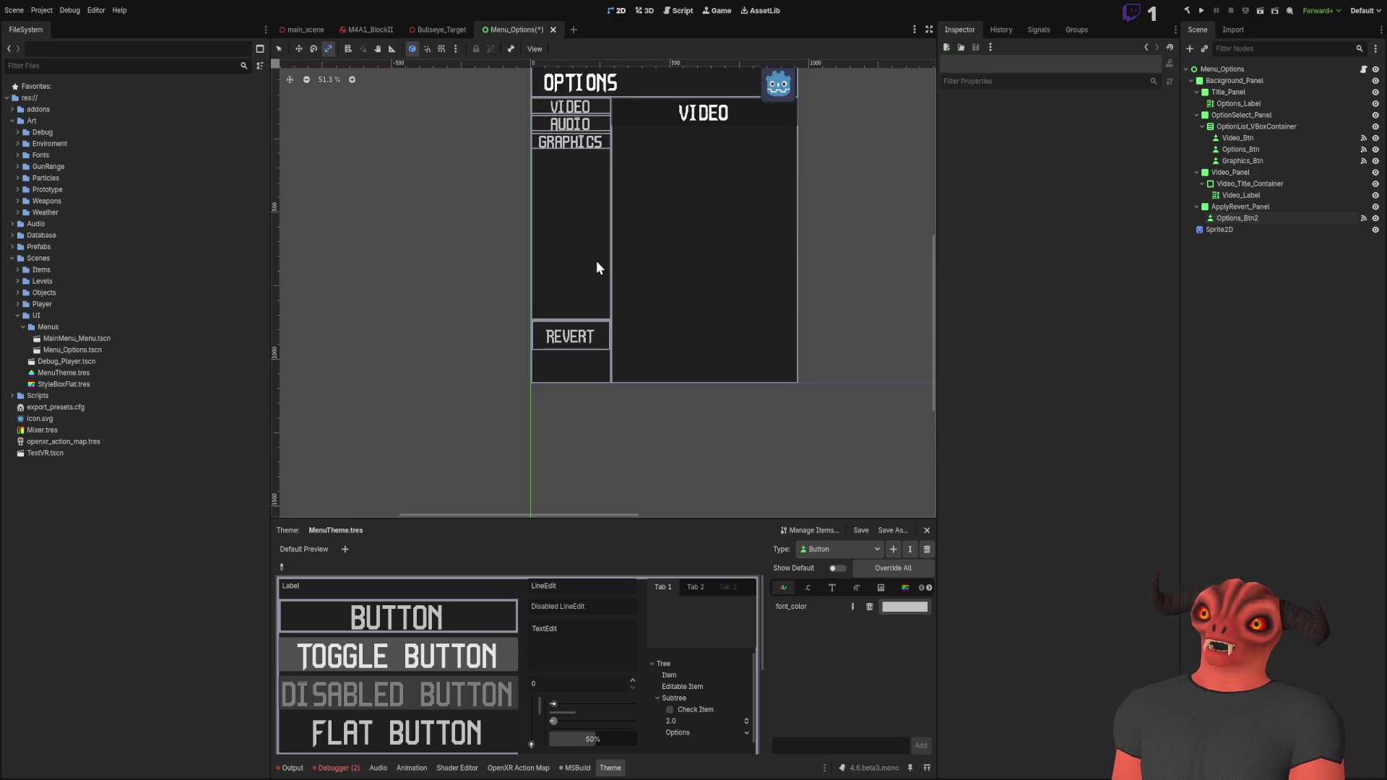
# Step: Rename the Options_Btn2 node to Revert_Button
pyautogui.click(1253, 216)
pyautogui.click(1259, 219)
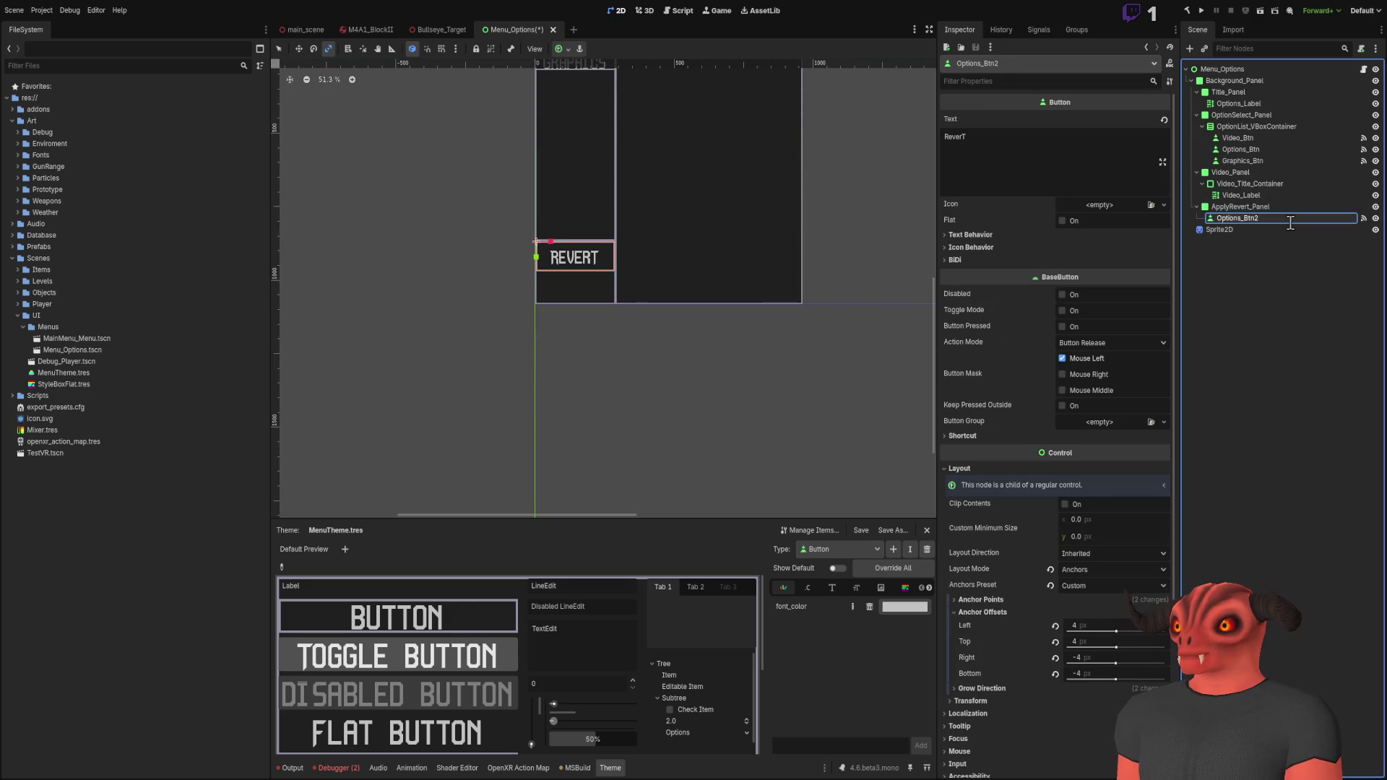
pyautogui.write('Revert_Button')
pyautogui.press('Return')
pyautogui.hotkey('ctrl', 'c')
pyautogui.hotkey('ctrl', 'v')
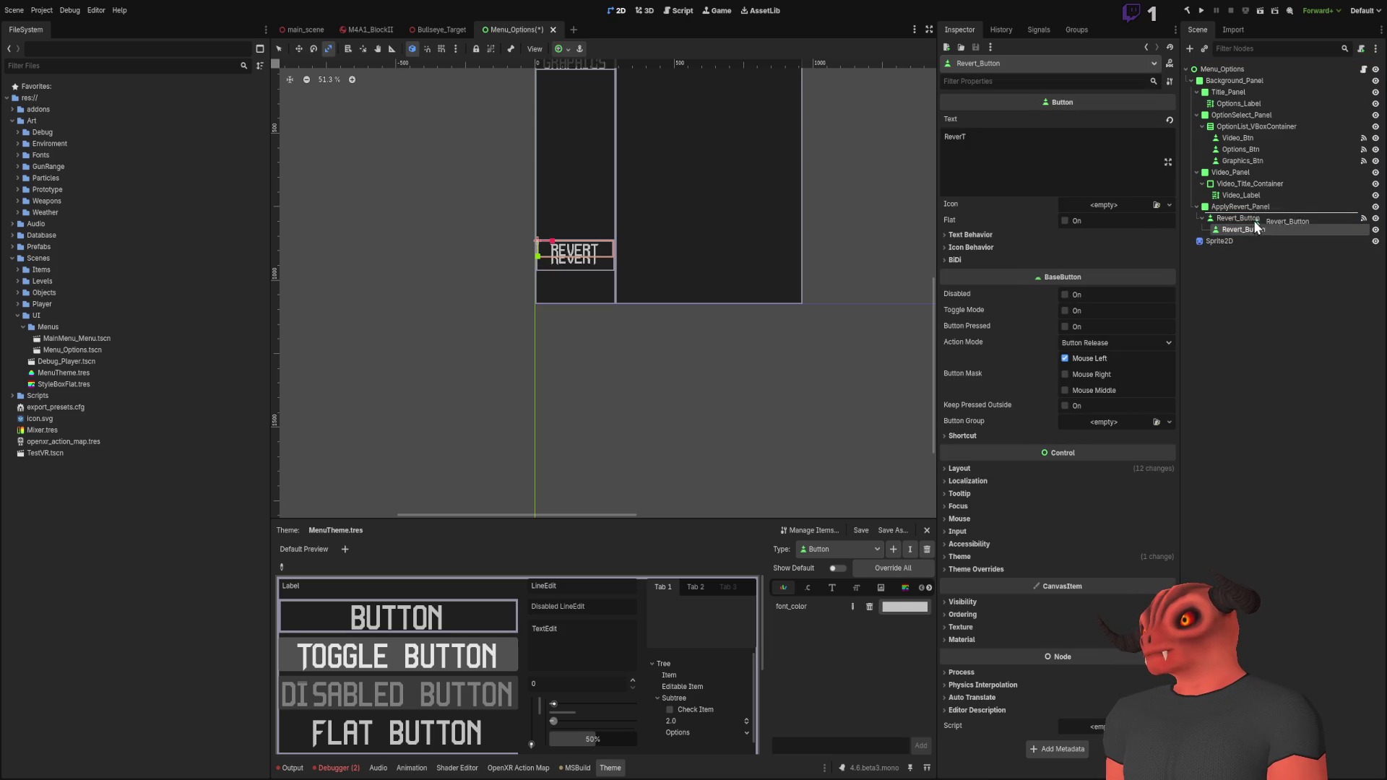
pyautogui.hotkey('ctrl', 'z')
# Step: Duplicate Revert_Button with Ctrl+D and name the copy Apply_Button
pyautogui.hotkey('ctrl', 'd')
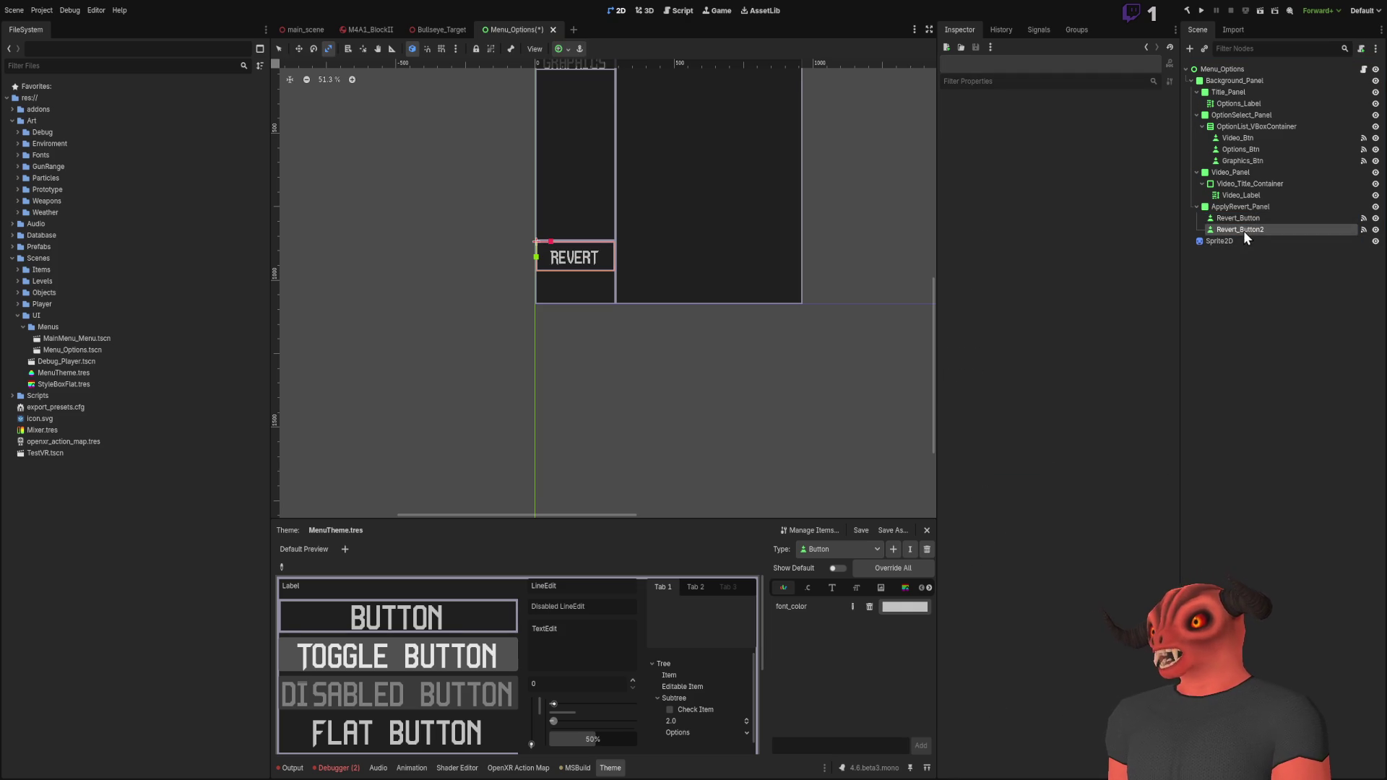
pyautogui.doubleClick(1242, 230)
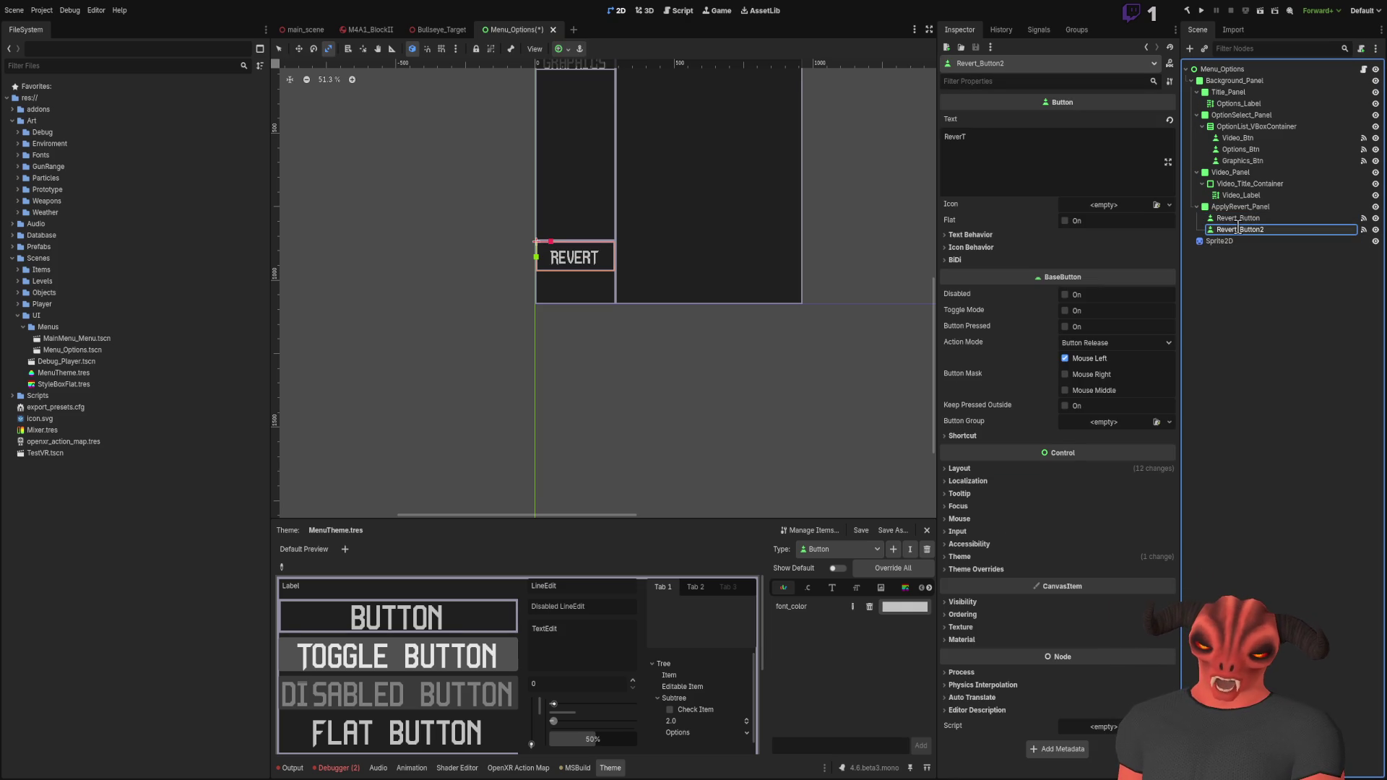
pyautogui.write('Apply_Bton')
pyautogui.press('Return')
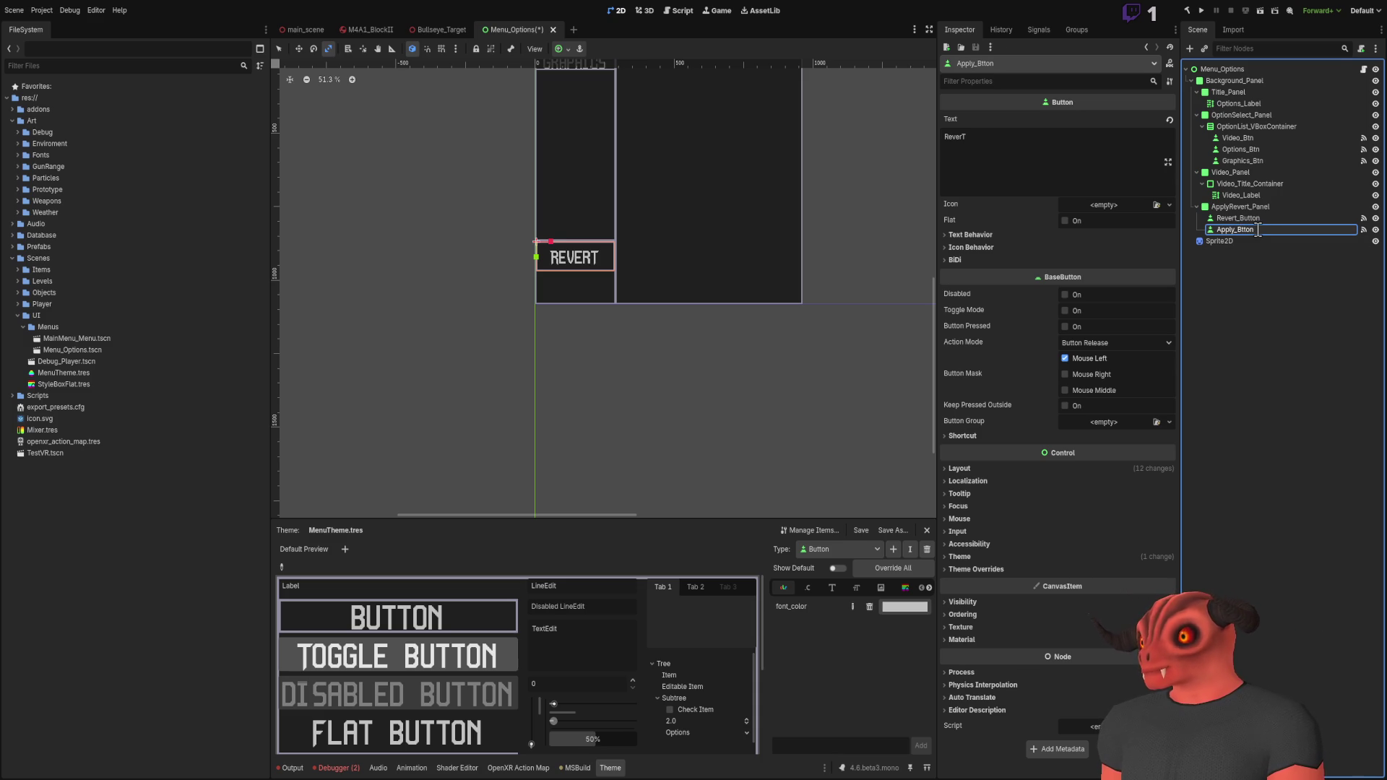
pyautogui.click(1257, 230)
pyautogui.write('u')
pyautogui.click(1263, 340)
pyautogui.scroll(1, 739, 280)
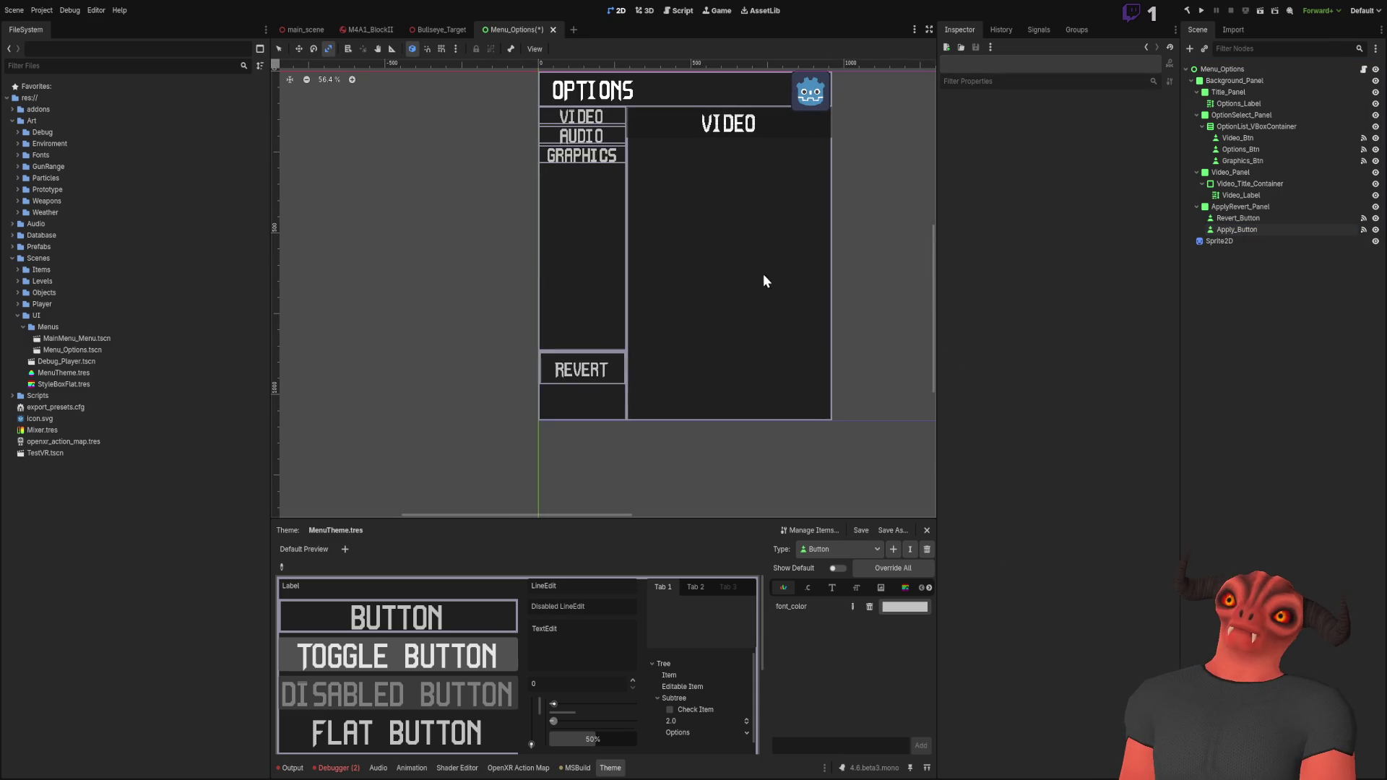
pyautogui.click(1221, 230)
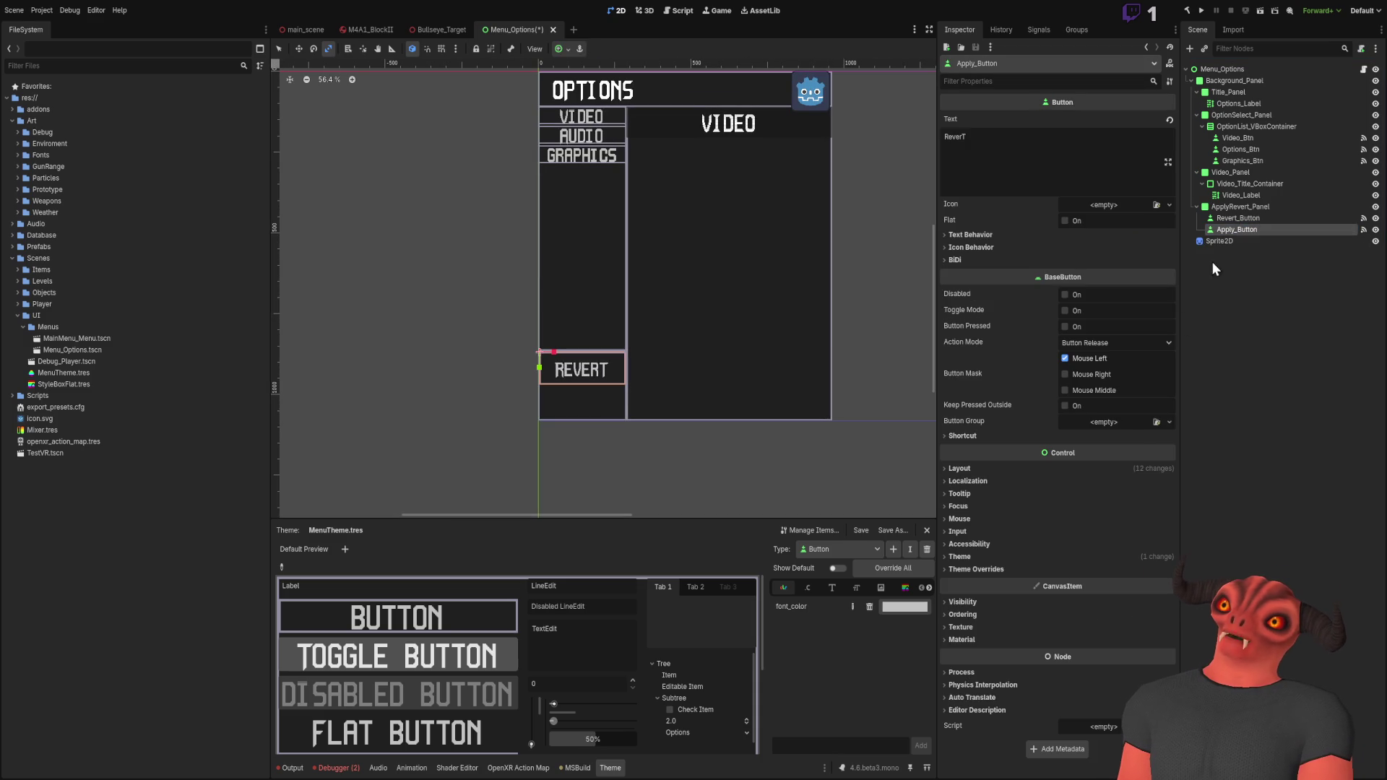
# Step: Set Apply_Button's anchor points to Top 0.5 and Bottom 1.0
pyautogui.click(996, 471)
pyautogui.click(999, 600)
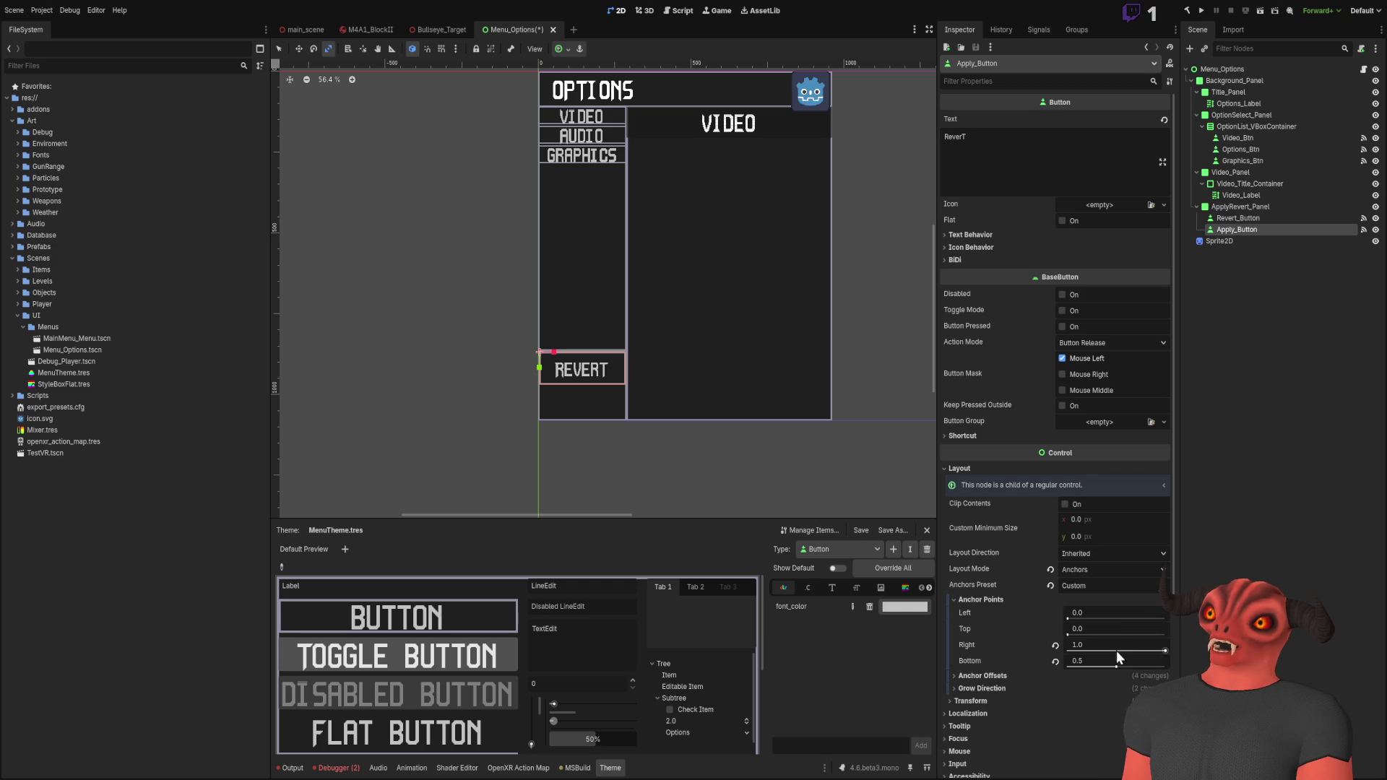
pyautogui.click(1098, 629)
pyautogui.write('.5')
pyautogui.press('Return')
pyautogui.moveTo(1101, 661); pyautogui.dragTo(1141, 661)
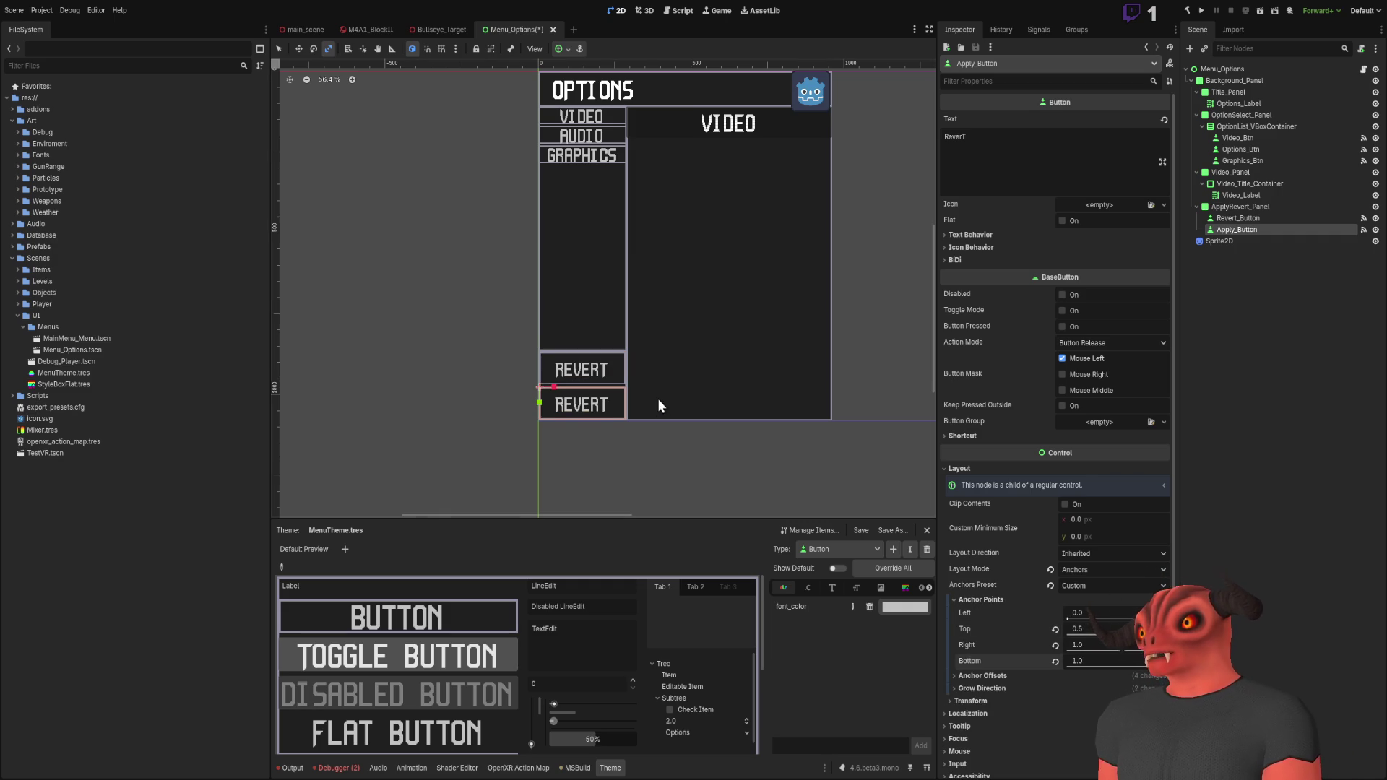
# Step: Change Apply_Button's text to 'ApplY' and save the scene
pyautogui.scroll(8, 660, 238)
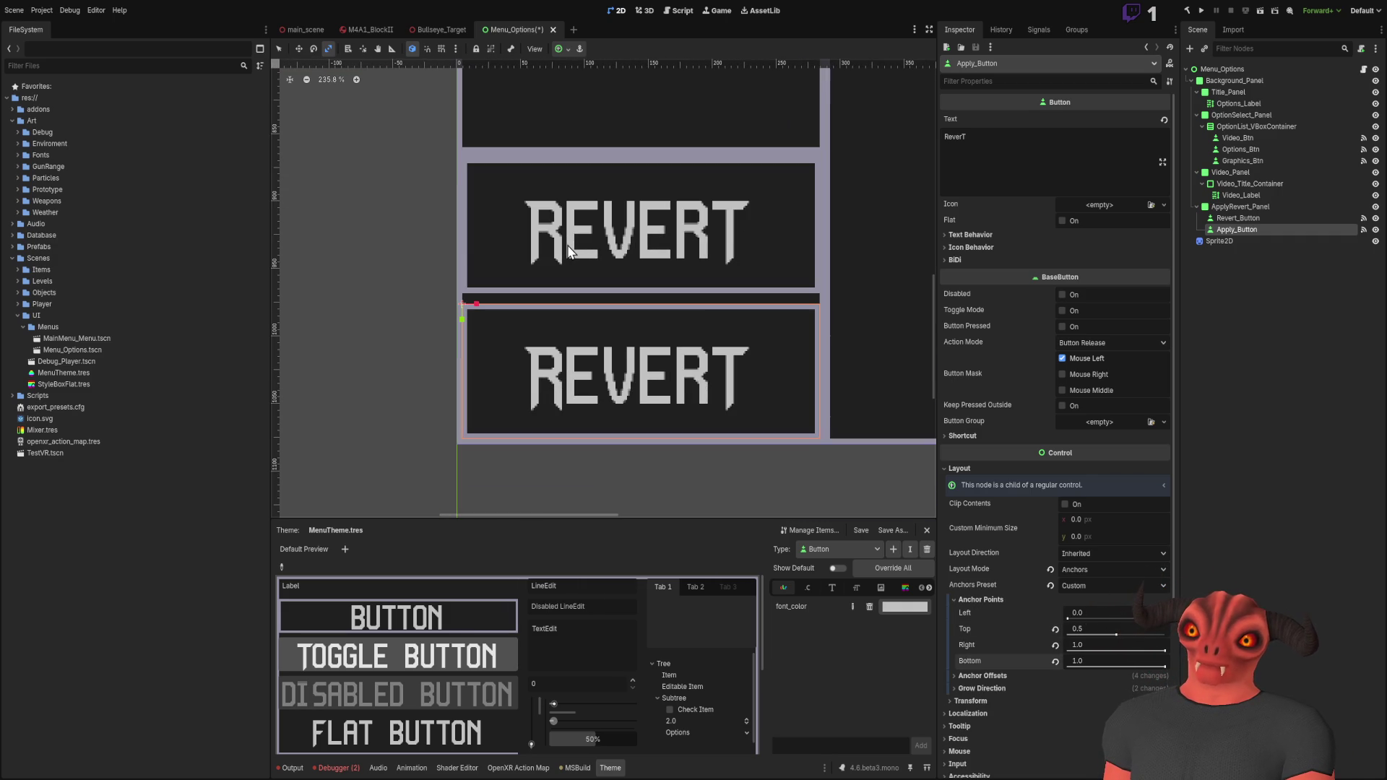
pyautogui.tripleClick(1028, 147)
pyautogui.write('Ap')
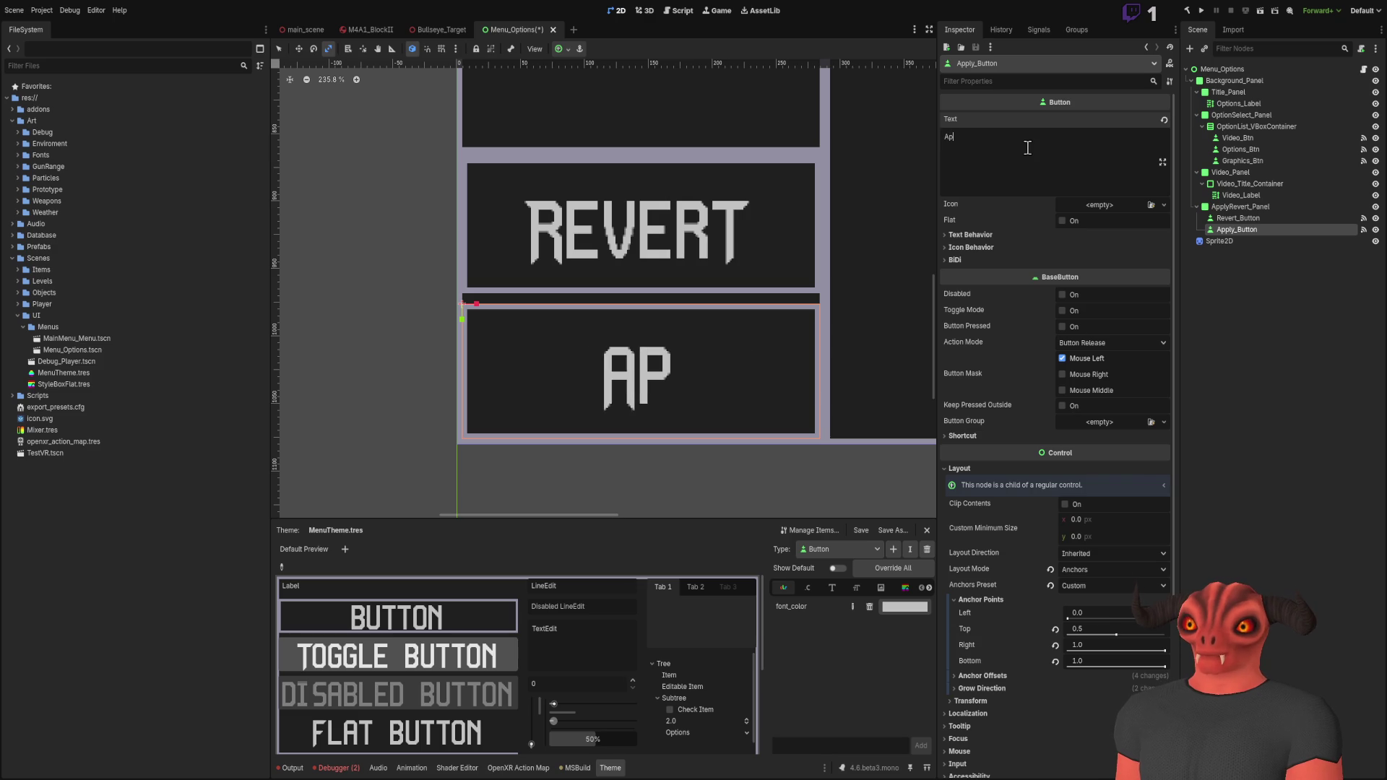
pyautogui.write('plY')
pyautogui.hotkey('ctrl', 's')
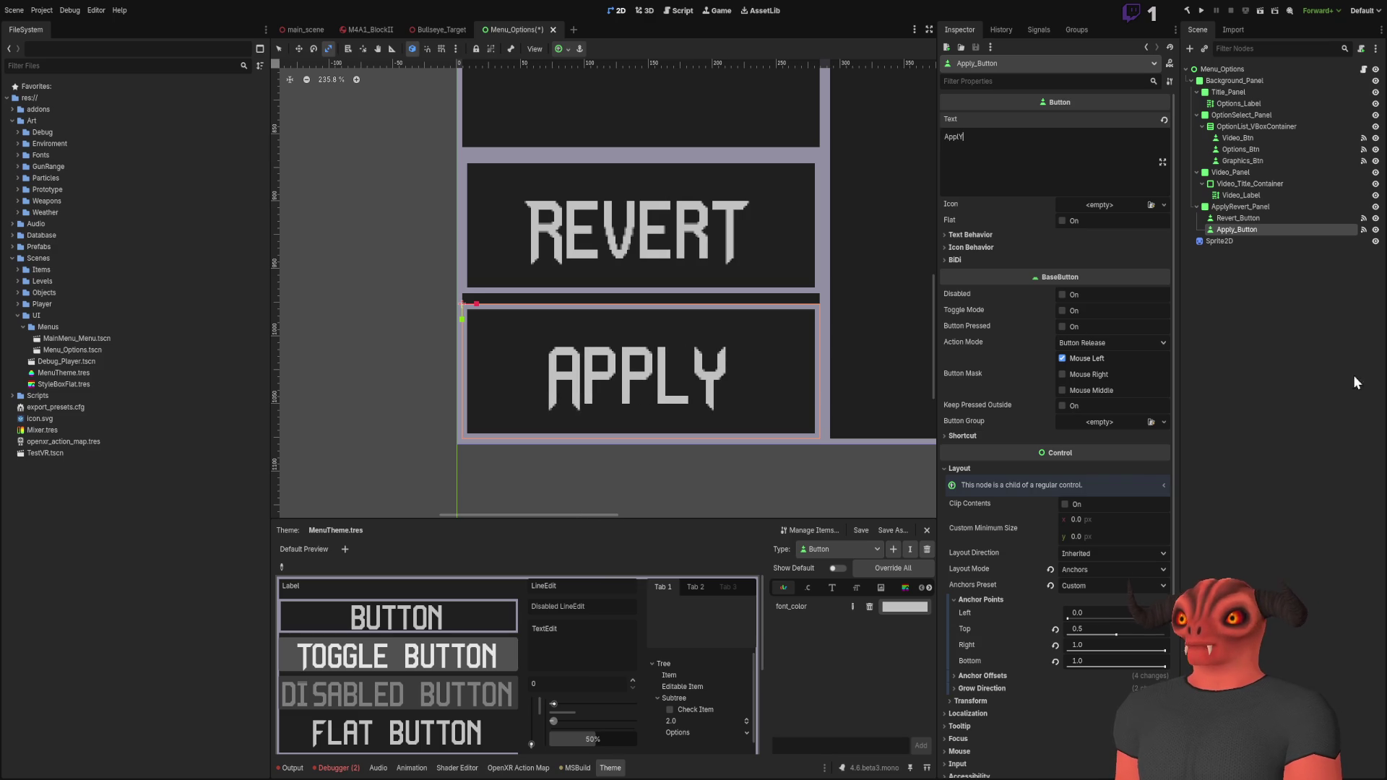
# Step: Pan the canvas to centre the options menu, then drag Apply_Button under Revert_Button
pyautogui.click(1354, 357)
pyautogui.scroll(-4, 803, 270)
pyautogui.moveTo(803, 270); pyautogui.dragTo(727, 278)
pyautogui.scroll(-6, 744, 261)
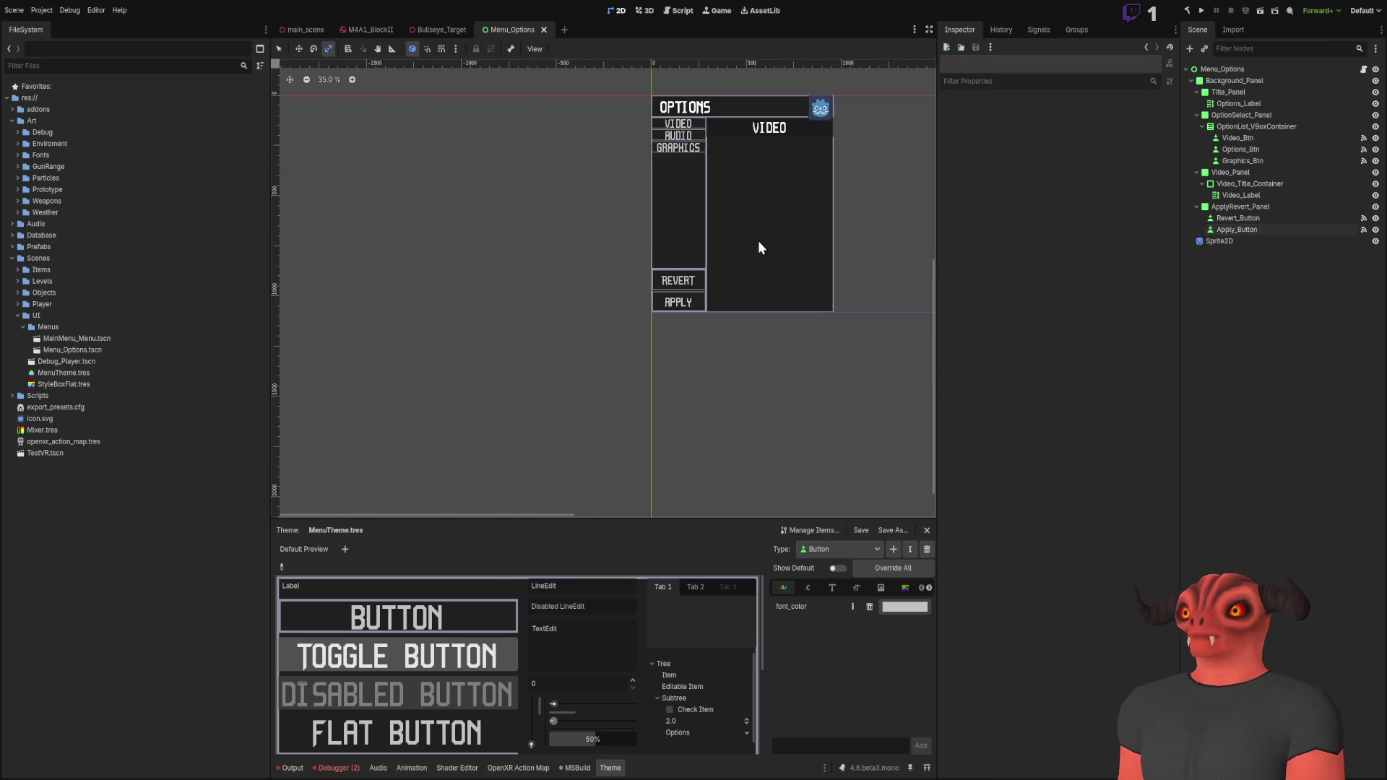
pyautogui.scroll(4, 691, 303)
pyautogui.scroll(-1, 779, 254)
pyautogui.moveTo(759, 263); pyautogui.dragTo(704, 266)
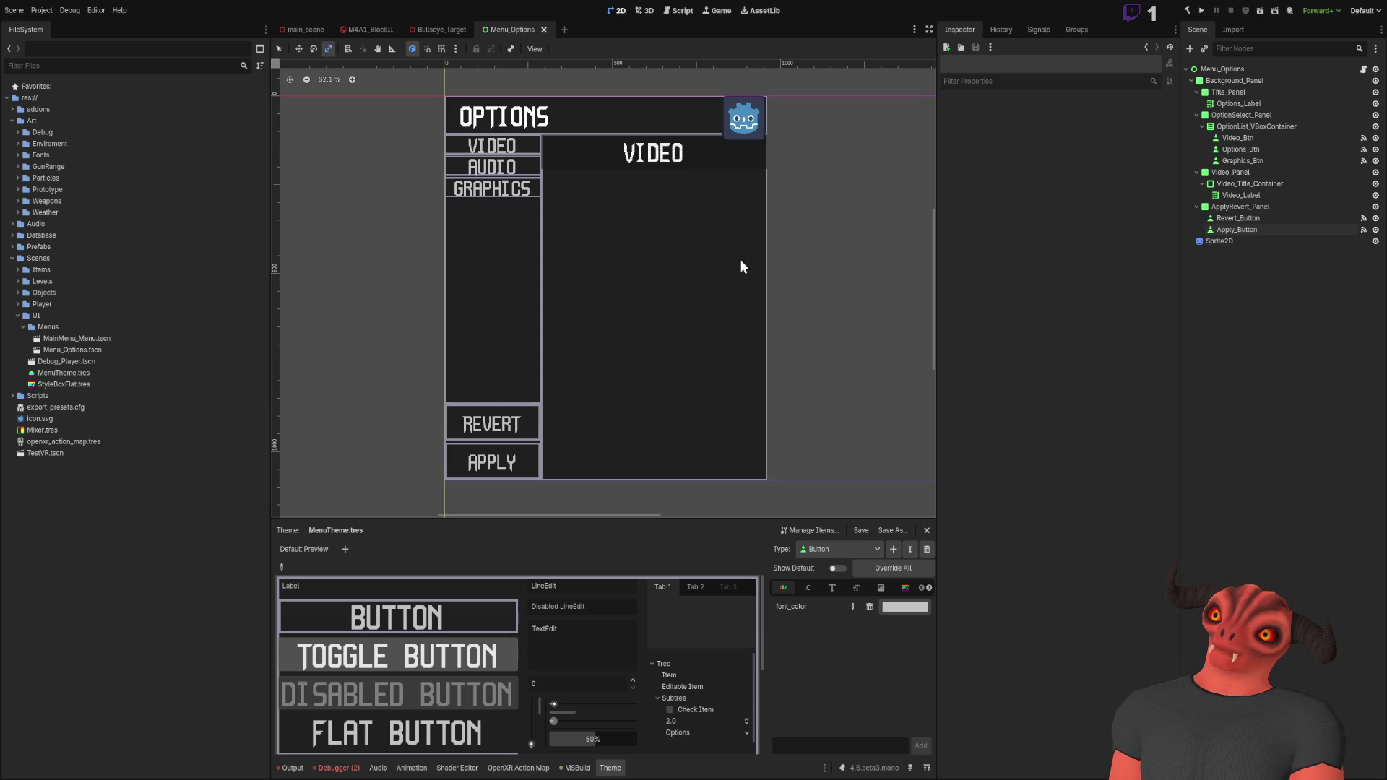
pyautogui.moveTo(1237, 230); pyautogui.dragTo(1247, 218)
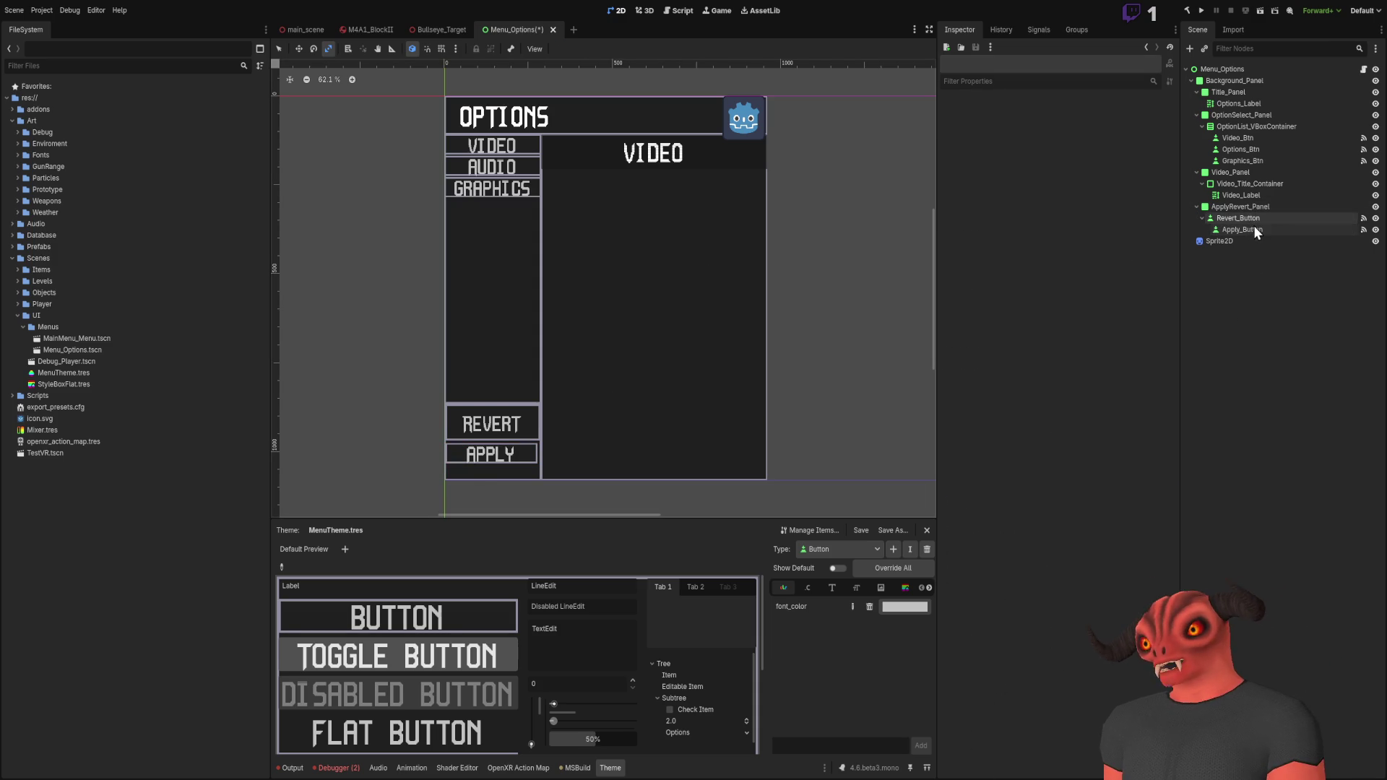
# Step: Undo the reparent so Apply_Button returns to the ApplyRevert panel, then reselect it
pyautogui.hotkey('ctrl', 'z')
pyautogui.click(844, 371)
pyautogui.scroll(-2, 483, 448)
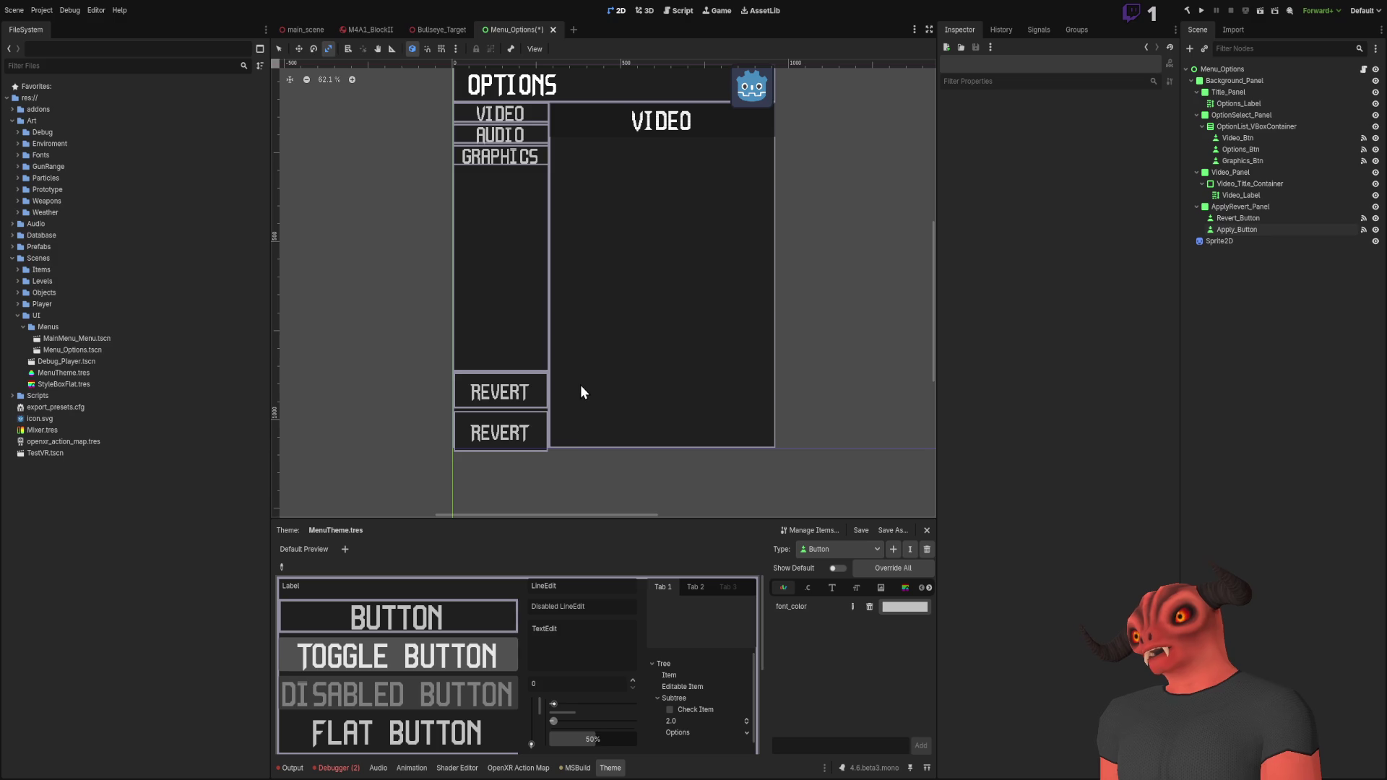
pyautogui.click(1230, 229)
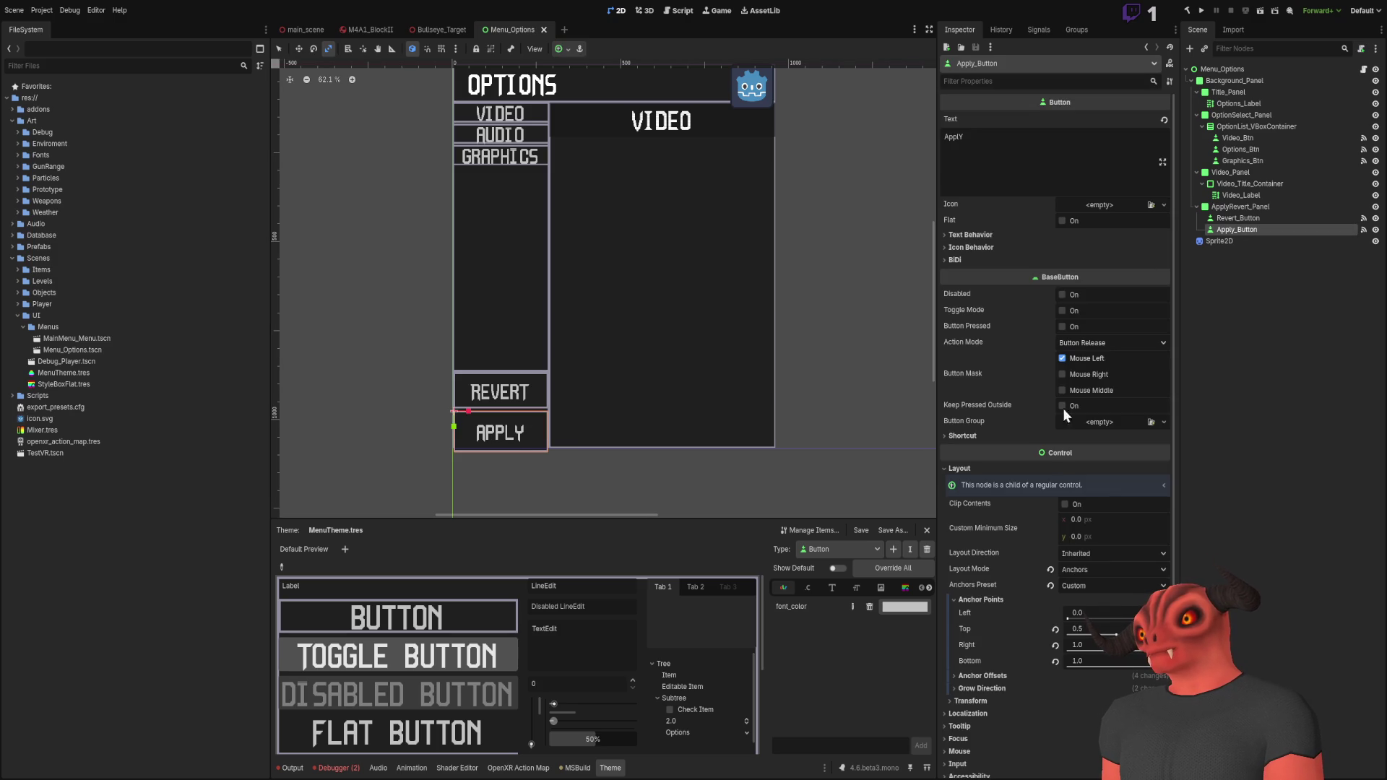
pyautogui.scroll(-4, 1048, 527)
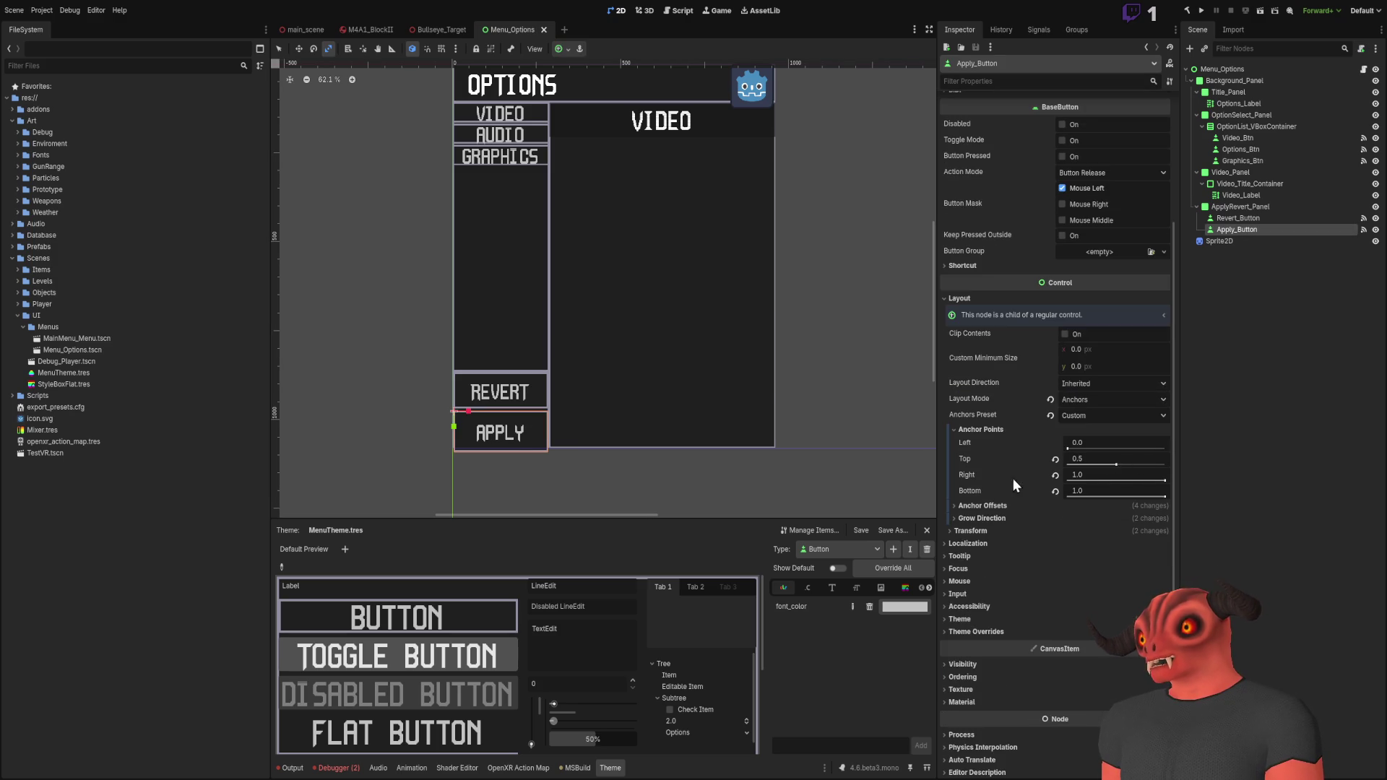
# Step: Reset Apply_Button's anchor offsets to 0
pyautogui.click(990, 518)
pyautogui.click(991, 517)
pyautogui.click(991, 506)
pyautogui.click(1056, 566)
pyautogui.click(1056, 535)
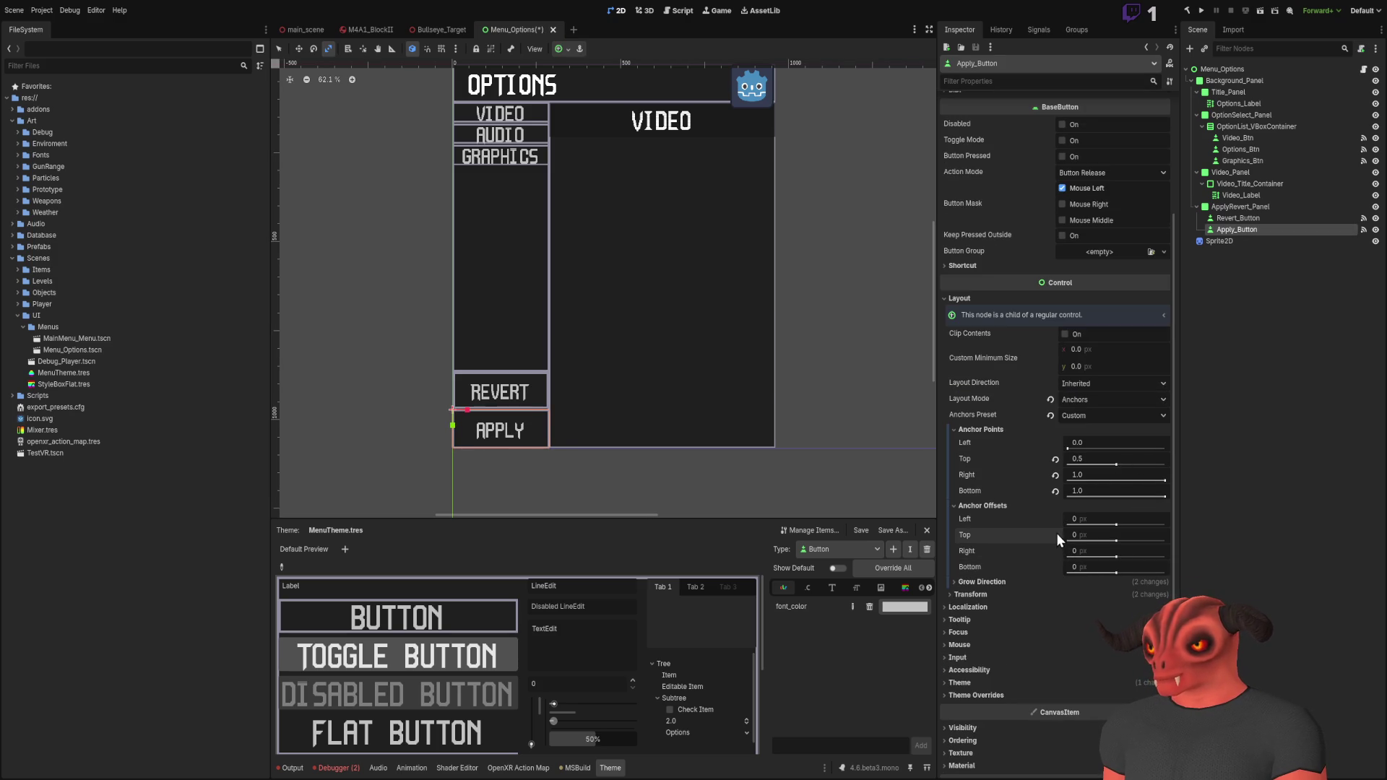
# Step: Drag Apply_Button's Bottom anchor point up to 0.5
pyautogui.scroll(-1, 626, 344)
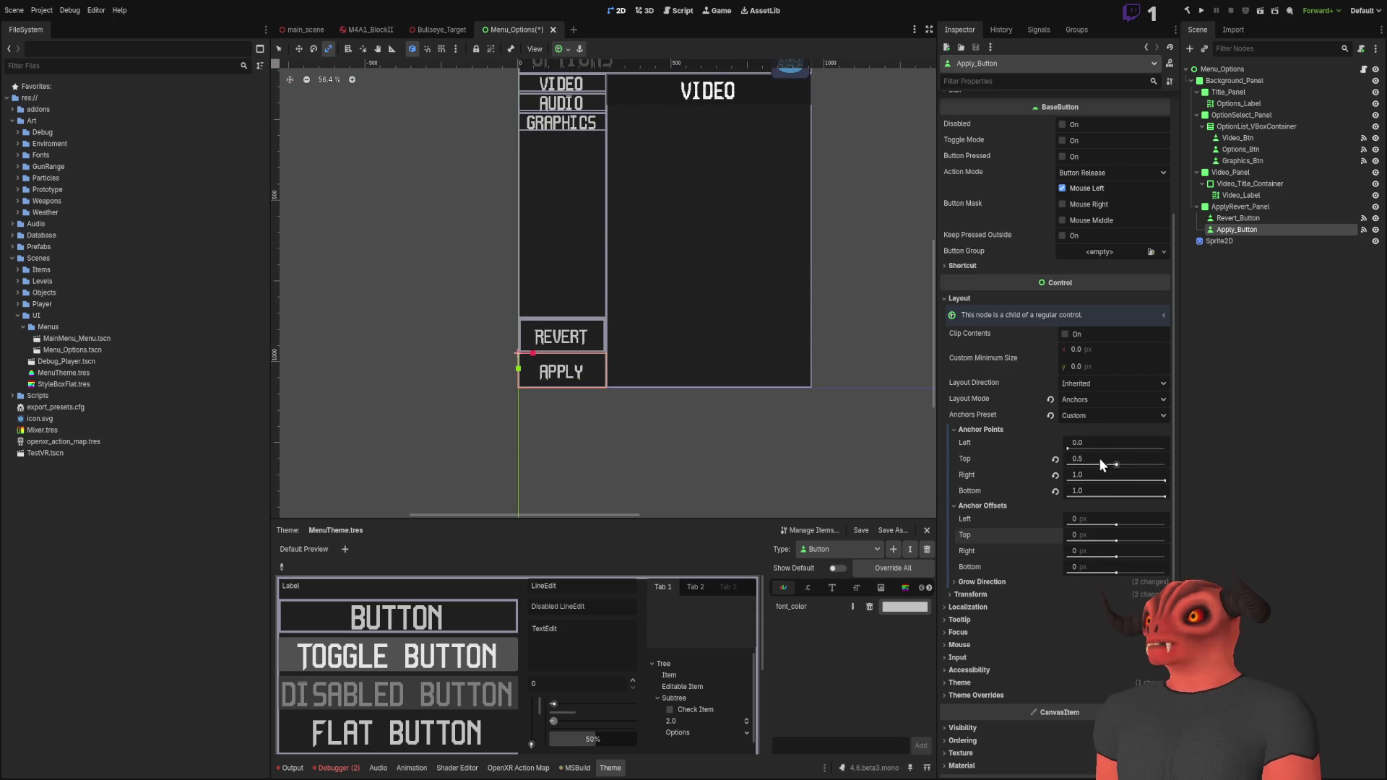
pyautogui.moveTo(1125, 491); pyautogui.dragTo(1098, 490)
pyautogui.click(1242, 218)
pyautogui.scroll(-5, 1019, 531)
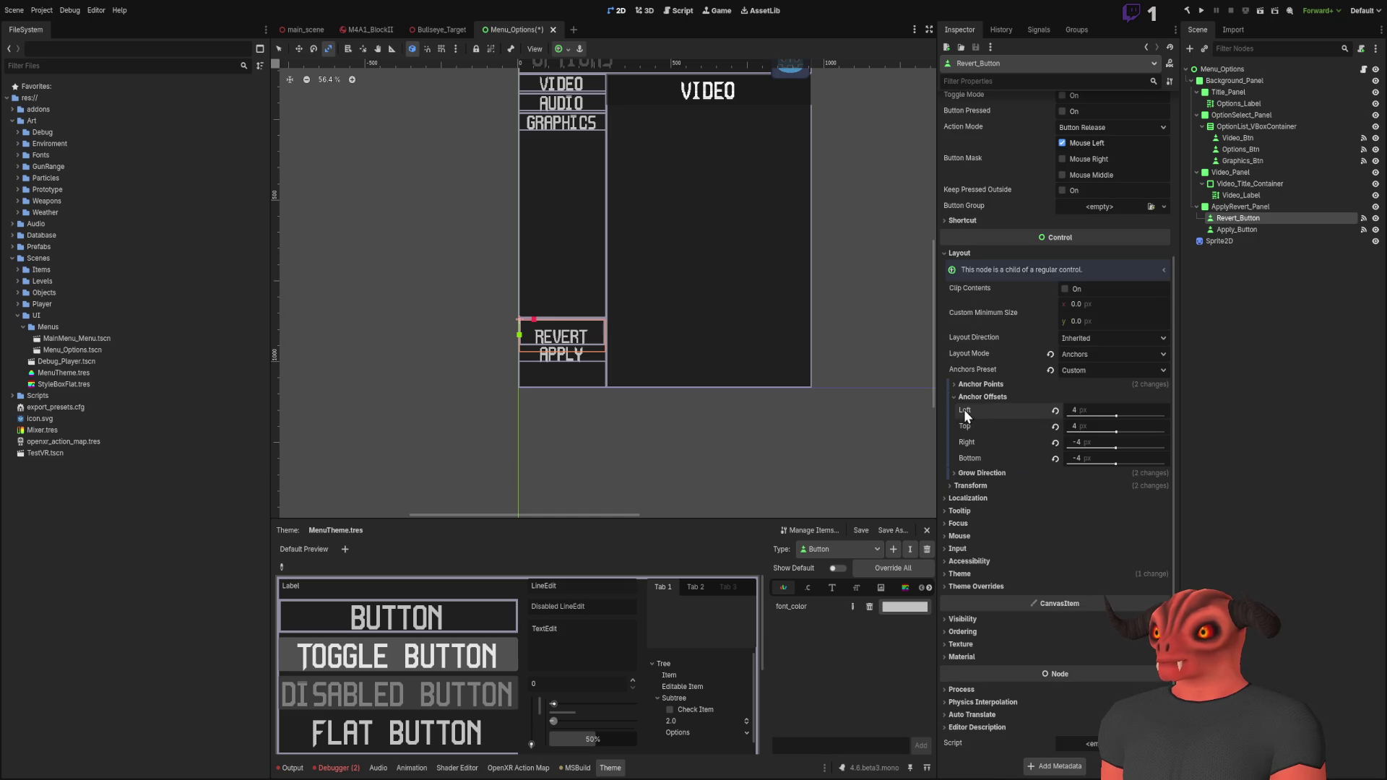
# Step: Give Revert_Button anchor points Top 0.5 and Bottom 1.0
pyautogui.scroll(2, 978, 399)
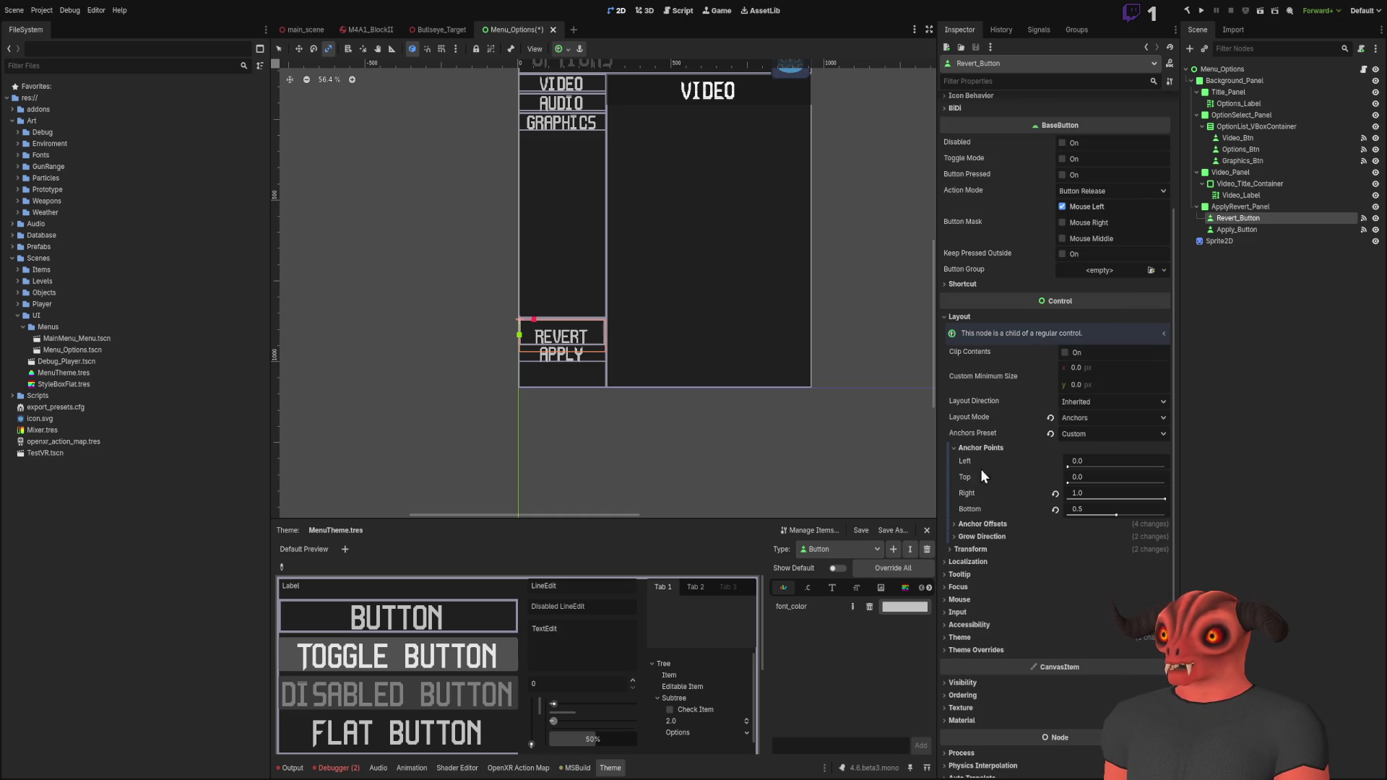
pyautogui.click(980, 449)
pyautogui.click(979, 524)
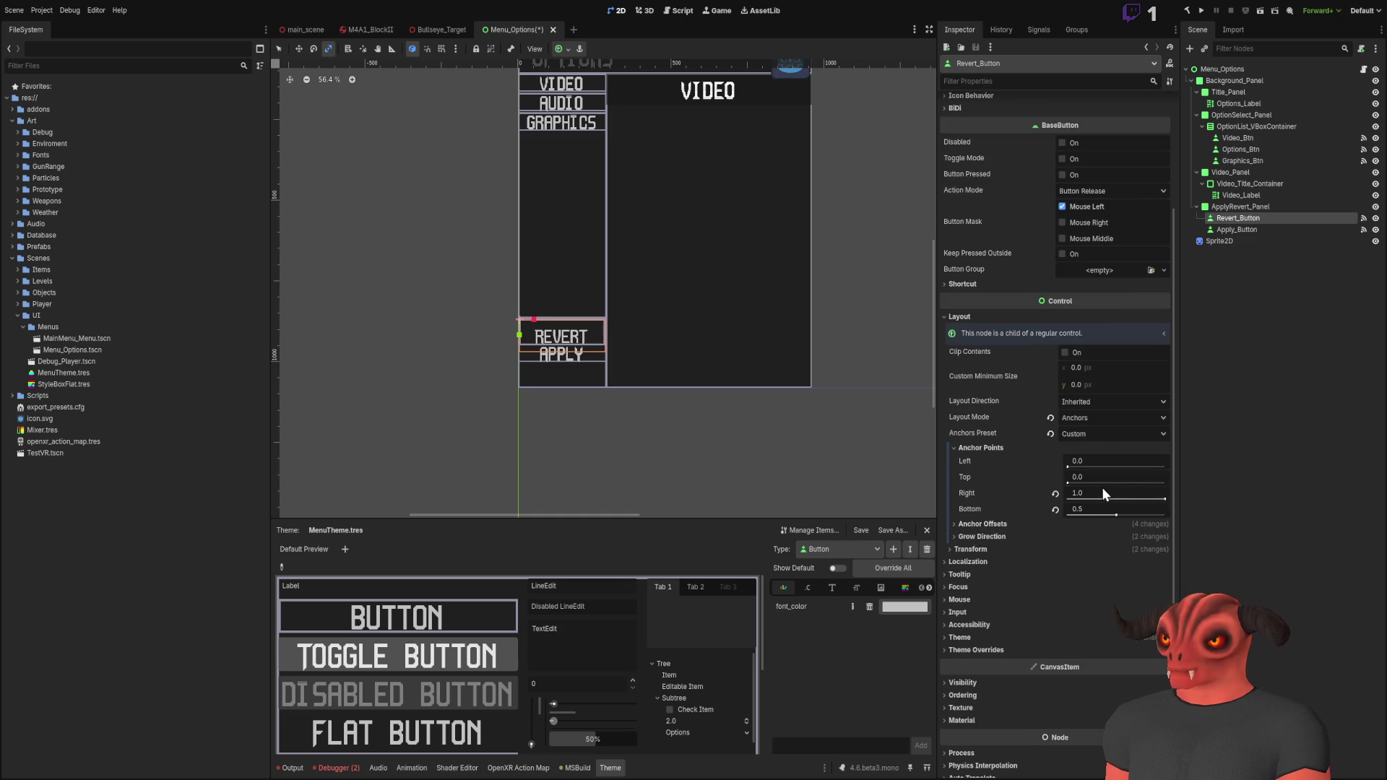
pyautogui.moveTo(1098, 509); pyautogui.dragTo(1165, 508)
pyautogui.moveTo(1095, 475); pyautogui.dragTo(1096, 474)
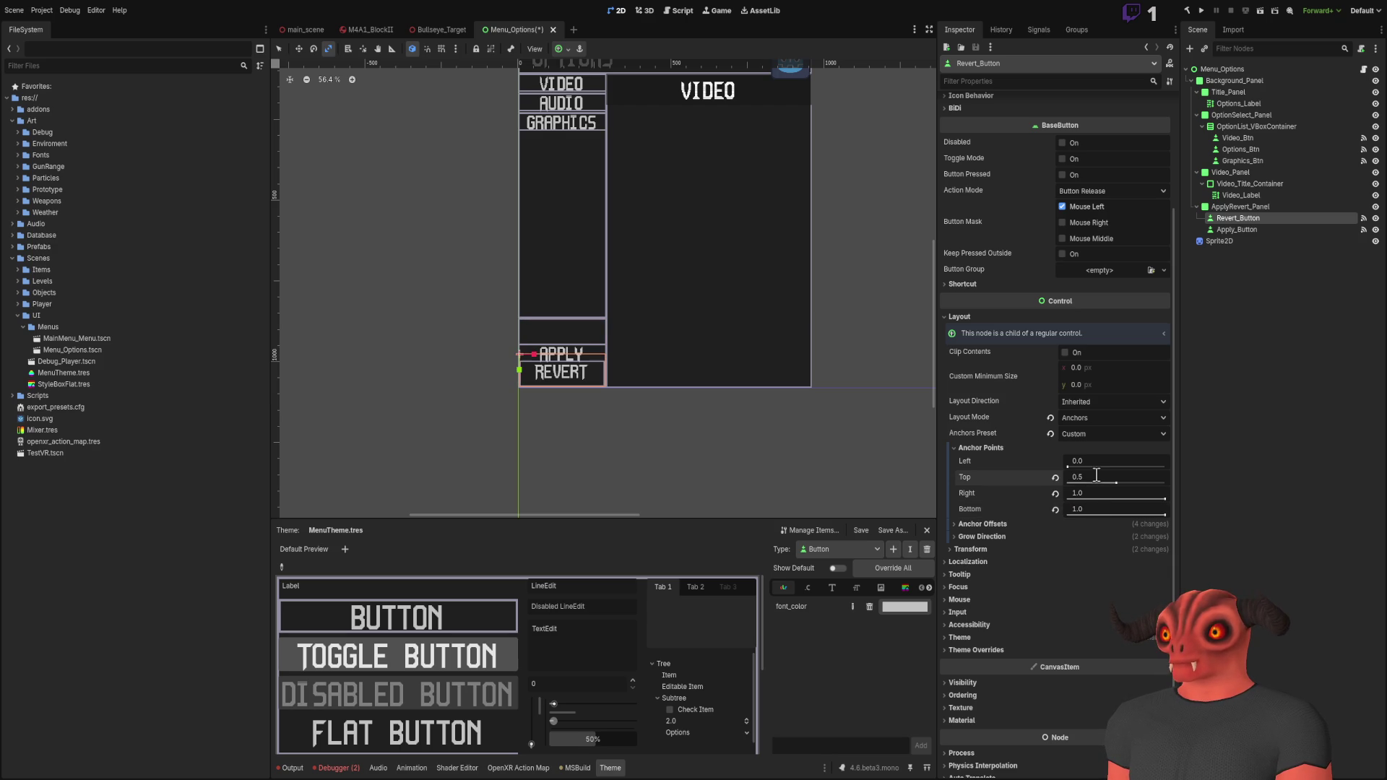
# Step: Set Apply_Button's Top and Bottom anchor points to 0.5
pyautogui.click(1237, 230)
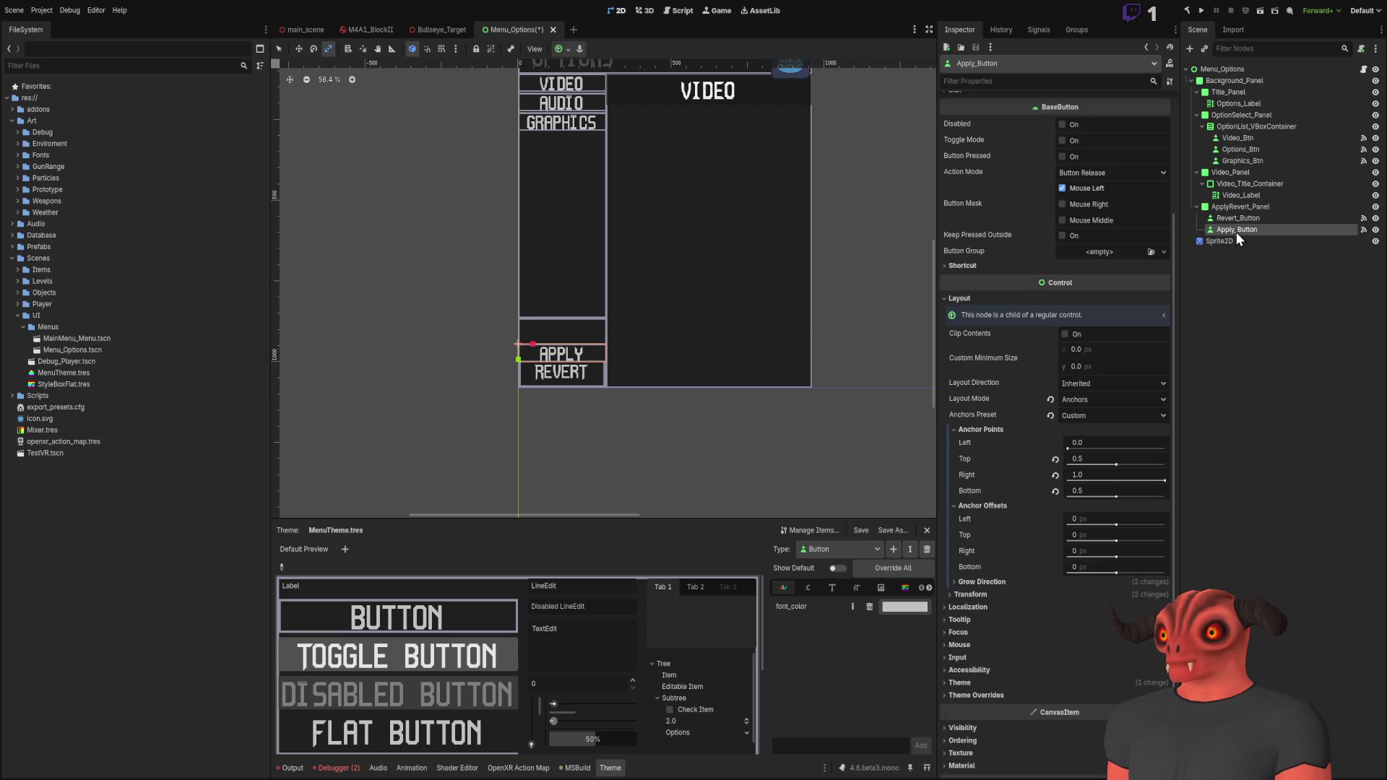
pyautogui.click(1091, 459)
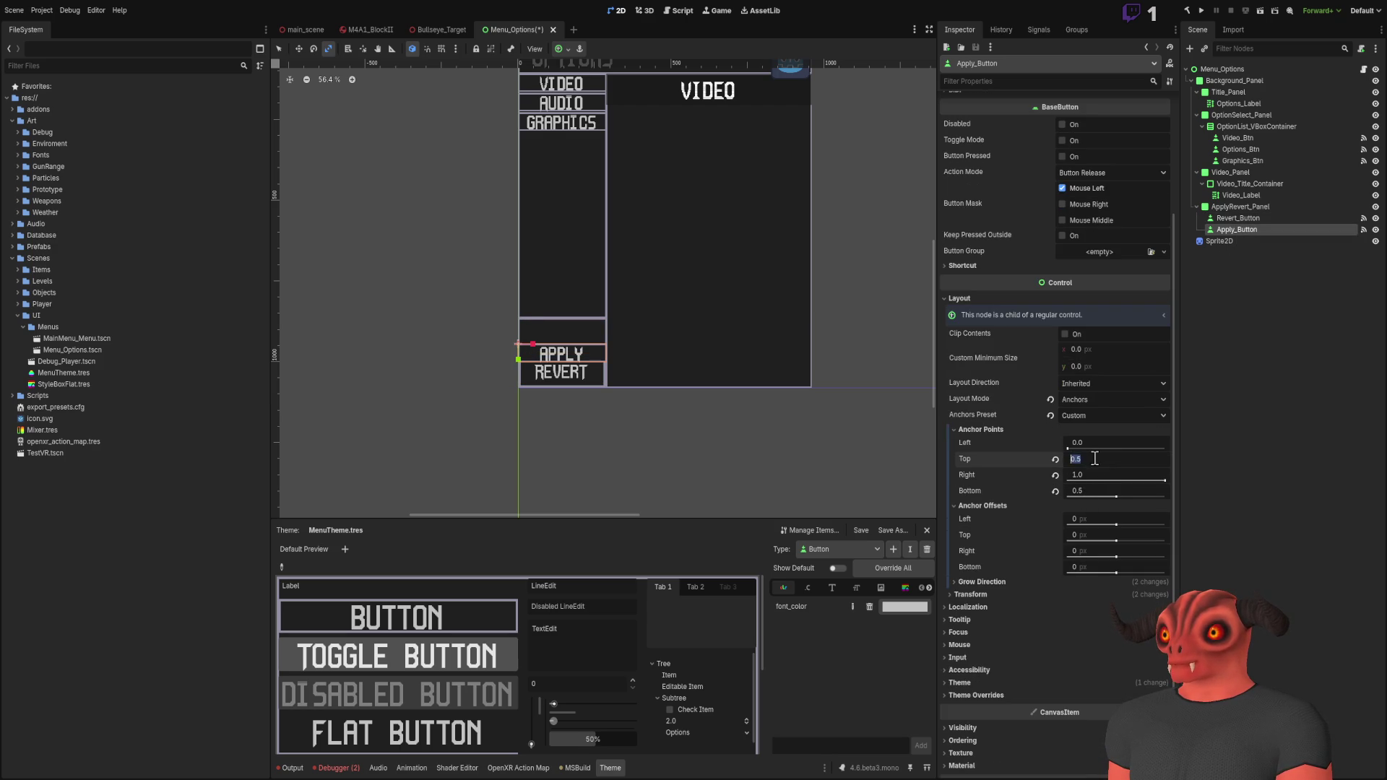
pyautogui.write('1')
pyautogui.press('Return')
pyautogui.write('0.5')
pyautogui.press('Return')
pyautogui.click(1093, 493)
pyautogui.write('0.5')
pyautogui.press('Return')
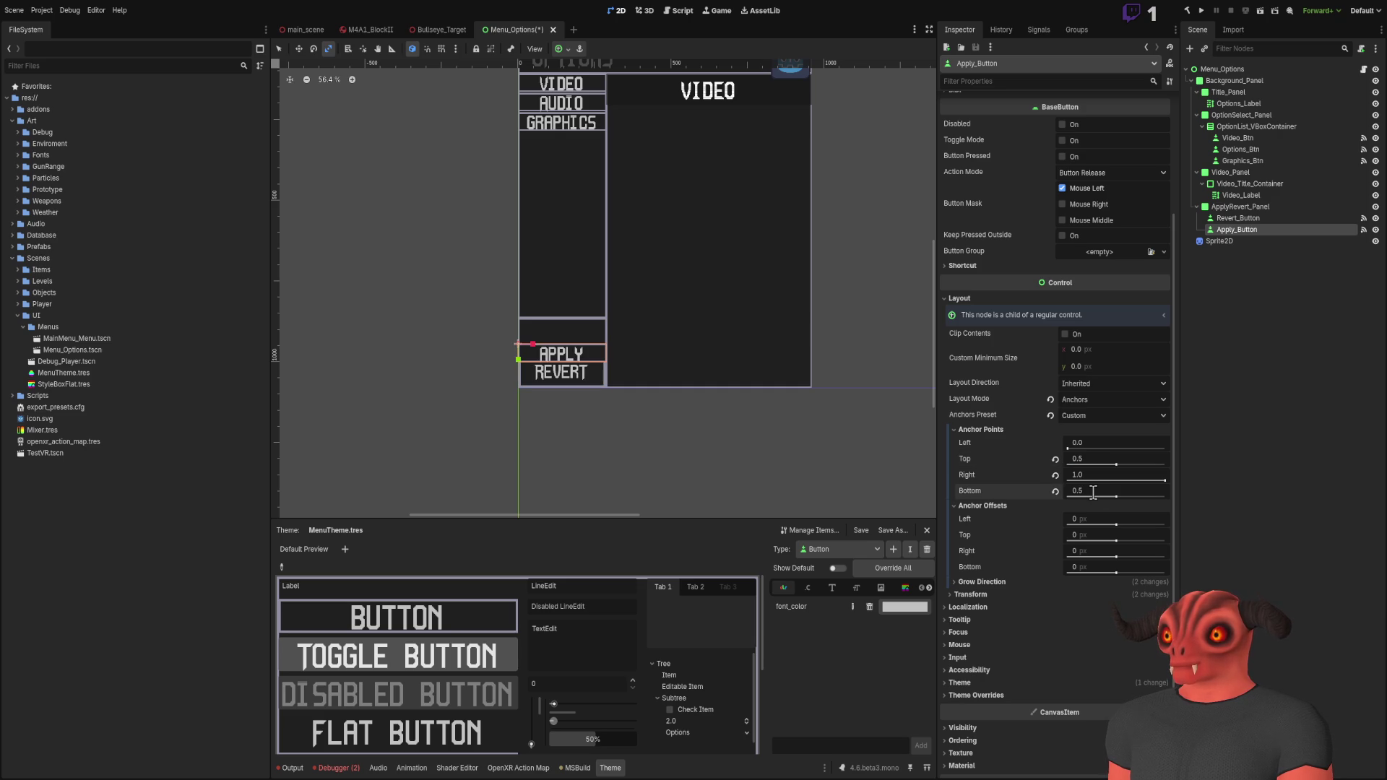
# Step: Reset Apply_Button's Transform Position and Size to defaults
pyautogui.click(984, 583)
pyautogui.click(984, 582)
pyautogui.click(976, 595)
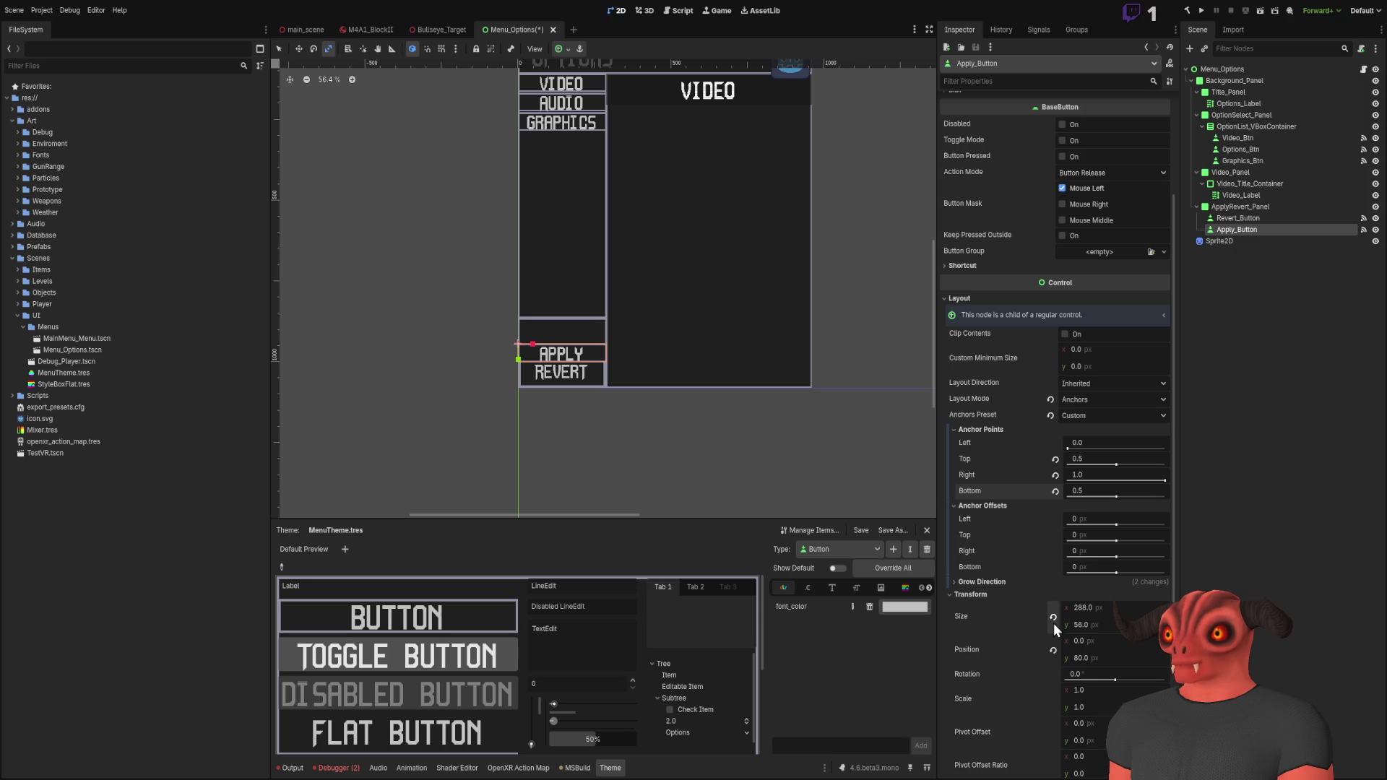
pyautogui.click(1052, 651)
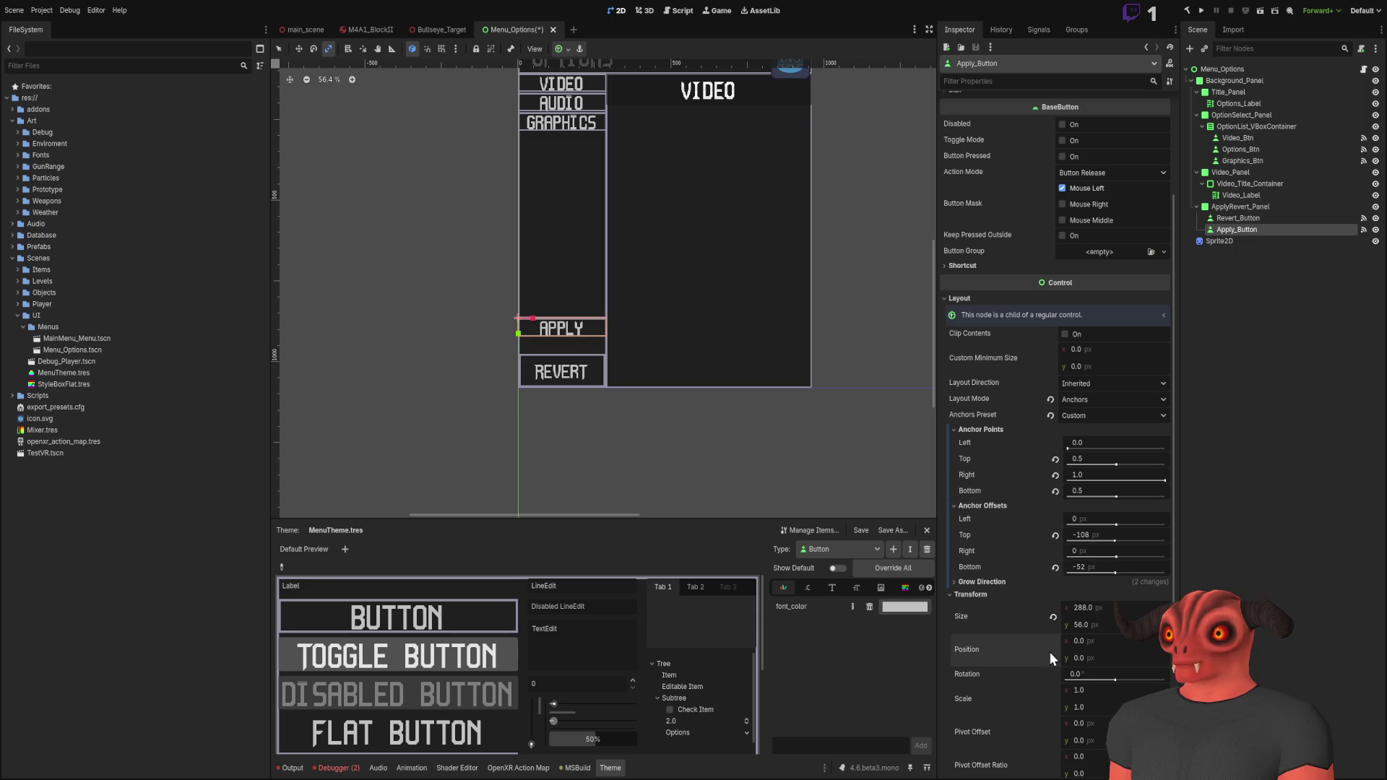
pyautogui.click(1054, 617)
pyautogui.click(968, 594)
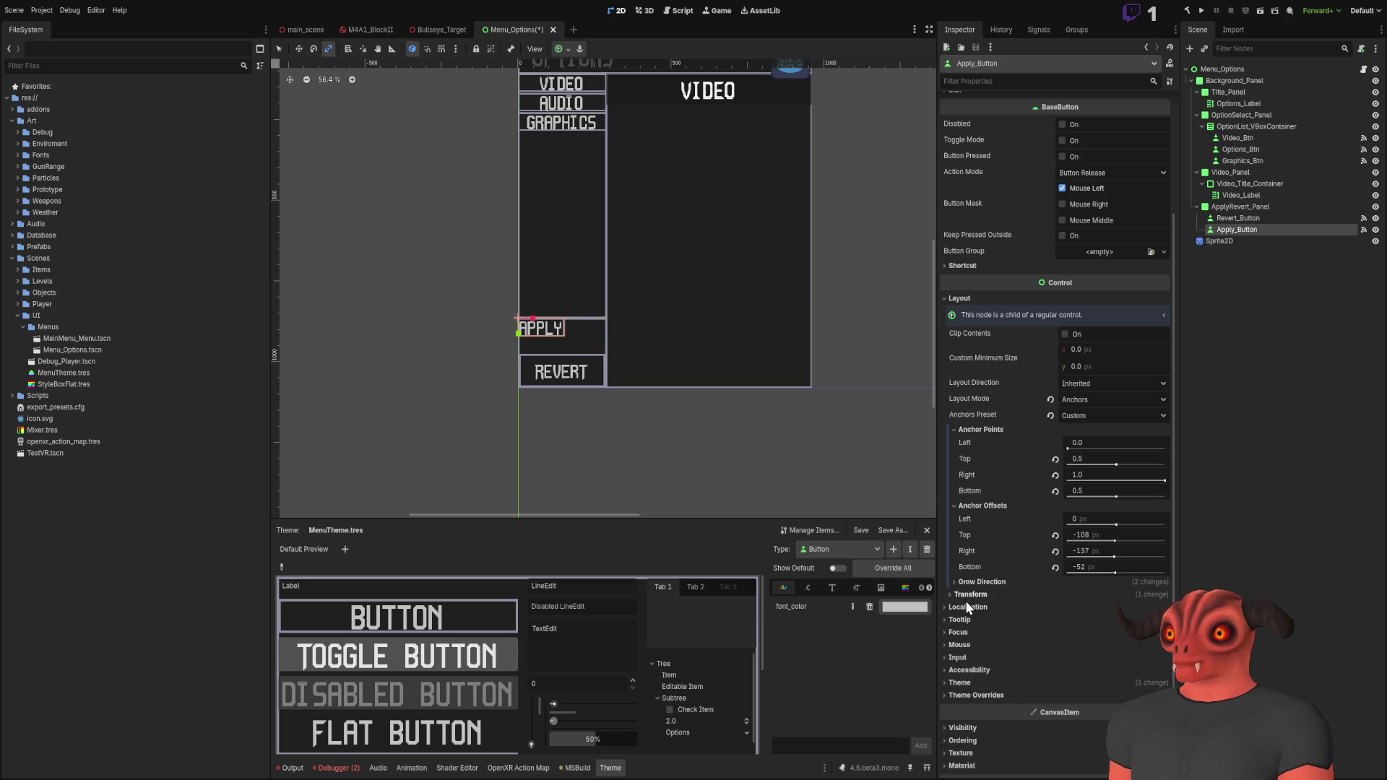
# Step: Zero Apply_Button's top, right and bottom anchor offsets and set its Top anchor to 0
pyautogui.click(1055, 534)
pyautogui.click(1056, 552)
pyautogui.click(1055, 568)
pyautogui.scroll(4, 654, 274)
pyautogui.scroll(3, 533, 320)
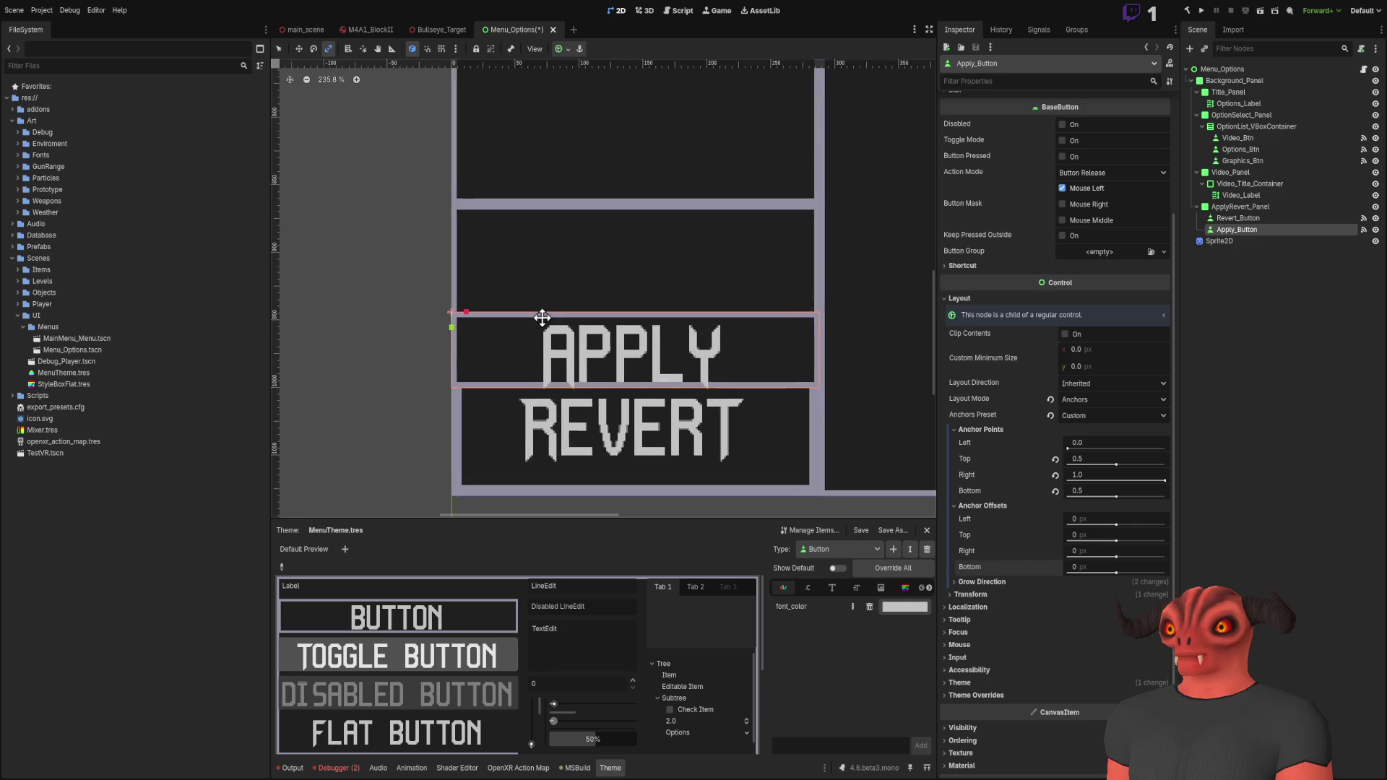
pyautogui.scroll(-3, 512, 281)
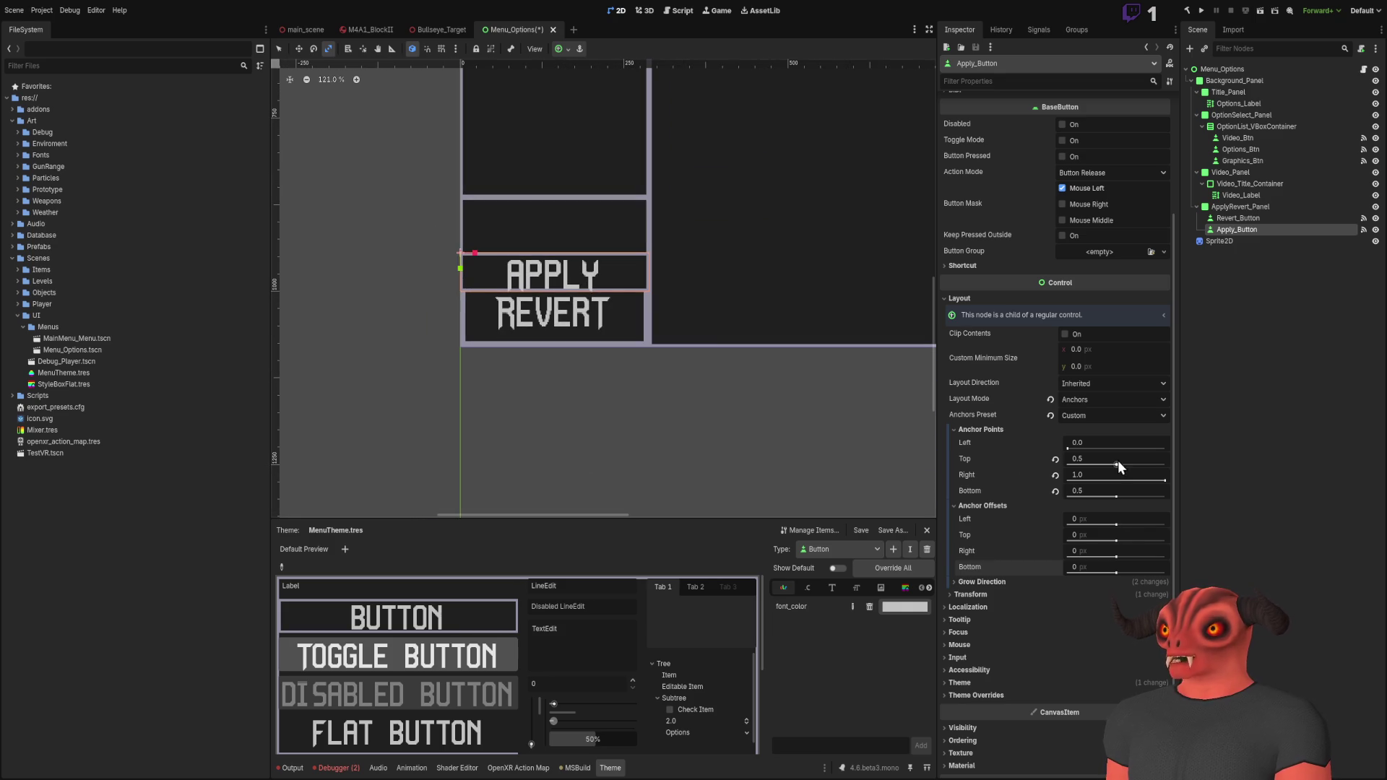
pyautogui.moveTo(1117, 463); pyautogui.dragTo(1164, 462)
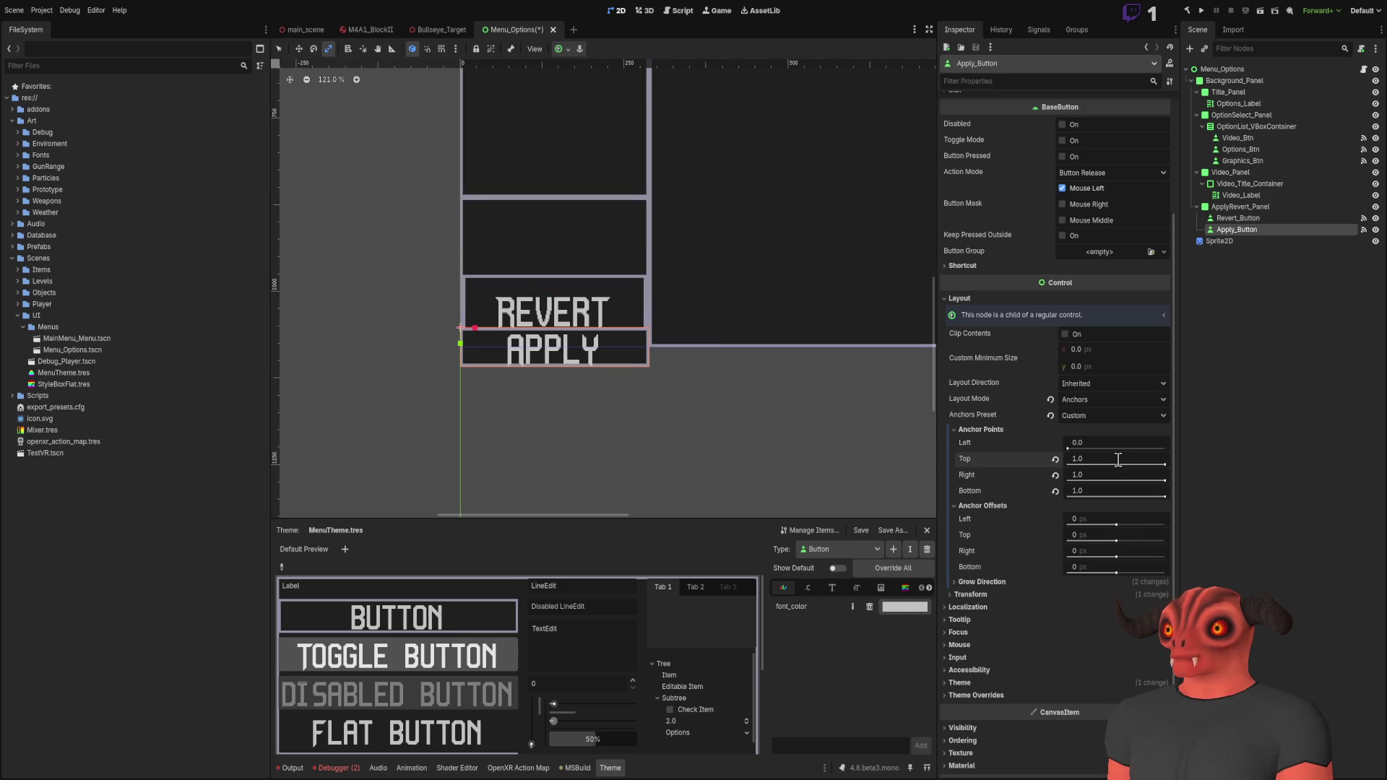
pyautogui.press('Return')
# Step: Set Apply_Button's Bottom anchor to 0.5 and offsets to 4, 4, -4, -4
pyautogui.moveTo(1091, 491); pyautogui.dragTo(1054, 490)
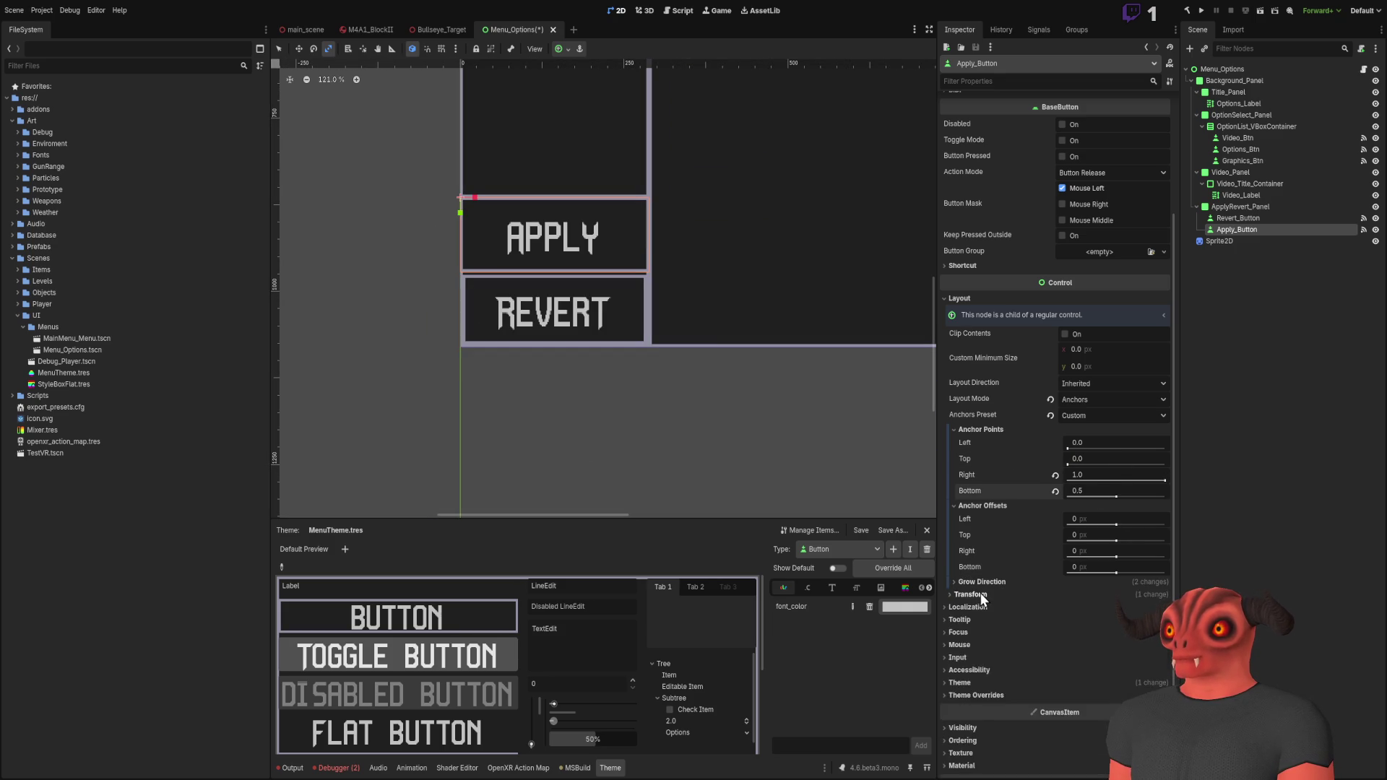
pyautogui.doubleClick(1262, 231)
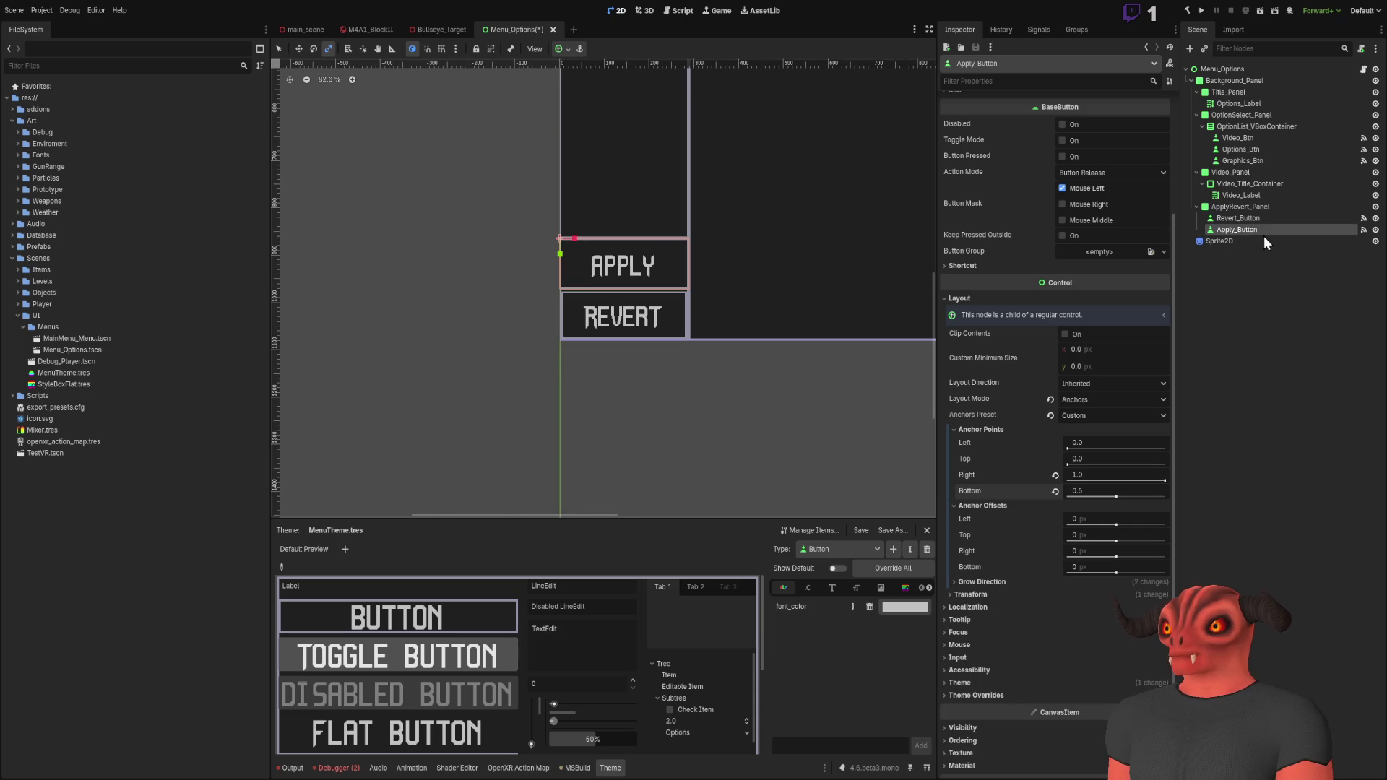
pyautogui.click(1100, 518)
pyautogui.write('4')
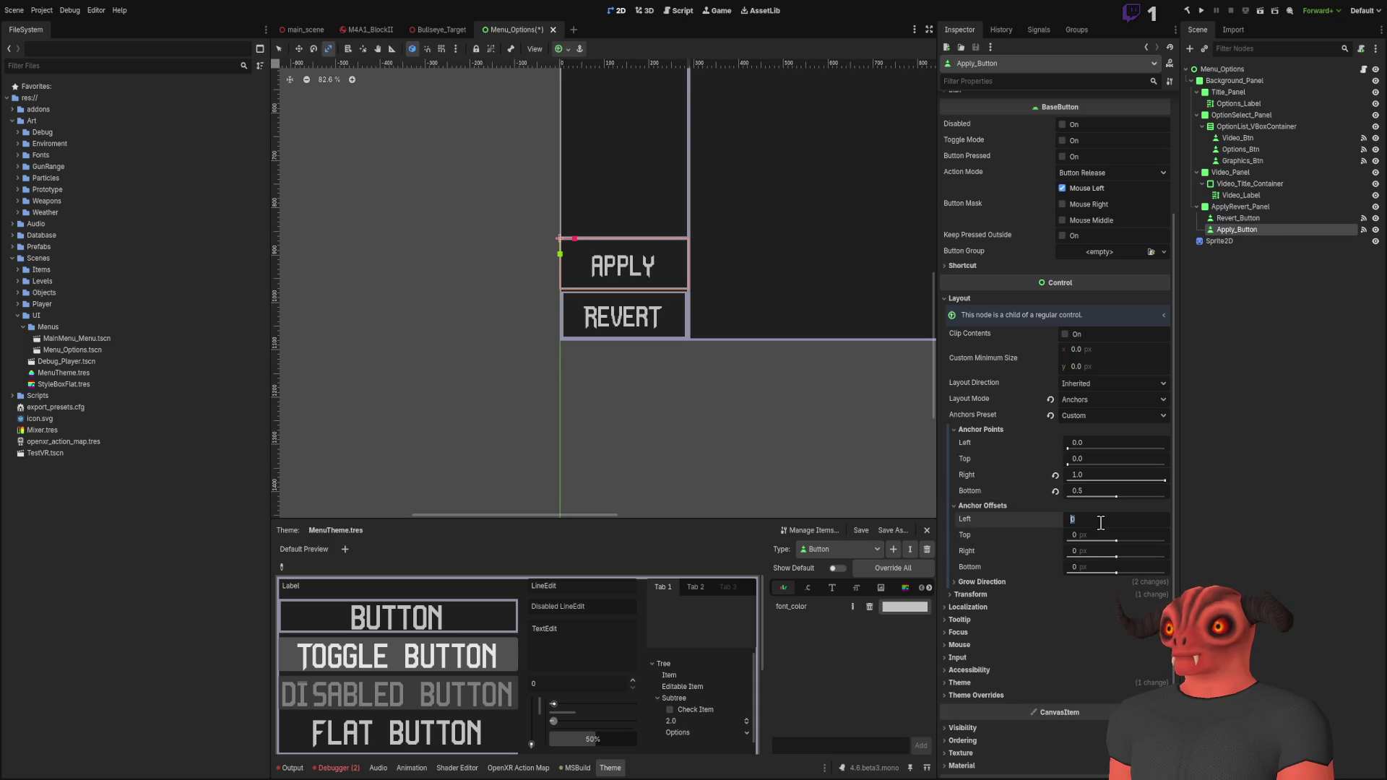
pyautogui.click(1090, 536)
pyautogui.write('4')
pyautogui.press('Return')
pyautogui.click(1090, 549)
pyautogui.write('-4')
pyautogui.click(1087, 568)
pyautogui.write('-4')
pyautogui.press('Return')
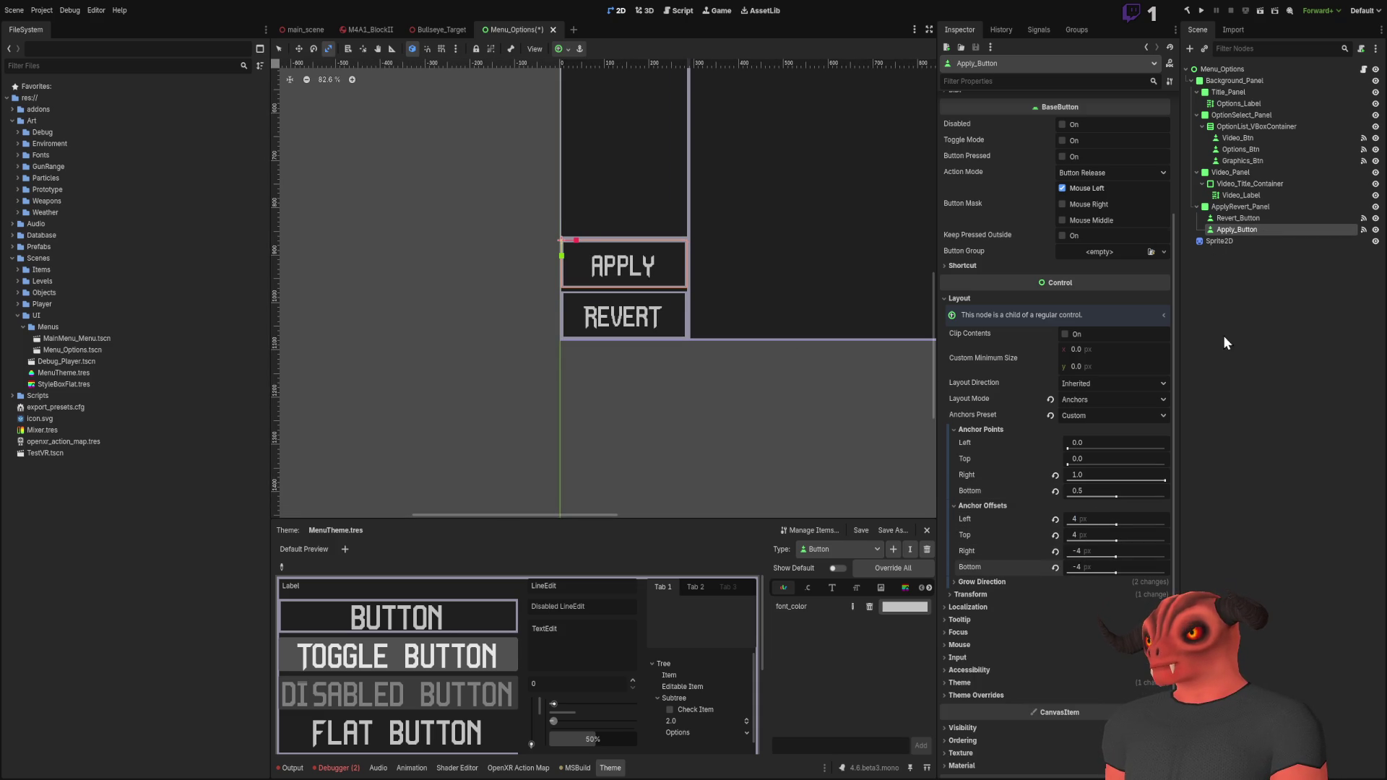
# Step: Compare the layout settings of Revert_Button and Apply_Button
pyautogui.click(1232, 218)
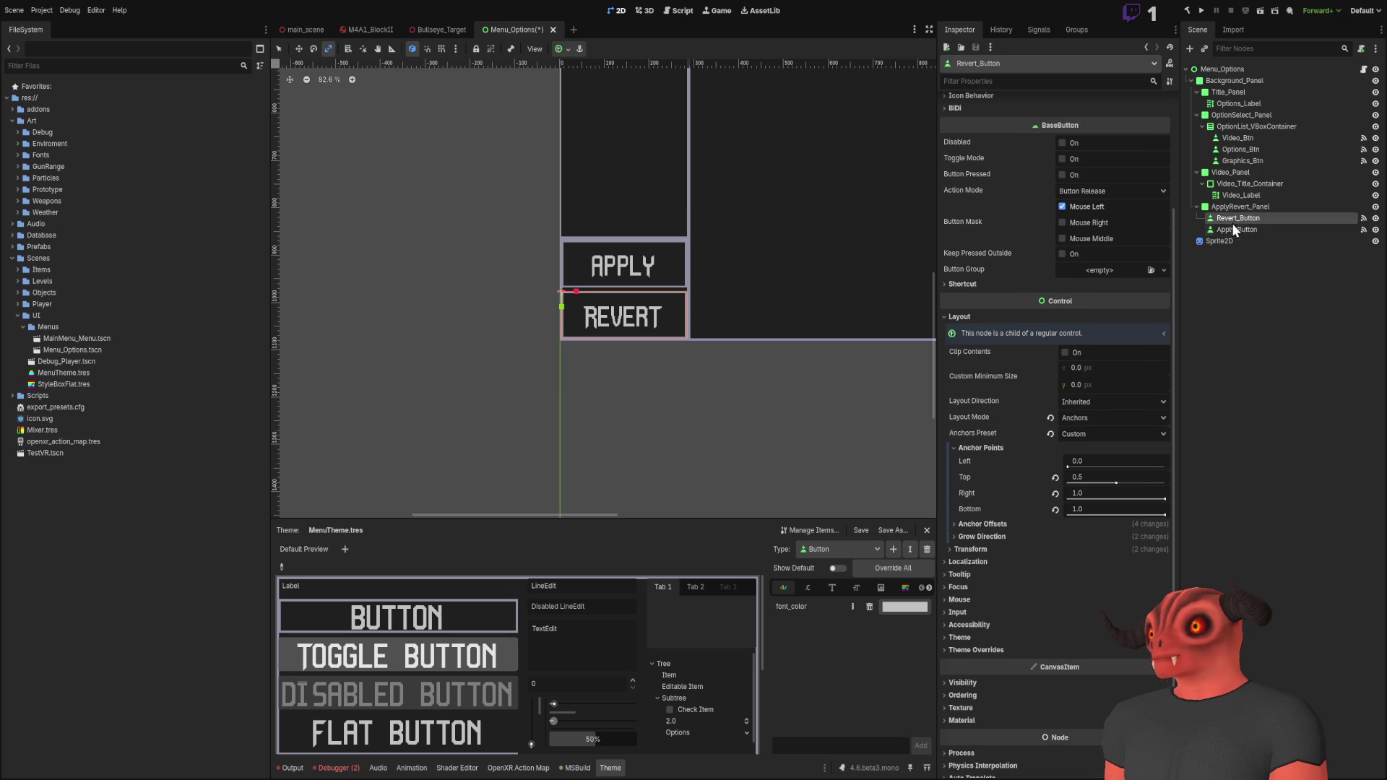
pyautogui.click(986, 525)
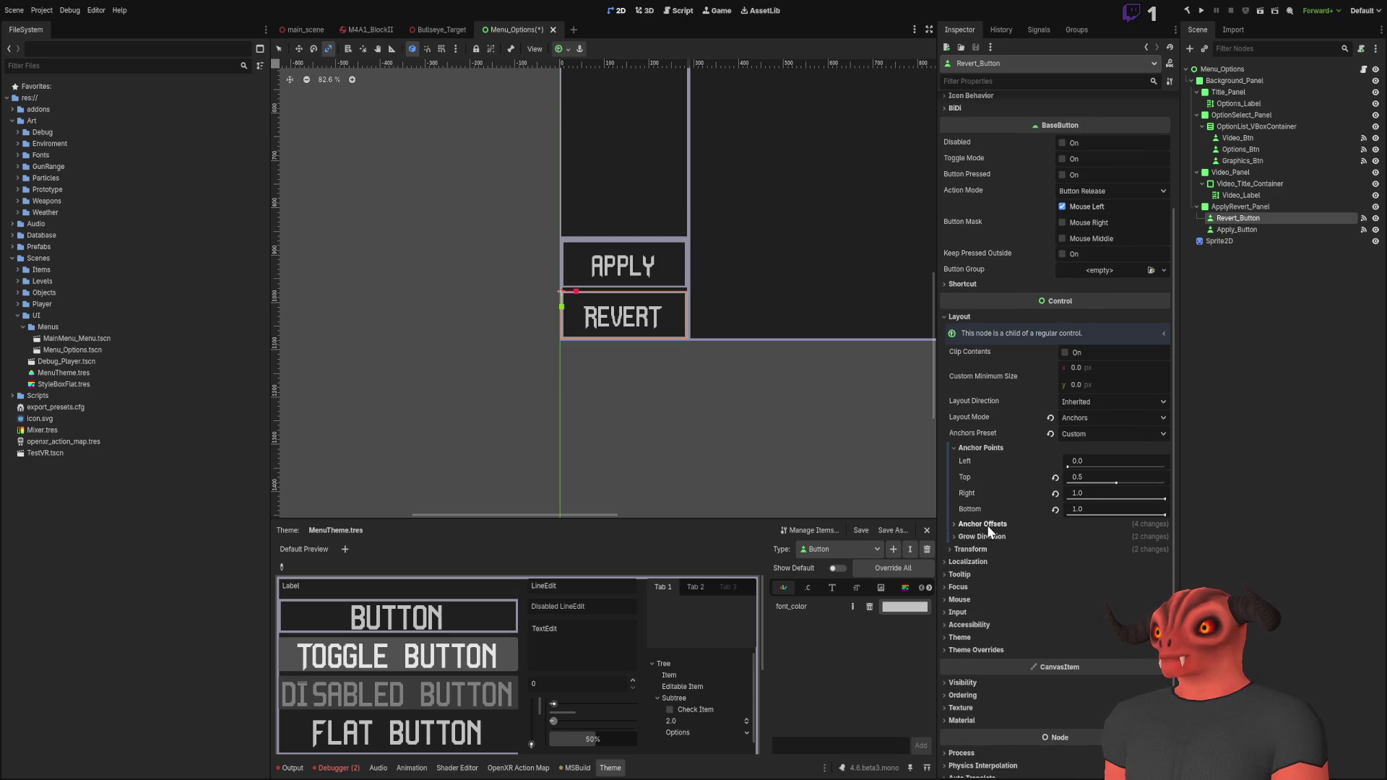
pyautogui.scroll(7, 647, 284)
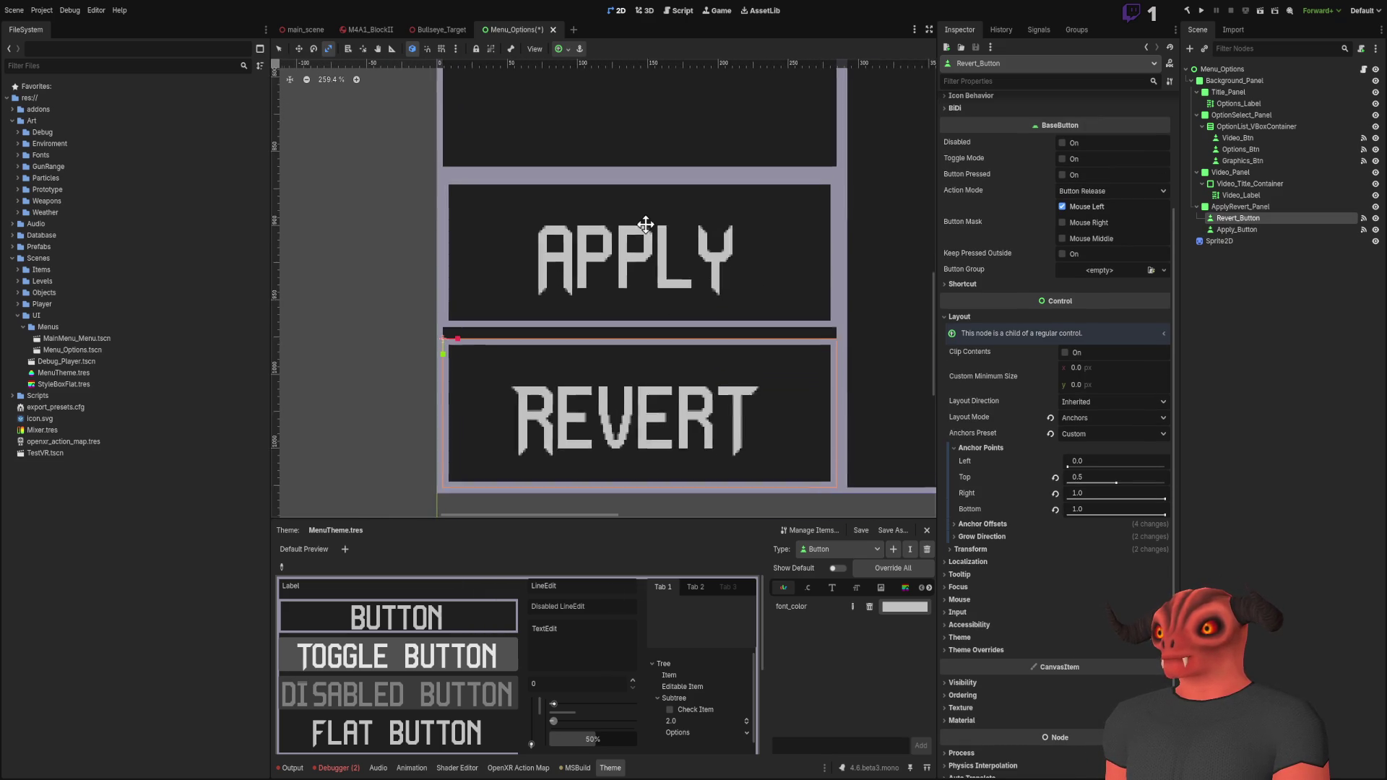
pyautogui.click(1253, 229)
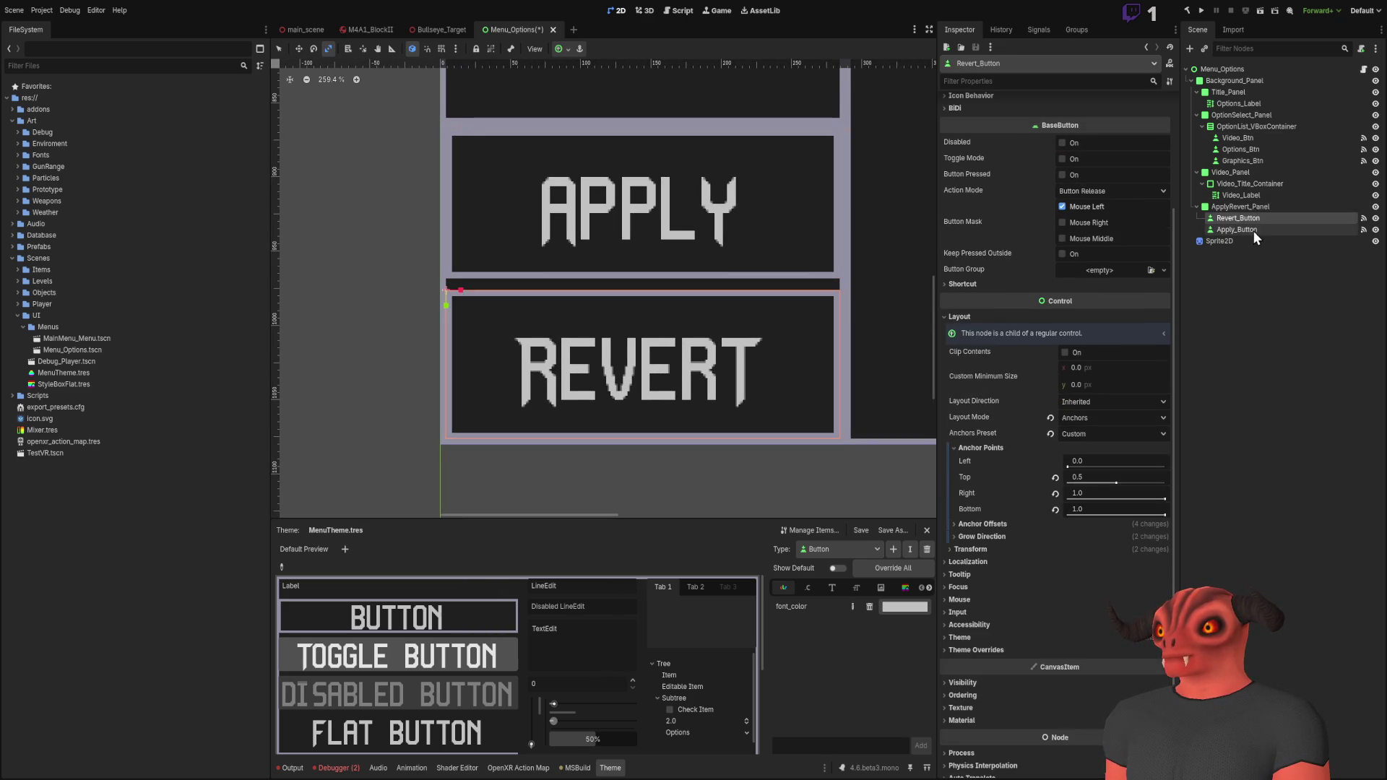
pyautogui.click(1253, 222)
pyautogui.click(1253, 233)
pyautogui.click(1253, 223)
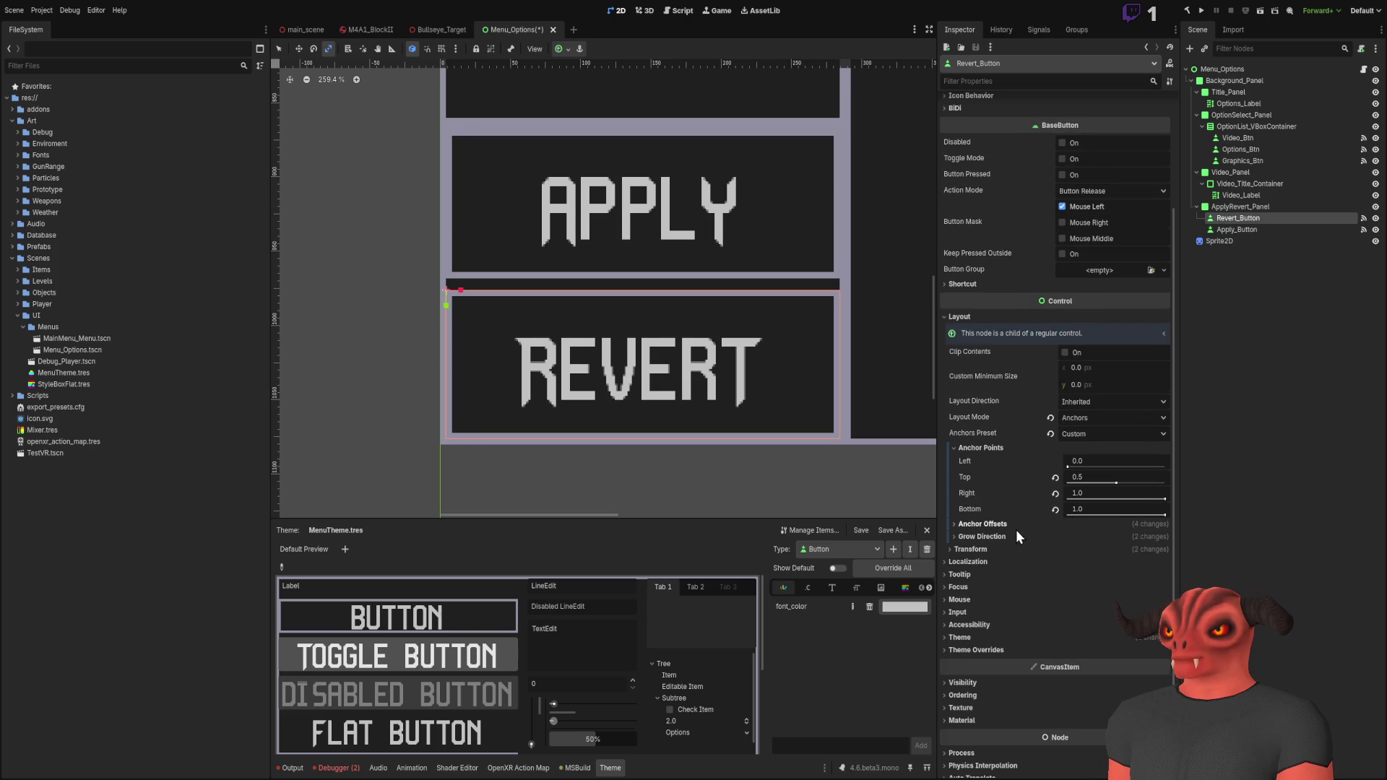
# Step: Set Revert_Button's Top offset to 0, keeping its Bottom offset at -4
pyautogui.click(1016, 526)
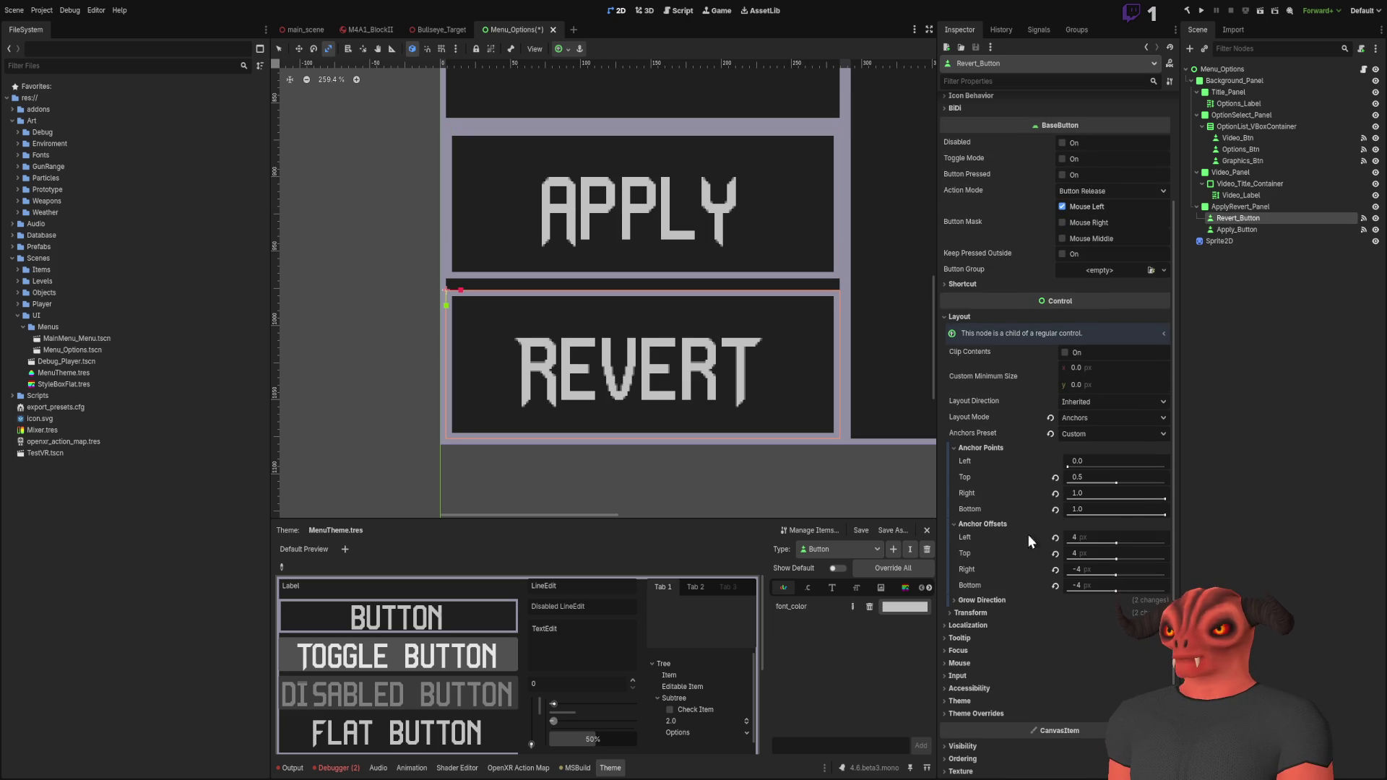
pyautogui.click(1103, 554)
pyautogui.write('0')
pyautogui.press('Return')
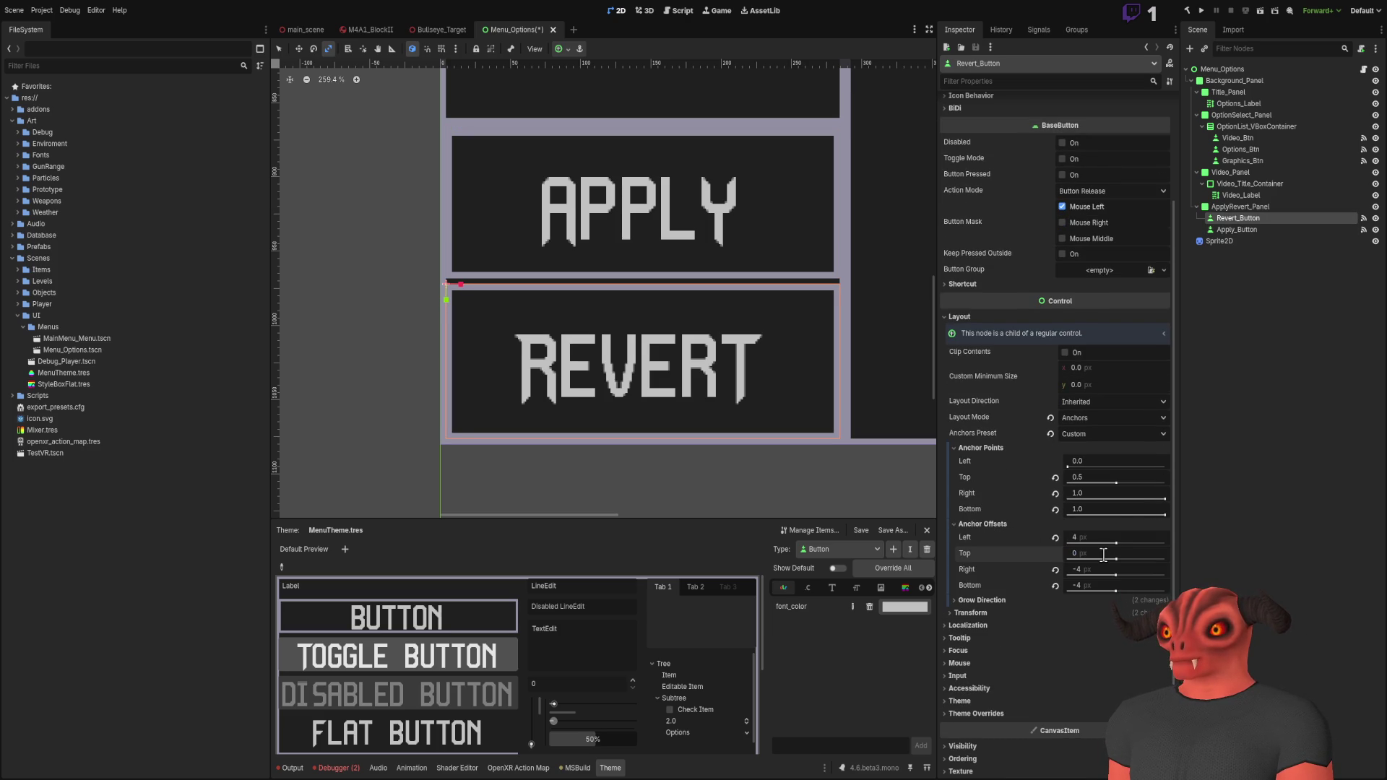
pyautogui.click(1097, 585)
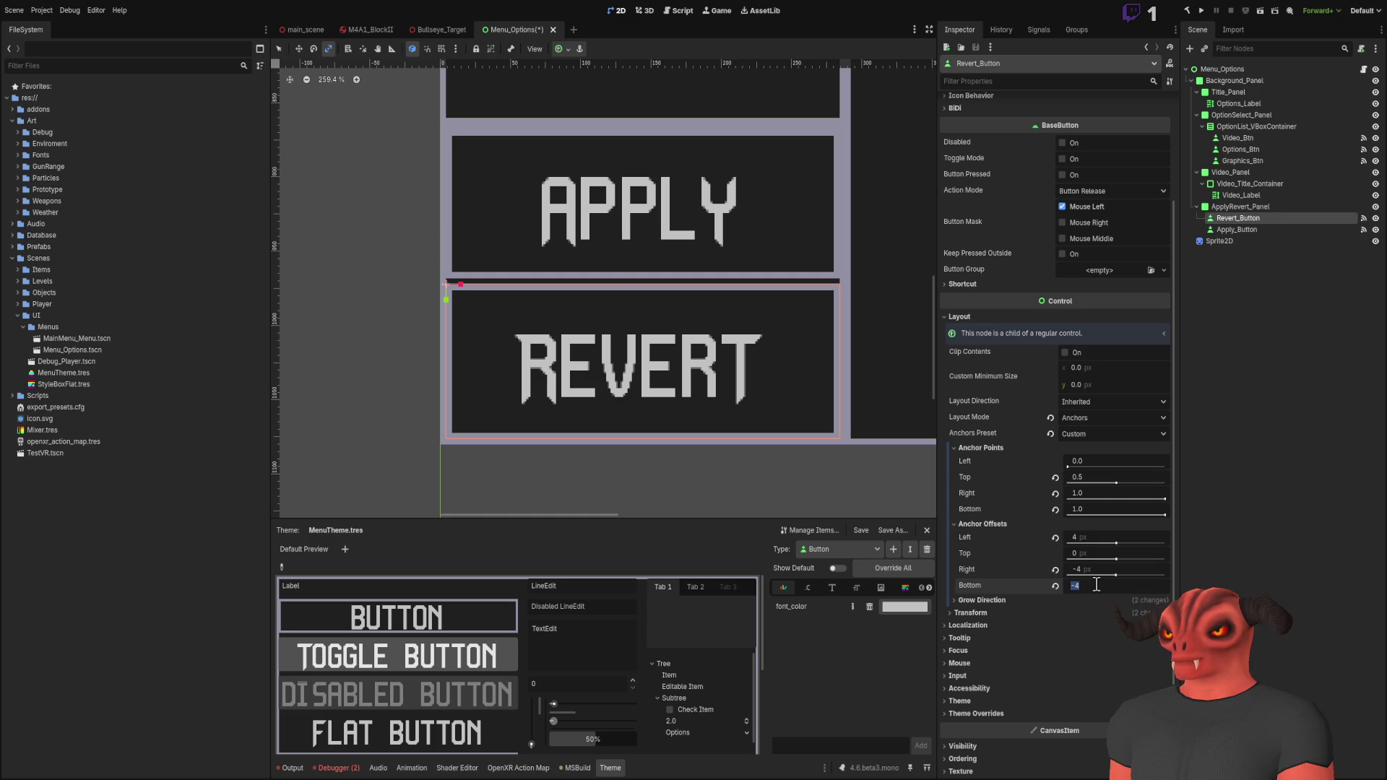
pyautogui.write('-8')
pyautogui.press('Return')
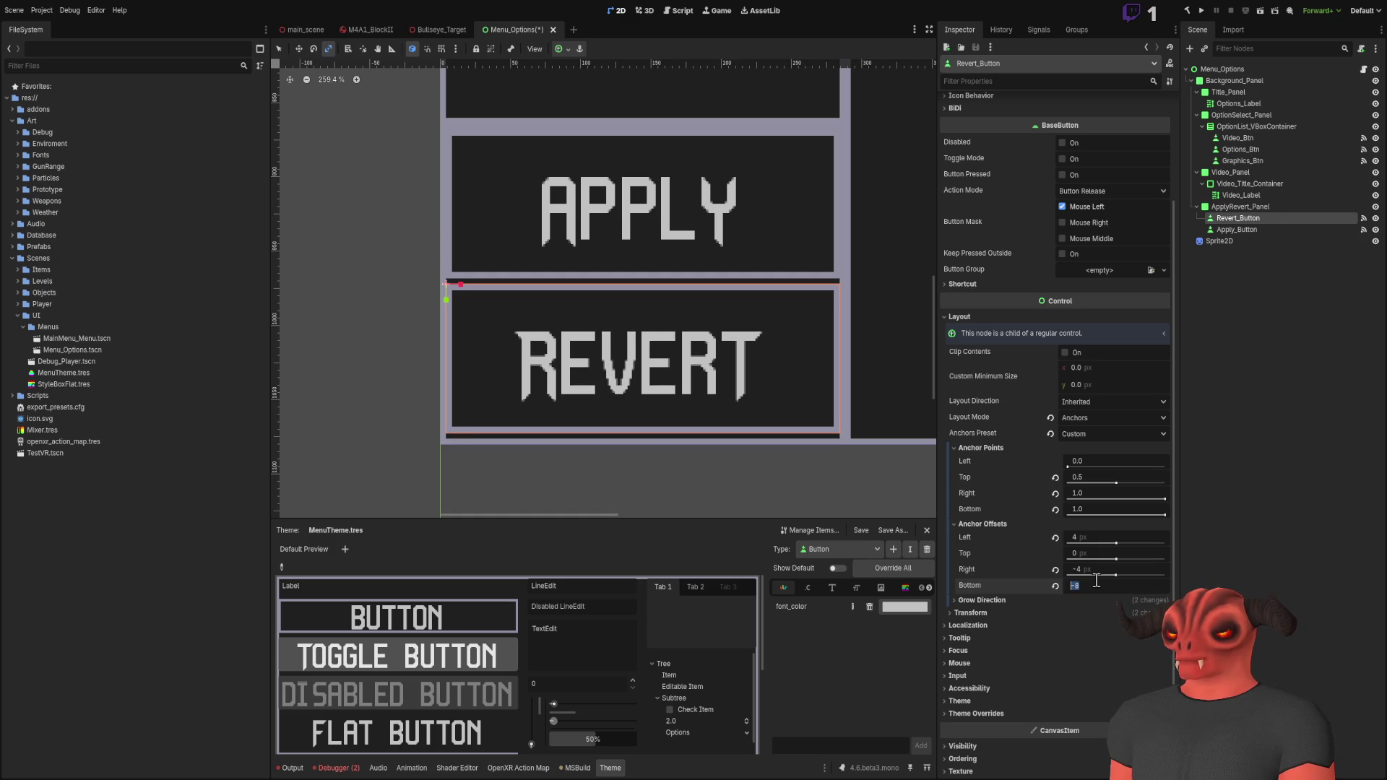
pyautogui.hotkey('ctrl', 'z')
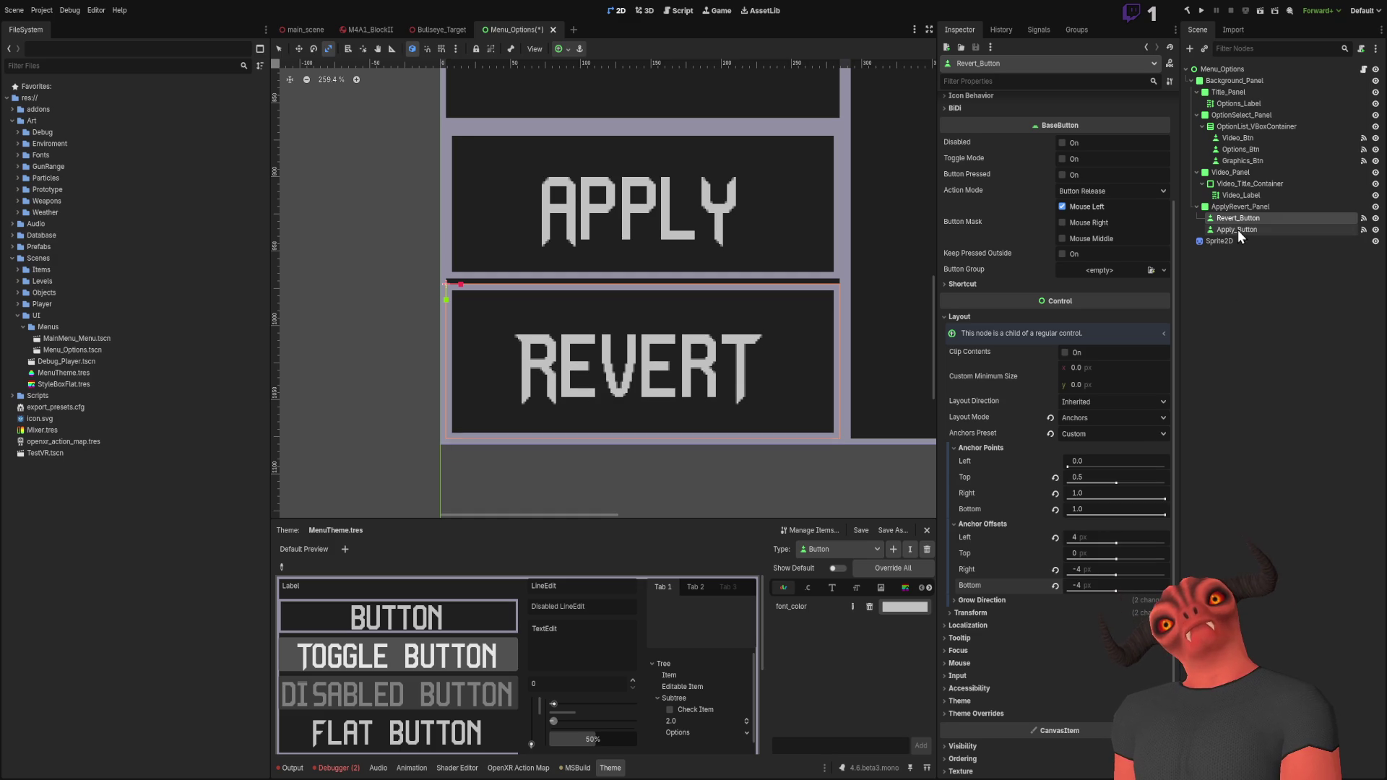
# Step: Keep Apply_Button's Left offset at 4 and set its Bottom and Right offsets to 0
pyautogui.click(1237, 230)
pyautogui.click(1091, 520)
pyautogui.write('8')
pyautogui.press('Return')
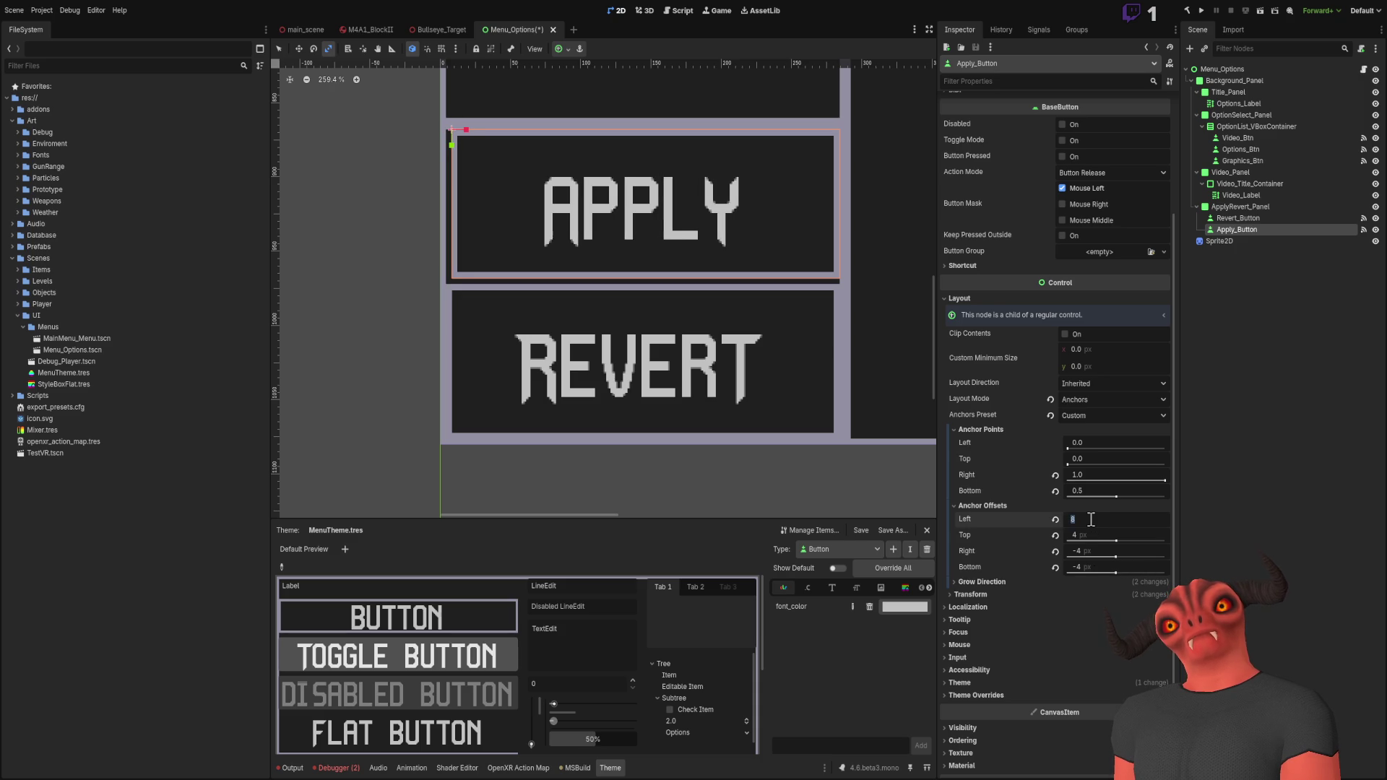
pyautogui.hotkey('ctrl', 'z')
pyautogui.click(1092, 567)
pyautogui.write('0')
pyautogui.press('Return')
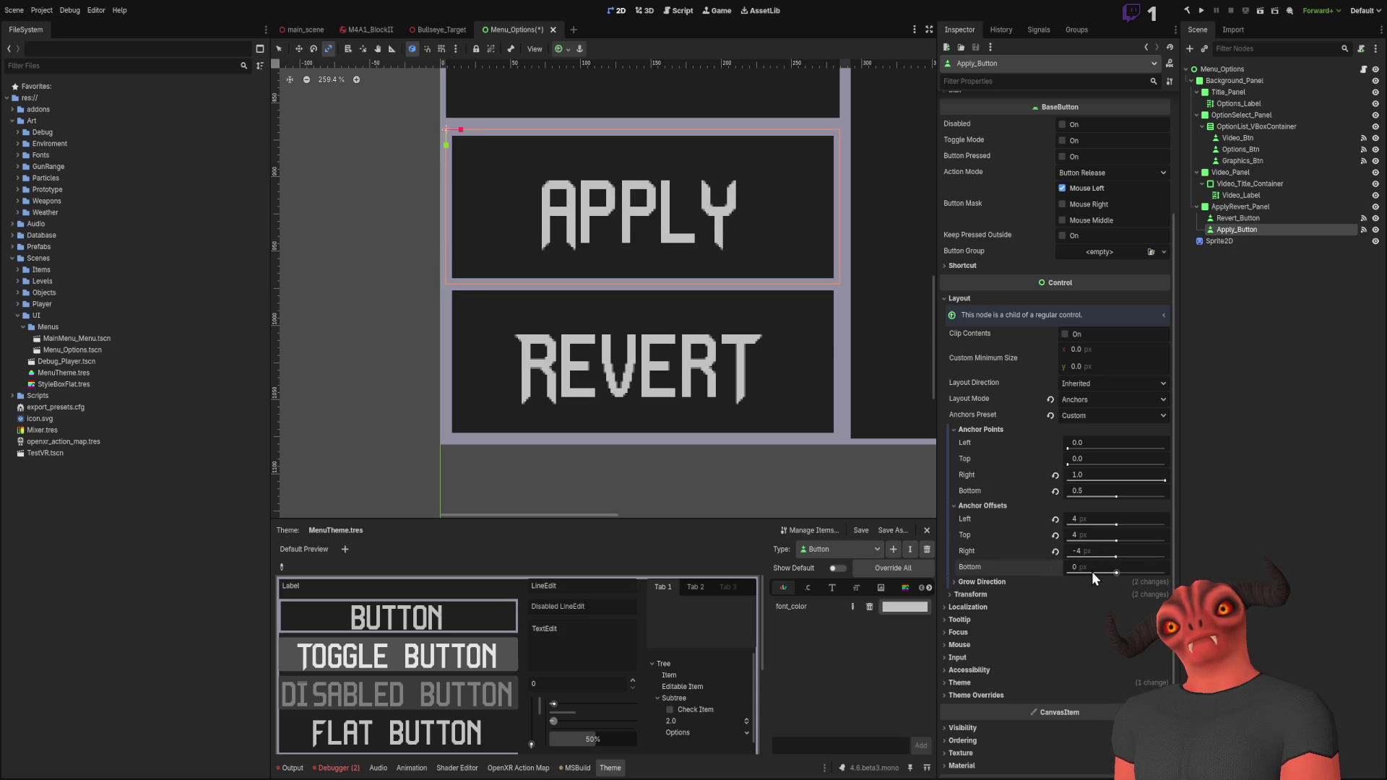
pyautogui.click(1092, 551)
pyautogui.write('0')
pyautogui.press('Return')
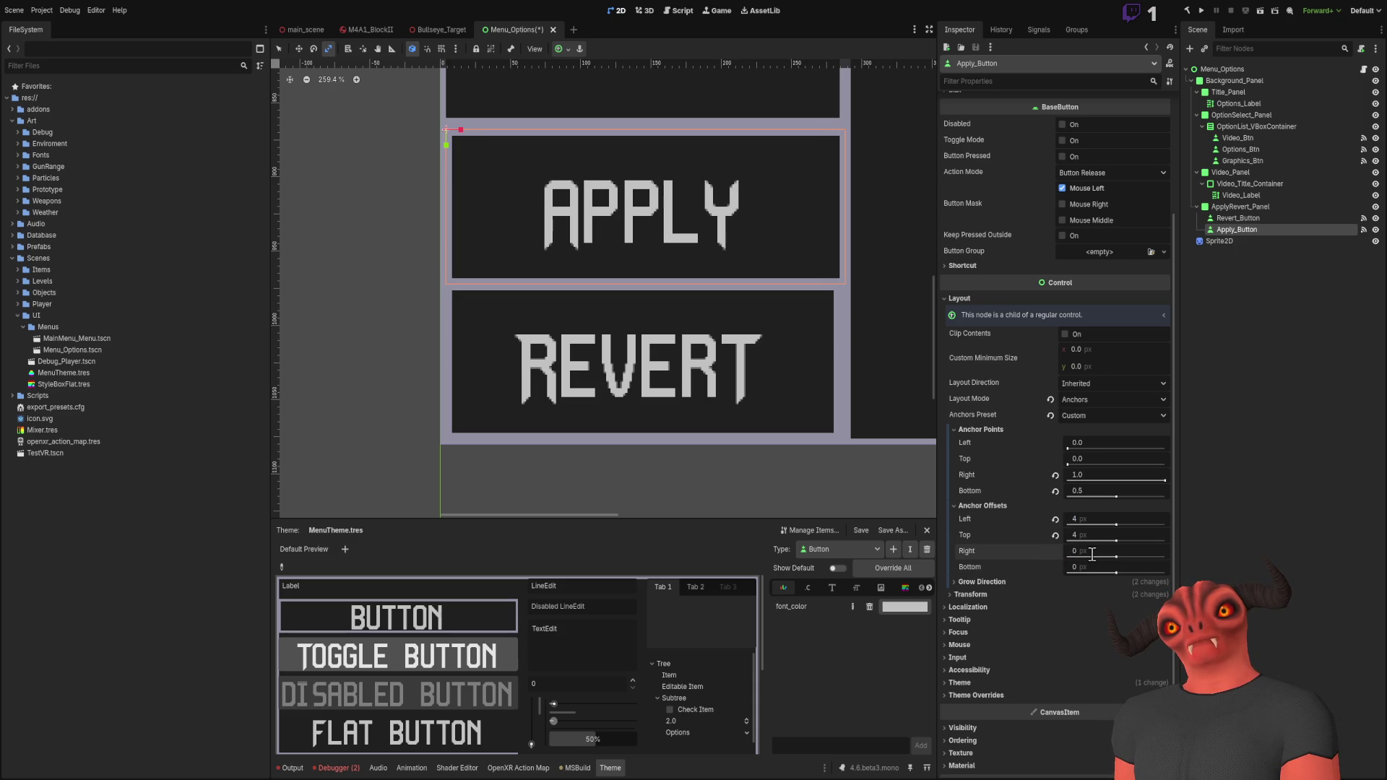
# Step: Deselect the button node and save the Menu_Options scene with Ctrl+S
pyautogui.click(1199, 402)
pyautogui.scroll(-2, 796, 367)
pyautogui.scroll(-4, 705, 391)
pyautogui.scroll(6, 666, 362)
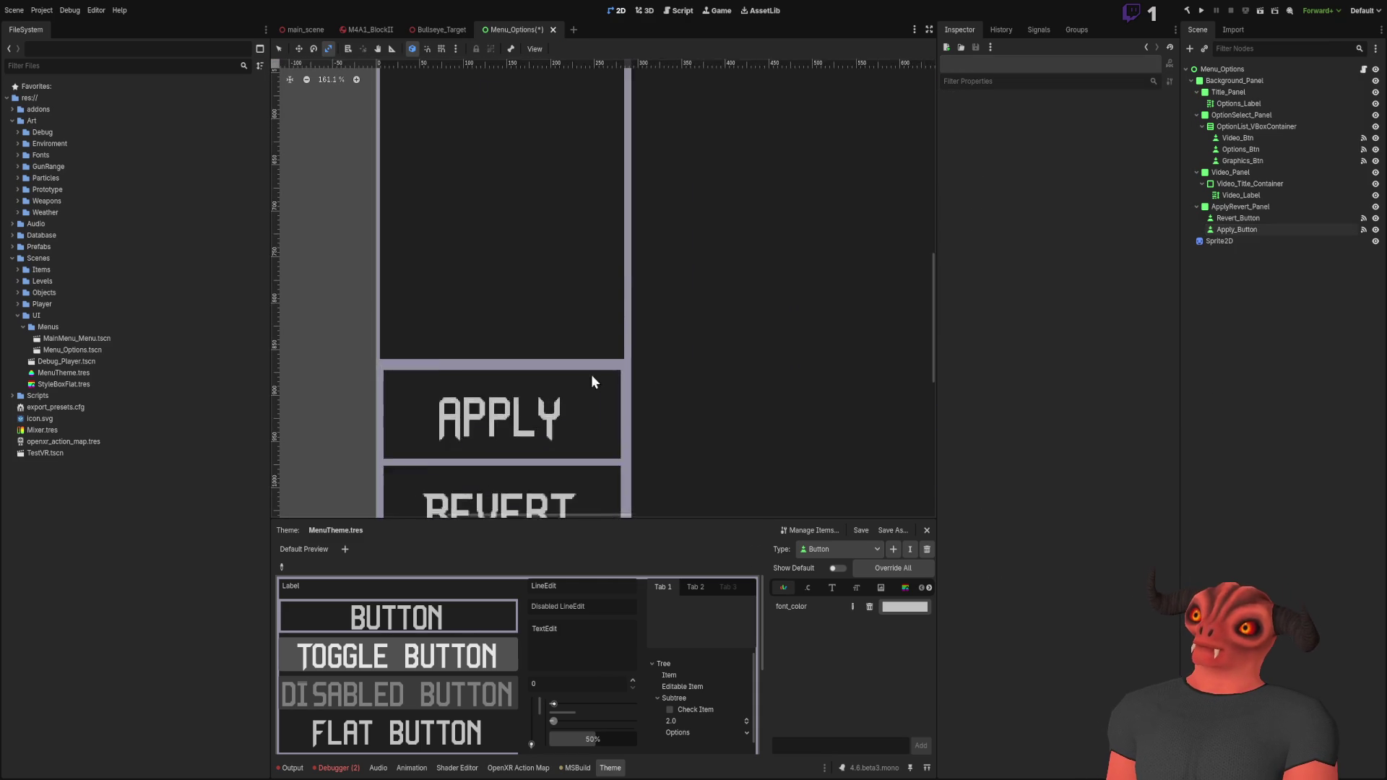
pyautogui.hotkey('ctrl', 's')
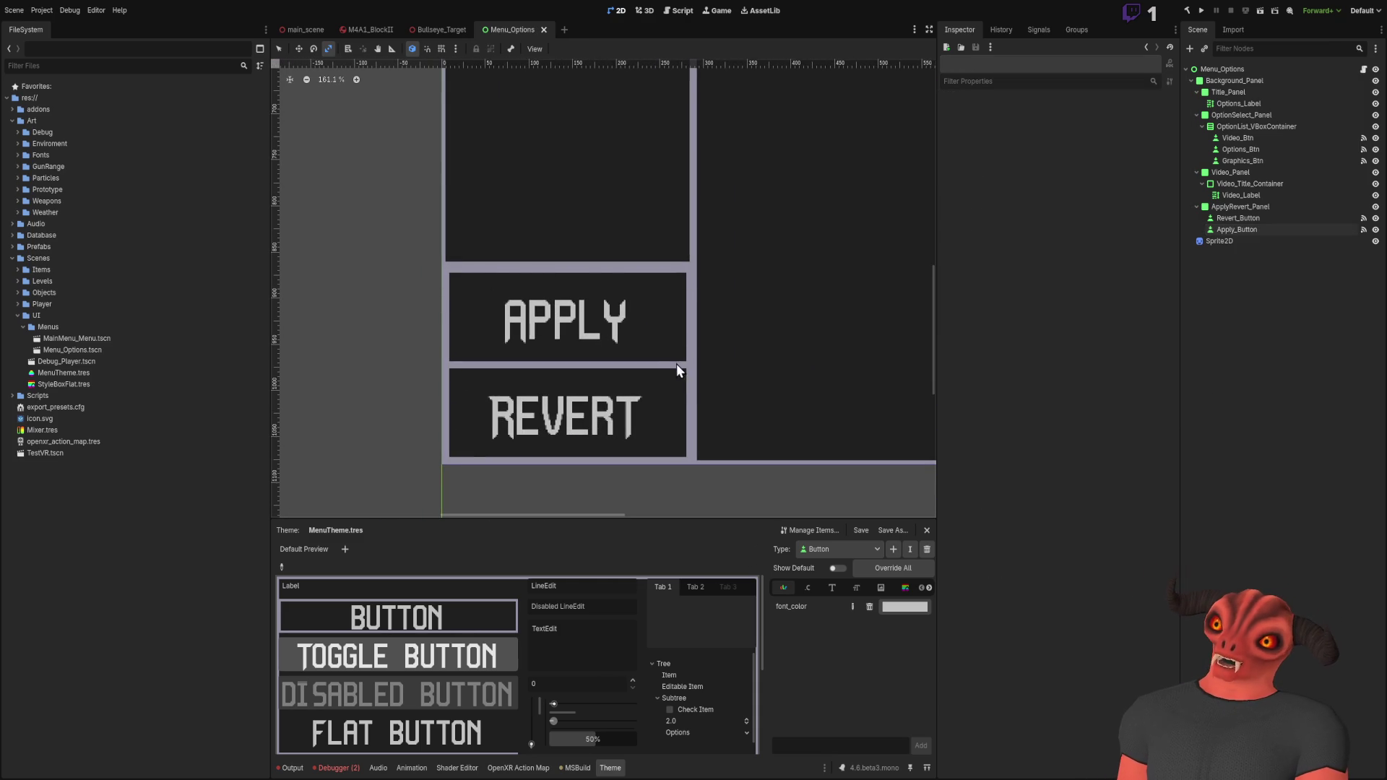
# Step: Zoom and pan the canvas to bring the whole options panel into view
pyautogui.scroll(-8, 641, 374)
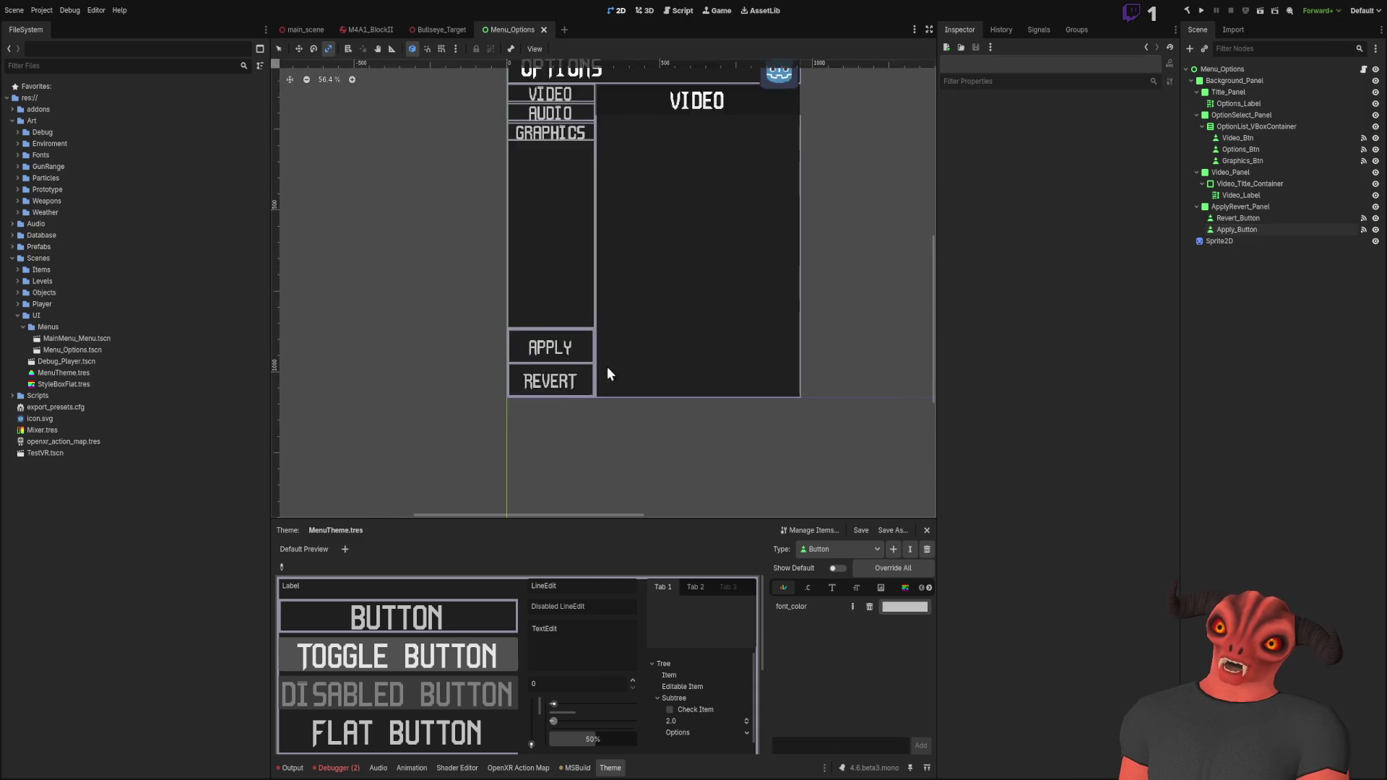
pyautogui.scroll(3, 623, 354)
pyautogui.moveTo(624, 344)
pyautogui.mouseDown()
pyautogui.moveTo(617, 424)
pyautogui.moveTo(641, 402)
pyautogui.mouseUp()
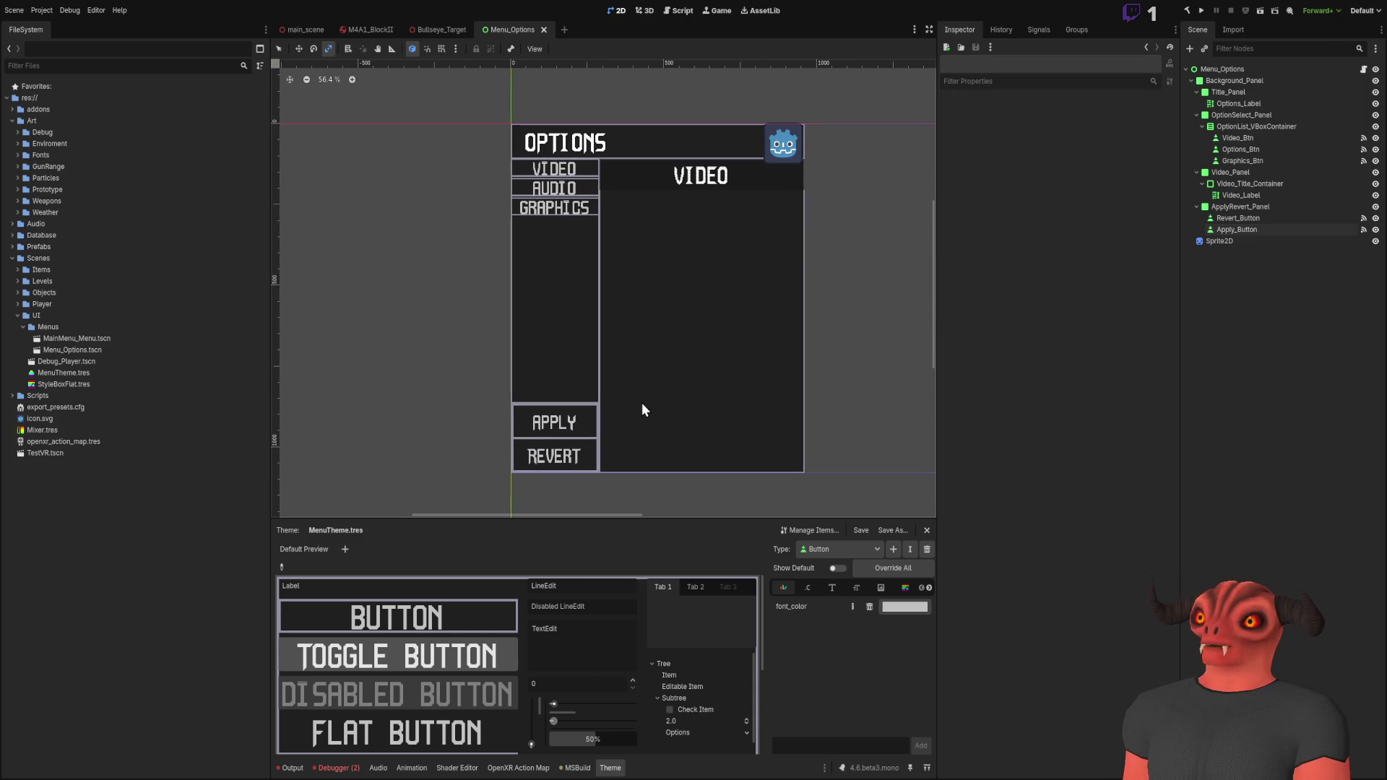
pyautogui.scroll(2, 647, 370)
pyautogui.scroll(-1, 651, 370)
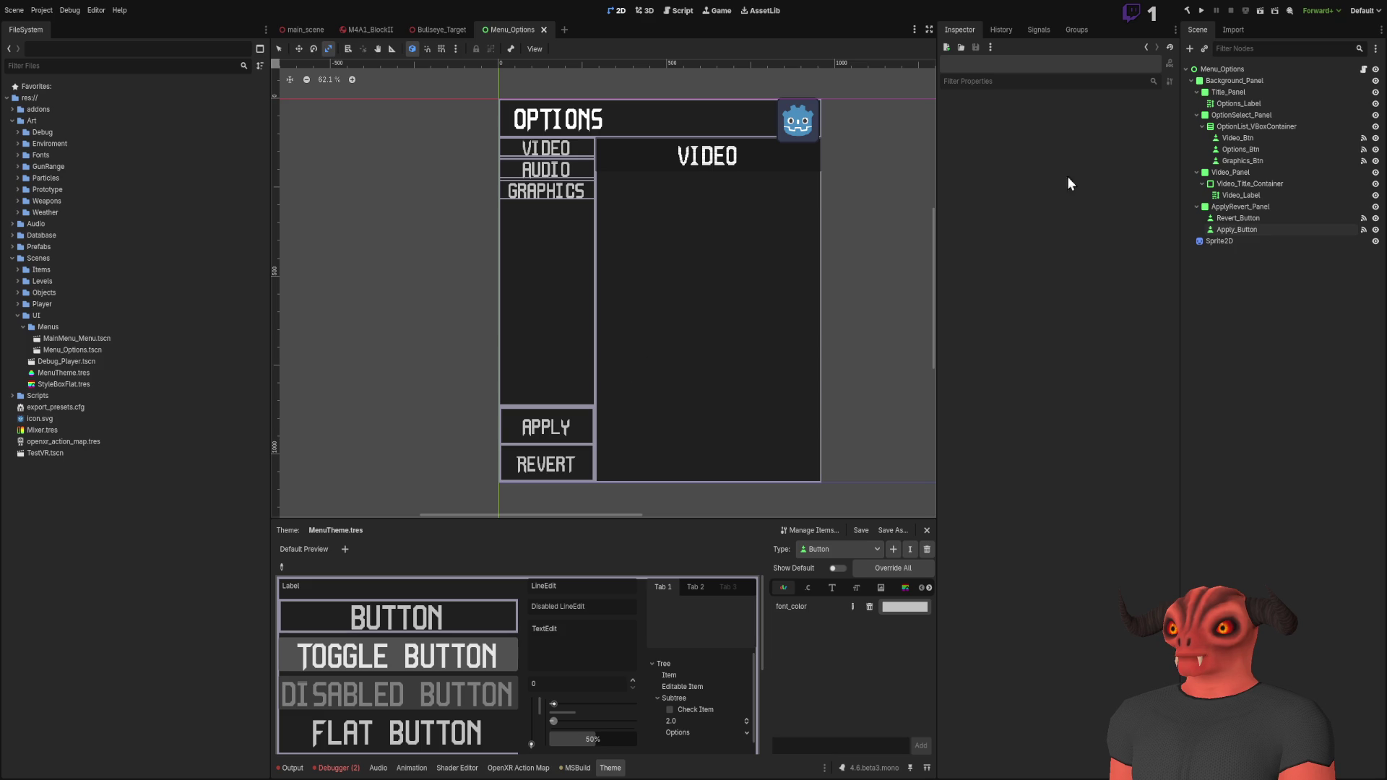
pyautogui.scroll(3, 774, 197)
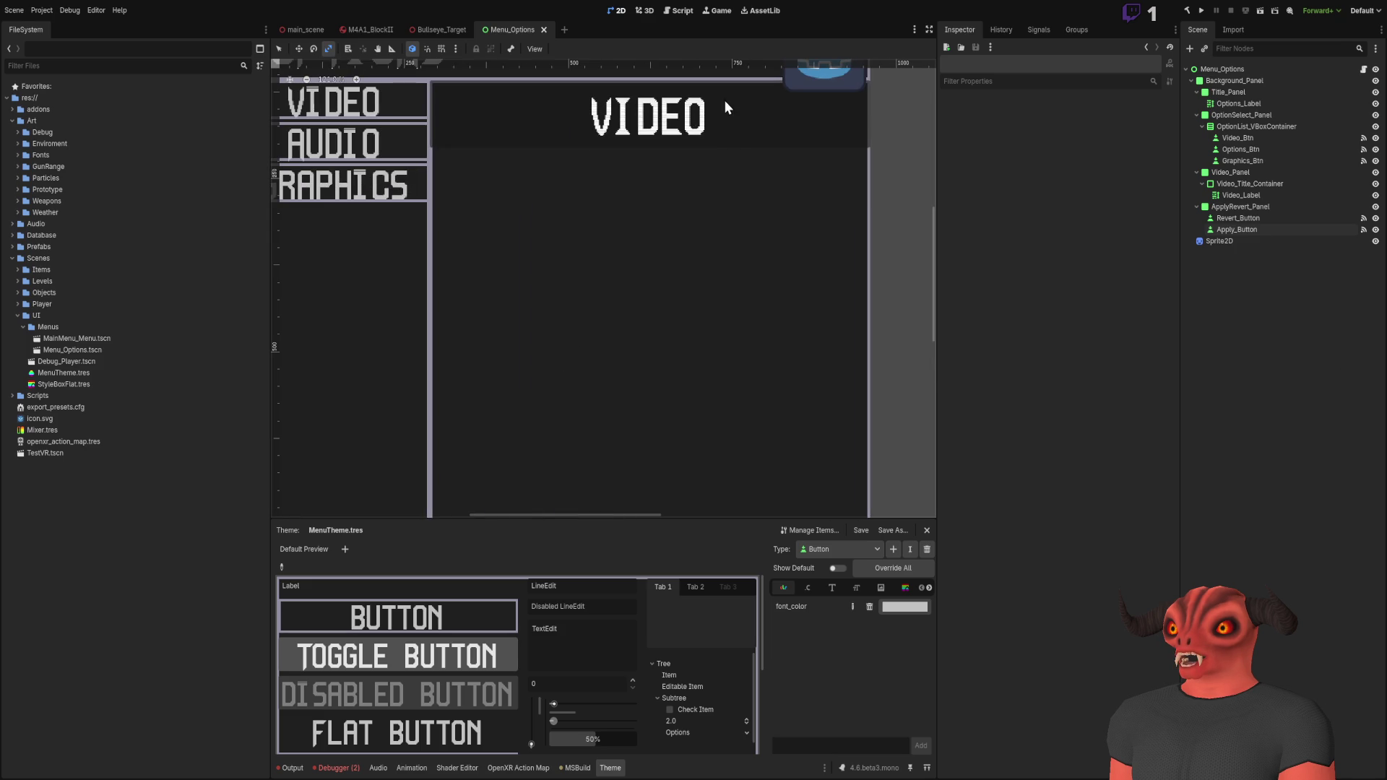
pyautogui.click(732, 112)
pyautogui.moveTo(731, 111); pyautogui.dragTo(794, 191)
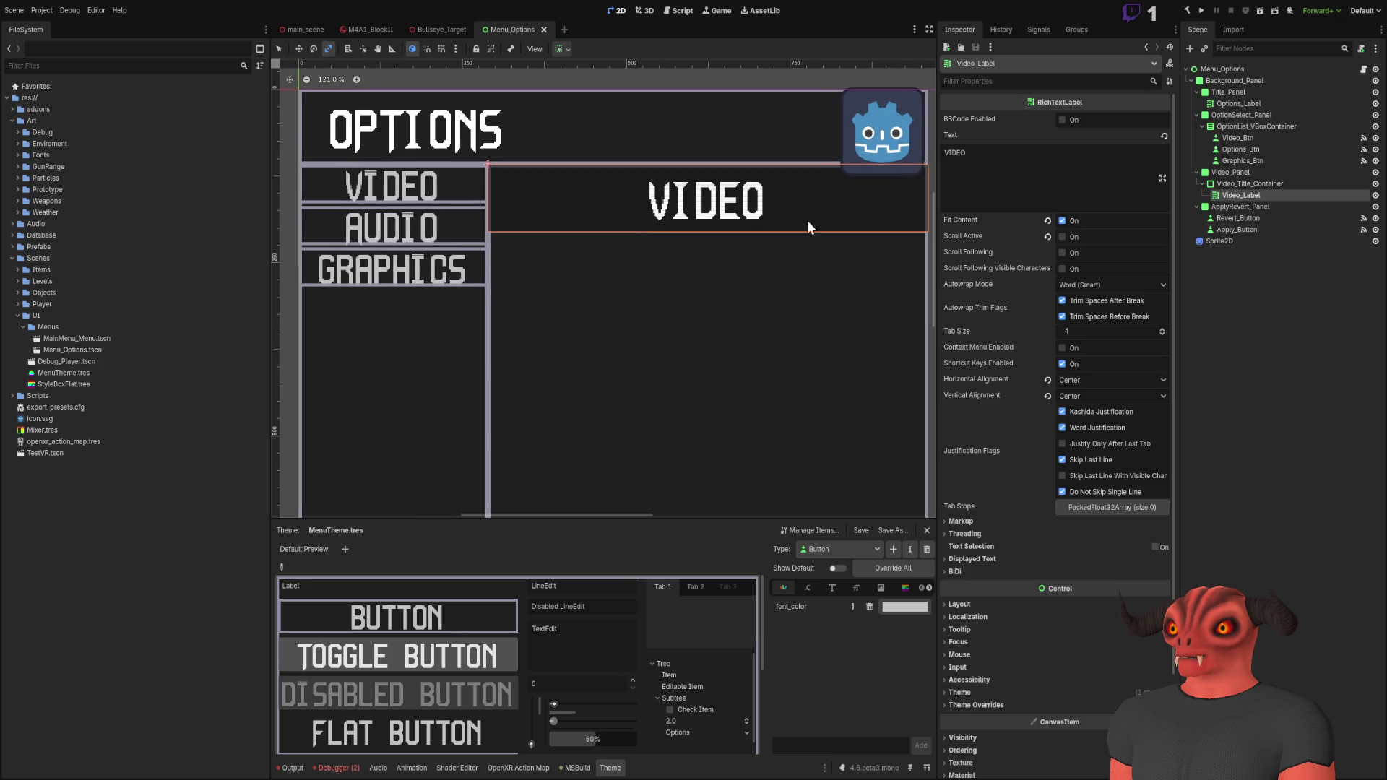
pyautogui.scroll(-3, 979, 608)
pyautogui.click(984, 575)
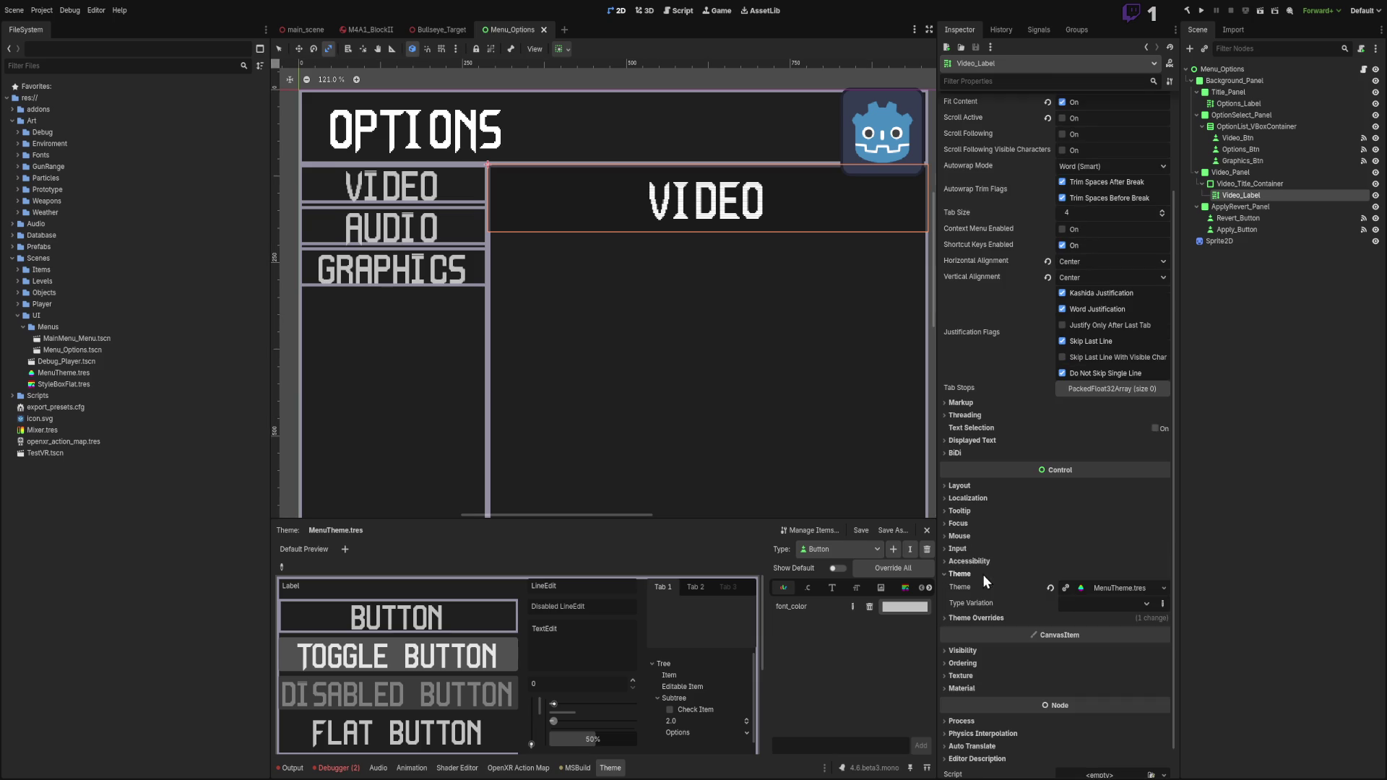
pyautogui.click(1021, 573)
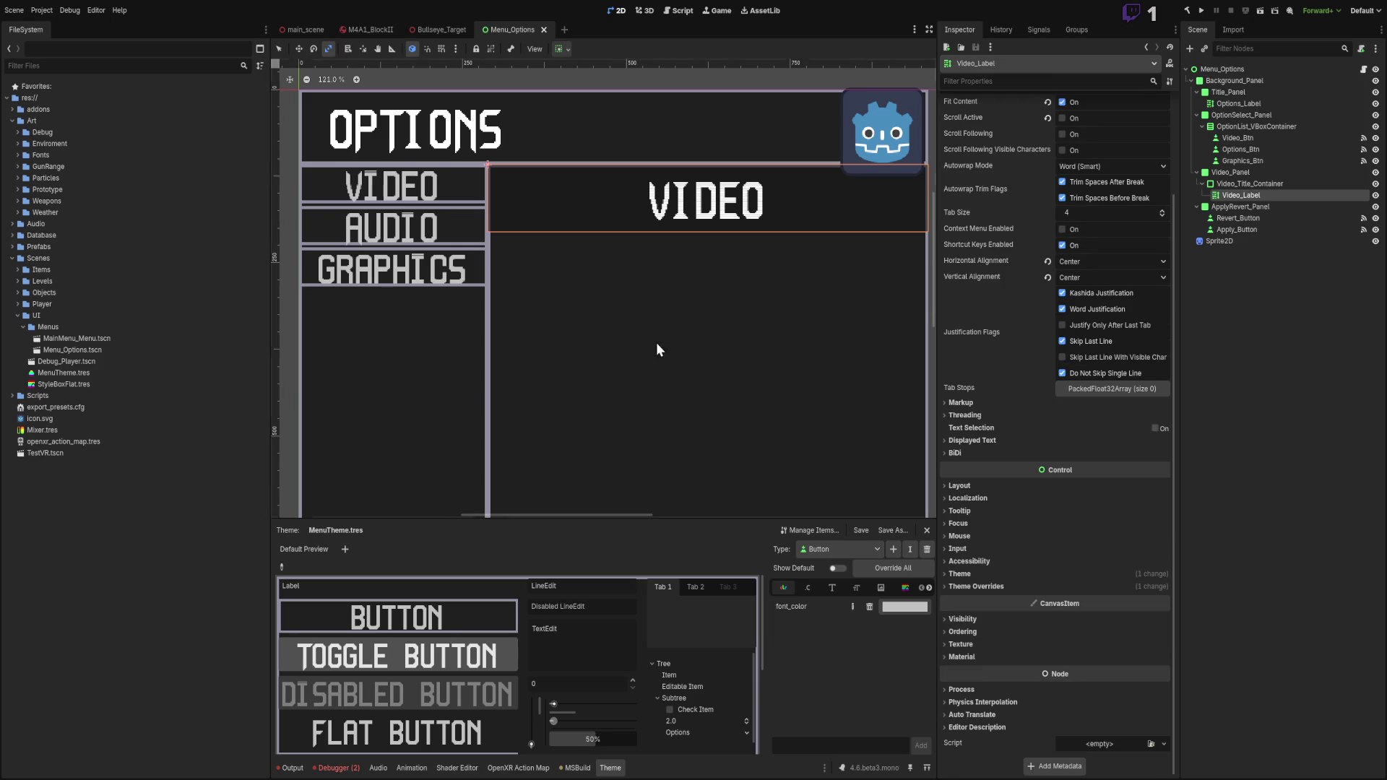
pyautogui.scroll(-3, 727, 376)
pyautogui.click(1225, 335)
pyautogui.moveTo(610, 276); pyautogui.dragTo(718, 226)
pyautogui.click(721, 227)
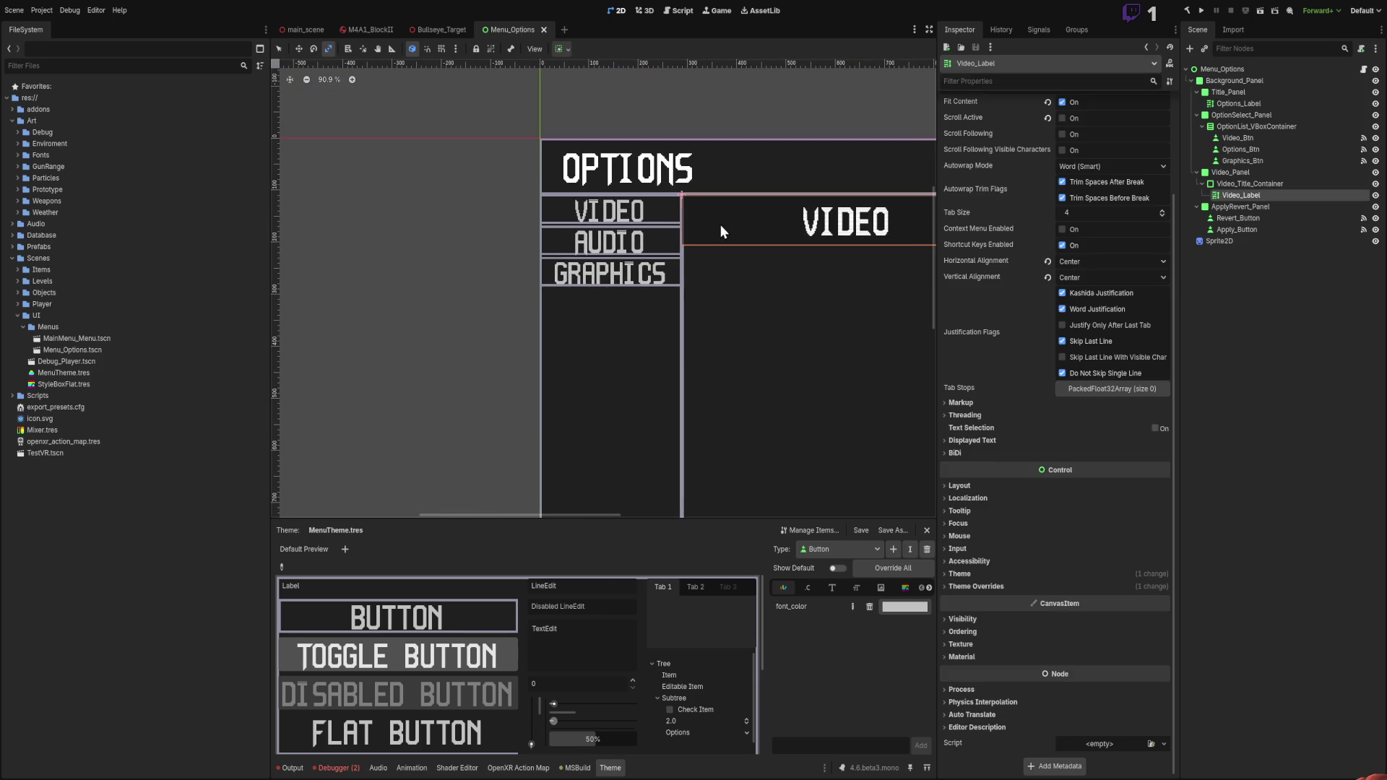
pyautogui.click(1236, 184)
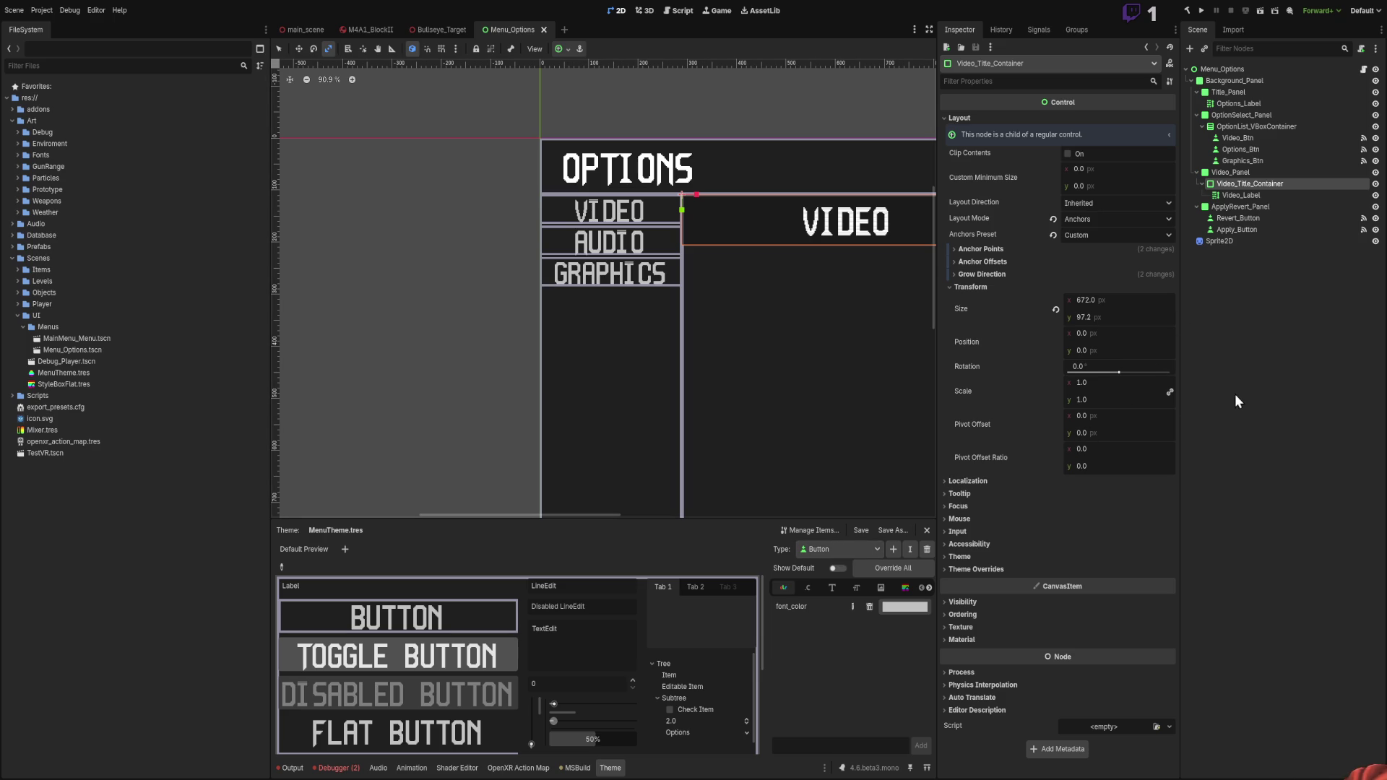
pyautogui.click(1237, 351)
pyautogui.scroll(-3, 673, 253)
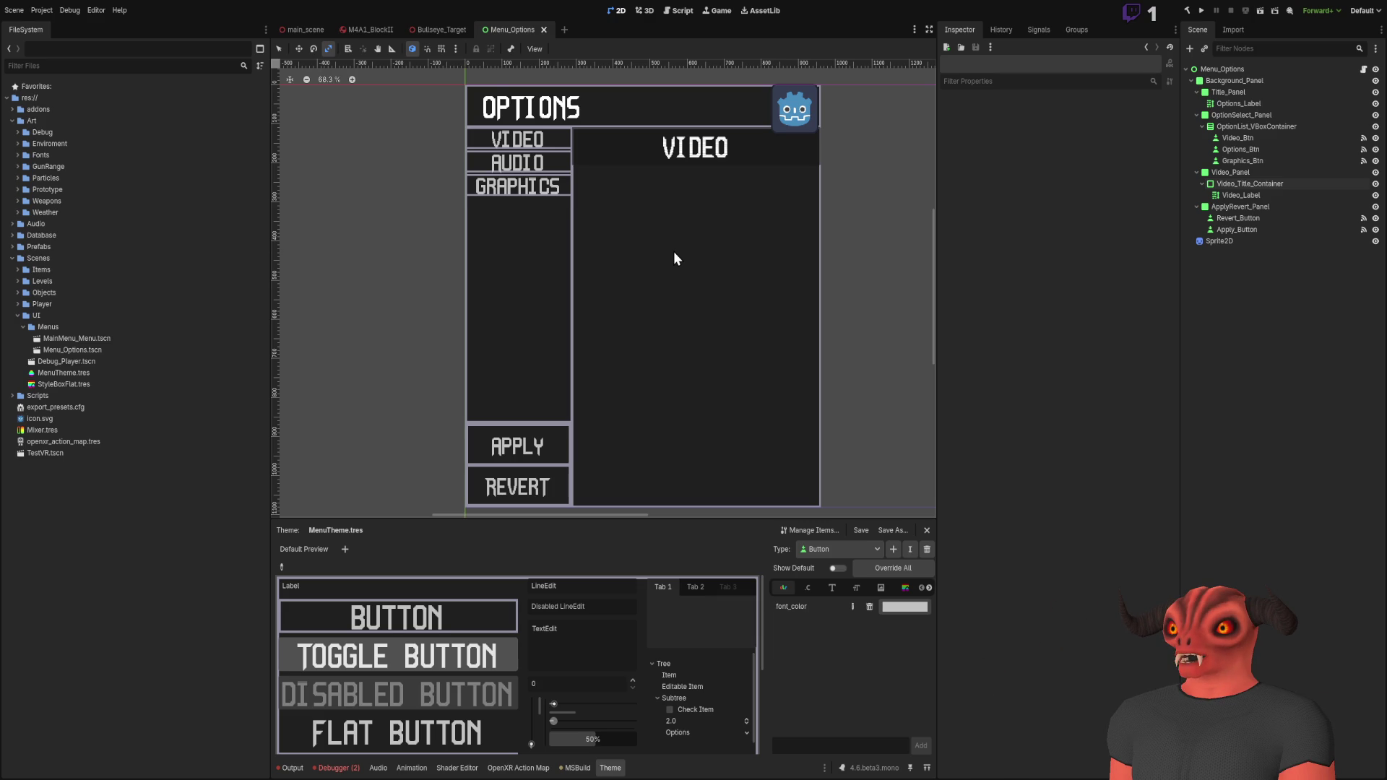
pyautogui.scroll(10, 517, 141)
pyautogui.scroll(-10, 747, 280)
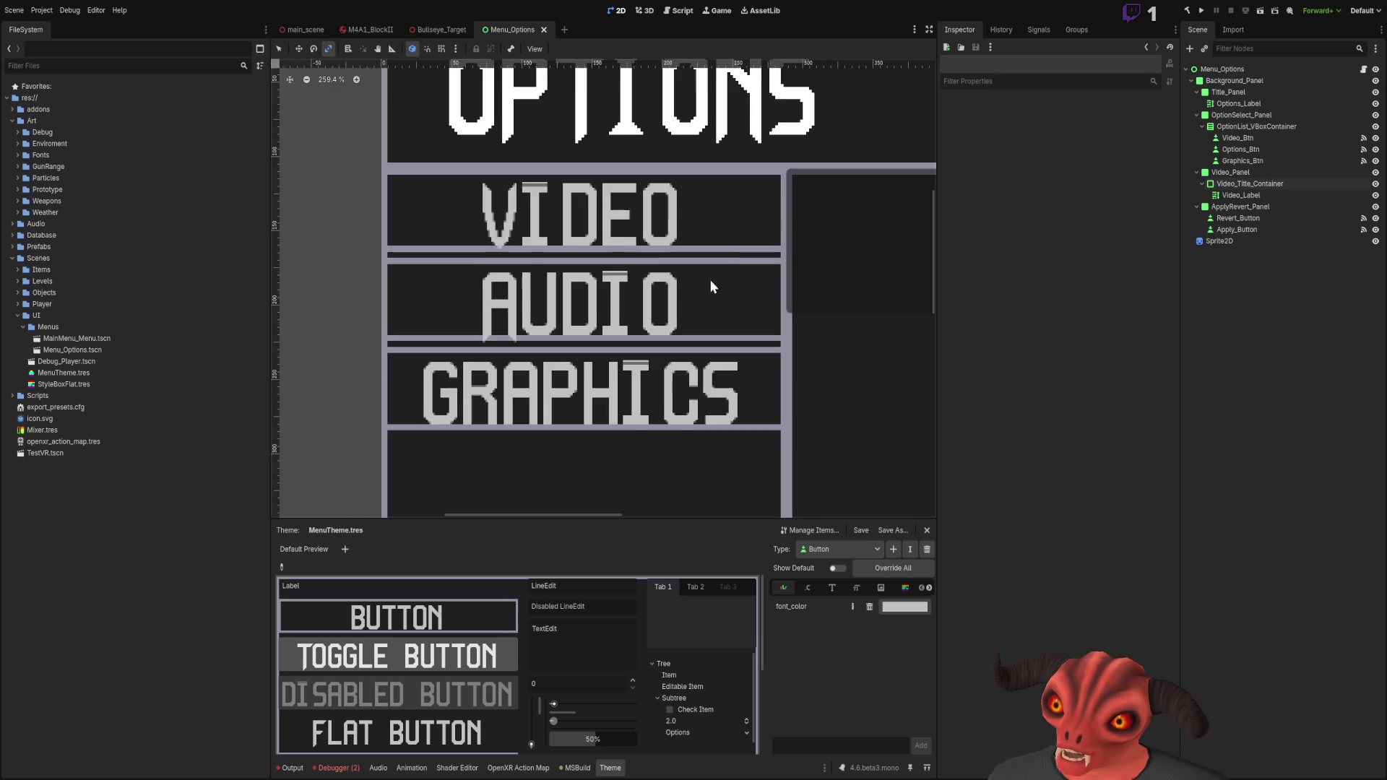
pyautogui.scroll(4, 651, 231)
pyautogui.scroll(4, 650, 222)
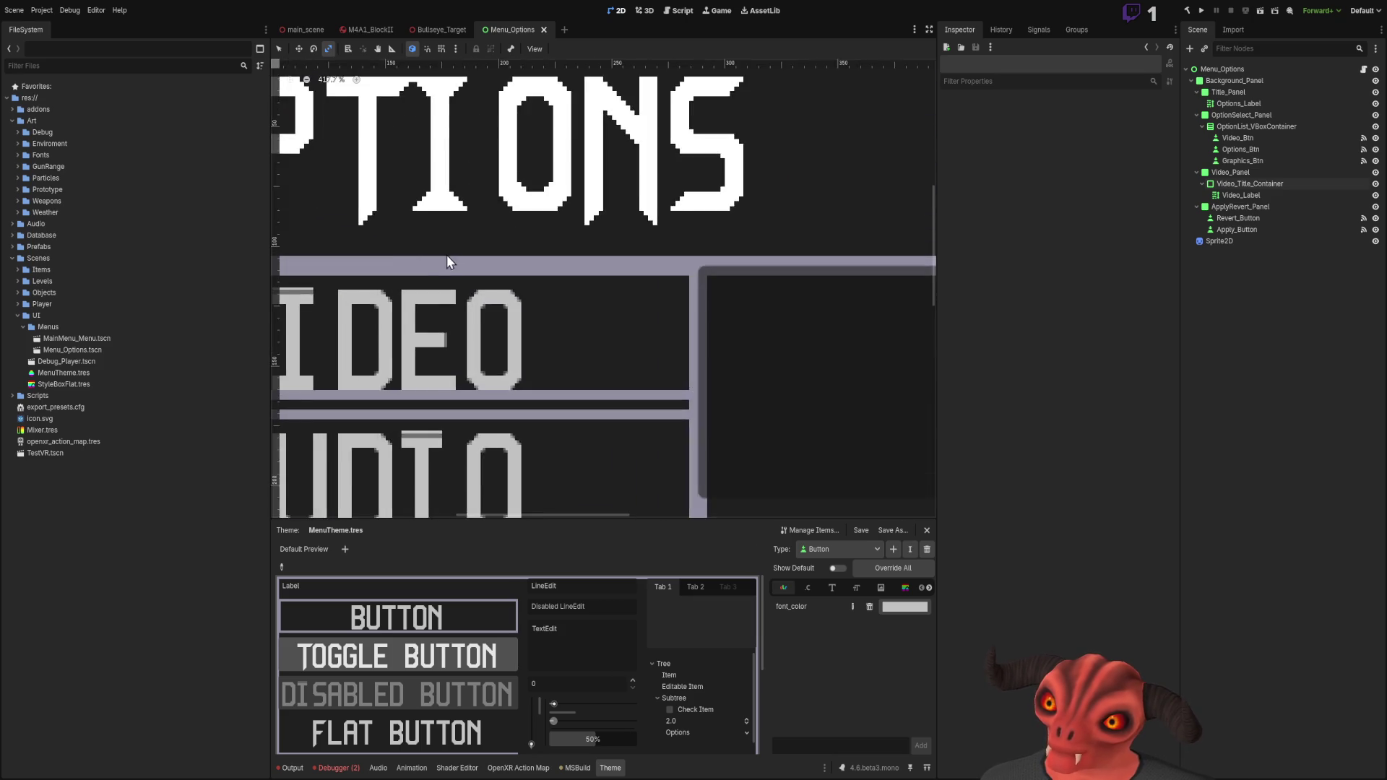
pyautogui.scroll(-2, 501, 380)
pyautogui.scroll(-2, 502, 380)
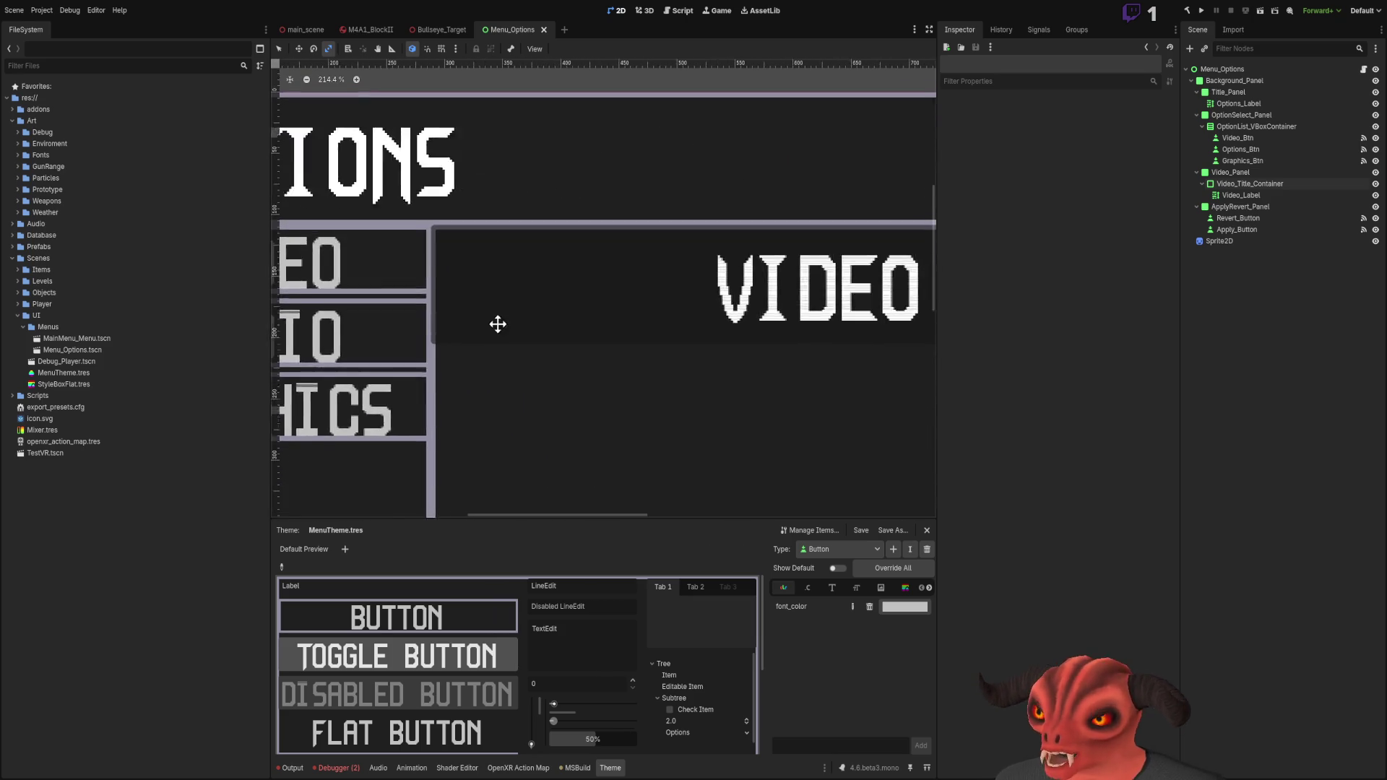
pyautogui.scroll(-4, 650, 246)
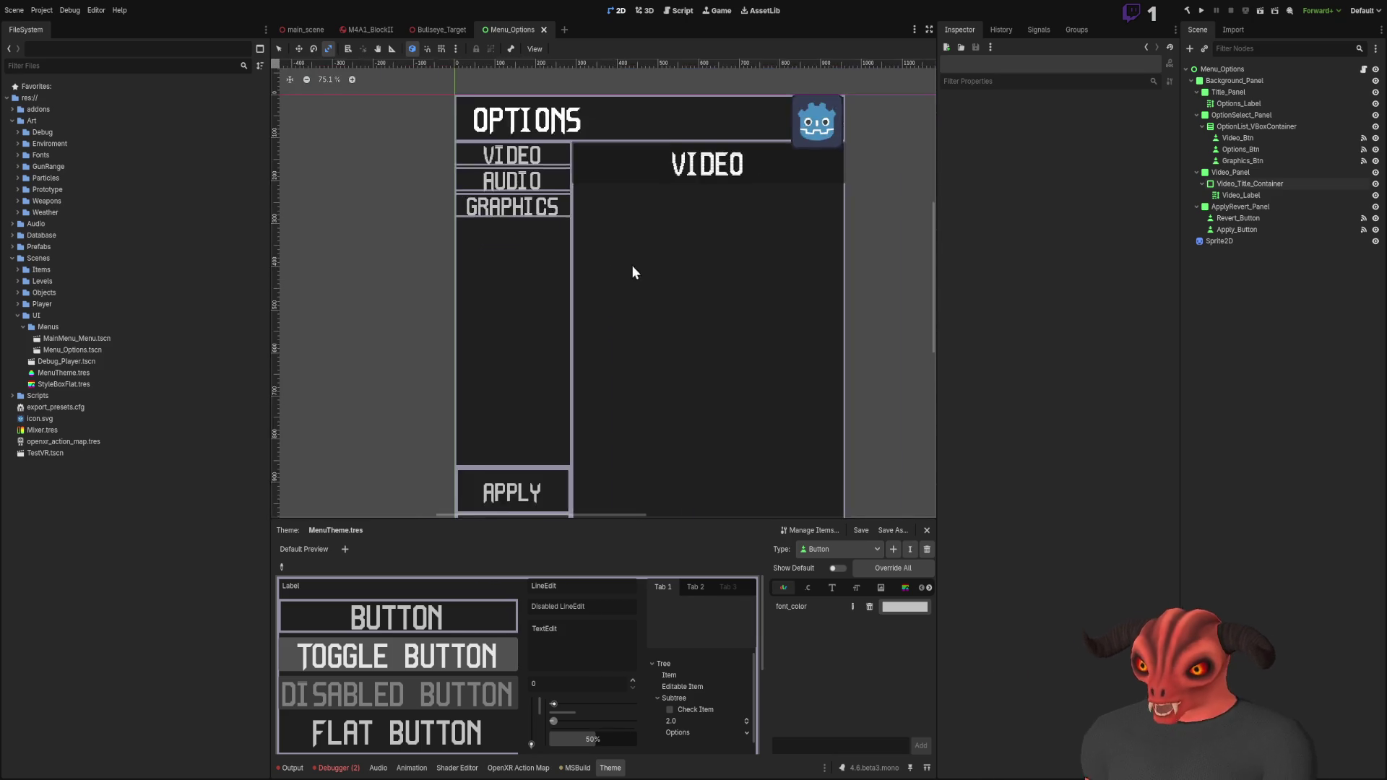
pyautogui.scroll(7, 506, 299)
pyautogui.scroll(5, 519, 289)
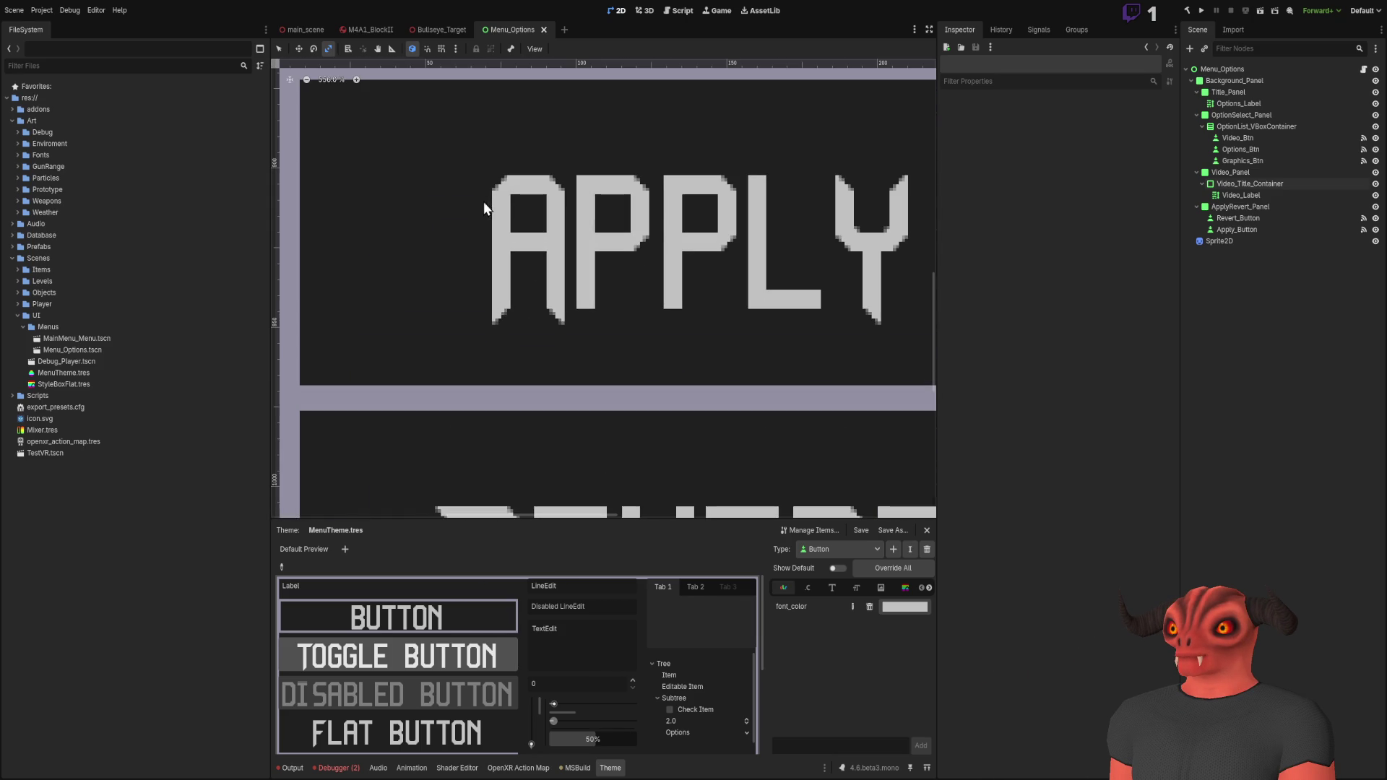
pyautogui.scroll(-15, 782, 273)
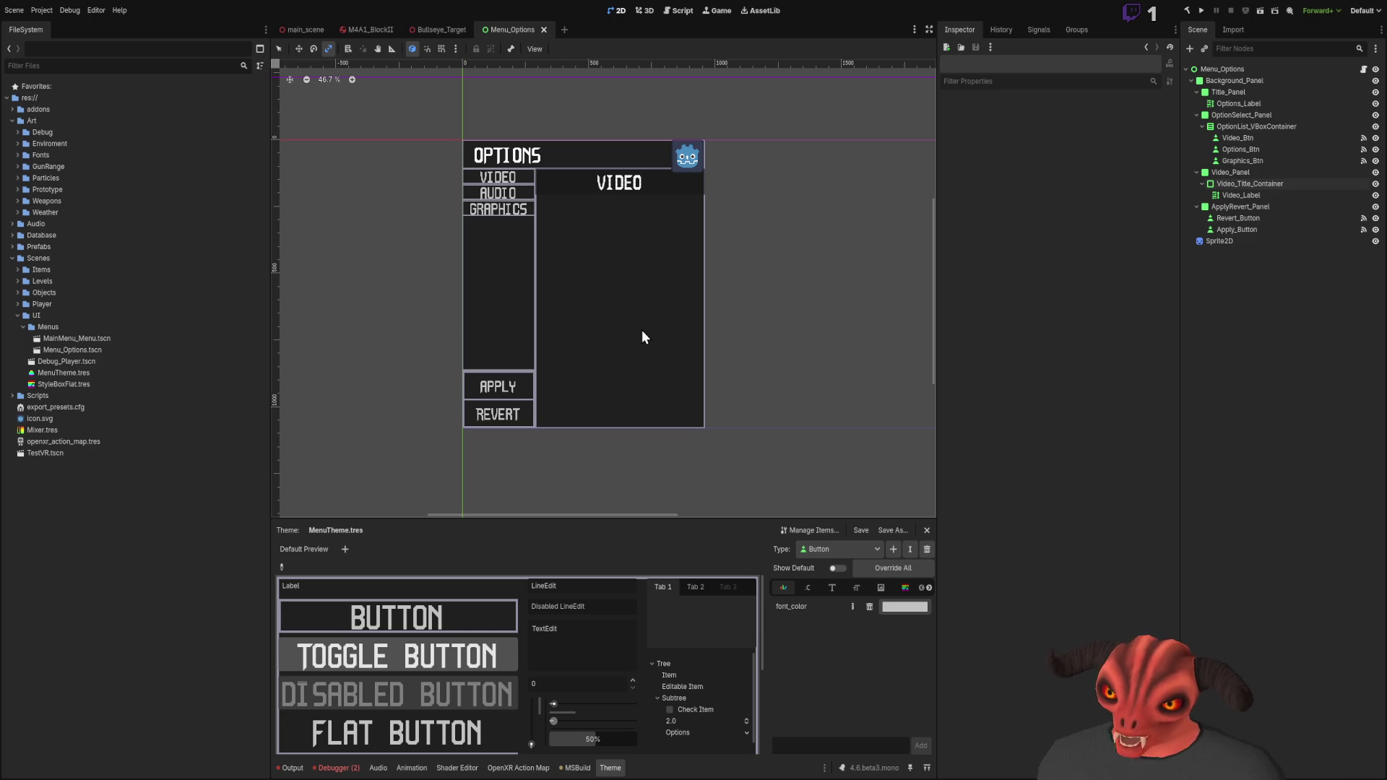
pyautogui.scroll(5, 498, 390)
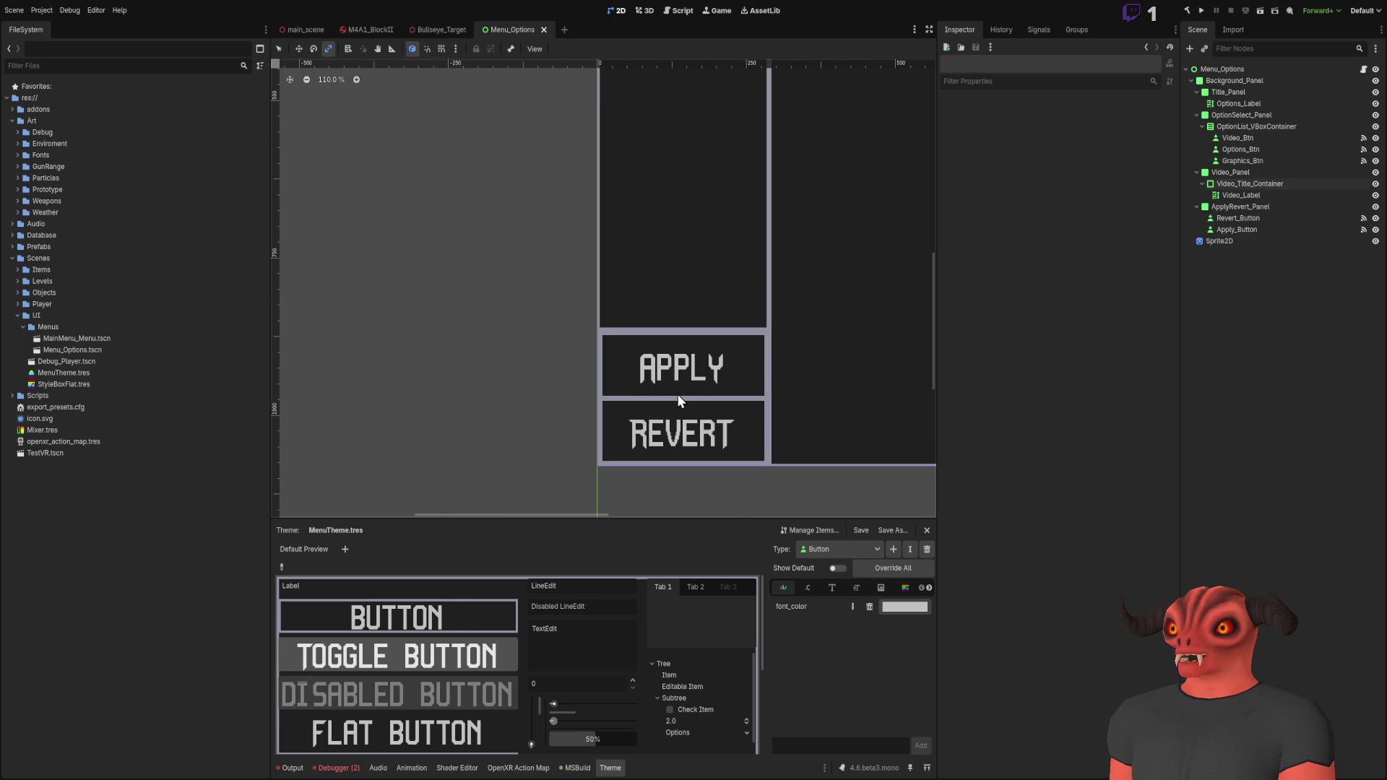
pyautogui.scroll(5, 657, 420)
pyautogui.hscroll(3, 582, 180)
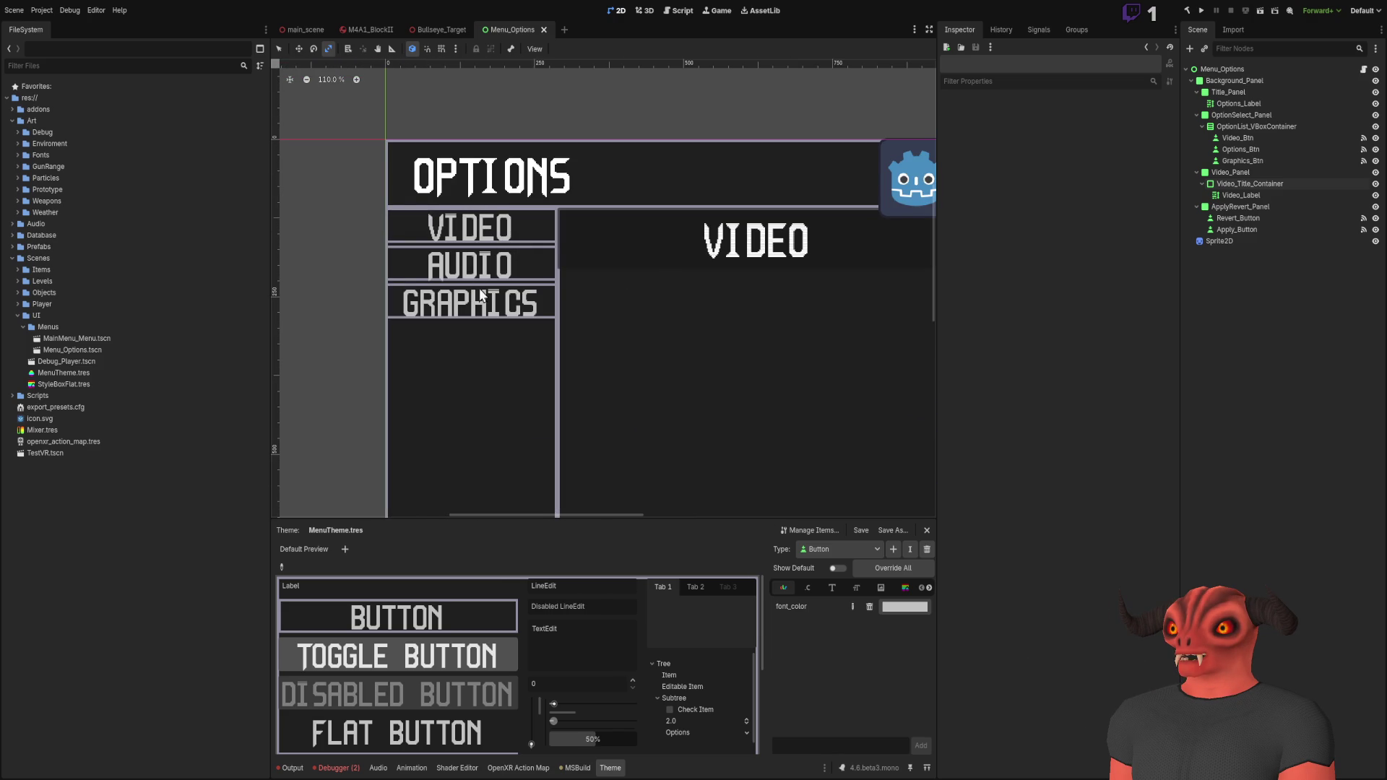
pyautogui.scroll(-6, 475, 296)
pyautogui.moveTo(465, 273)
pyautogui.mouseDown()
pyautogui.moveTo(706, 195)
pyautogui.moveTo(585, 174)
pyautogui.moveTo(598, 183)
pyautogui.mouseUp()
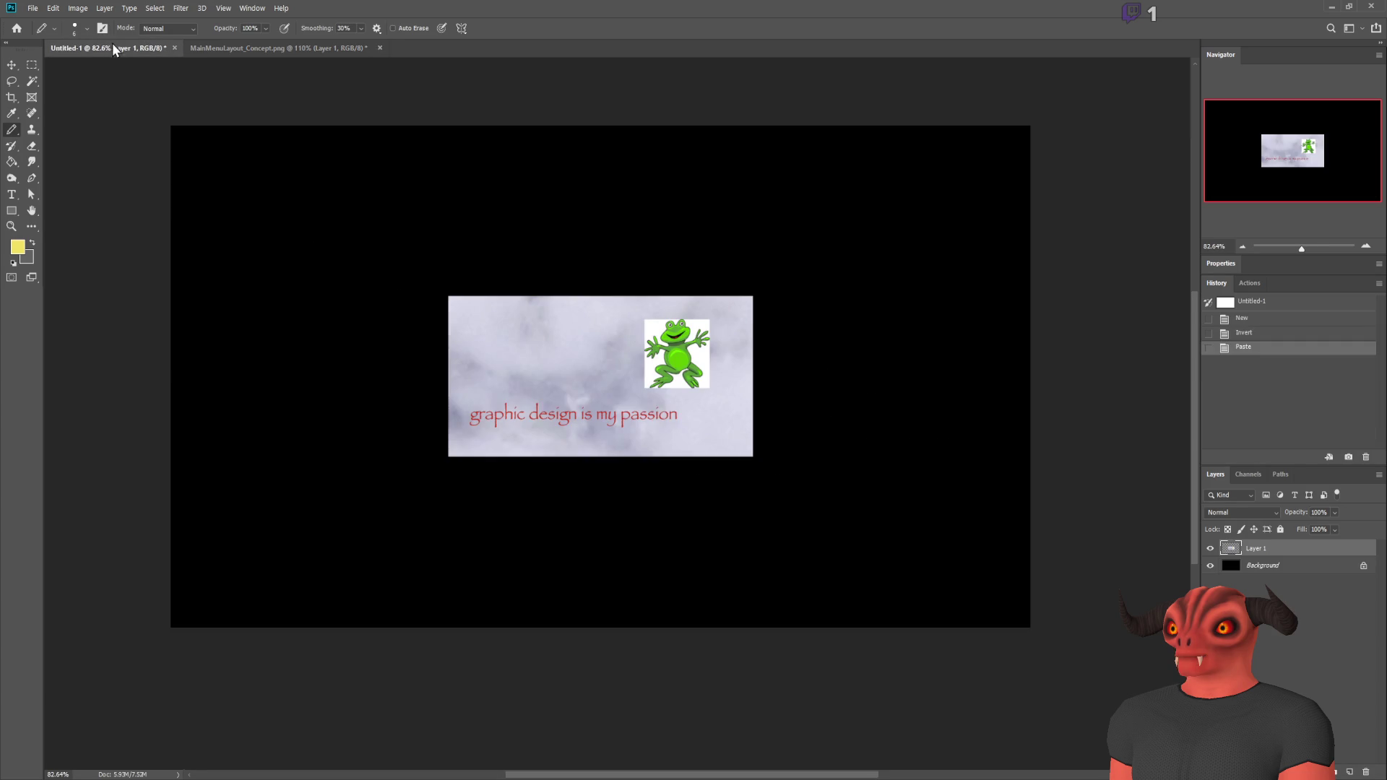
# Step: Sketch a rough yellow pencil box around the frog, undo it, and return to Godot
pyautogui.scroll(5, 607, 361)
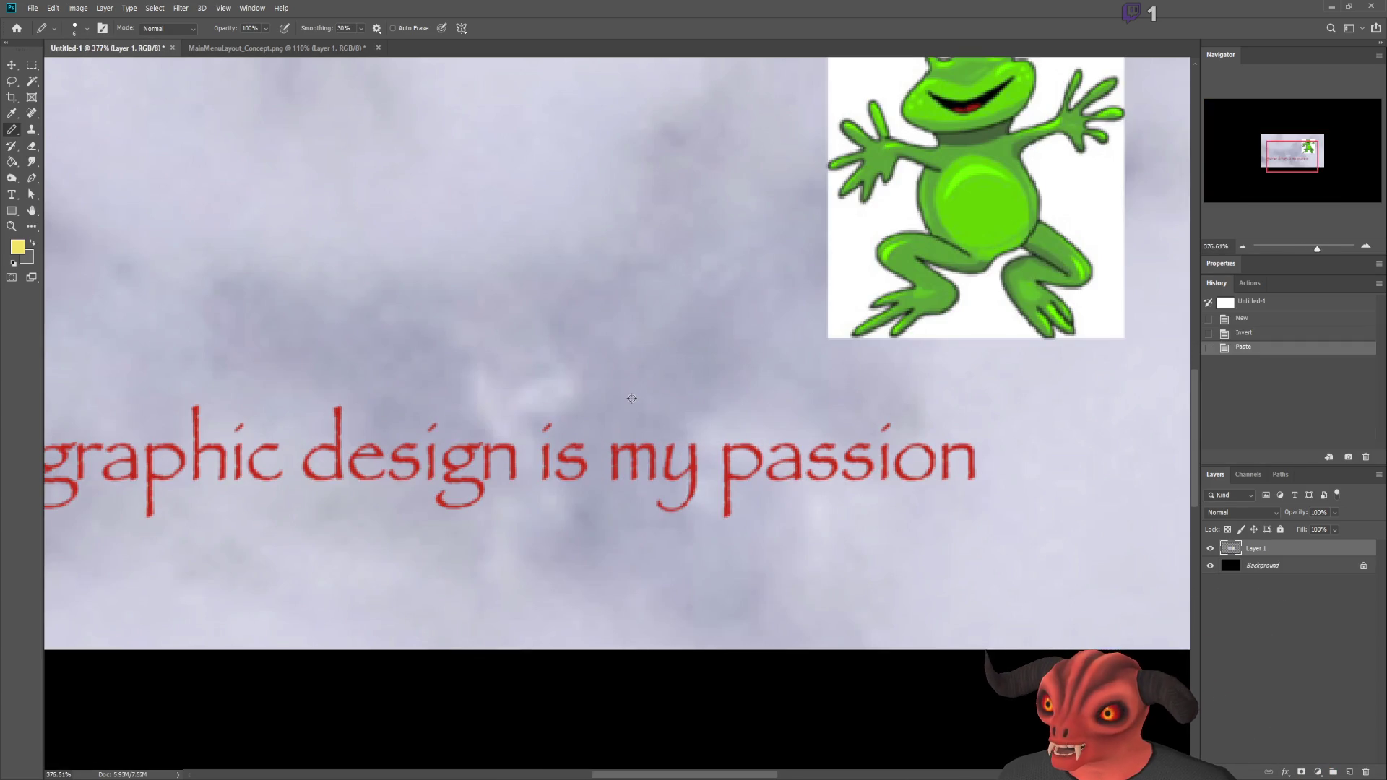
pyautogui.scroll(-5, 621, 380)
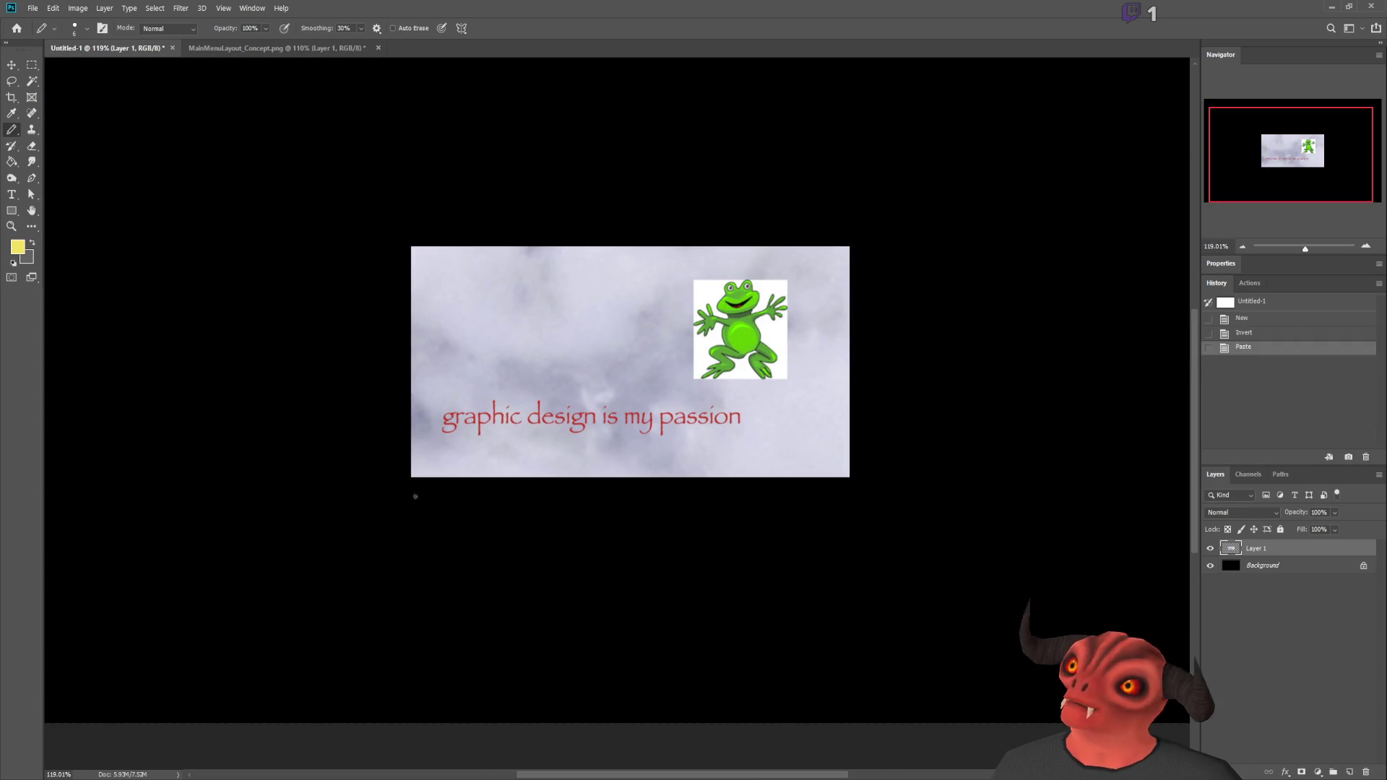
pyautogui.moveTo(265, 200); pyautogui.dragTo(270, 343)
pyautogui.moveTo(274, 524)
pyautogui.mouseDown()
pyautogui.moveTo(975, 505)
pyautogui.moveTo(954, 211)
pyautogui.moveTo(180, 232)
pyautogui.moveTo(195, 233)
pyautogui.mouseUp()
pyautogui.hotkey('ctrl', 'z')
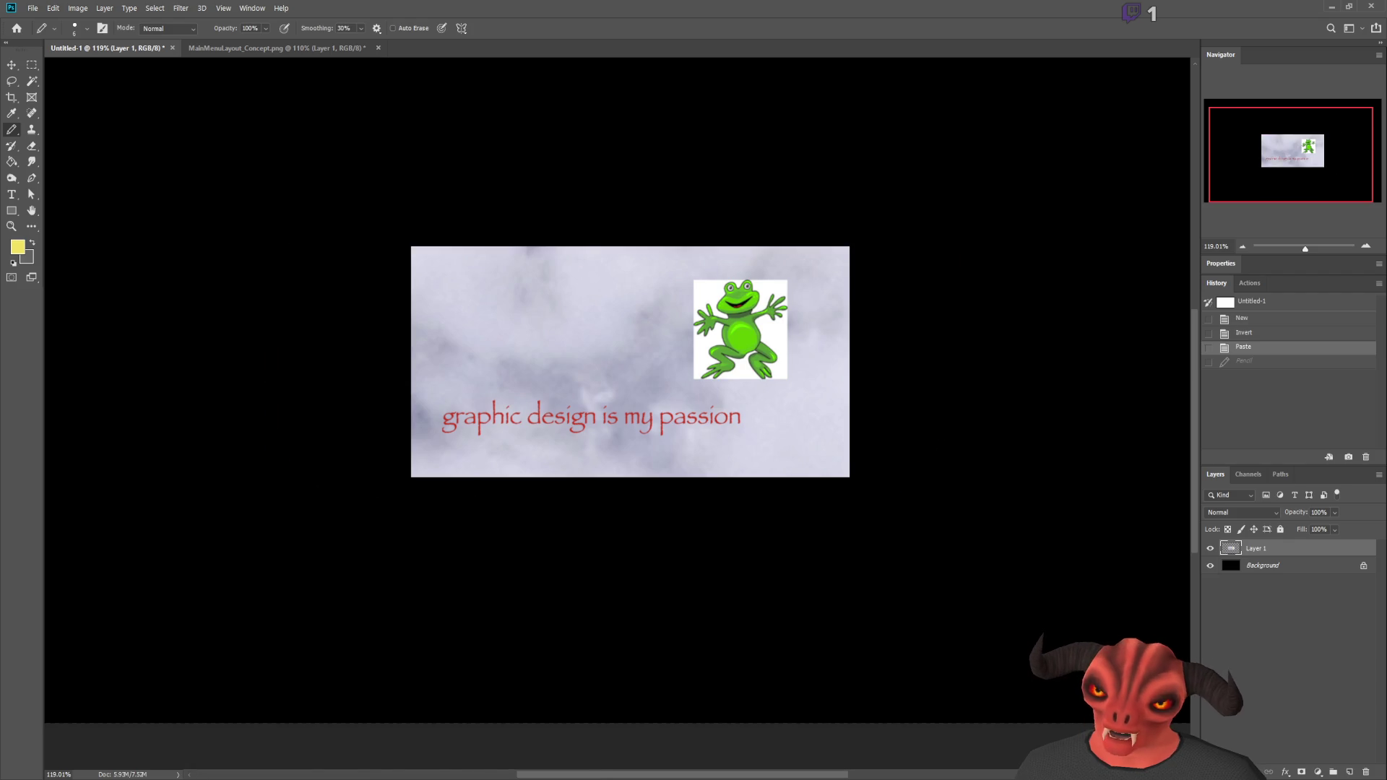
pyautogui.hotkey('alt', 'Tab')
pyautogui.scroll(-2, 650, 179)
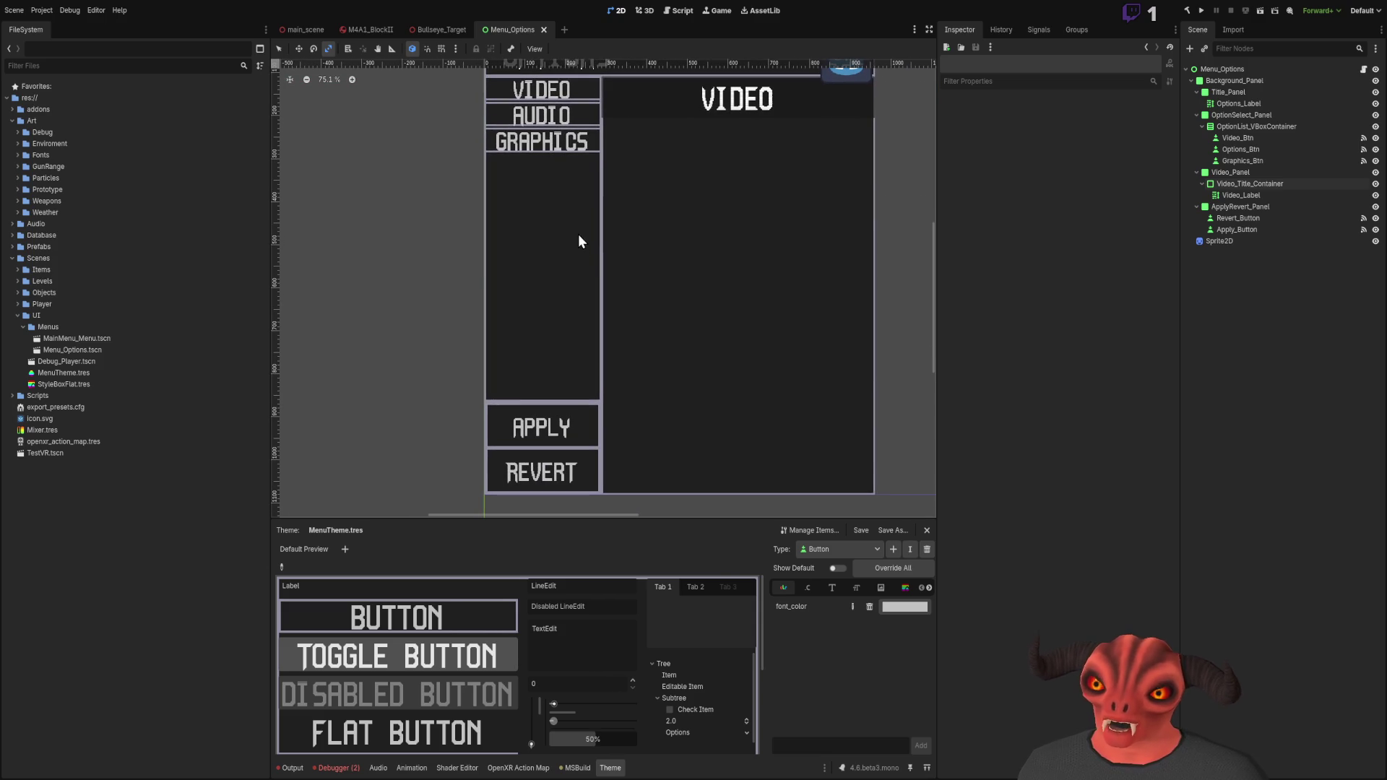
# Step: Open the StyleBoxFlat.tres resource from FileSystem and enable Border Blend
pyautogui.click(153, 396)
pyautogui.click(154, 384)
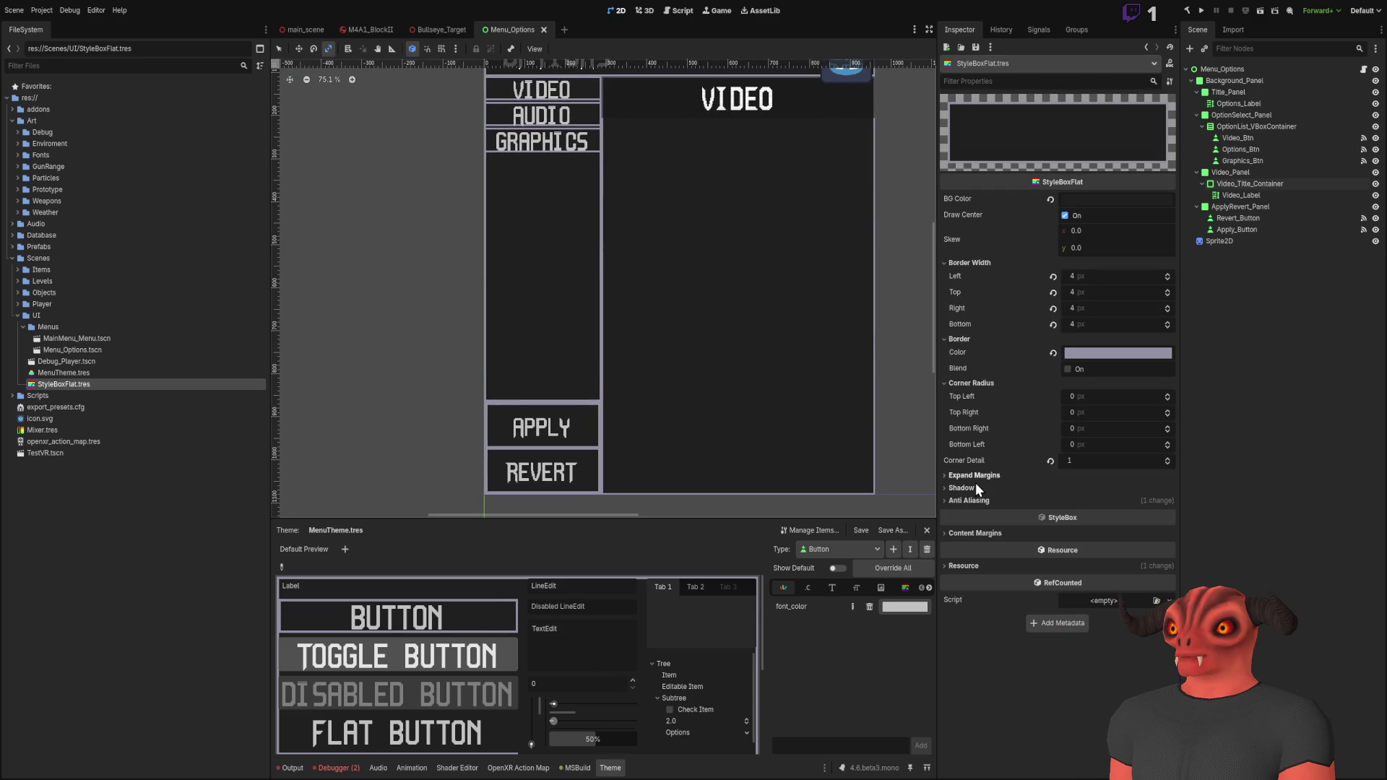
pyautogui.click(1067, 370)
# Step: Review the StyleBoxFlat border settings and switch Border Blend back off for flat borders
pyautogui.scroll(10, 671, 329)
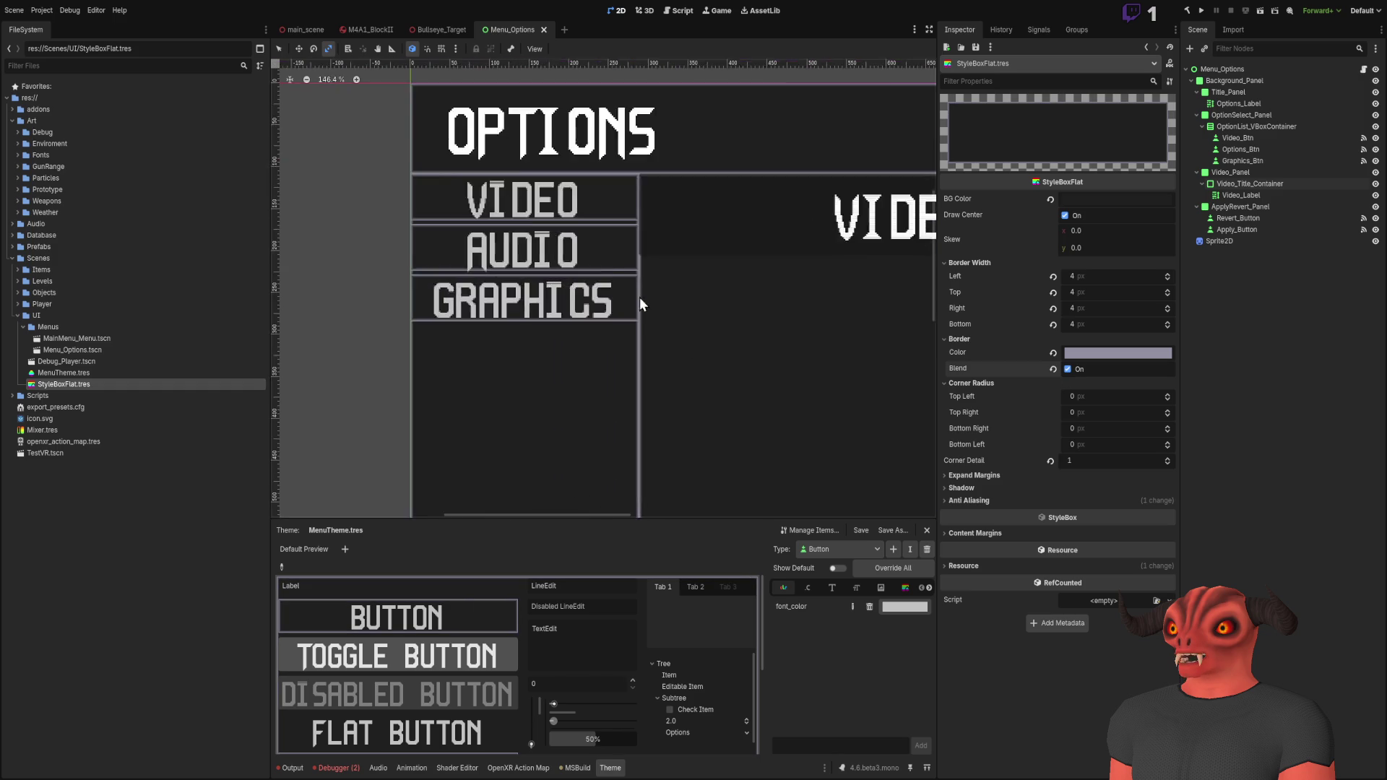
pyautogui.scroll(5, 739, 280)
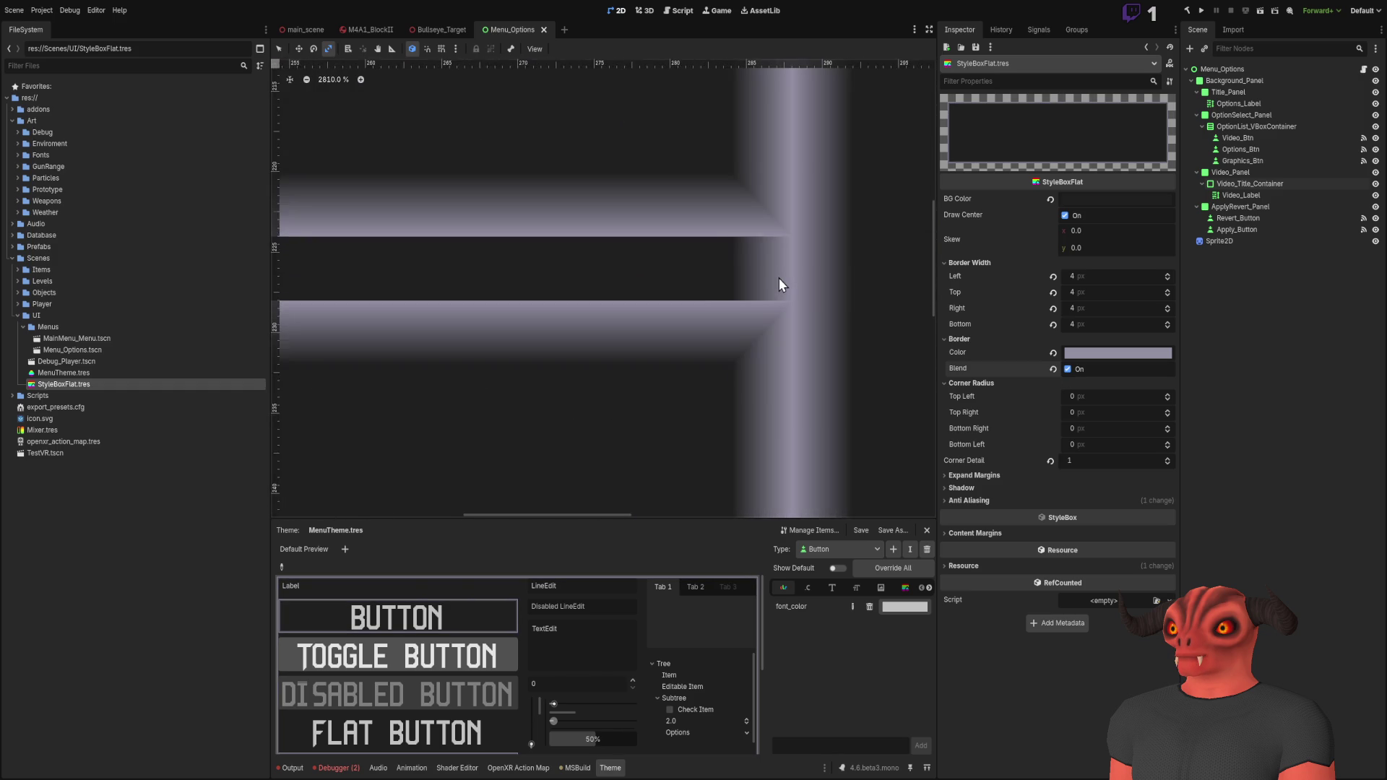
pyautogui.scroll(-10, 782, 294)
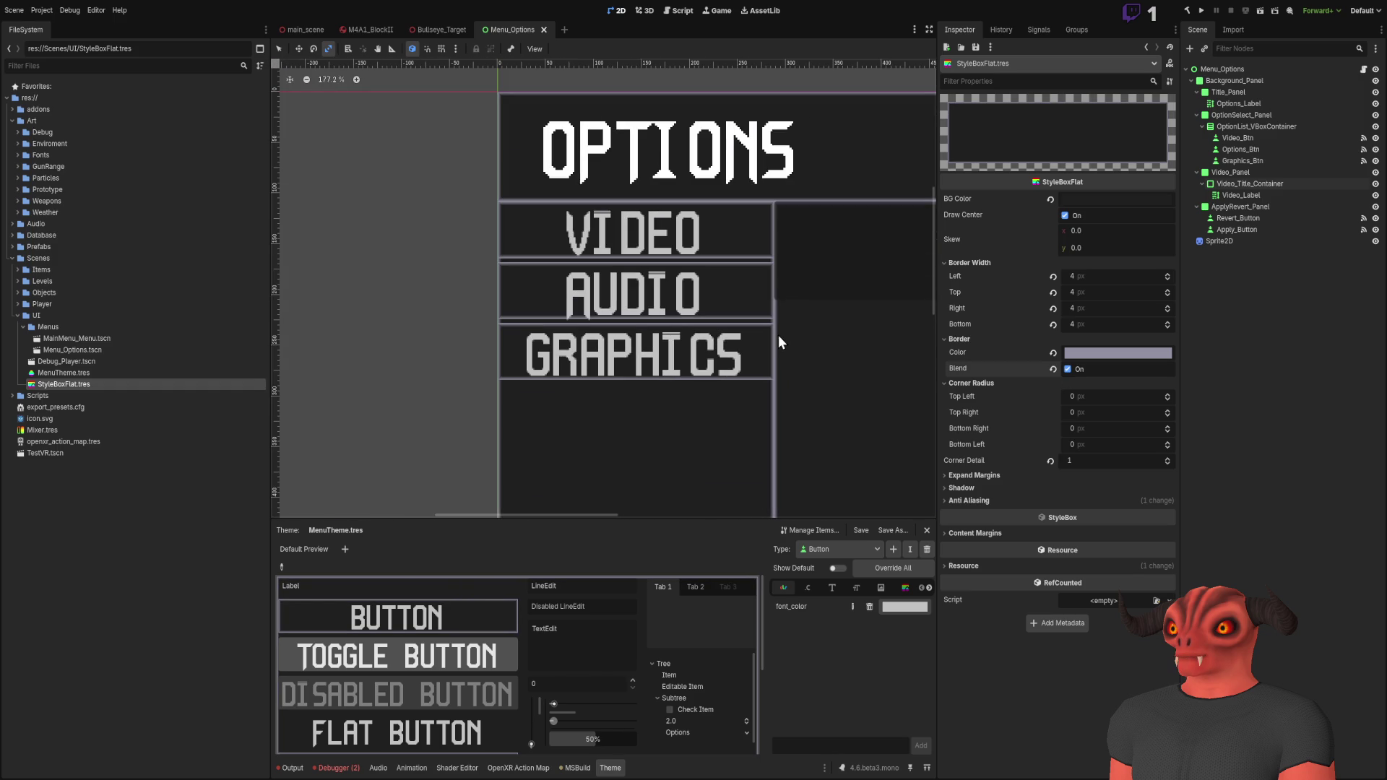
pyautogui.scroll(-5, 778, 330)
pyautogui.scroll(-5, 800, 383)
pyautogui.scroll(9, 774, 344)
pyautogui.scroll(1, 702, 244)
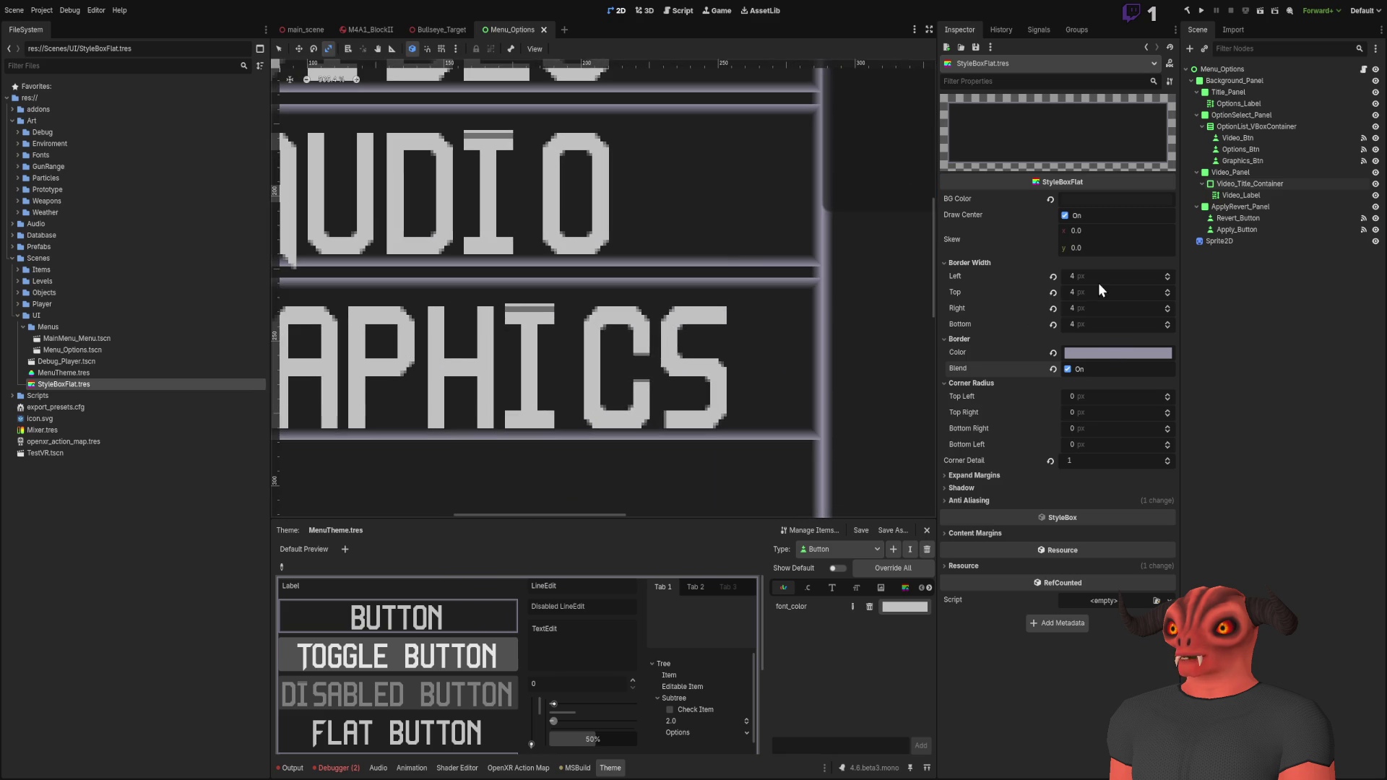
pyautogui.scroll(4, 1095, 280)
pyautogui.scroll(4, 1095, 295)
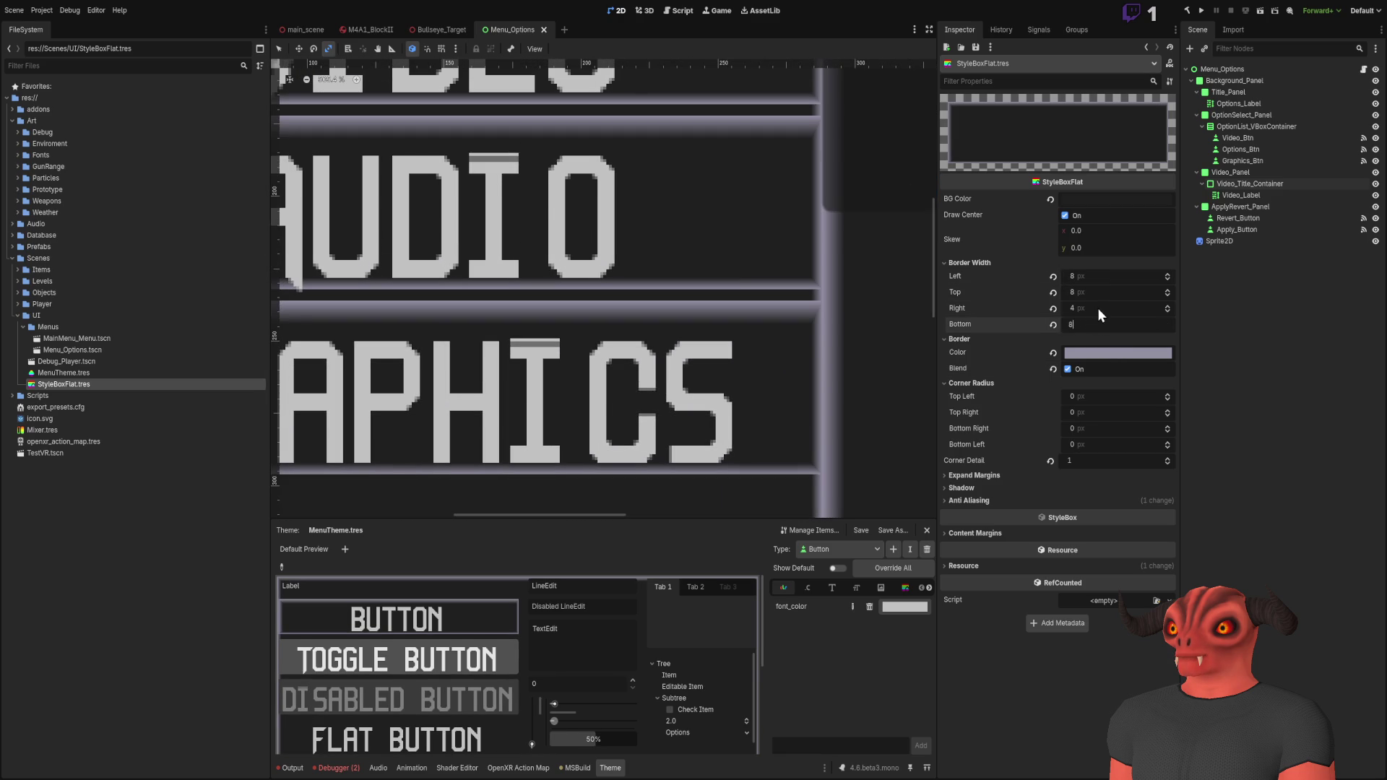
pyautogui.scroll(4, 1098, 306)
pyautogui.scroll(-5, 742, 124)
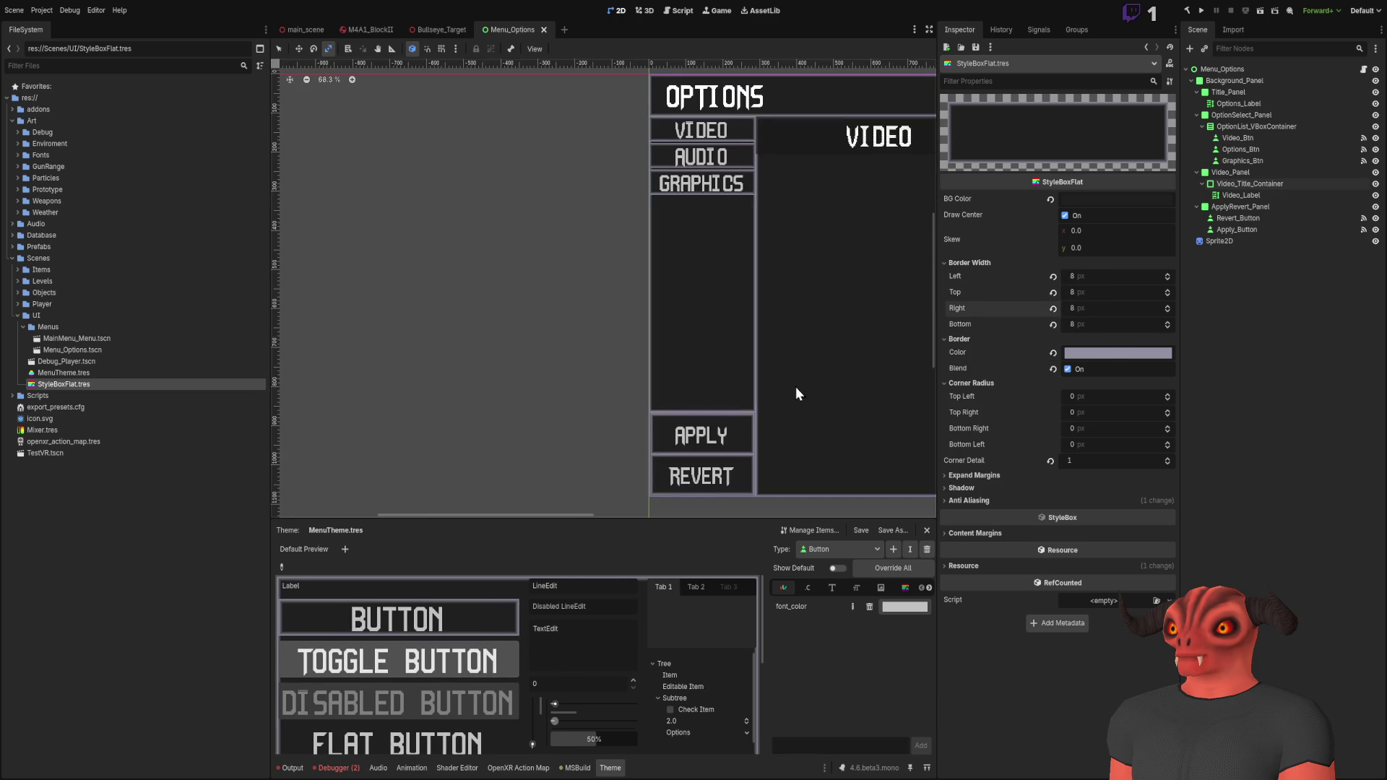
pyautogui.scroll(5, 795, 327)
pyautogui.scroll(-7, 725, 367)
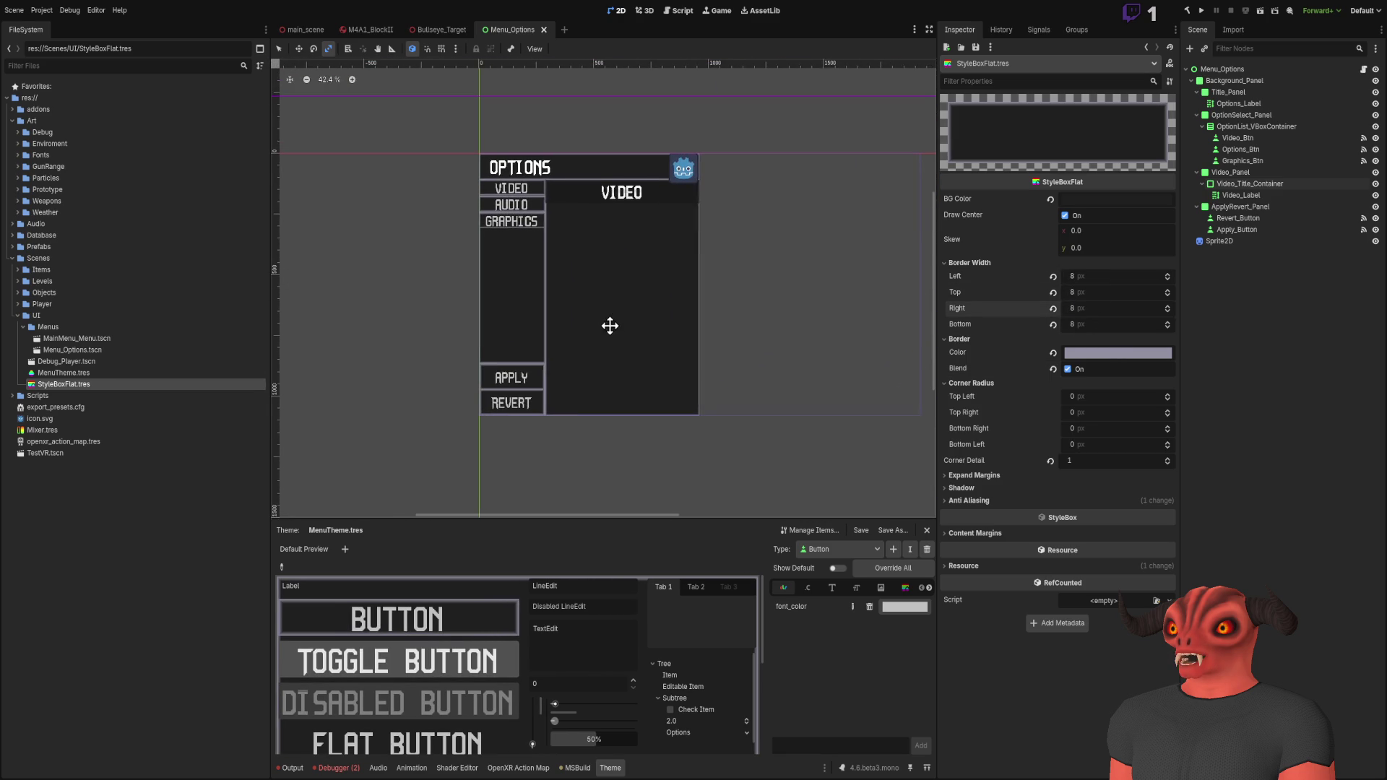
pyautogui.scroll(12, 614, 327)
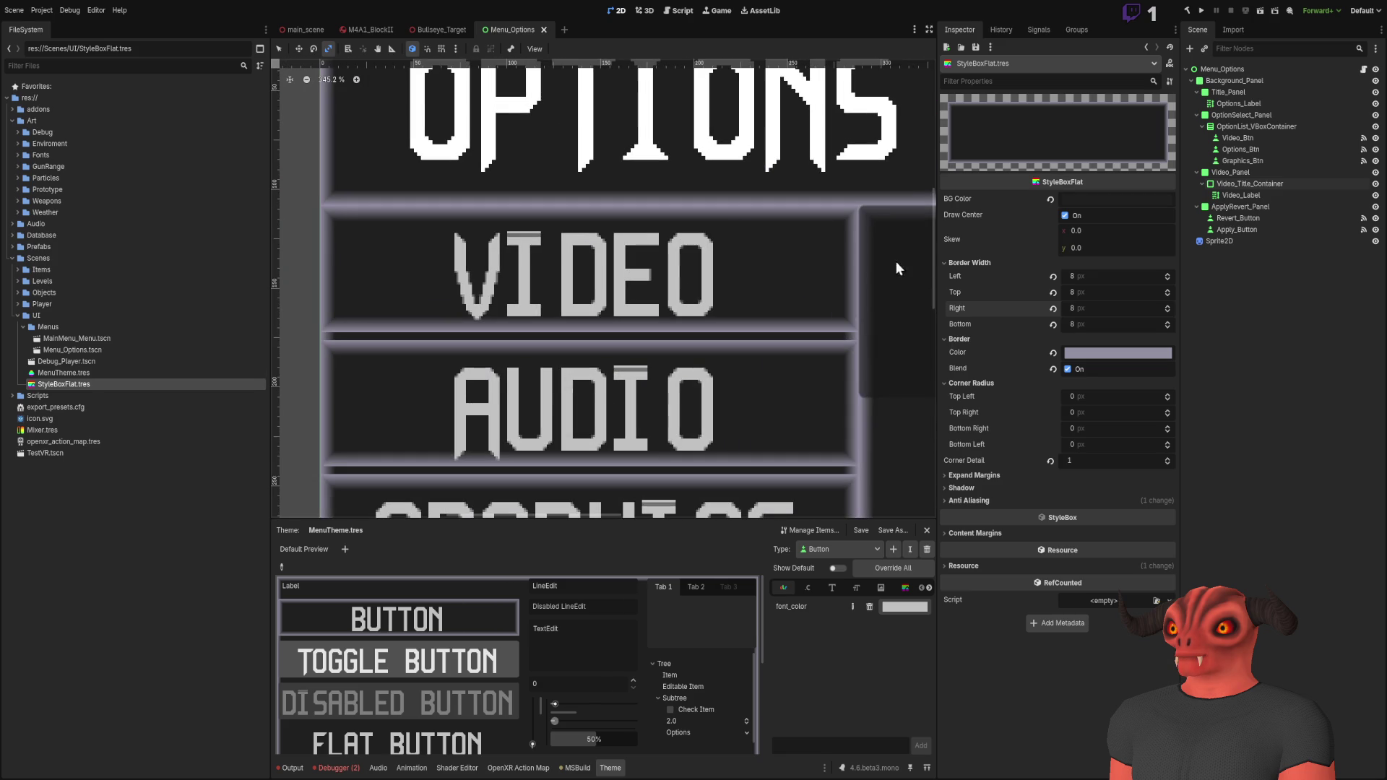
pyautogui.click(1068, 370)
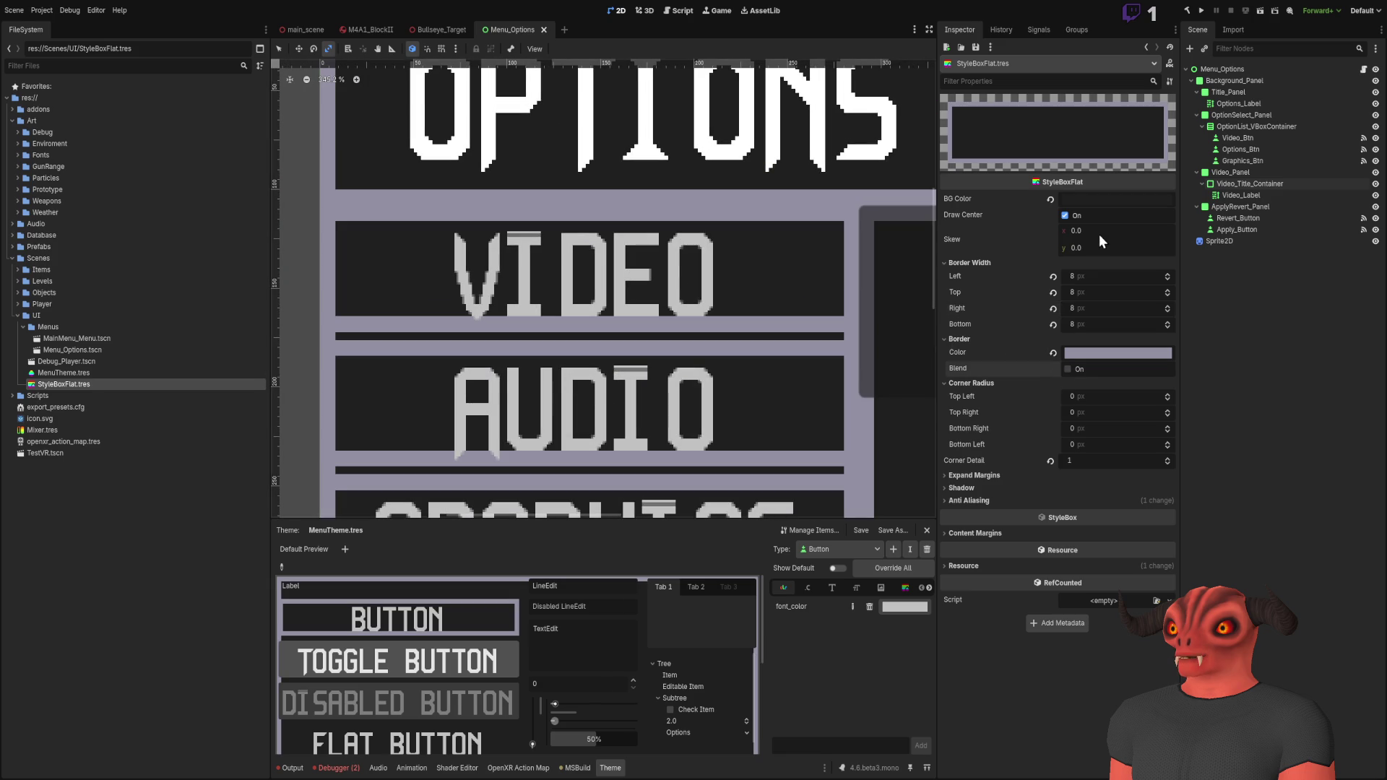
# Step: Set the left, top and right border widths to 1 px
pyautogui.click(1090, 276)
pyautogui.write('1')
pyautogui.press('Tab')
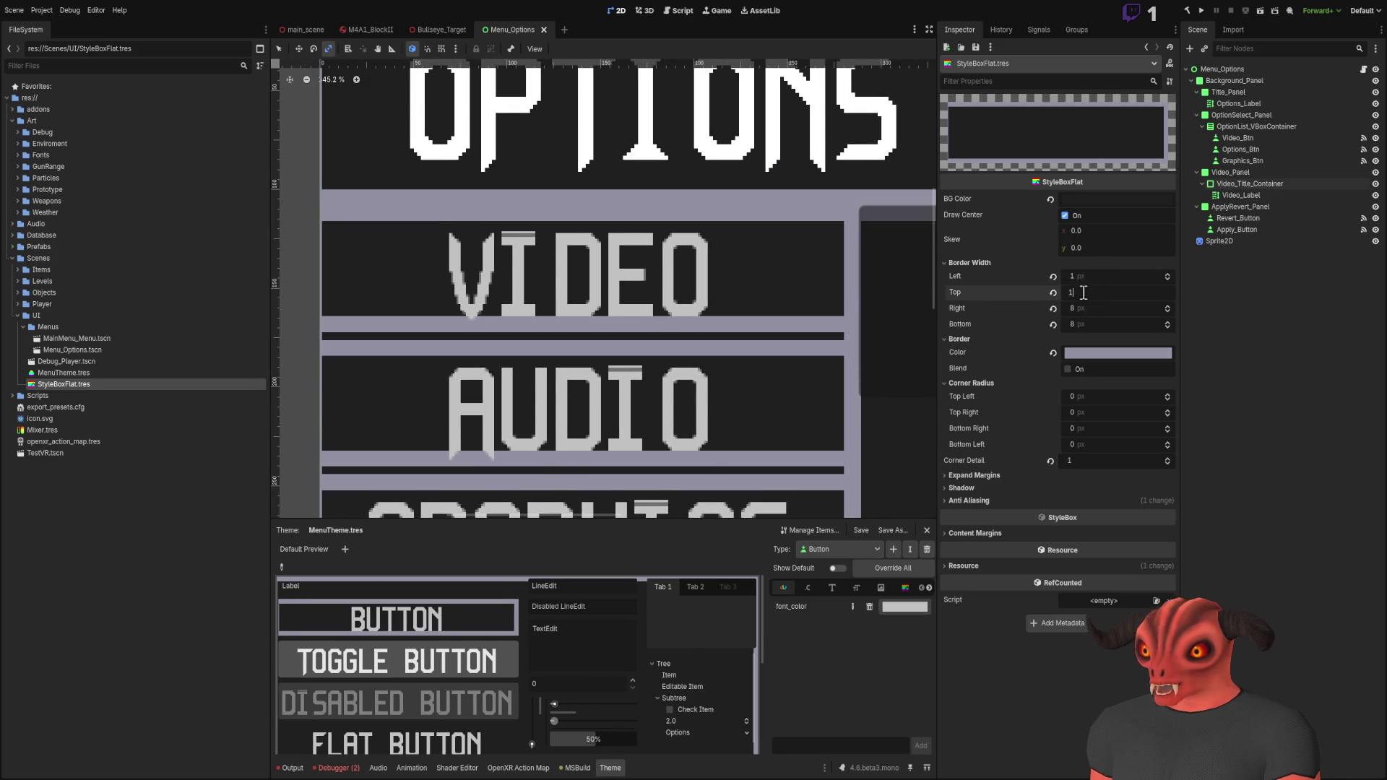
pyautogui.write('1')
pyautogui.press('Tab')
pyautogui.write('1')
pyautogui.press('Tab')
pyautogui.write('1')
# Step: Change the left, top and right border widths to 4 px
pyautogui.scroll(-2, 698, 183)
pyautogui.scroll(-4, 698, 183)
pyautogui.scroll(-3, 764, 240)
pyautogui.scroll(5, 718, 501)
pyautogui.click(1094, 279)
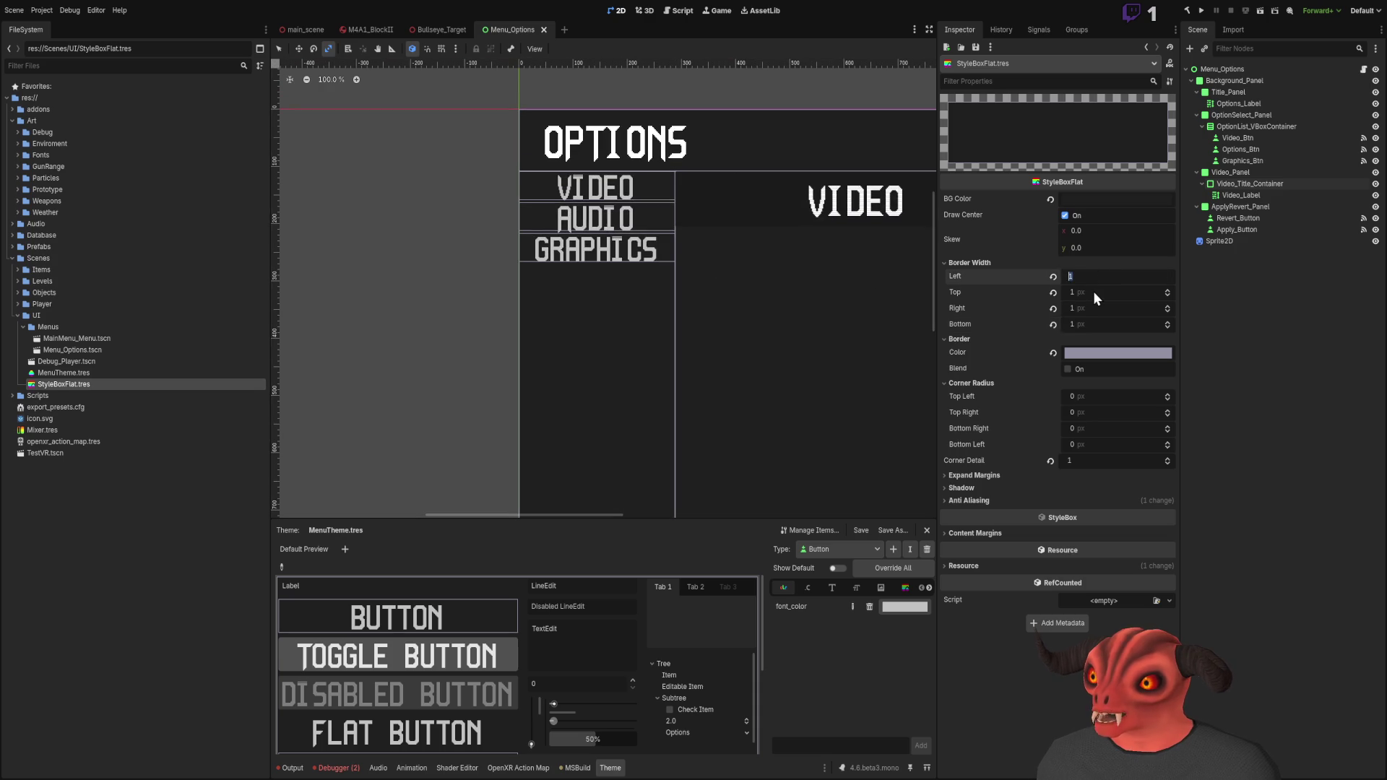
pyautogui.write('5')
pyautogui.press('Tab')
pyautogui.write('4')
pyautogui.press('Tab')
pyautogui.write('4')
pyautogui.press('Tab')
pyautogui.write('4')
# Step: Set the bottom border width to 4 px after briefly trying 0
pyautogui.scroll(1, 713, 269)
pyautogui.scroll(5, 712, 269)
pyautogui.click(1085, 322)
pyautogui.write('0')
pyautogui.press('Return')
pyautogui.scroll(-4, 732, 287)
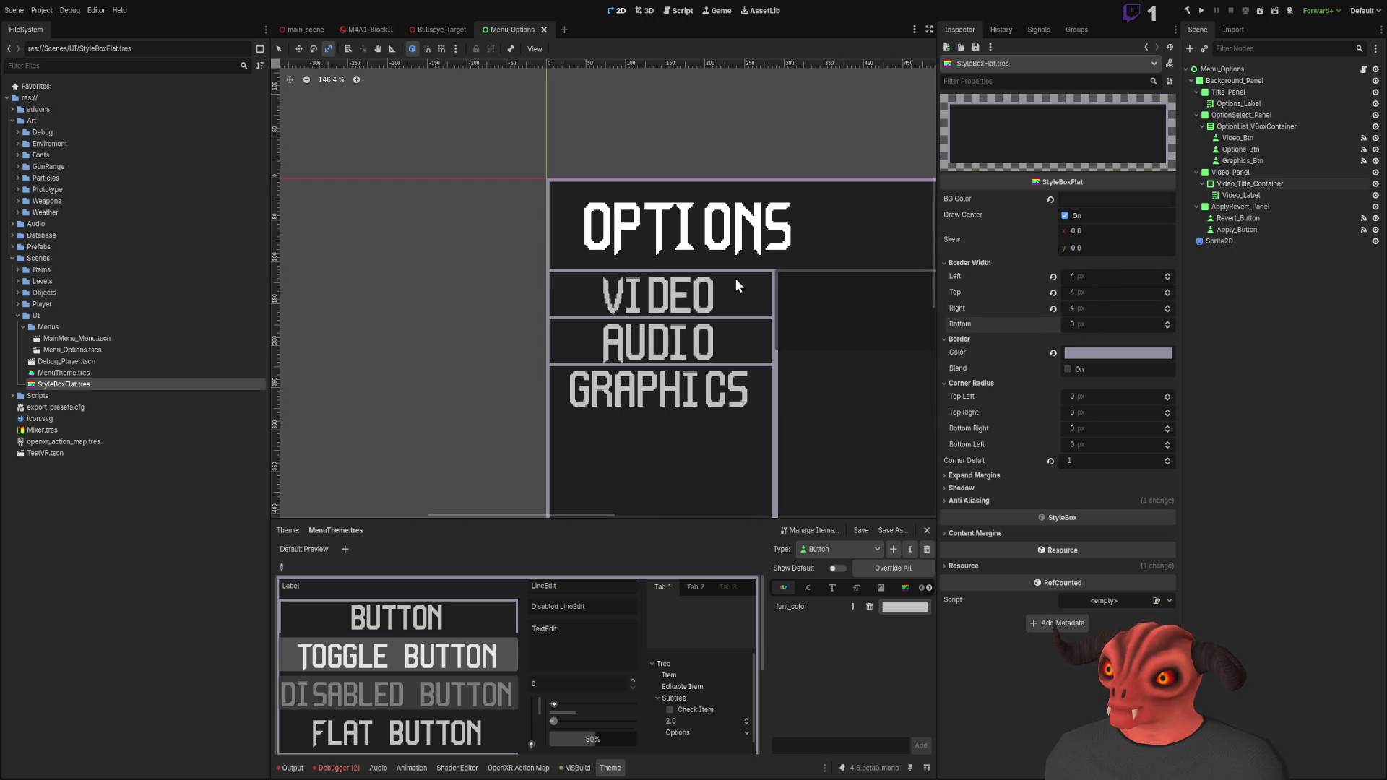
pyautogui.scroll(5, 741, 273)
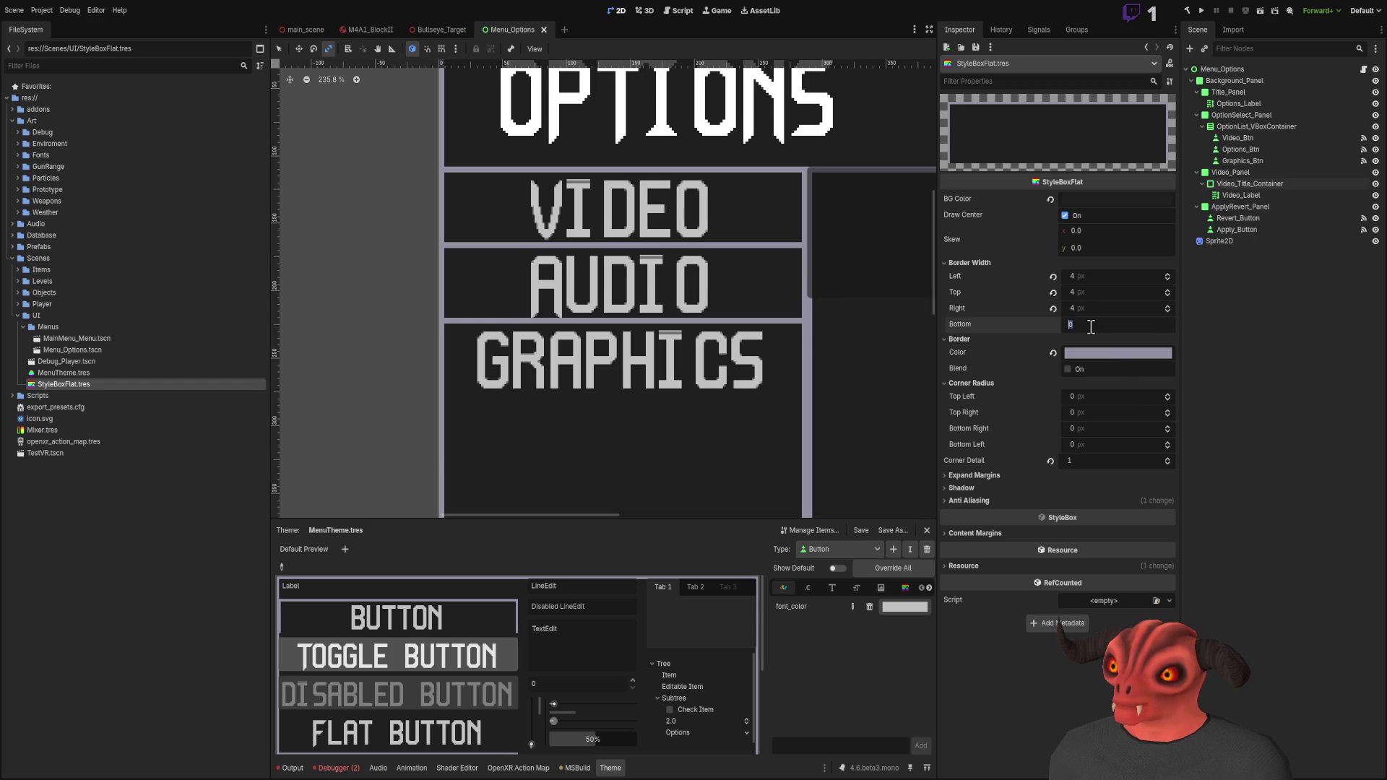
pyautogui.click(1091, 324)
pyautogui.write('1')
pyautogui.press('Return')
pyautogui.write('4')
pyautogui.press('Return')
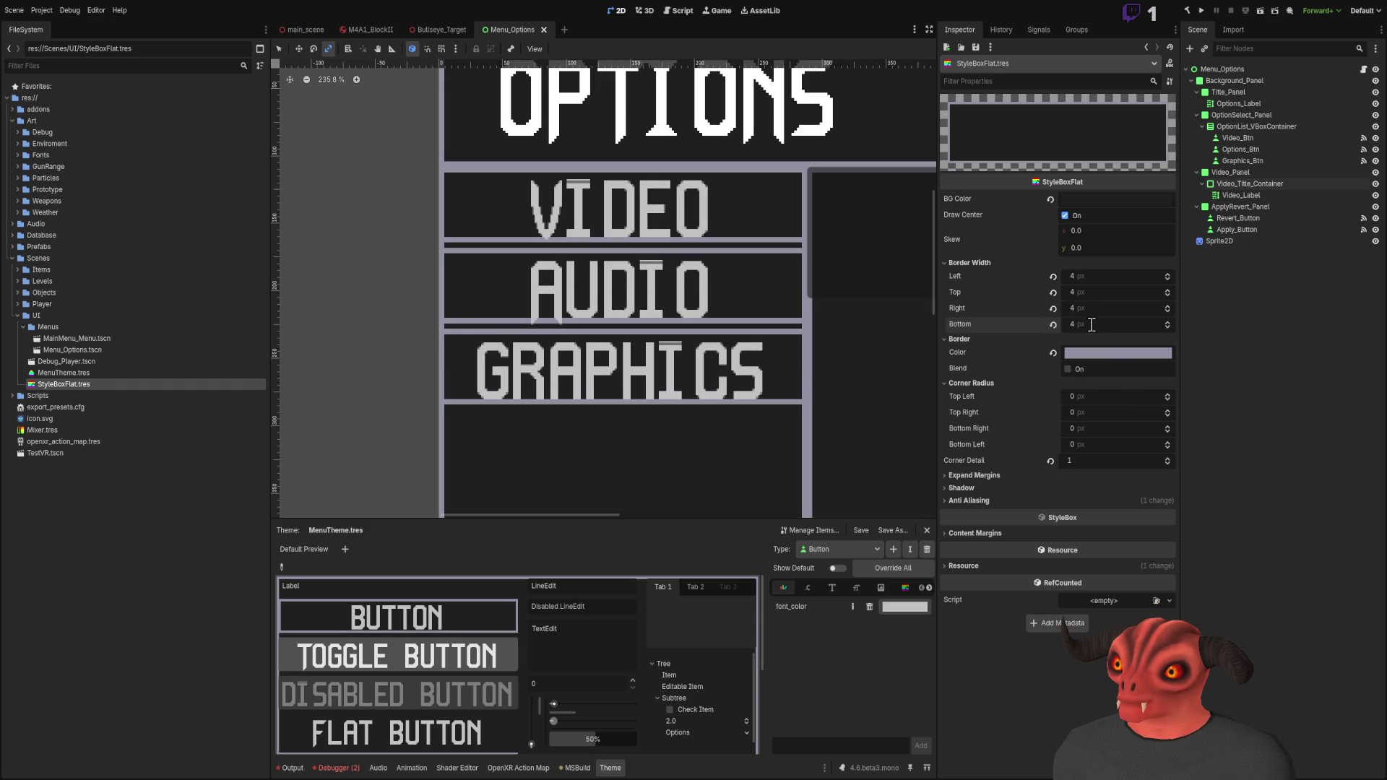
pyautogui.write('2')
pyautogui.press('Return')
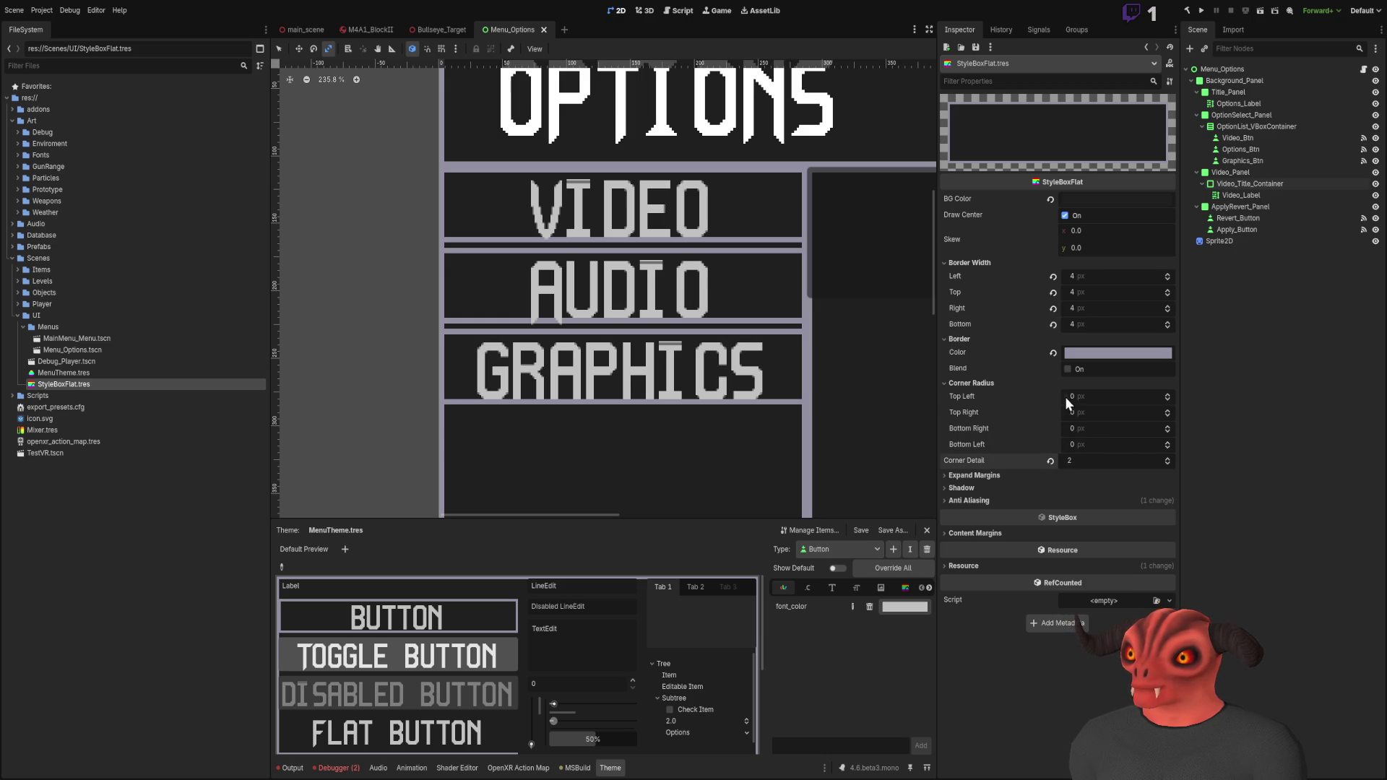
# Step: Set the top-left and top-right corner radii to 16 px
pyautogui.moveTo(1068, 397); pyautogui.dragTo(1096, 396)
pyautogui.write('16')
pyautogui.press('Return')
pyautogui.click(1084, 413)
pyautogui.write('16')
pyautogui.press('Return')
# Step: Set the bottom-right and bottom-left corner radii to 16 px
pyautogui.scroll(-4, 786, 157)
pyautogui.scroll(-4, 786, 158)
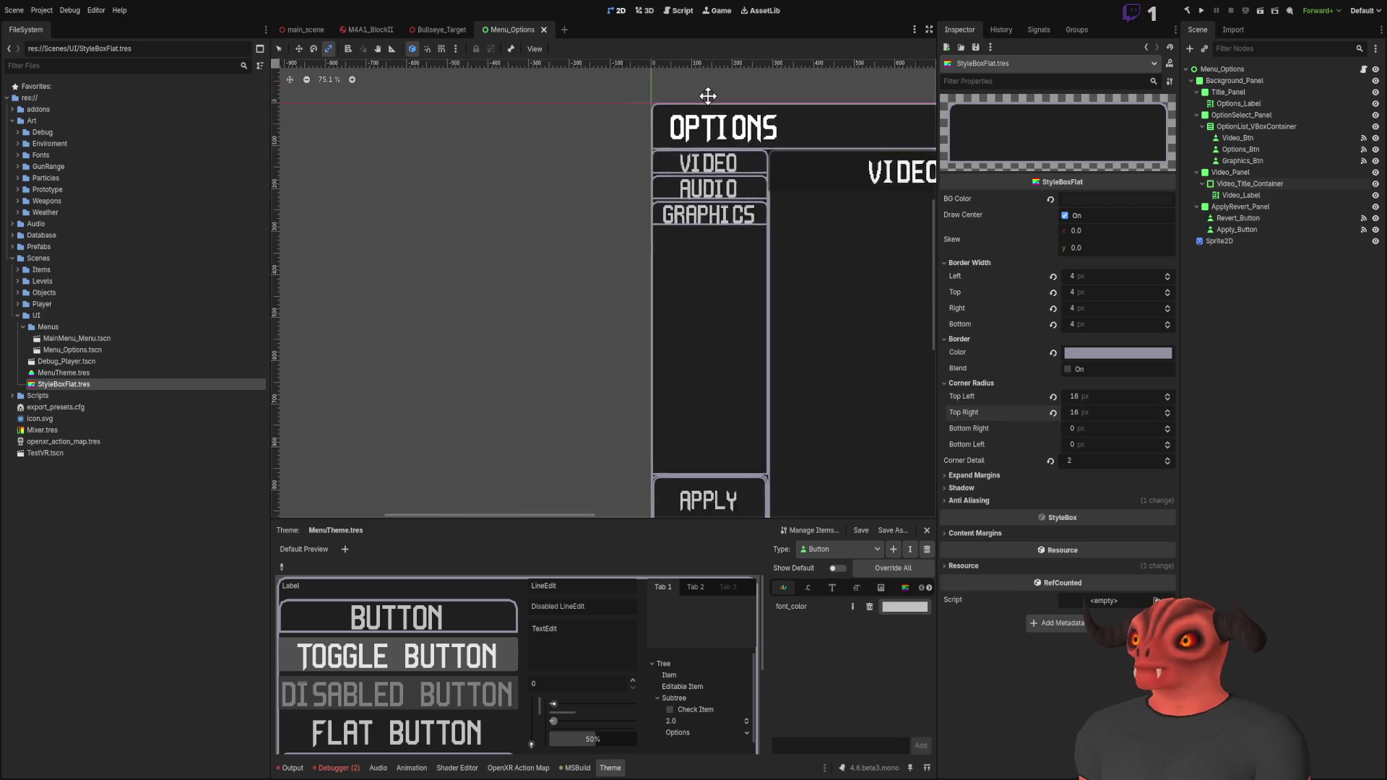
pyautogui.click(1084, 429)
pyautogui.write('16')
pyautogui.press('Return')
pyautogui.click(1088, 446)
pyautogui.write('16')
pyautogui.press('Return')
# Step: Scroll and pan the canvas to centre the rounded Options menu
pyautogui.scroll(1, 701, 248)
pyautogui.scroll(10, 638, 313)
pyautogui.scroll(-12, 666, 326)
pyautogui.scroll(2, 630, 238)
pyautogui.scroll(-3, 635, 191)
pyautogui.scroll(-3, 636, 197)
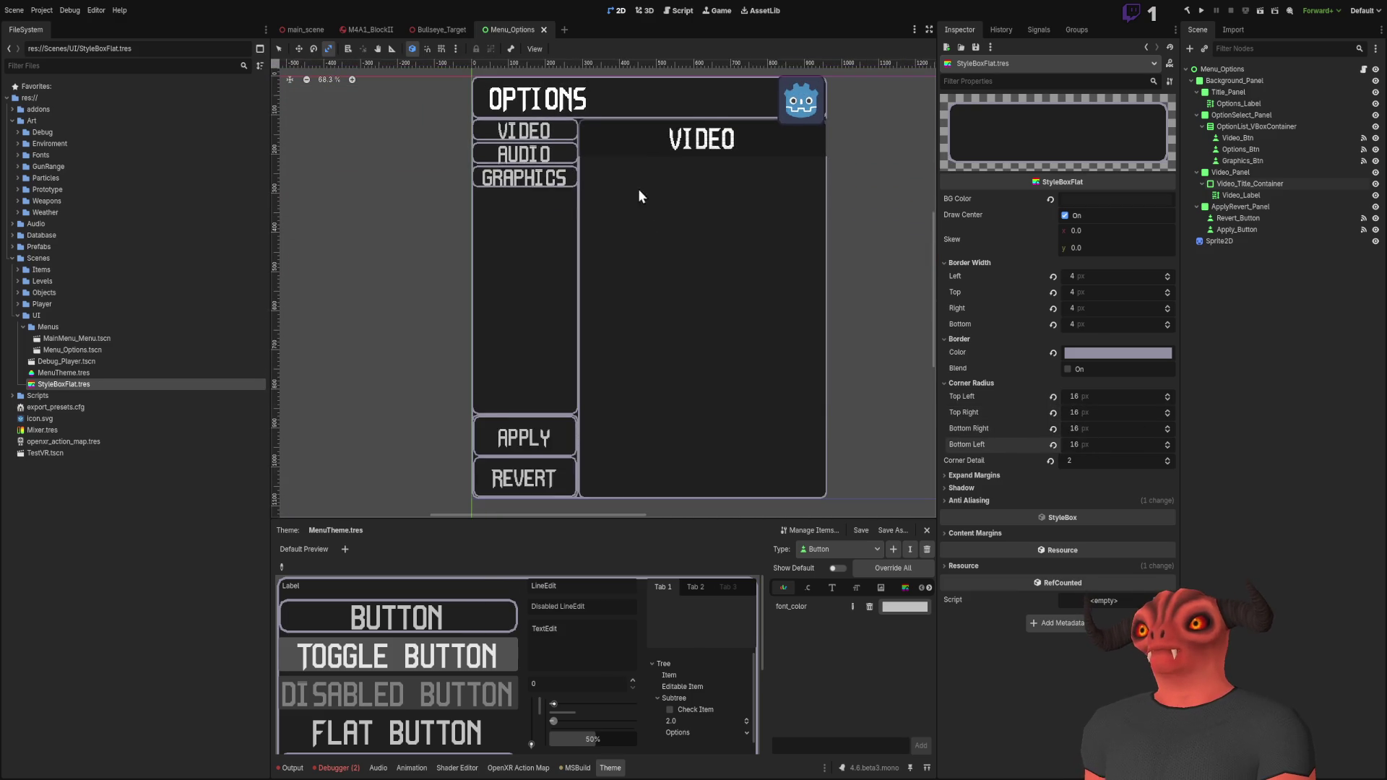
pyautogui.scroll(20, 622, 189)
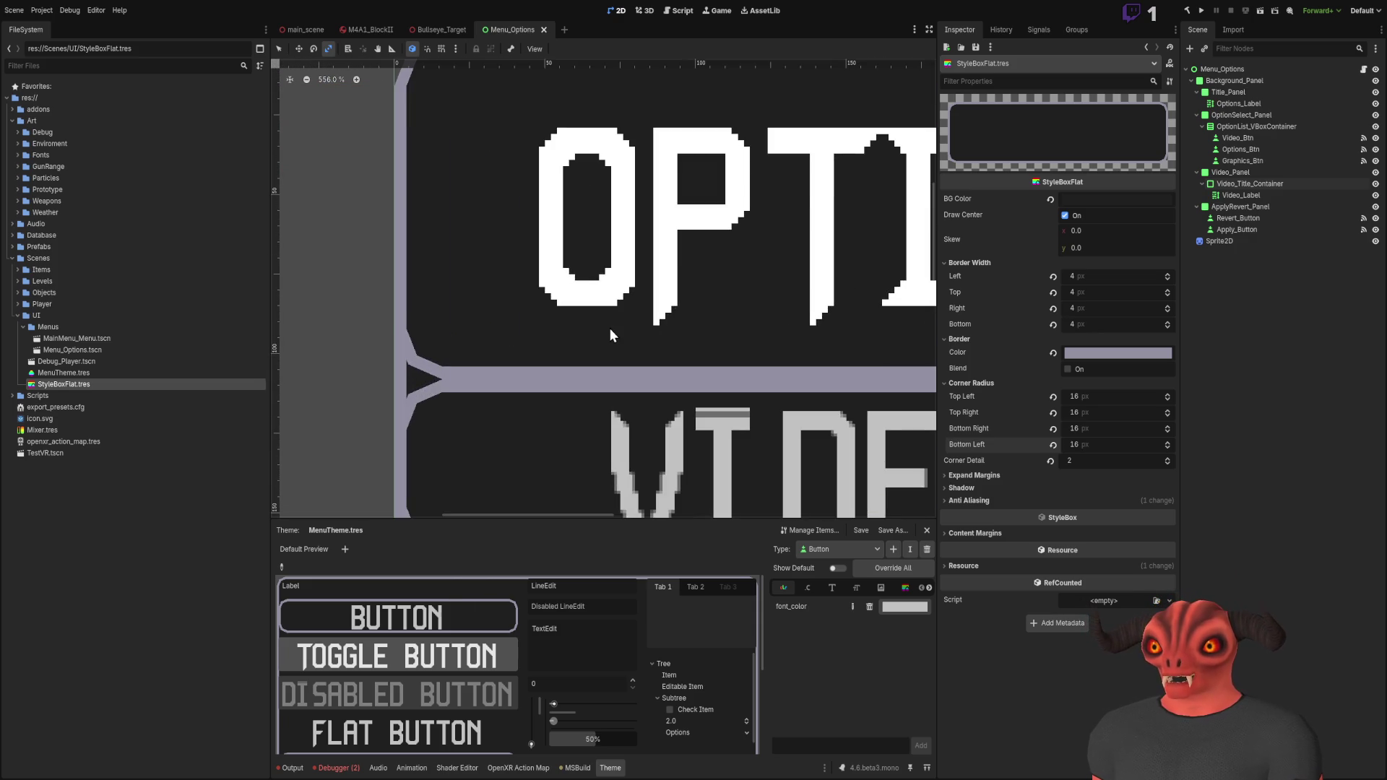
pyautogui.scroll(-20, 612, 325)
pyautogui.scroll(5, 638, 231)
pyautogui.scroll(-5, 640, 249)
pyautogui.scroll(1, 638, 257)
pyautogui.moveTo(639, 257); pyautogui.dragTo(706, 231)
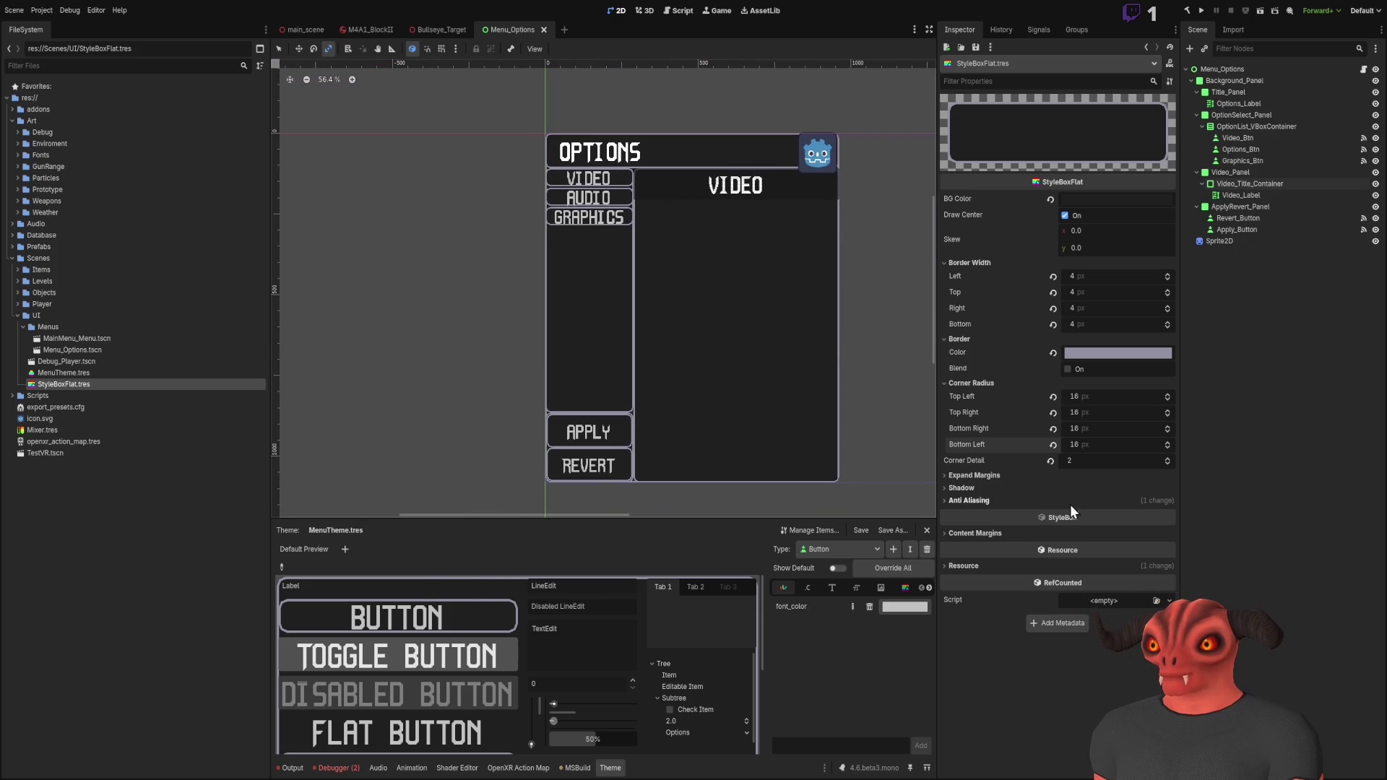
pyautogui.scroll(20, 506, 249)
pyautogui.scroll(-20, 422, 176)
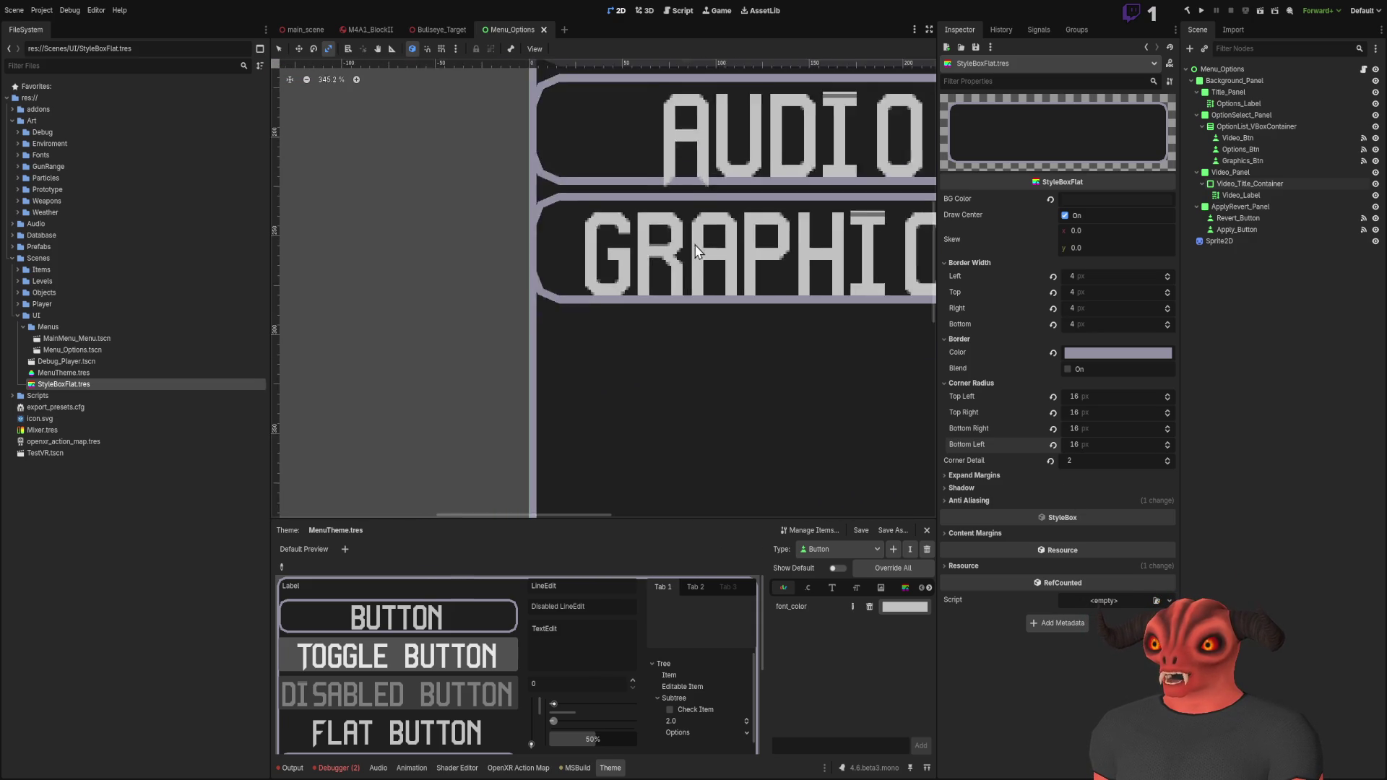
pyautogui.moveTo(567, 273)
pyautogui.mouseDown()
pyautogui.moveTo(580, 232)
pyautogui.moveTo(605, 258)
pyautogui.mouseUp()
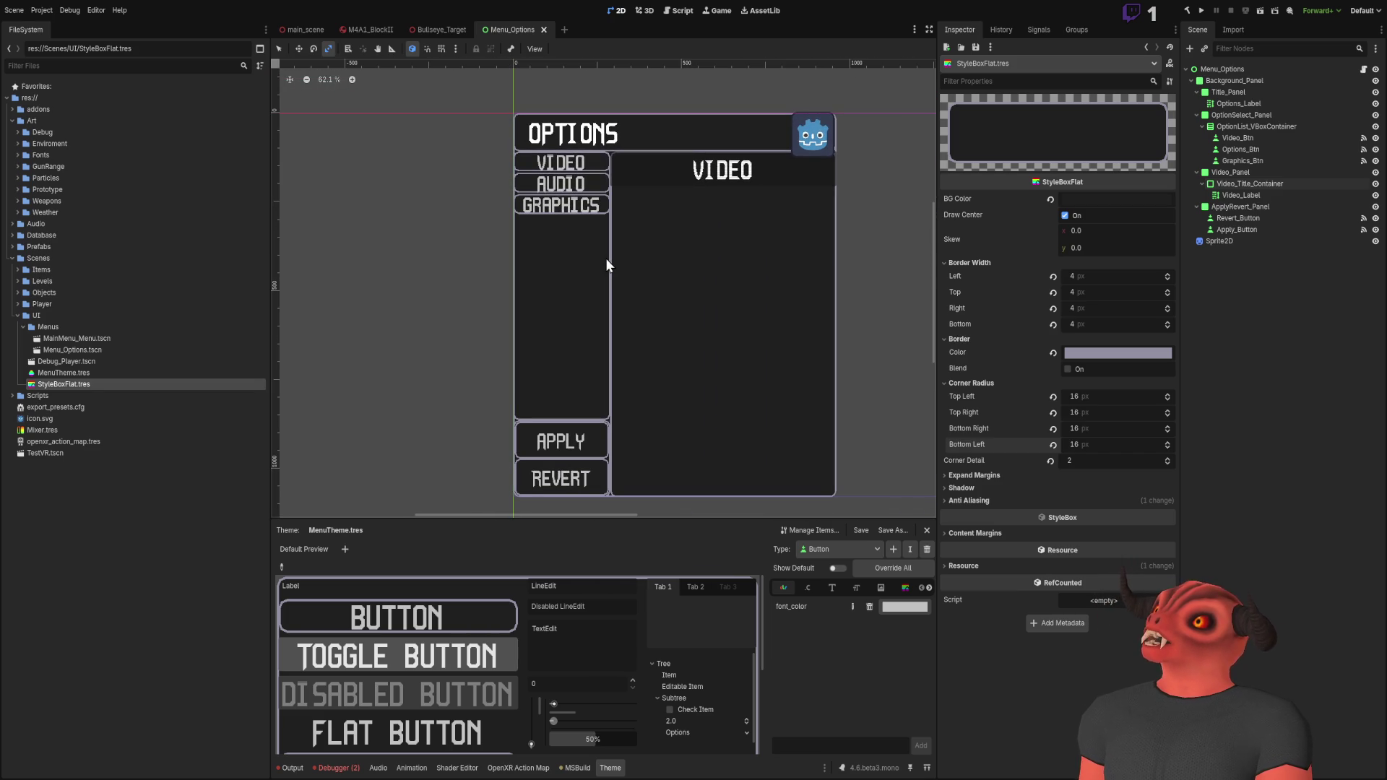
pyautogui.scroll(-4, 632, 80)
pyautogui.scroll(6, 505, 132)
pyautogui.scroll(-4, 679, 211)
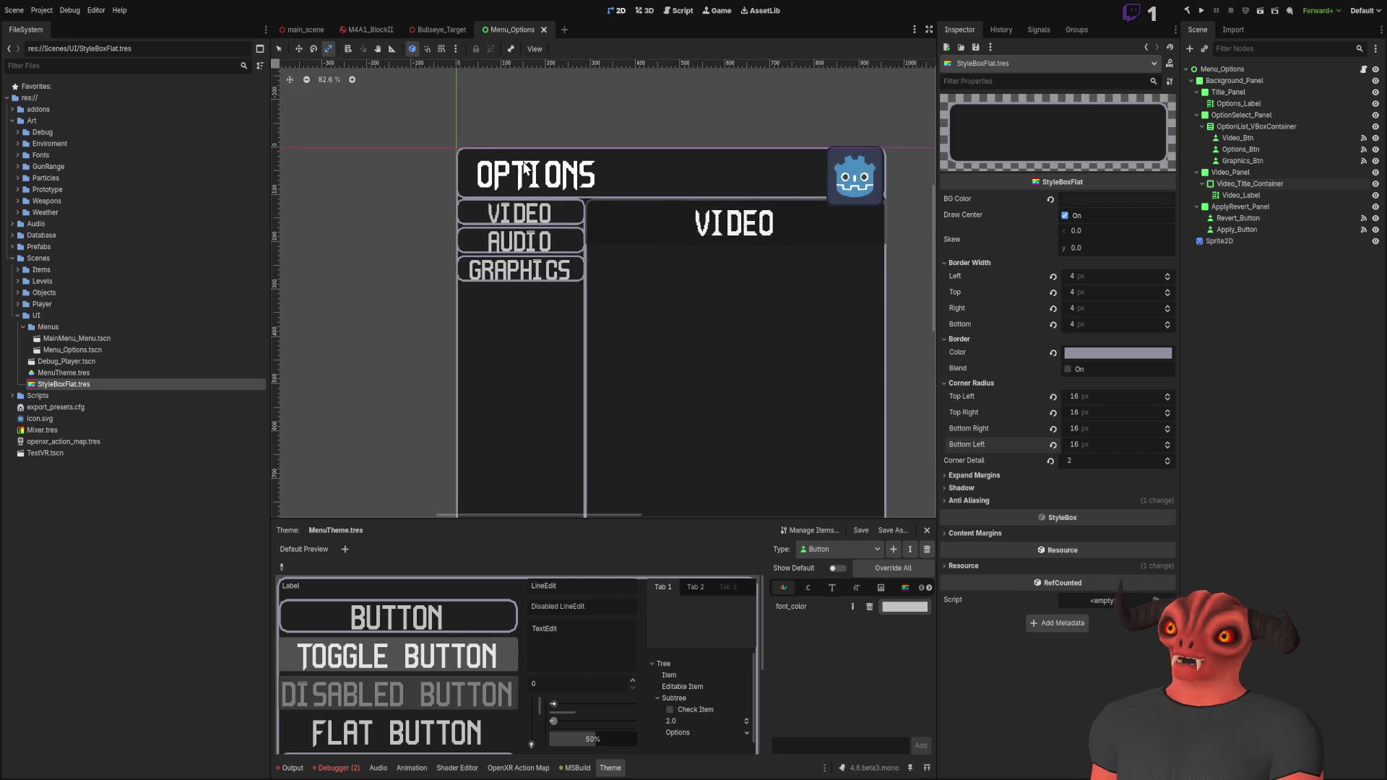
pyautogui.scroll(1, 583, 167)
pyautogui.scroll(2, 491, 181)
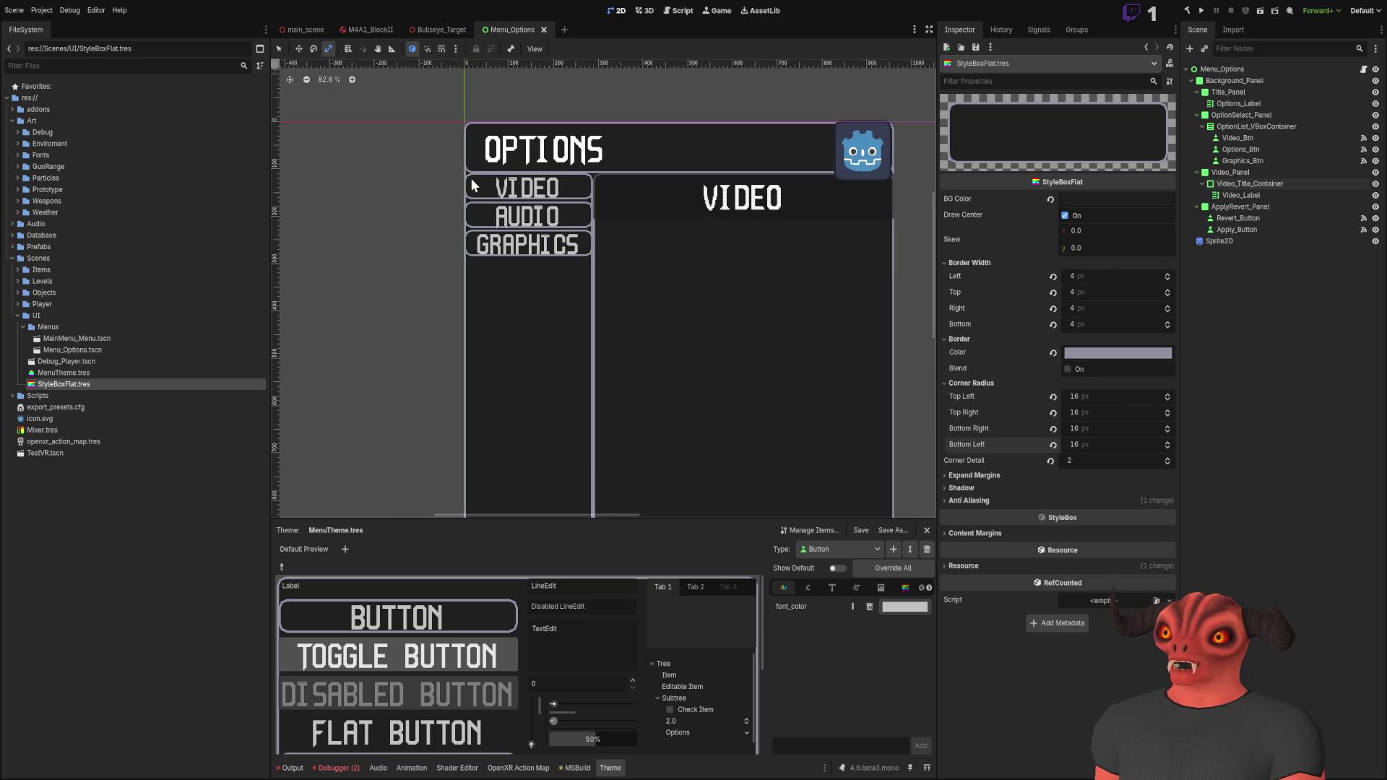
pyautogui.scroll(-3, 650, 180)
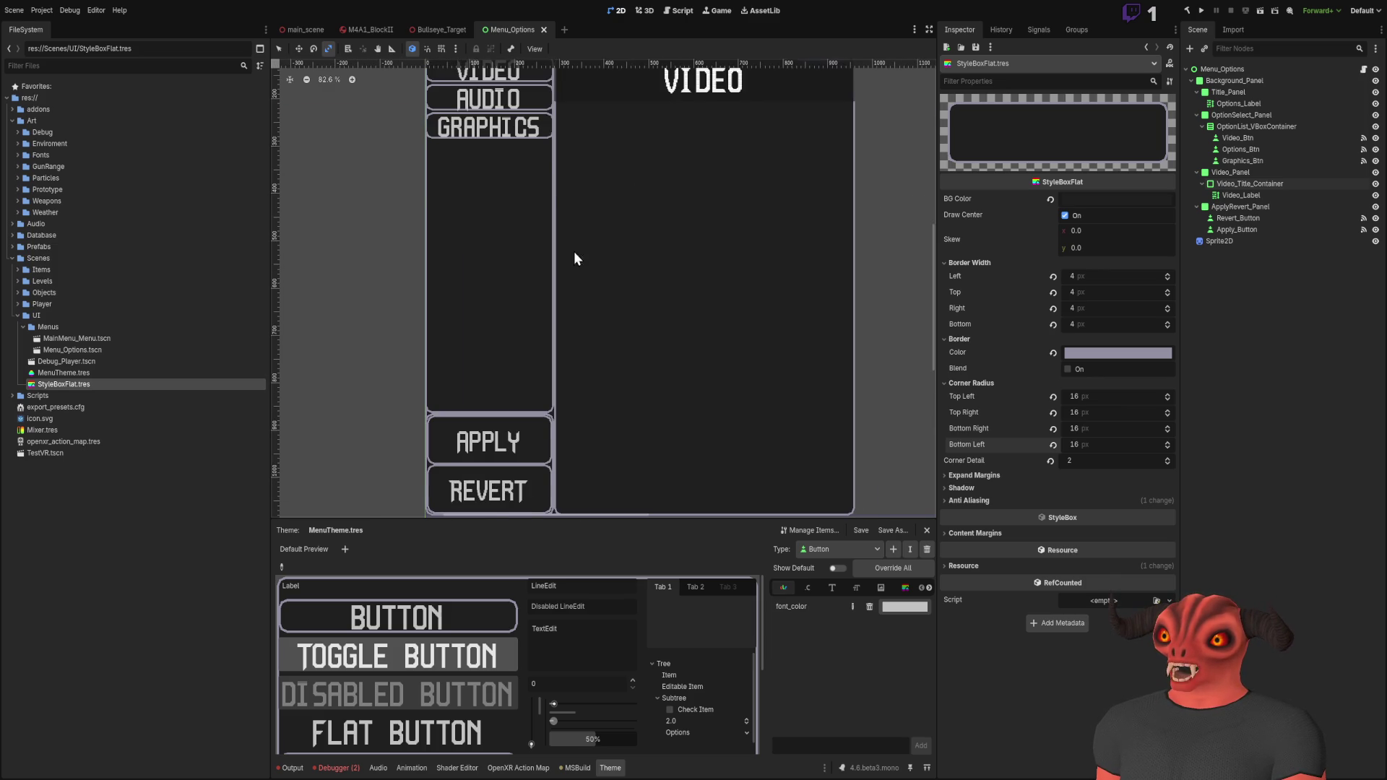
pyautogui.scroll(3, 481, 167)
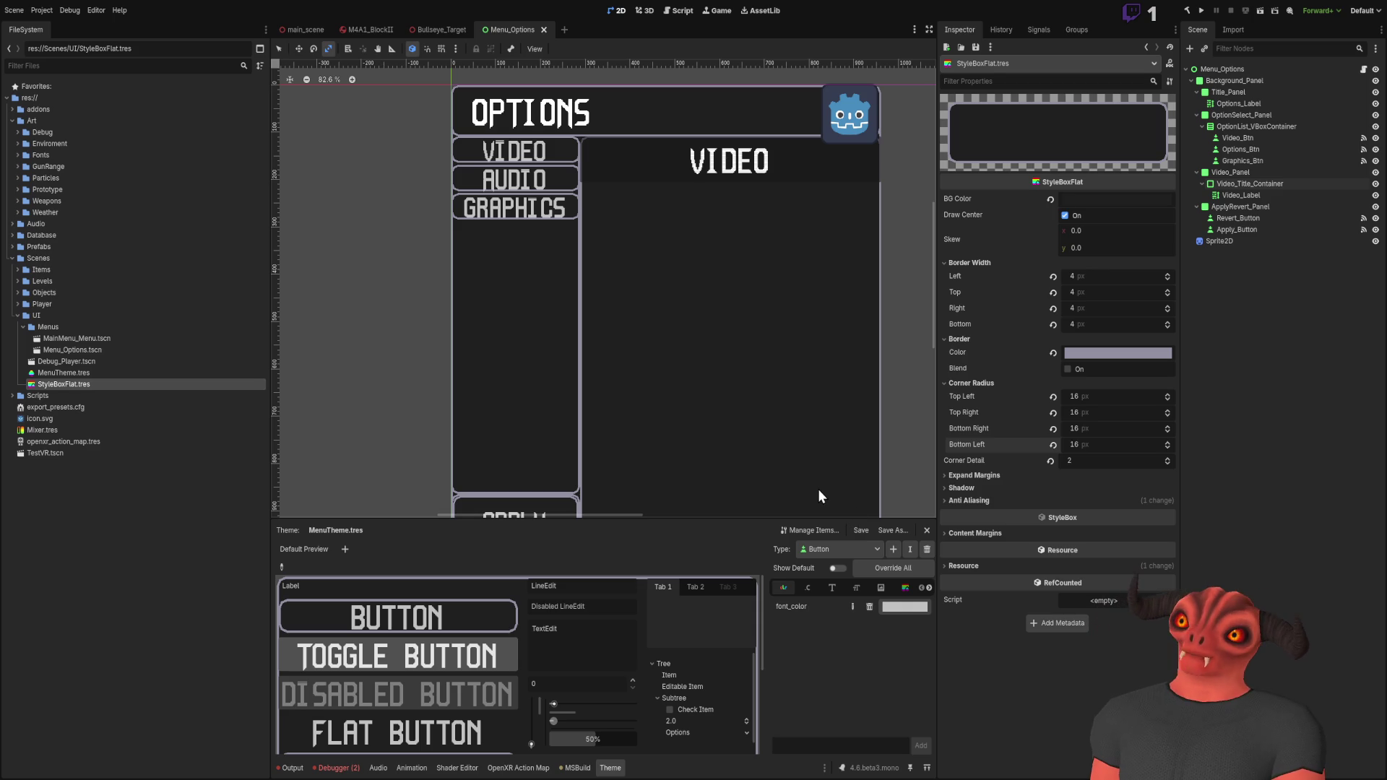
pyautogui.scroll(-3, 700, 176)
pyautogui.scroll(1, 699, 177)
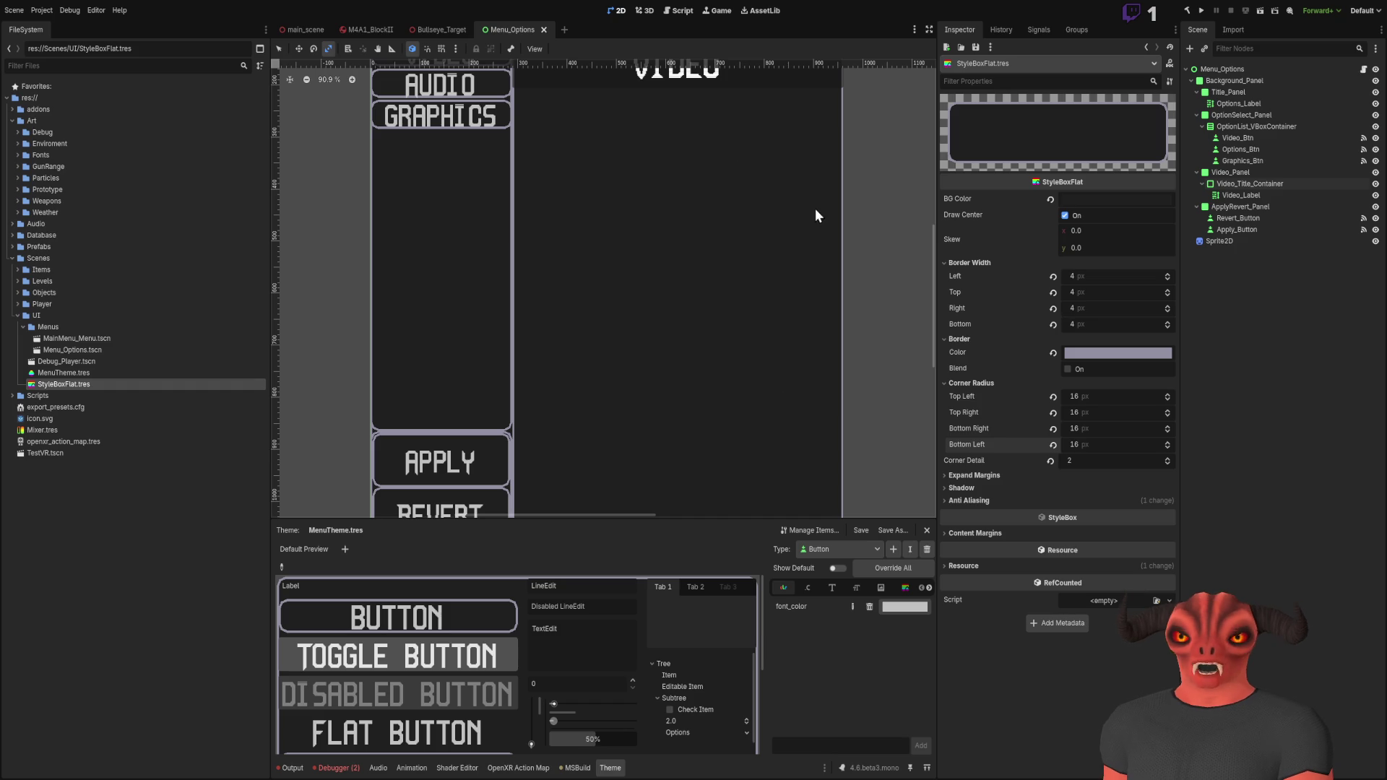
pyautogui.scroll(-7, 677, 172)
pyautogui.scroll(5, 676, 168)
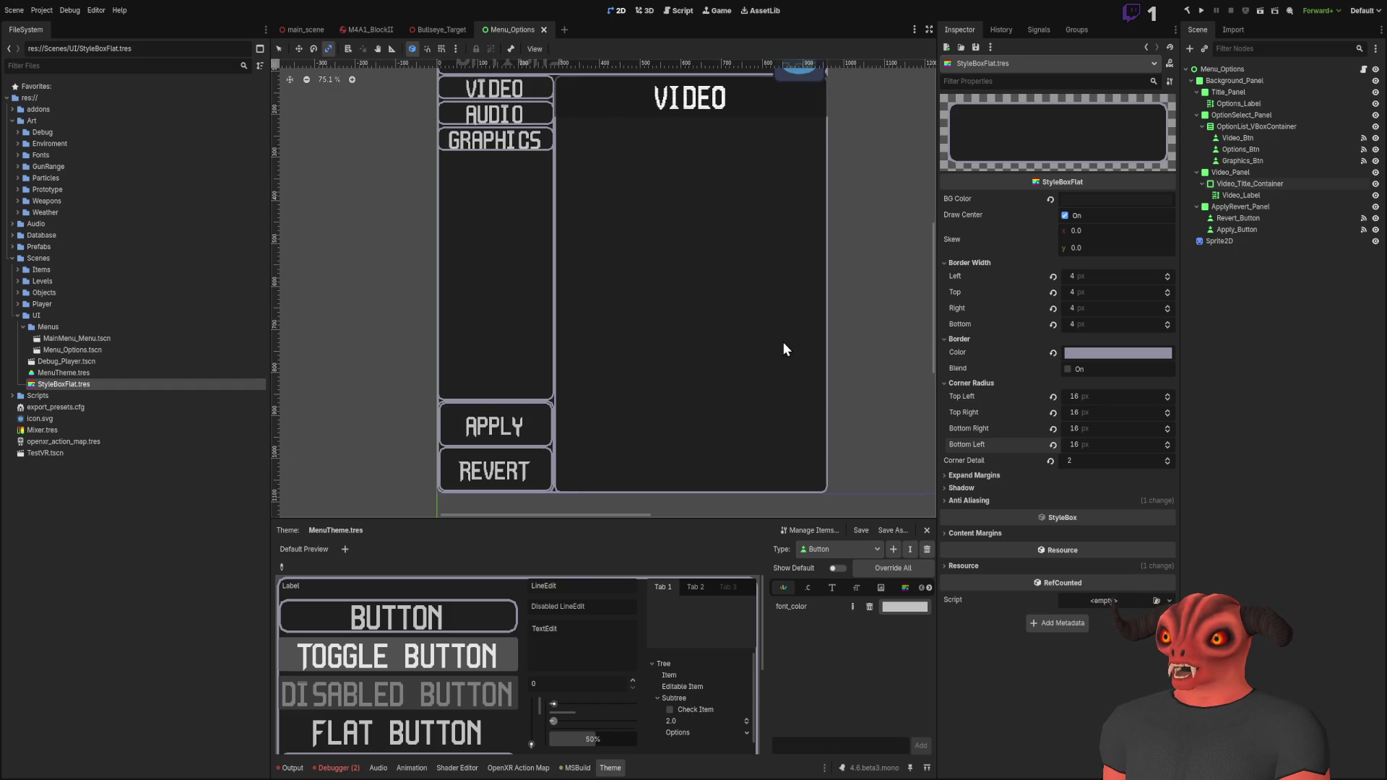
pyautogui.scroll(2, 783, 341)
pyautogui.scroll(3, 783, 426)
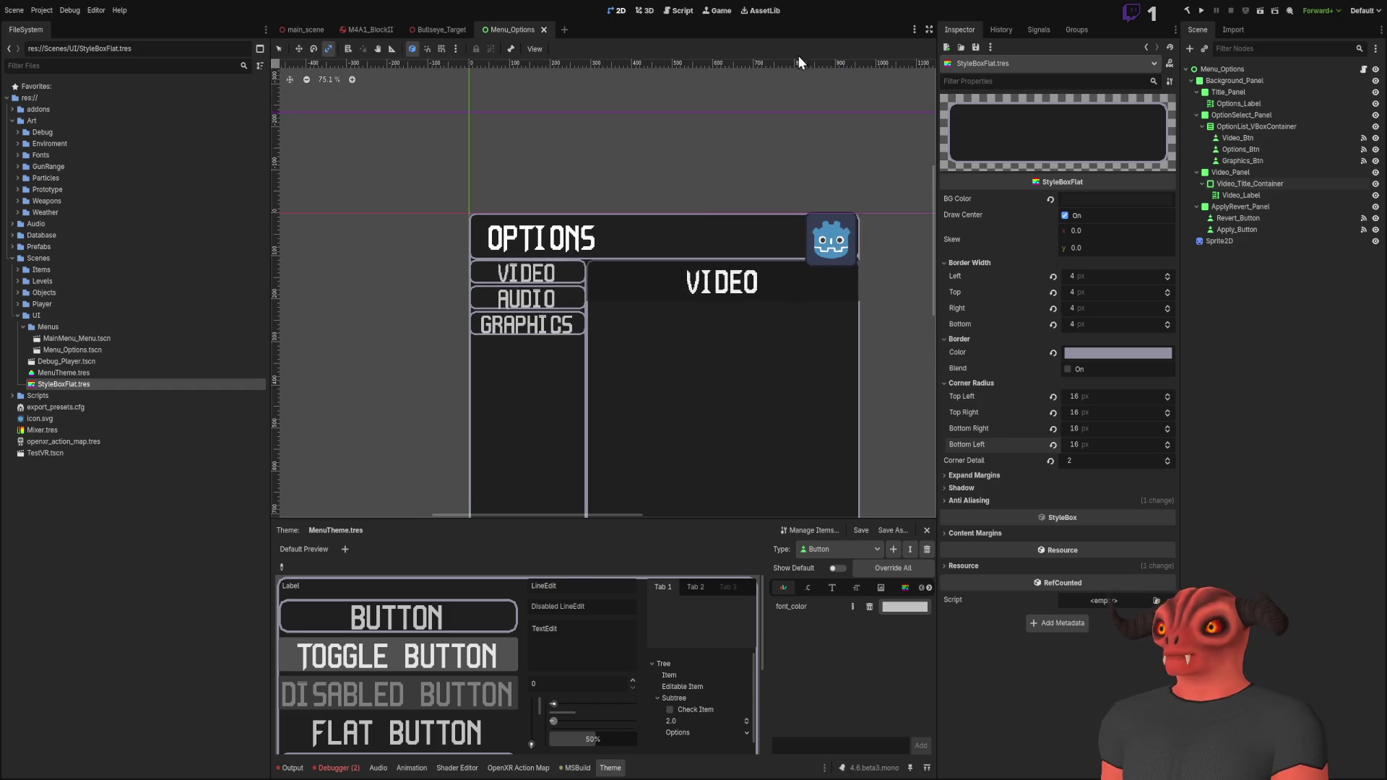
pyautogui.scroll(-3, 692, 161)
pyautogui.scroll(1, 691, 204)
pyautogui.scroll(-3, 690, 205)
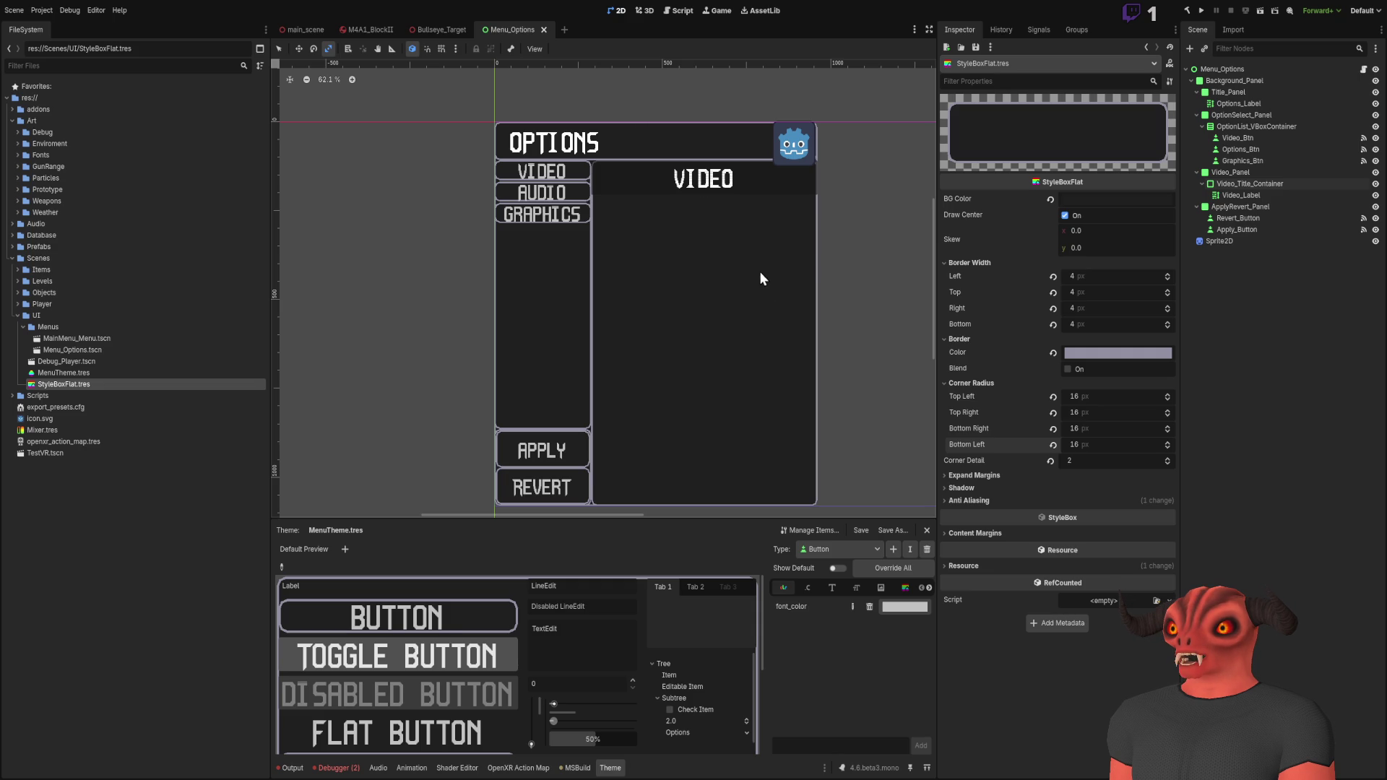
pyautogui.scroll(5, 763, 281)
pyautogui.scroll(-3, 660, 111)
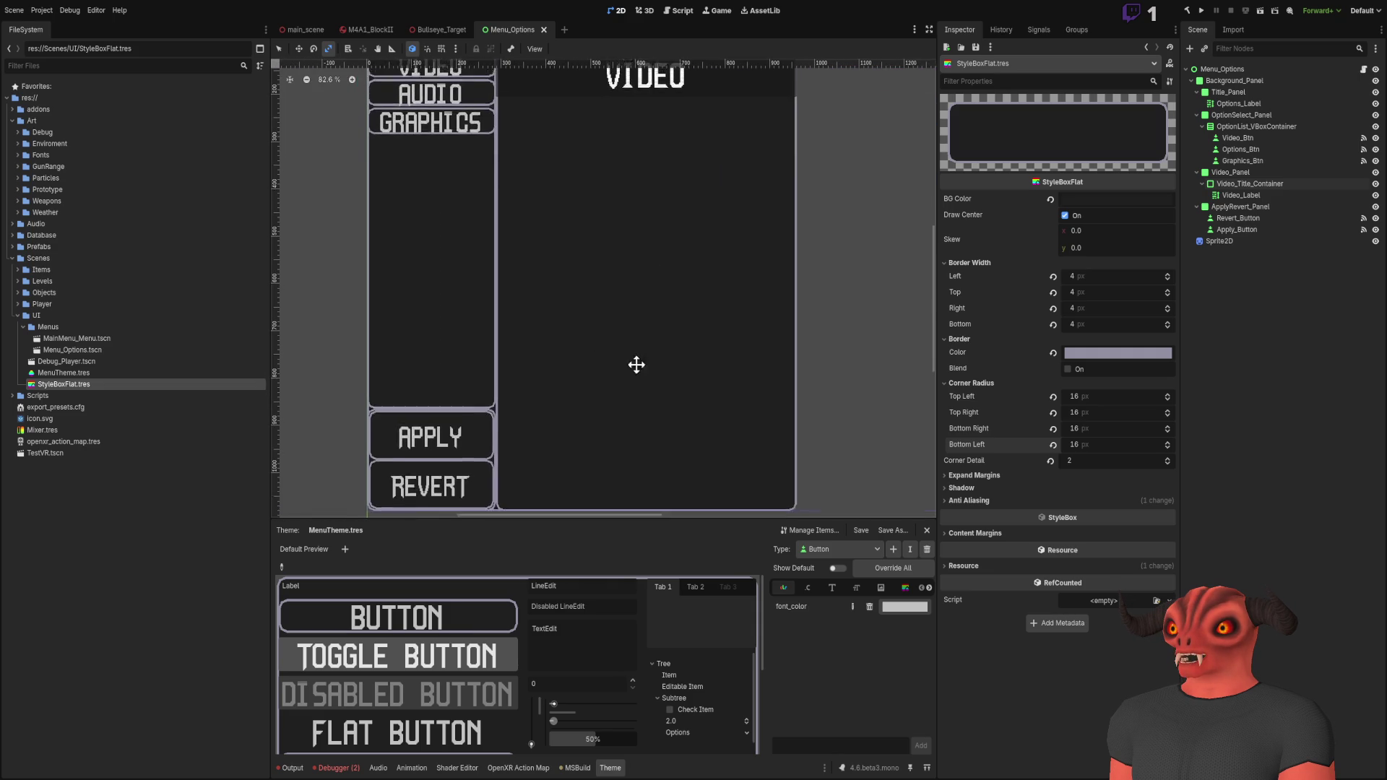
pyautogui.moveTo(633, 354); pyautogui.dragTo(658, 419)
pyautogui.moveTo(579, 299); pyautogui.dragTo(749, 474)
pyautogui.scroll(3, 609, 342)
pyautogui.scroll(-3, 540, 215)
pyautogui.scroll(-2, 563, 192)
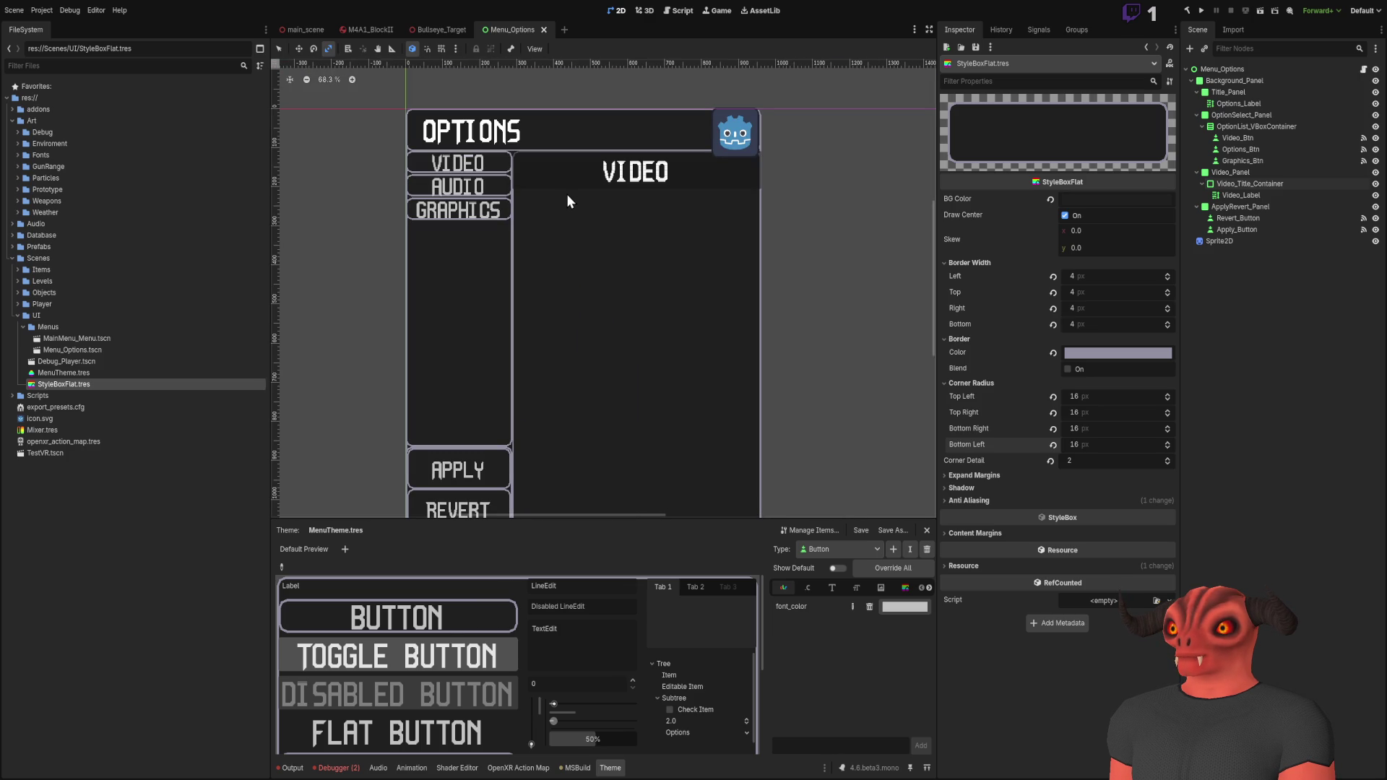
pyautogui.scroll(7, 566, 189)
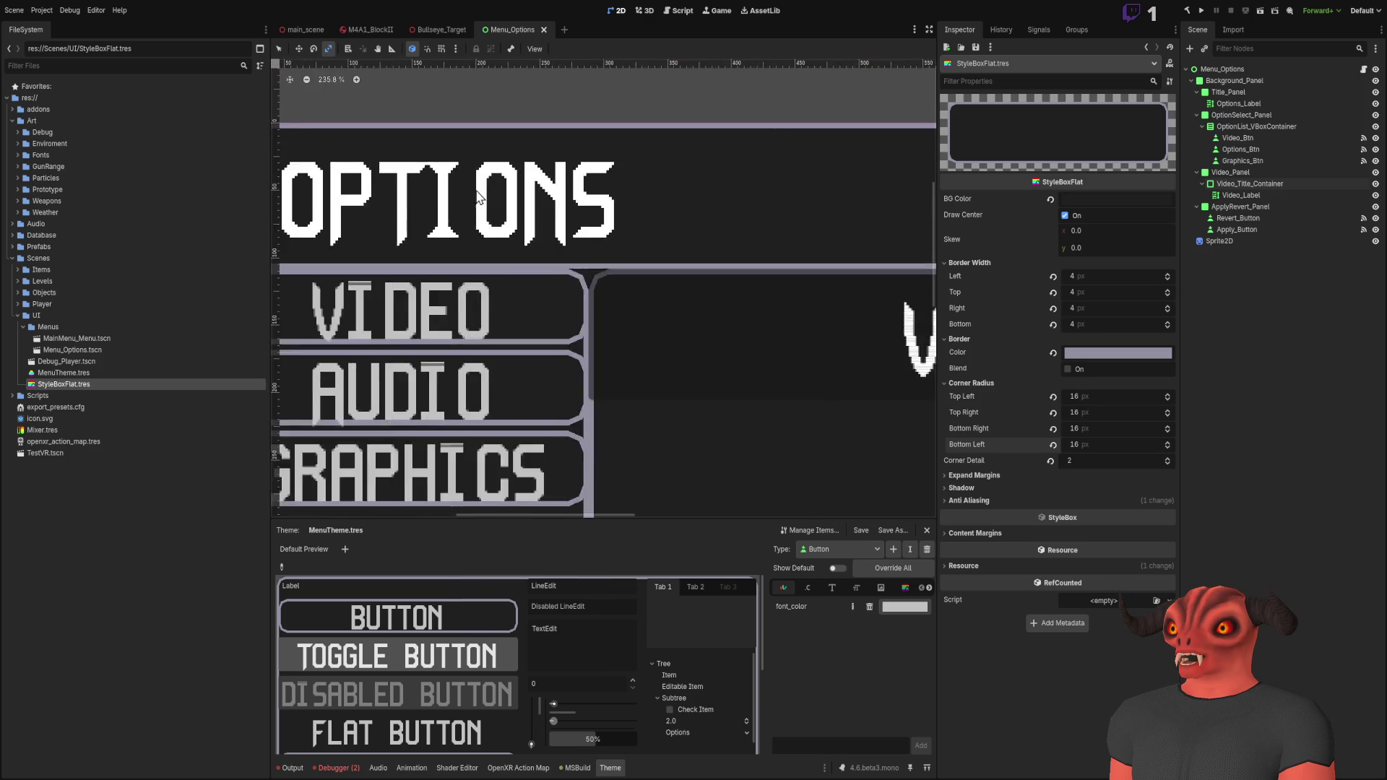
pyautogui.scroll(-2, 520, 274)
pyautogui.scroll(-4, 670, 273)
pyautogui.scroll(4, 722, 301)
# Step: Set Corner Detail to 1 for chamfered corners
pyautogui.click(1101, 462)
pyautogui.write('1')
pyautogui.press('Return')
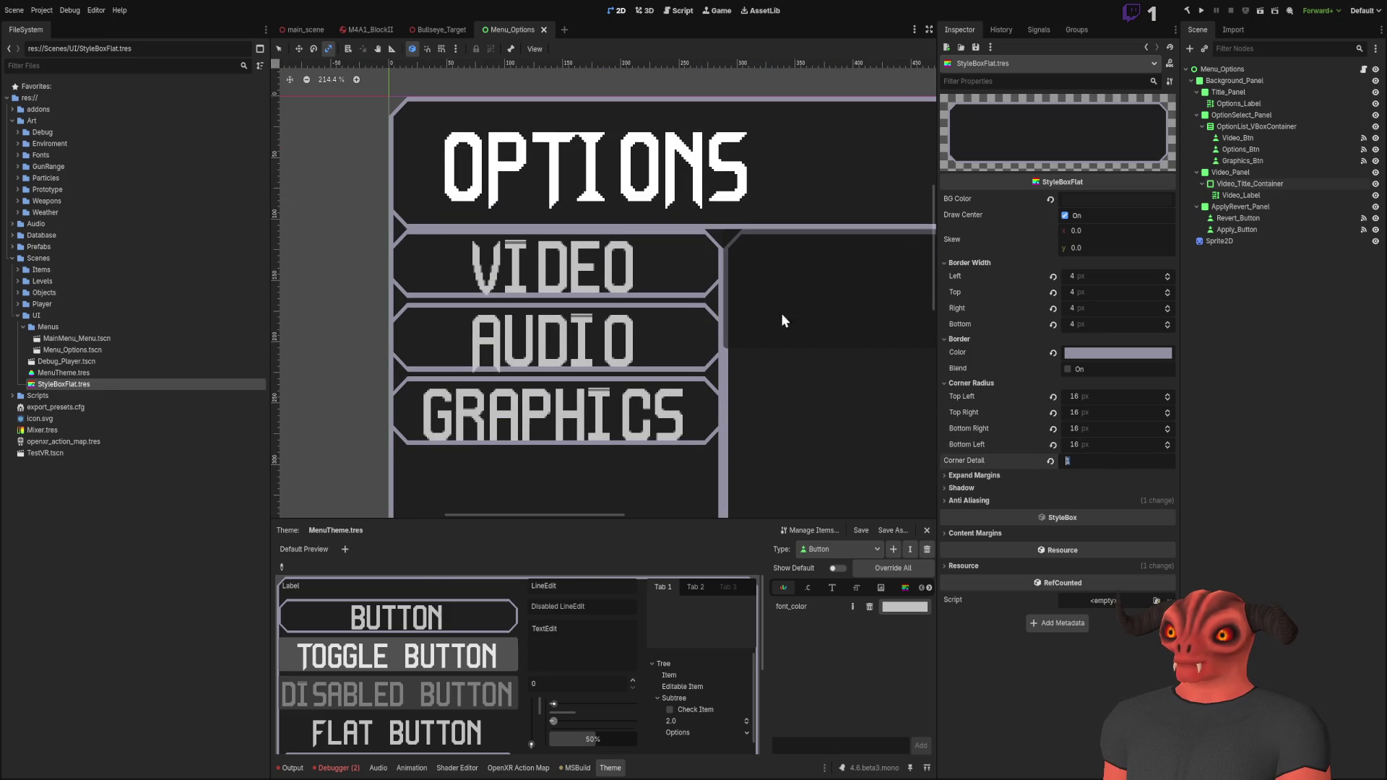
pyautogui.scroll(-3, 654, 273)
pyautogui.scroll(6, 660, 207)
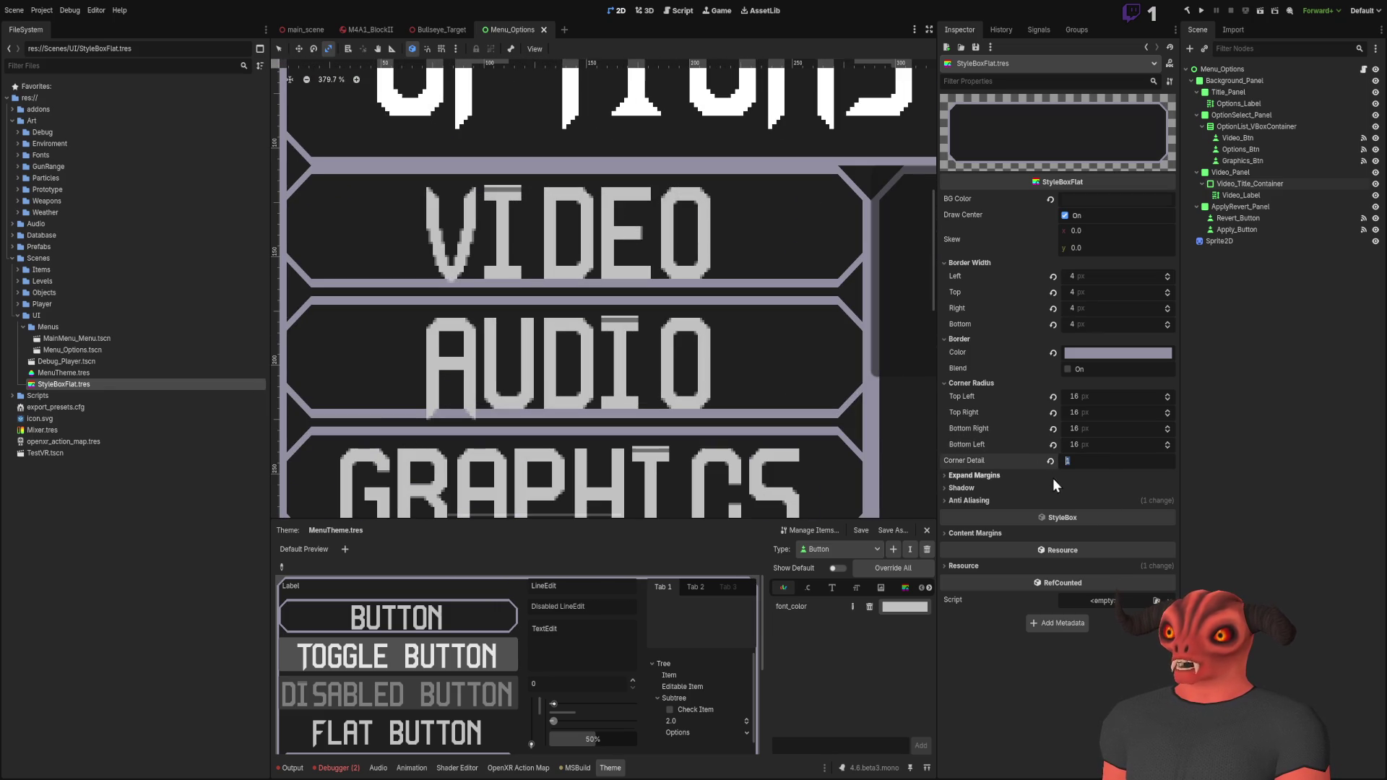
# Step: Set the top-left, top-right, bottom-right and bottom-left corner radii to 24 px
pyautogui.click(1097, 399)
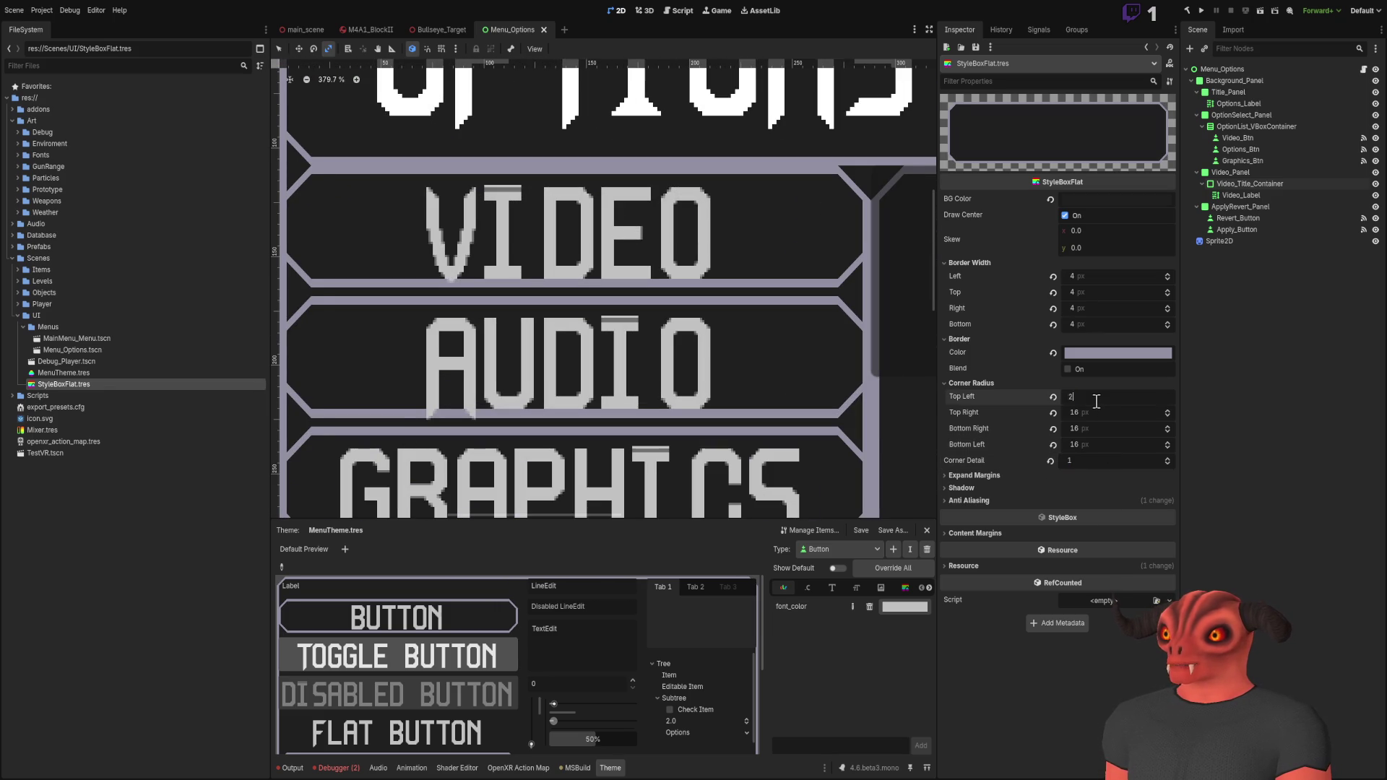
pyautogui.write('24')
pyautogui.press('Return')
pyautogui.press('Return')
pyautogui.scroll(-3, 829, 362)
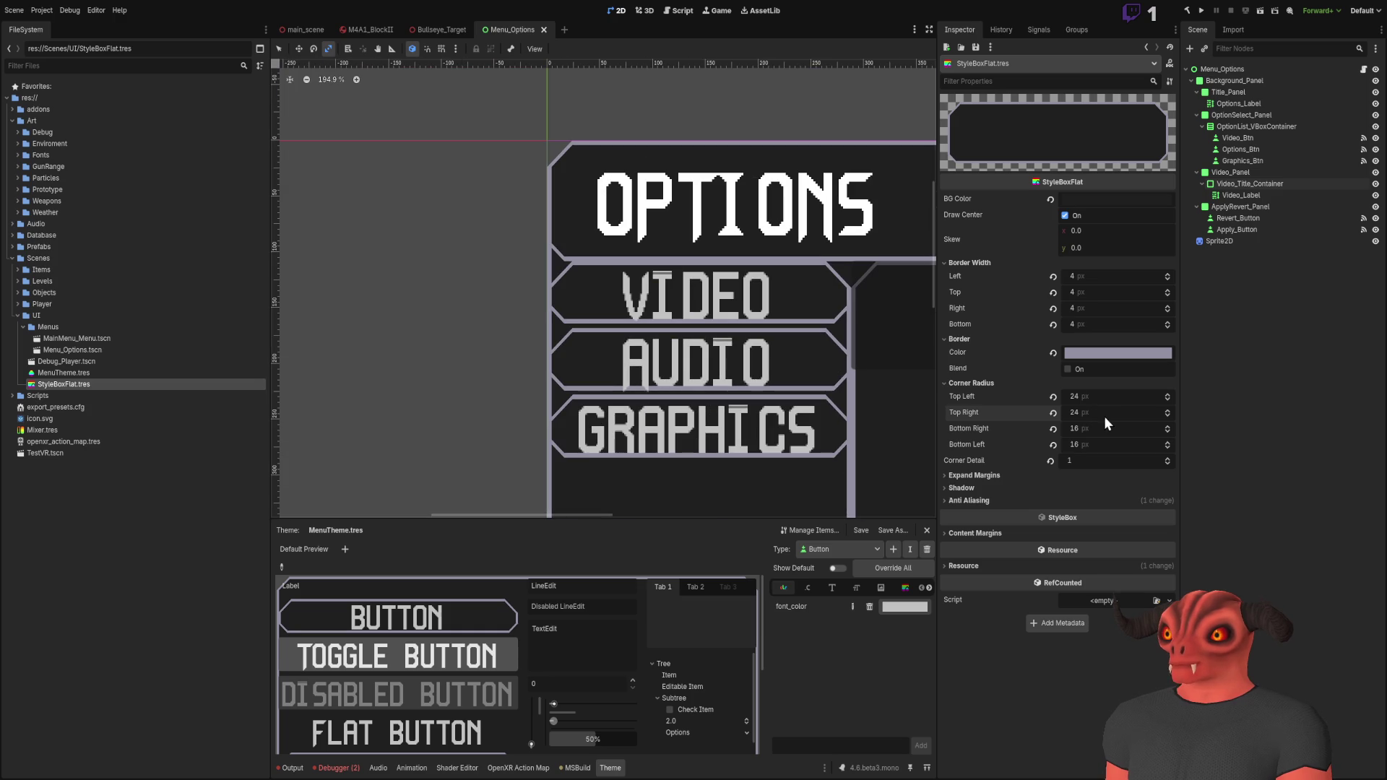
pyautogui.click(1109, 428)
pyautogui.write('24')
pyautogui.press('Return')
pyautogui.click(1108, 445)
pyautogui.write('24')
pyautogui.press('Return')
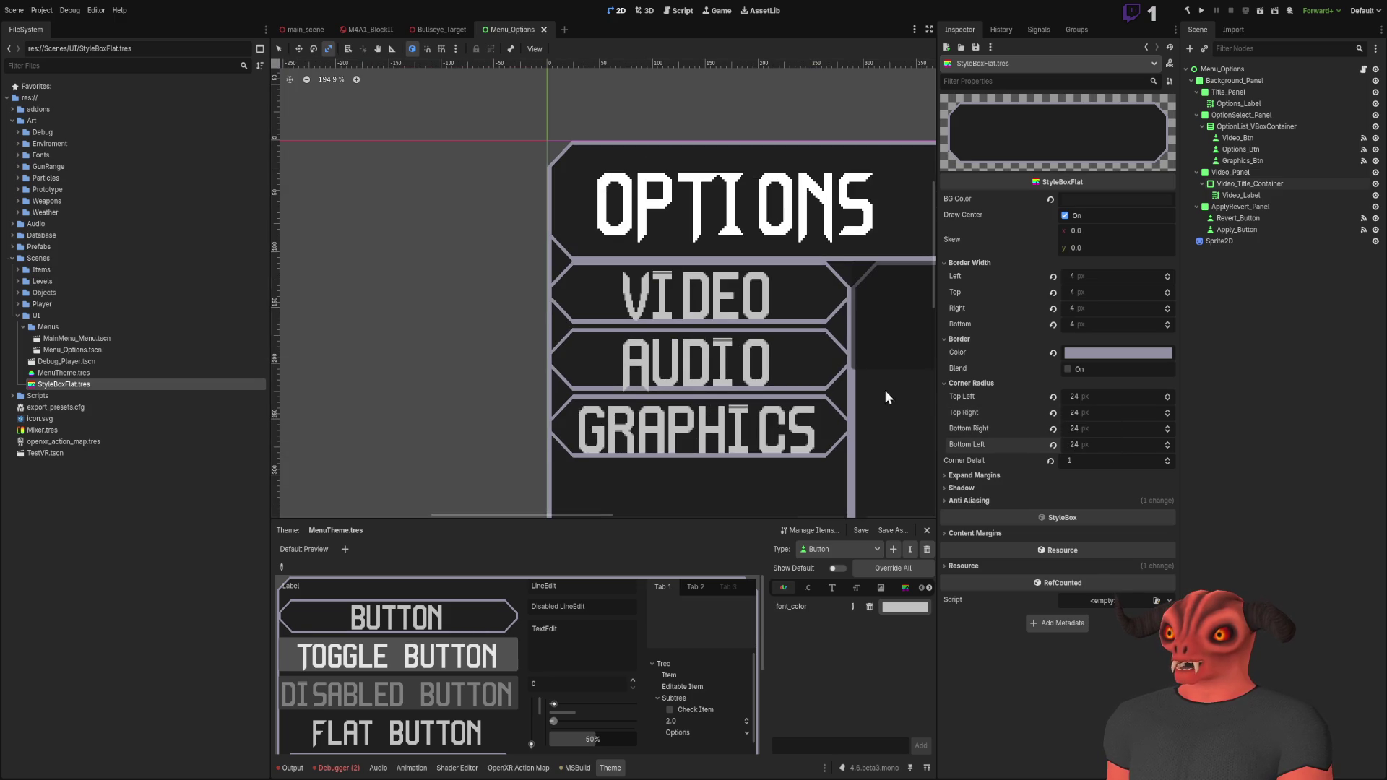
# Step: Pan and zoom around the canvas to review the chamfered Options menu
pyautogui.scroll(-5, 778, 379)
pyautogui.moveTo(778, 379)
pyautogui.mouseDown()
pyautogui.moveTo(670, 177)
pyautogui.moveTo(506, 202)
pyautogui.moveTo(648, 286)
pyautogui.mouseUp()
pyautogui.scroll(5, 648, 287)
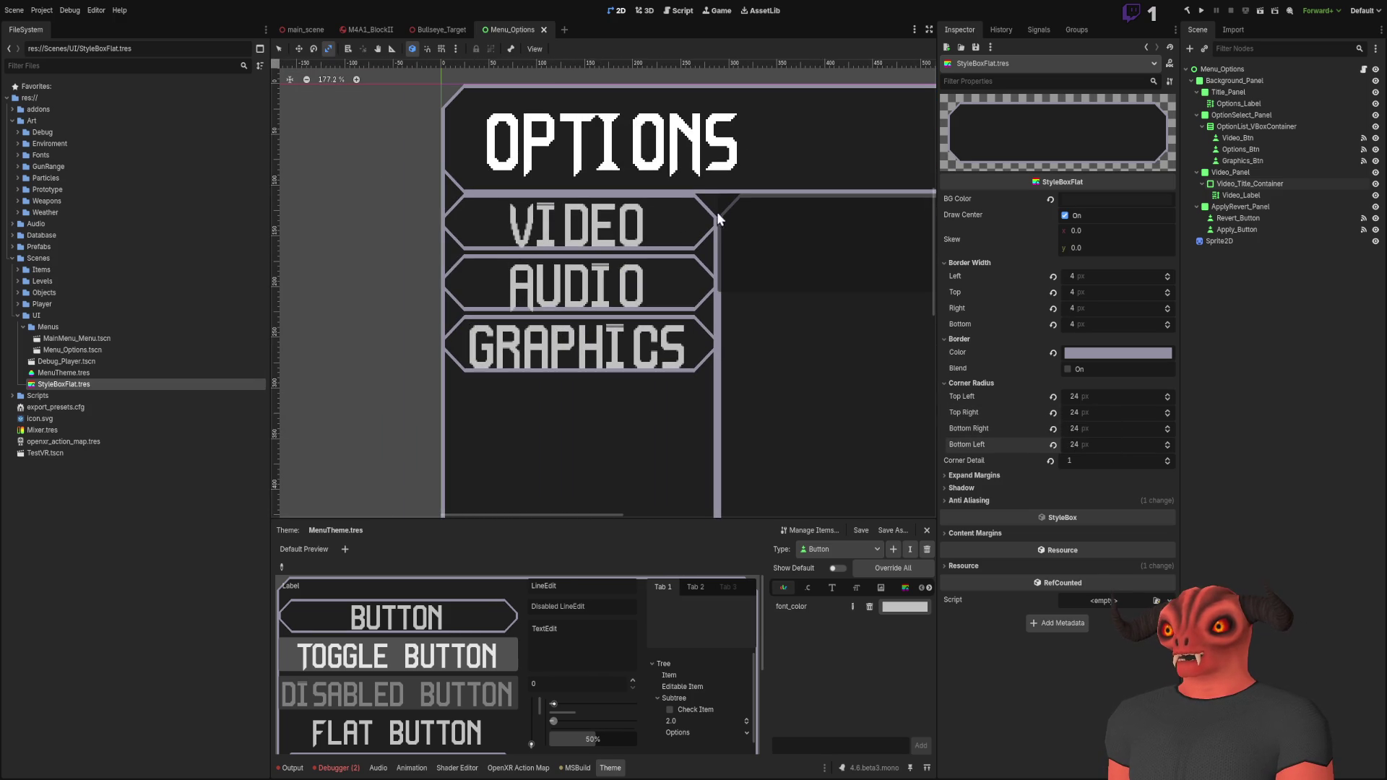
pyautogui.scroll(-3, 672, 290)
pyautogui.scroll(-5, 617, 193)
pyautogui.scroll(-2, 510, 211)
pyautogui.scroll(2, 510, 211)
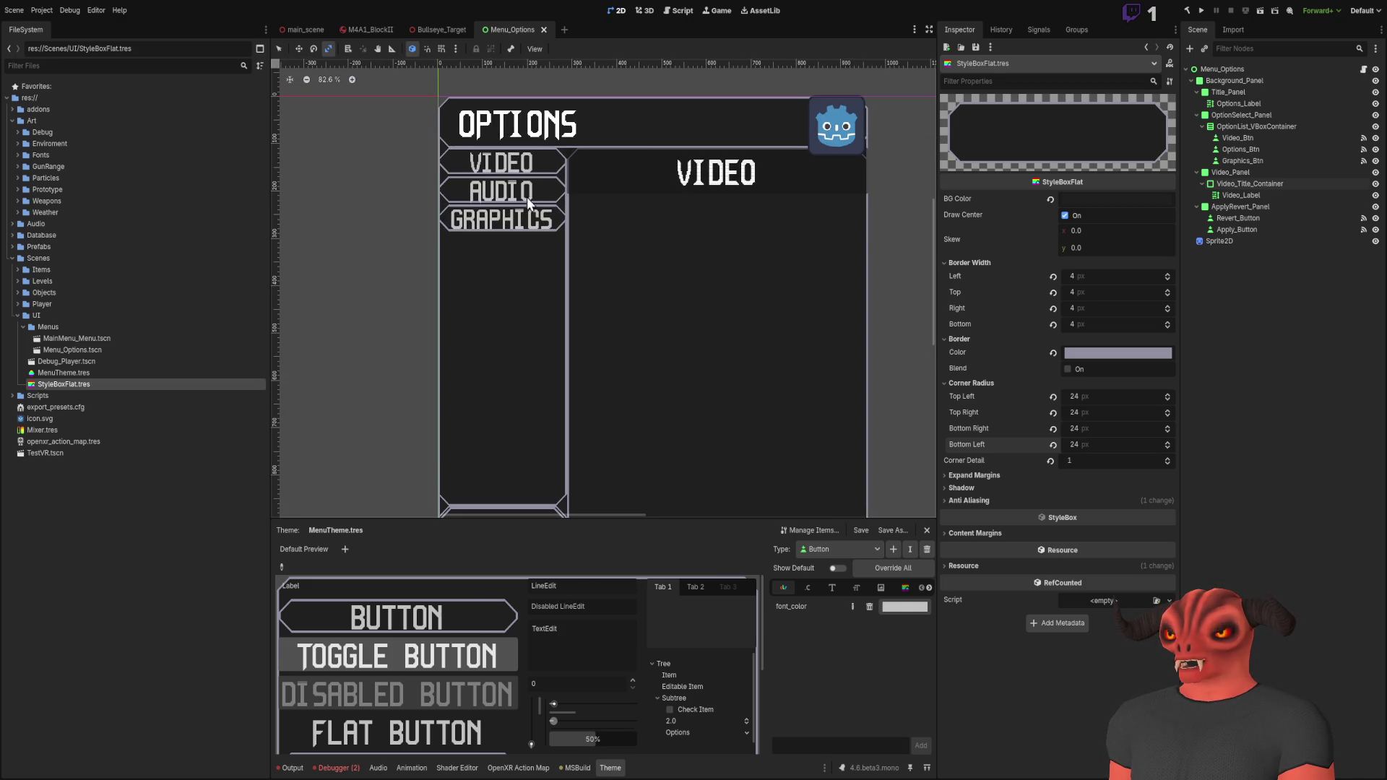
pyautogui.scroll(5, 438, 152)
pyautogui.scroll(2, 596, 292)
pyautogui.scroll(-2, 695, 300)
pyautogui.hscroll(4, 617, 233)
pyautogui.hscroll(4, 618, 238)
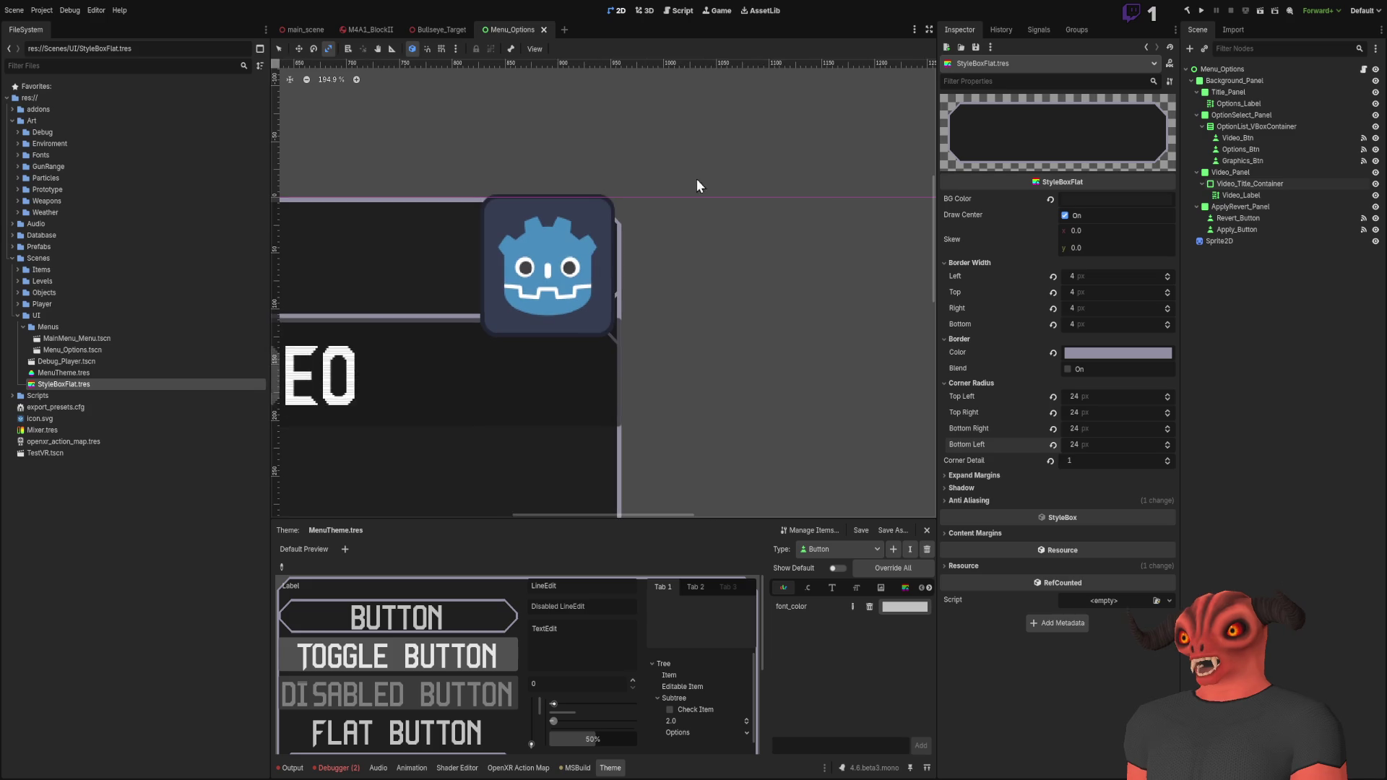
pyautogui.scroll(-4, 700, 229)
pyautogui.scroll(3, 701, 217)
pyautogui.hscroll(-3, 701, 216)
pyautogui.scroll(8, 679, 217)
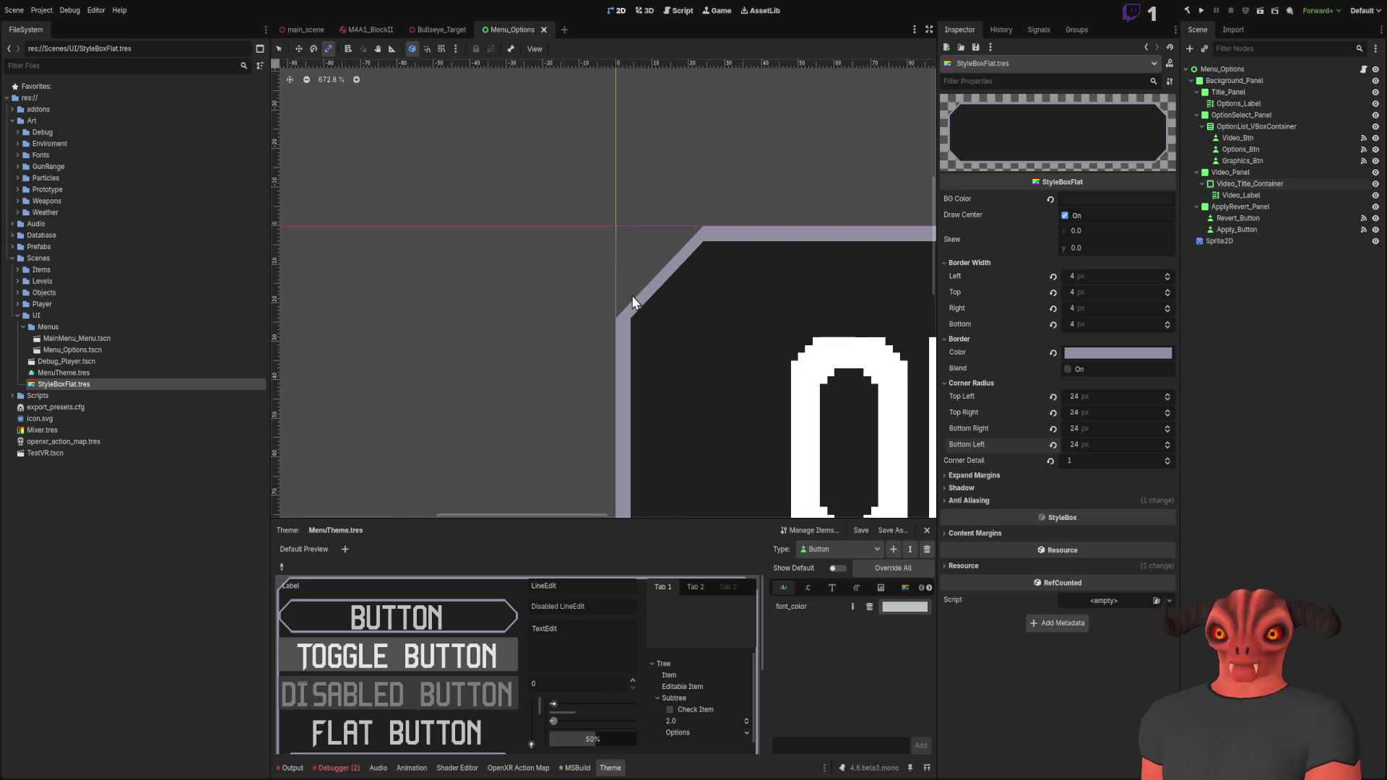
pyautogui.scroll(-10, 672, 271)
pyautogui.scroll(-6, 655, 235)
pyautogui.scroll(-3, 643, 245)
pyautogui.scroll(-6, 672, 251)
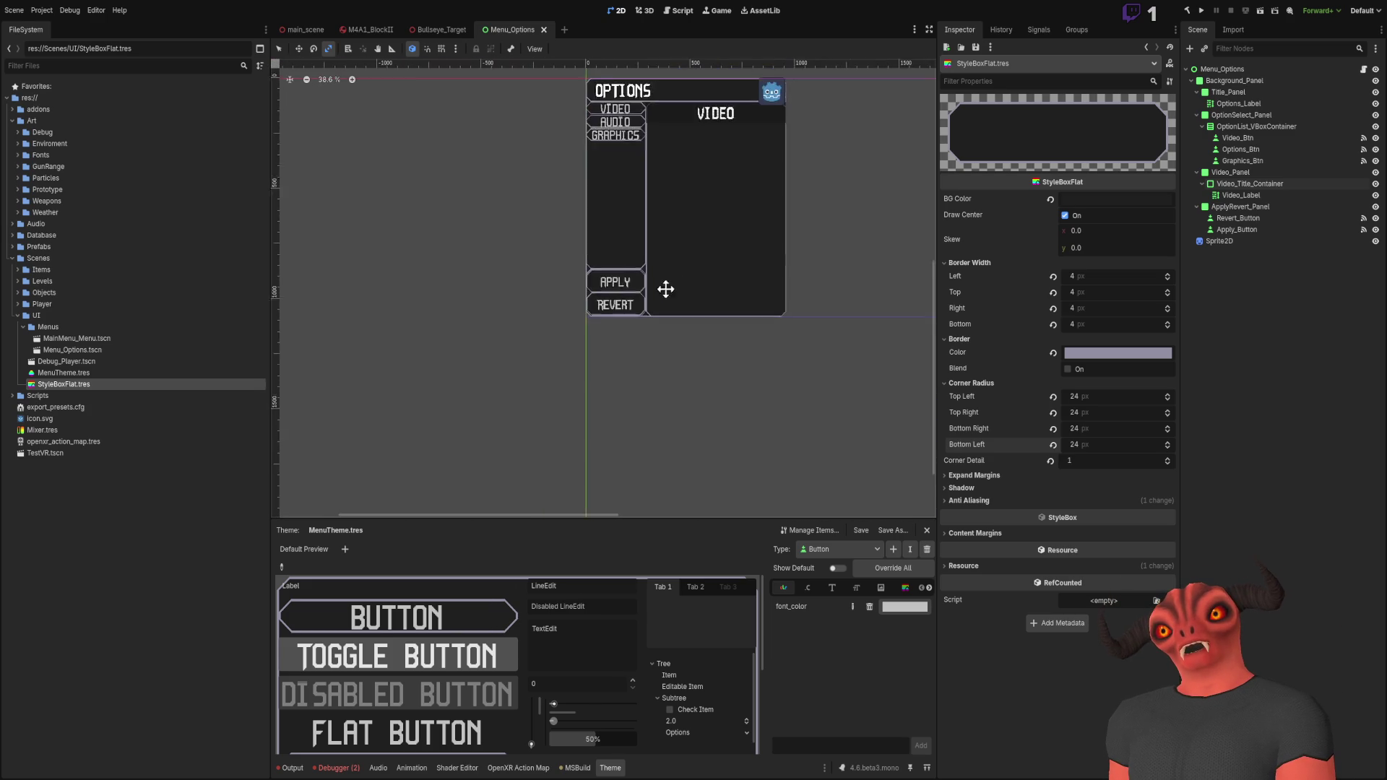
pyautogui.scroll(3, 669, 304)
pyautogui.scroll(5, 650, 347)
pyautogui.moveTo(634, 387); pyautogui.dragTo(640, 370)
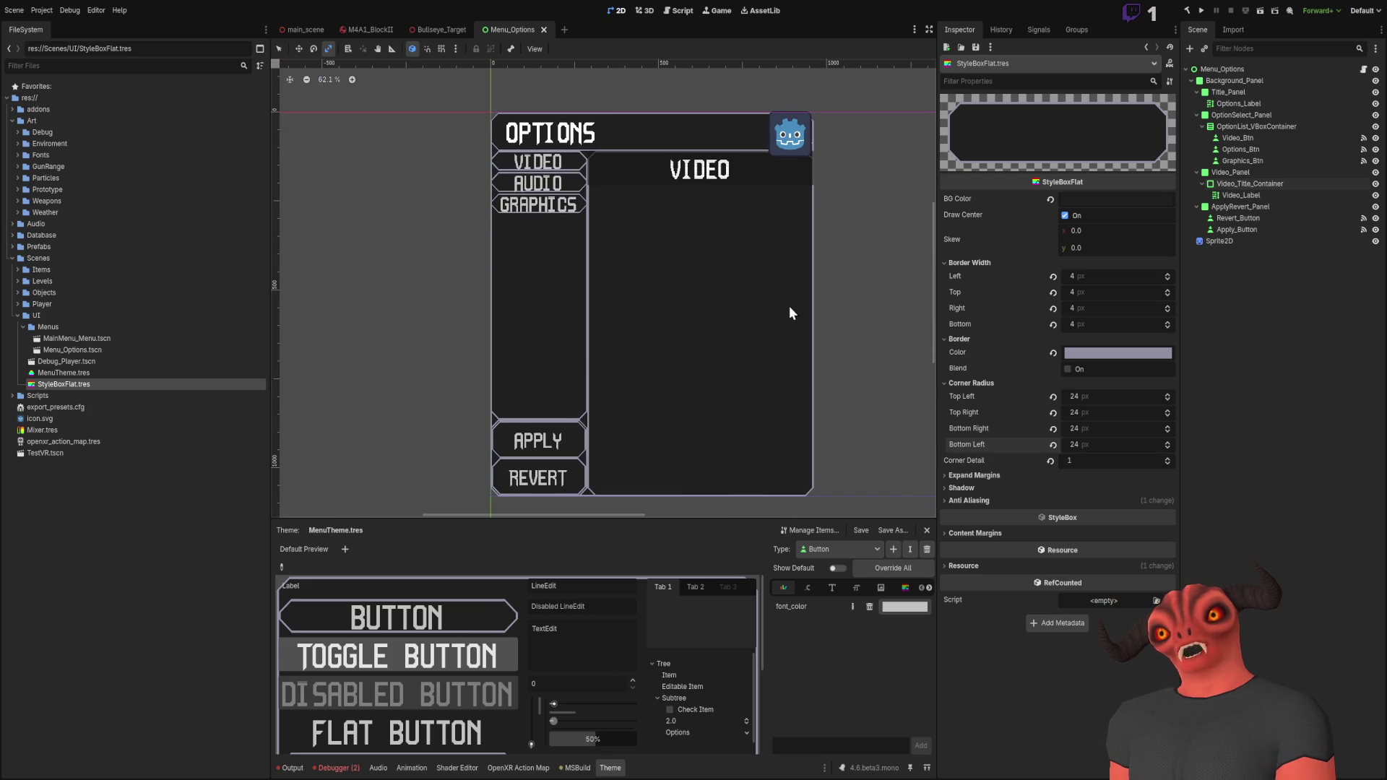
# Step: Round all four corners of the button style box to 8 px
pyautogui.click(1095, 431)
pyautogui.click(1096, 445)
pyautogui.write('8')
pyautogui.click(1097, 413)
pyautogui.write('8')
pyautogui.click(1097, 398)
pyautogui.write('8')
pyautogui.press('Return')
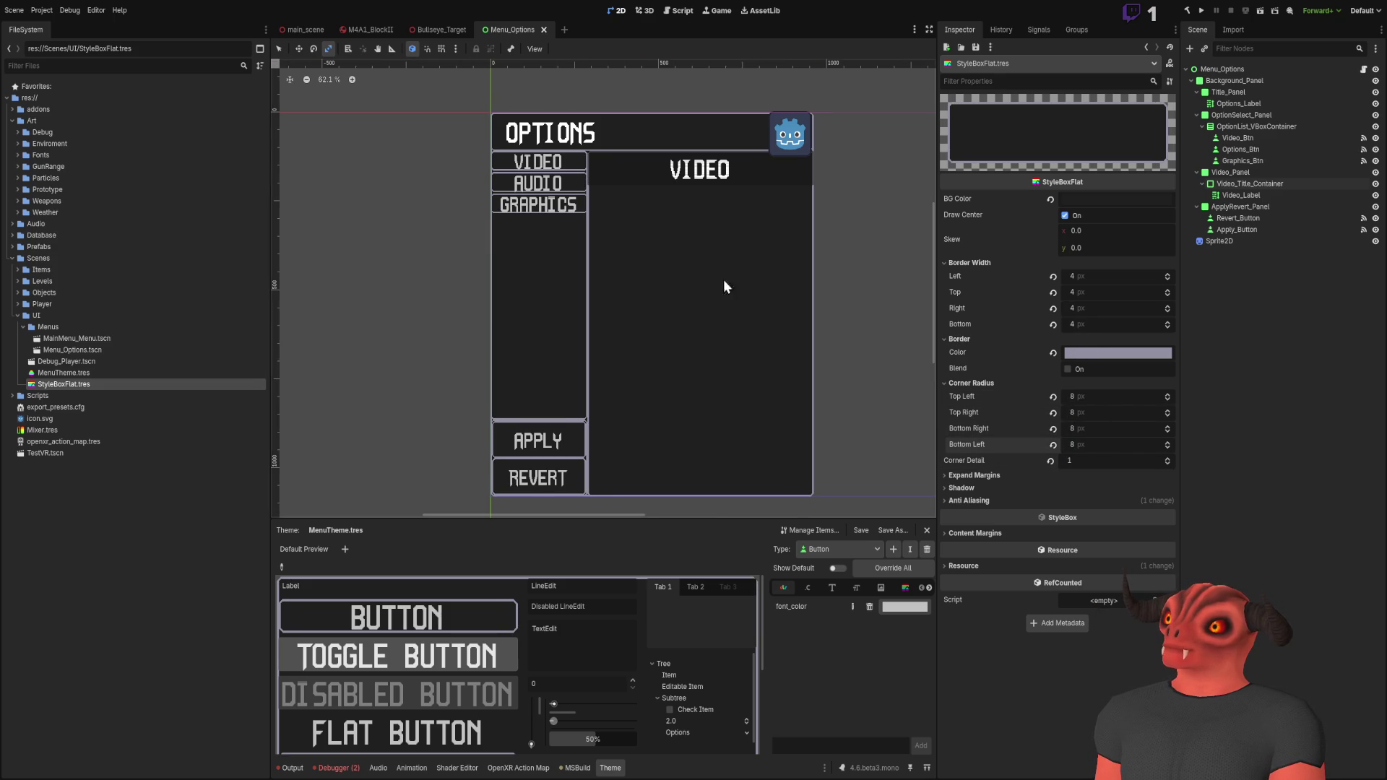
pyautogui.scroll(7, 749, 276)
pyautogui.scroll(-8, 686, 367)
# Step: Revert the corner radii and corner detail to their default values
pyautogui.click(1052, 445)
pyautogui.click(1053, 428)
pyautogui.click(1052, 413)
pyautogui.click(1053, 397)
pyautogui.click(1050, 461)
pyautogui.scroll(7, 647, 158)
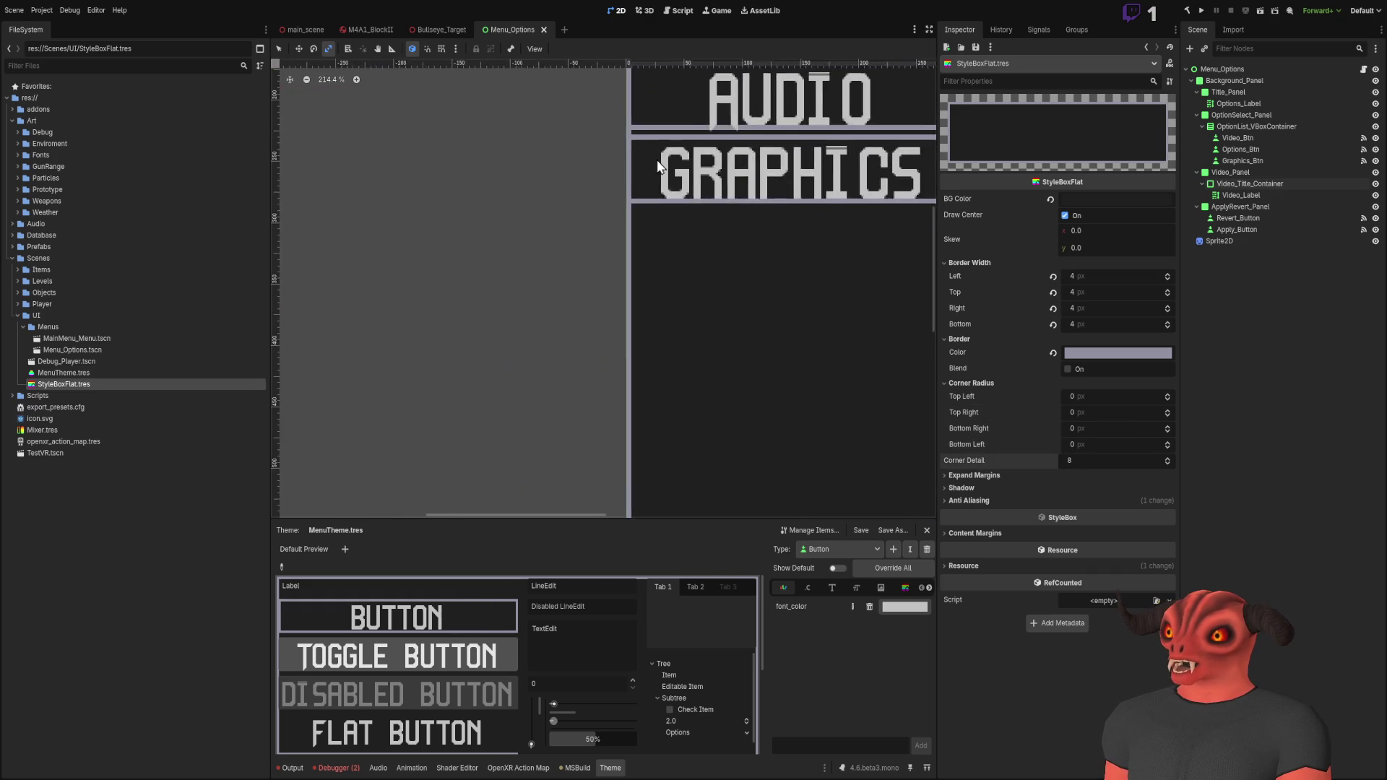
pyautogui.scroll(-2, 576, 285)
# Step: Set an 8 px radius on all corners with a corner detail of 4
pyautogui.moveTo(1083, 460); pyautogui.dragTo(1062, 460)
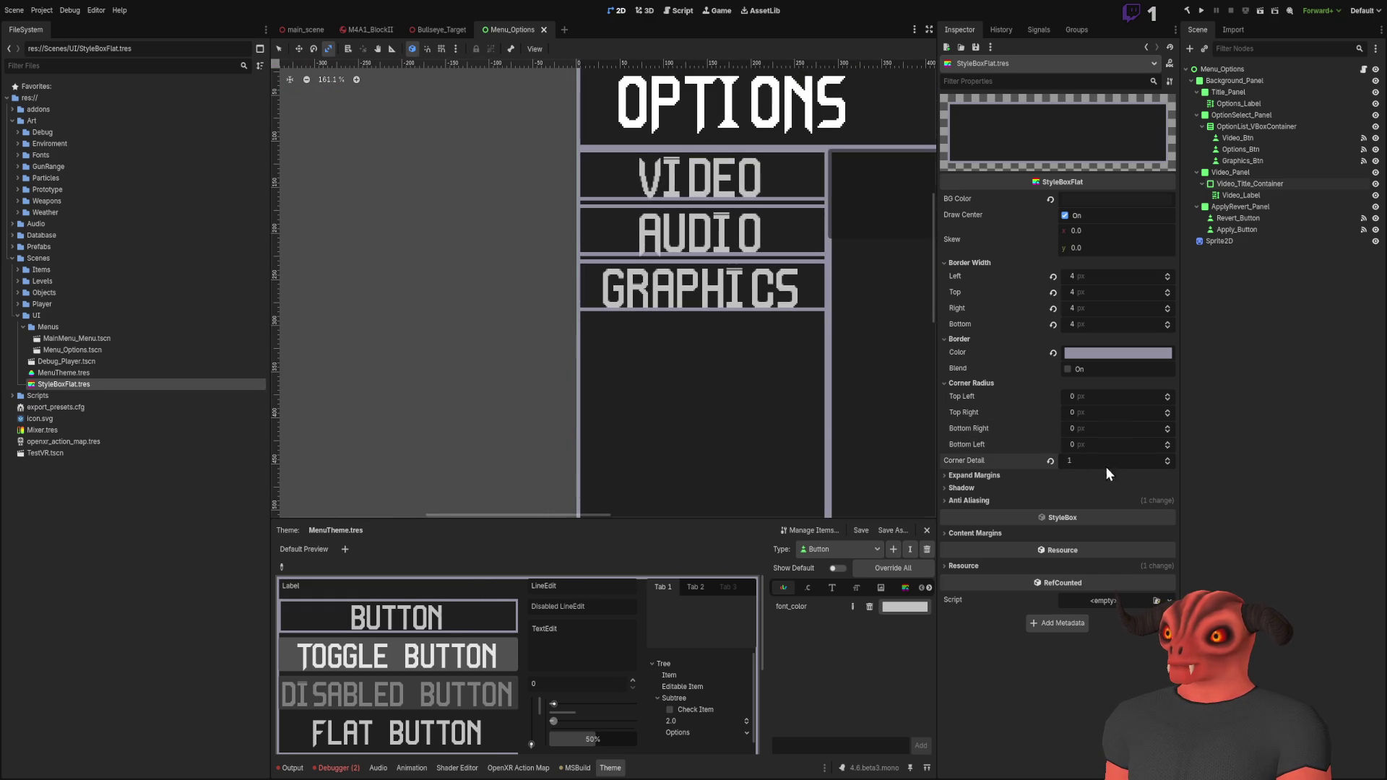
pyautogui.write('8')
pyautogui.press('Return')
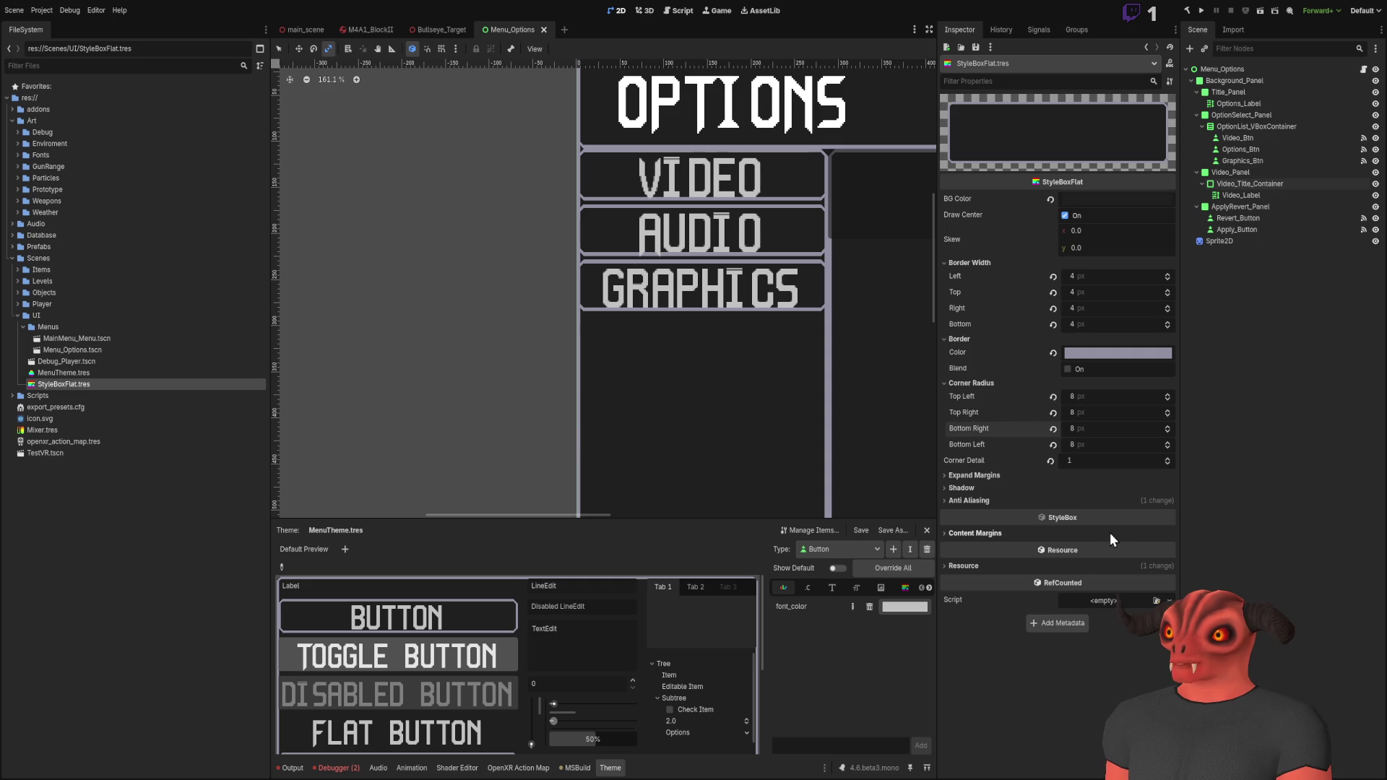
pyautogui.click(1086, 466)
pyautogui.write('4')
pyautogui.press('Return')
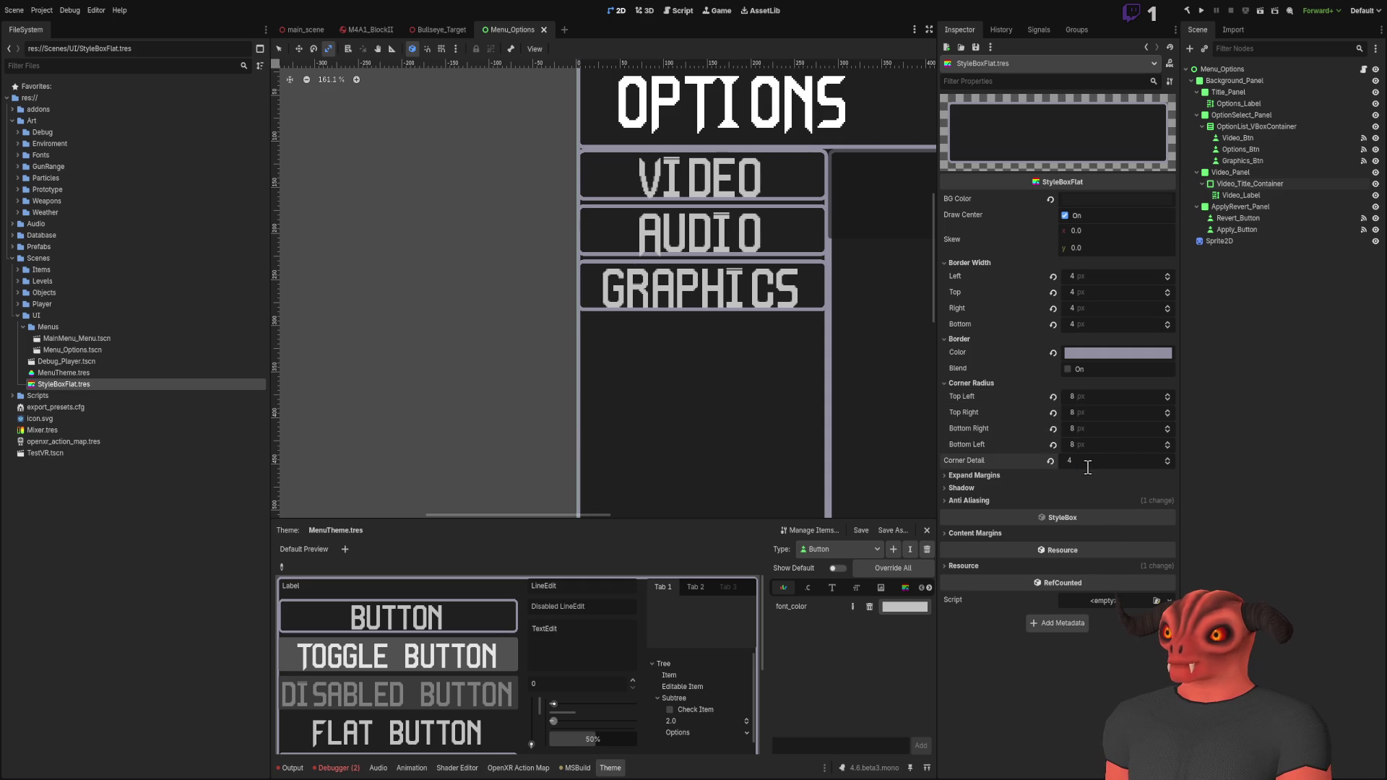
pyautogui.scroll(5, 700, 217)
pyautogui.scroll(-9, 799, 324)
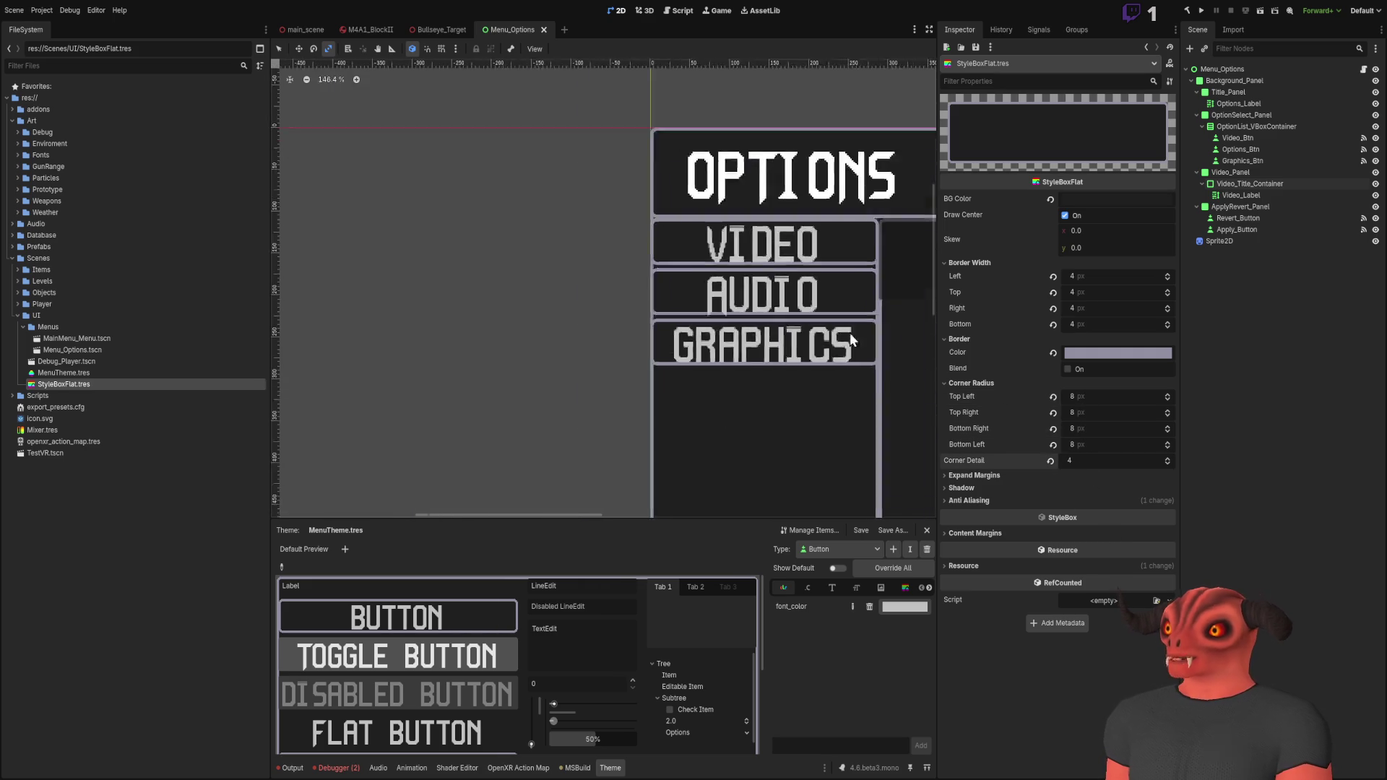
# Step: Reset all corner radii to 0 and corner detail to 8, then expand Expand Margins
pyautogui.click(1053, 396)
pyautogui.click(1053, 413)
pyautogui.click(1052, 428)
pyautogui.click(1053, 445)
pyautogui.click(1051, 461)
pyautogui.scroll(-3, 787, 447)
pyautogui.click(995, 477)
pyautogui.scroll(4, 561, 306)
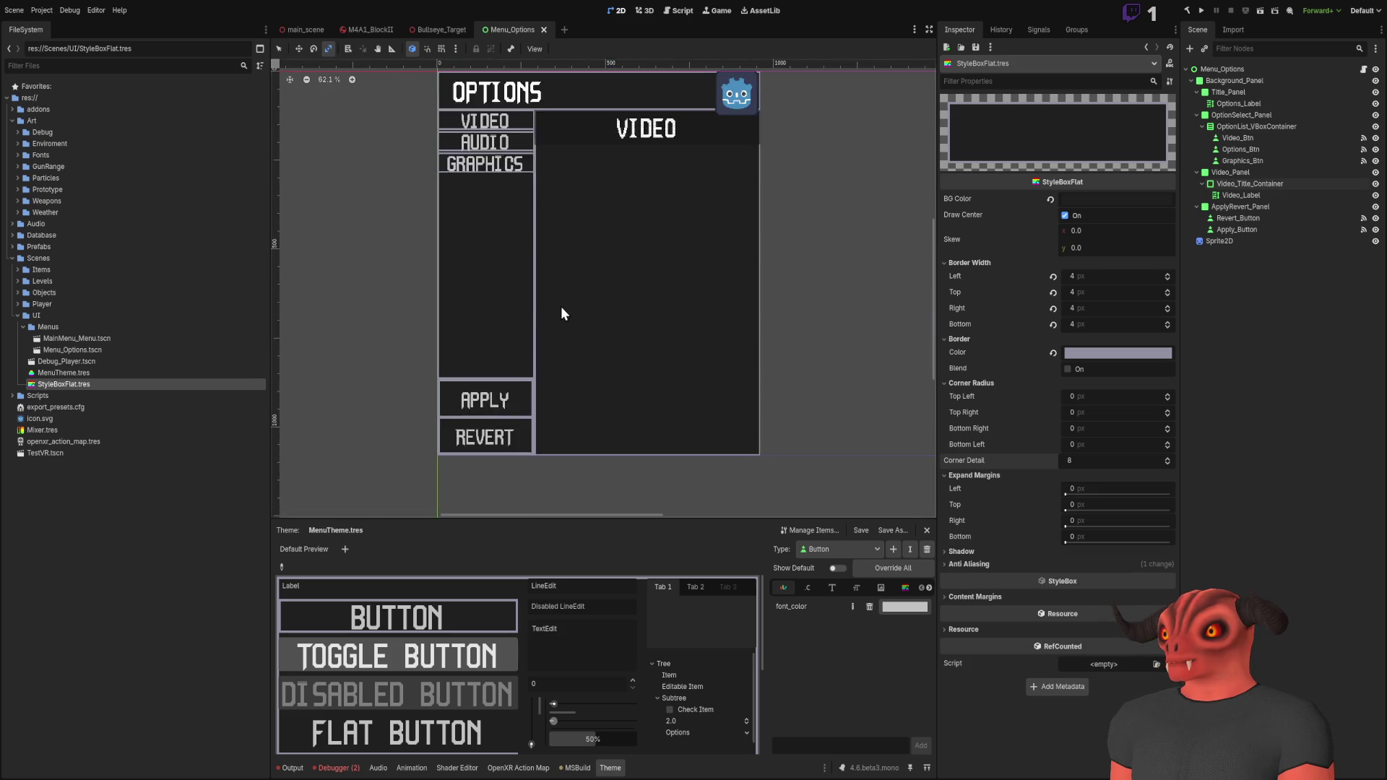
# Step: Try bottom expand margin values of 4, 1, 3 and 4 px
pyautogui.moveTo(1072, 510)
pyautogui.mouseDown()
pyautogui.moveTo(1141, 510)
pyautogui.moveTo(1065, 510)
pyautogui.mouseUp()
pyautogui.click(1084, 535)
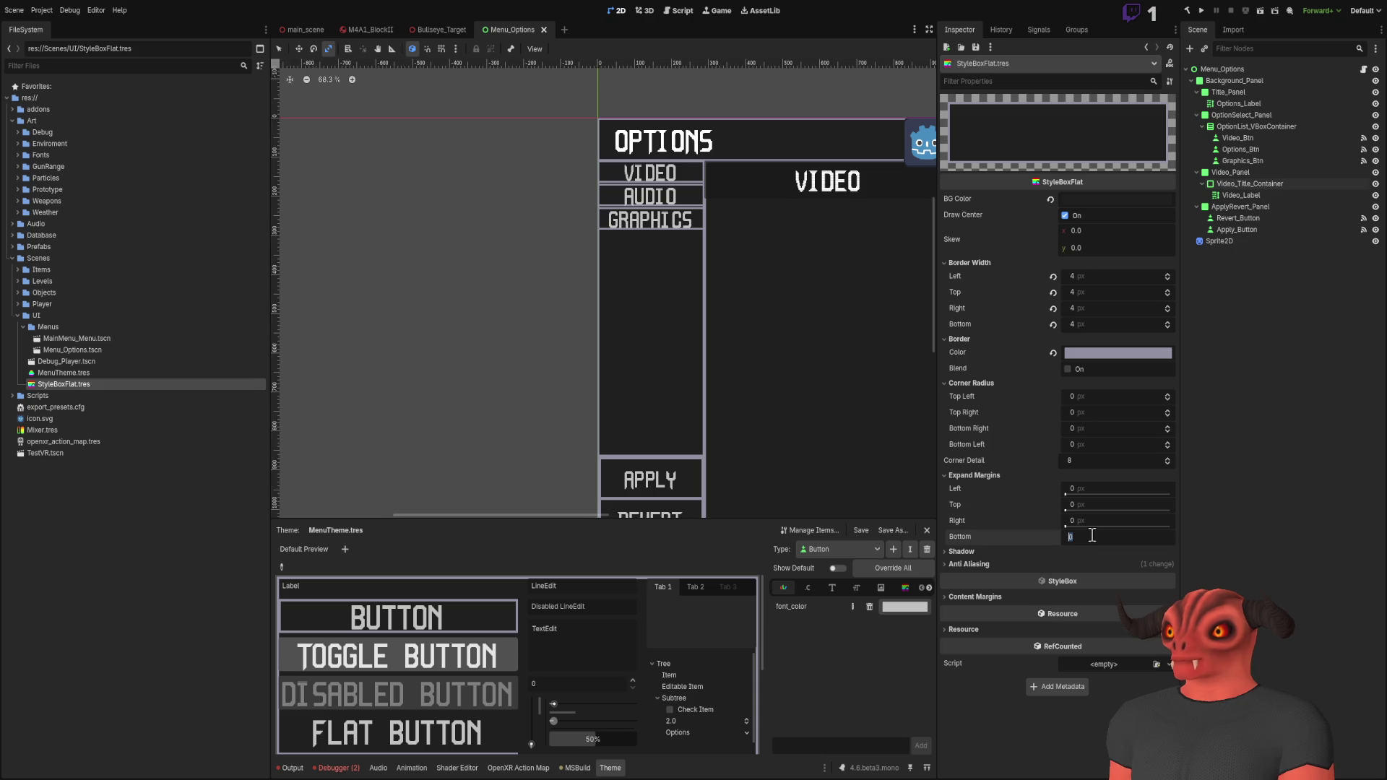
pyautogui.write('4')
pyautogui.press('Return')
pyautogui.scroll(10, 809, 403)
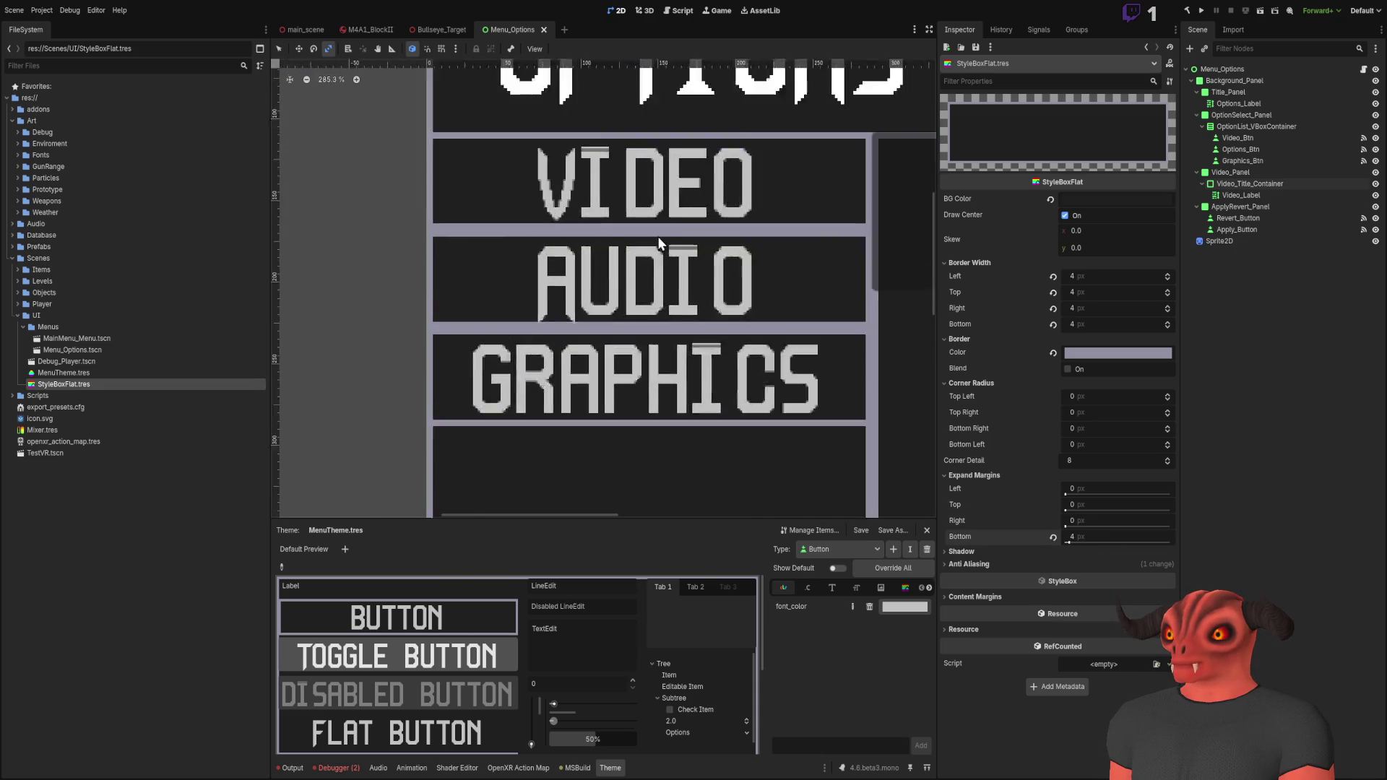
pyautogui.press('Return')
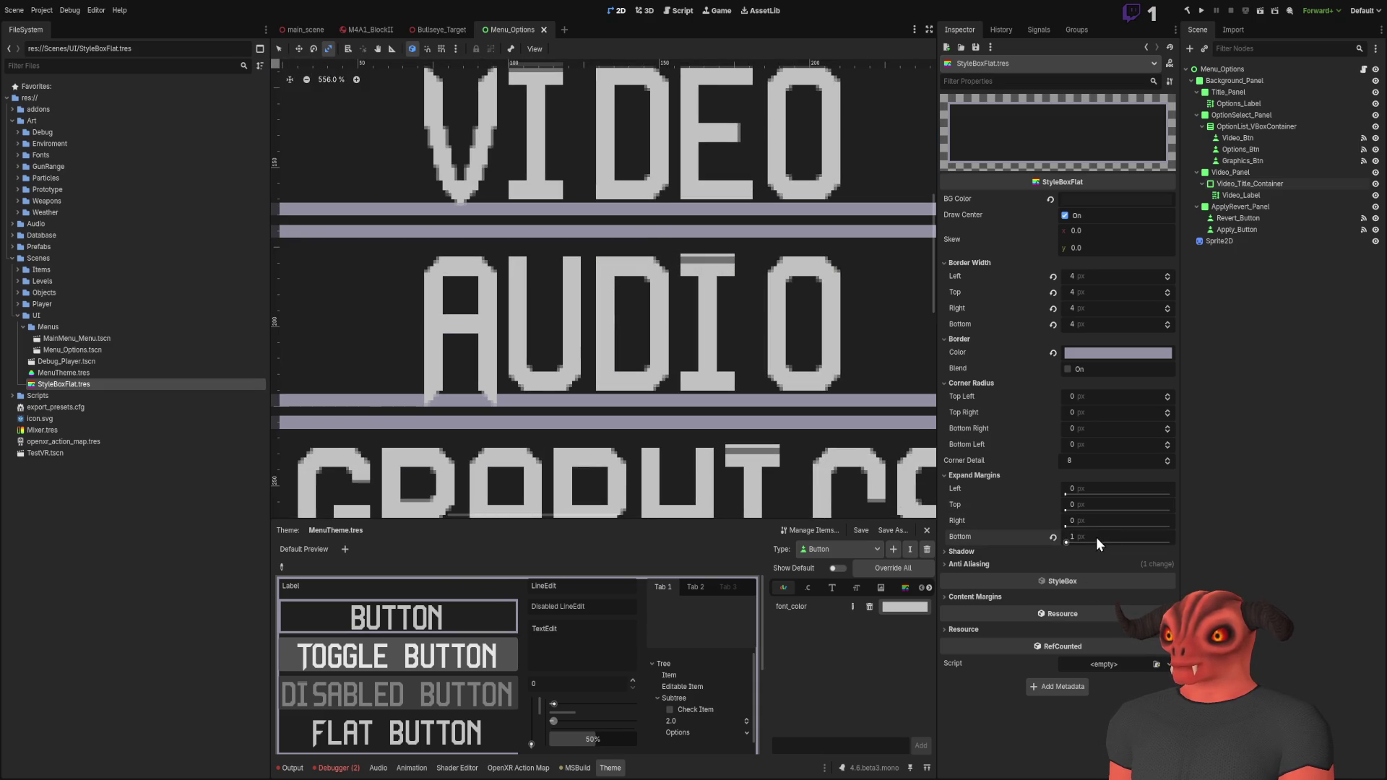
pyautogui.press('Up')
pyautogui.press('Up')
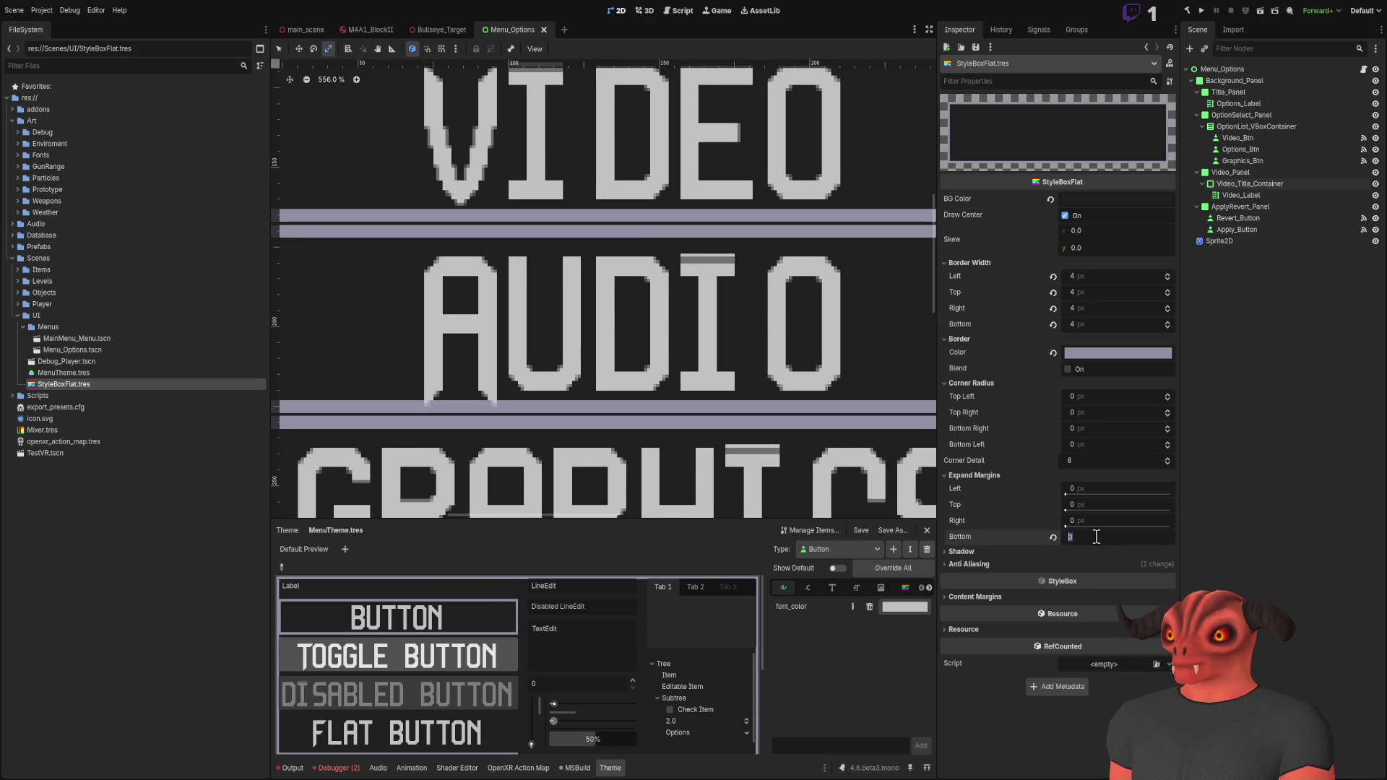
pyautogui.press('Up')
# Step: Set the bottom expand margin back to 0
pyautogui.scroll(-9, 826, 370)
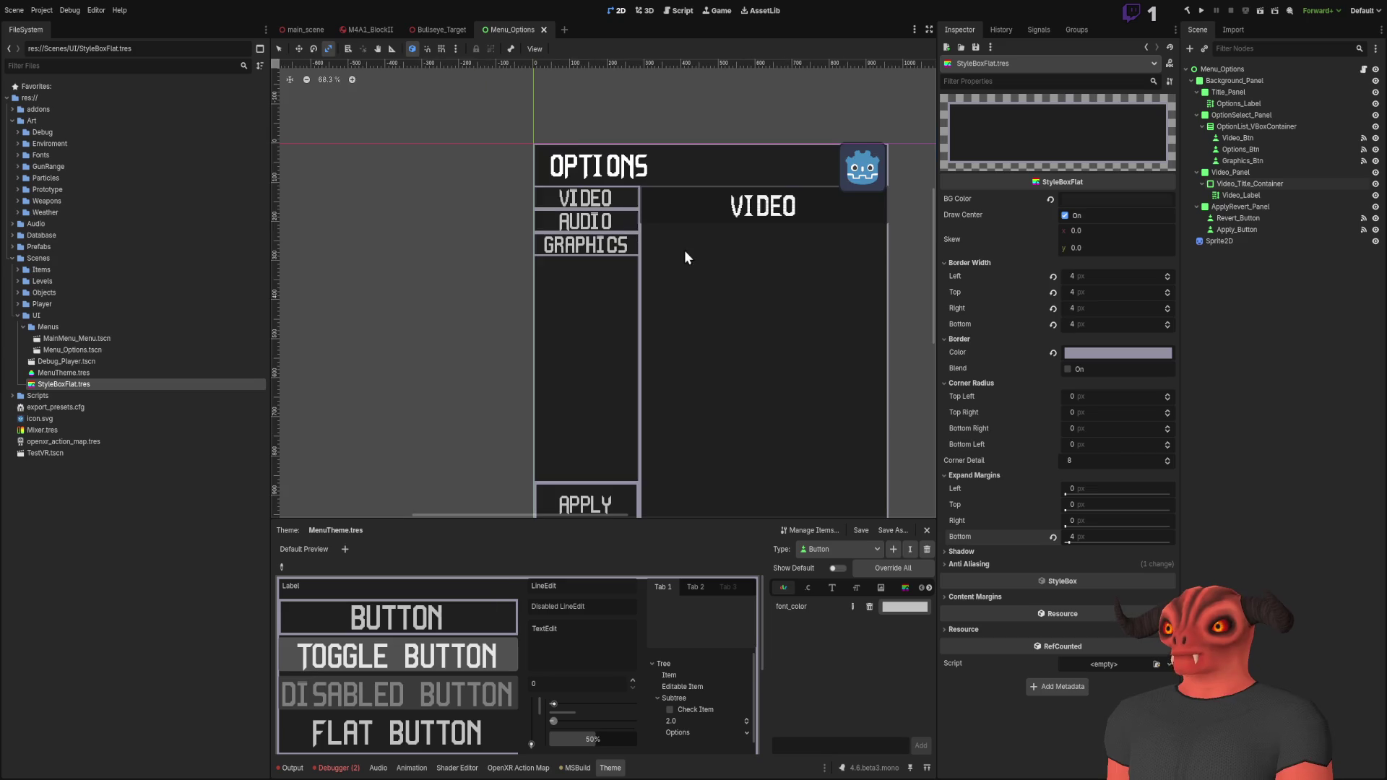
pyautogui.scroll(-3, 689, 272)
pyautogui.scroll(6, 642, 412)
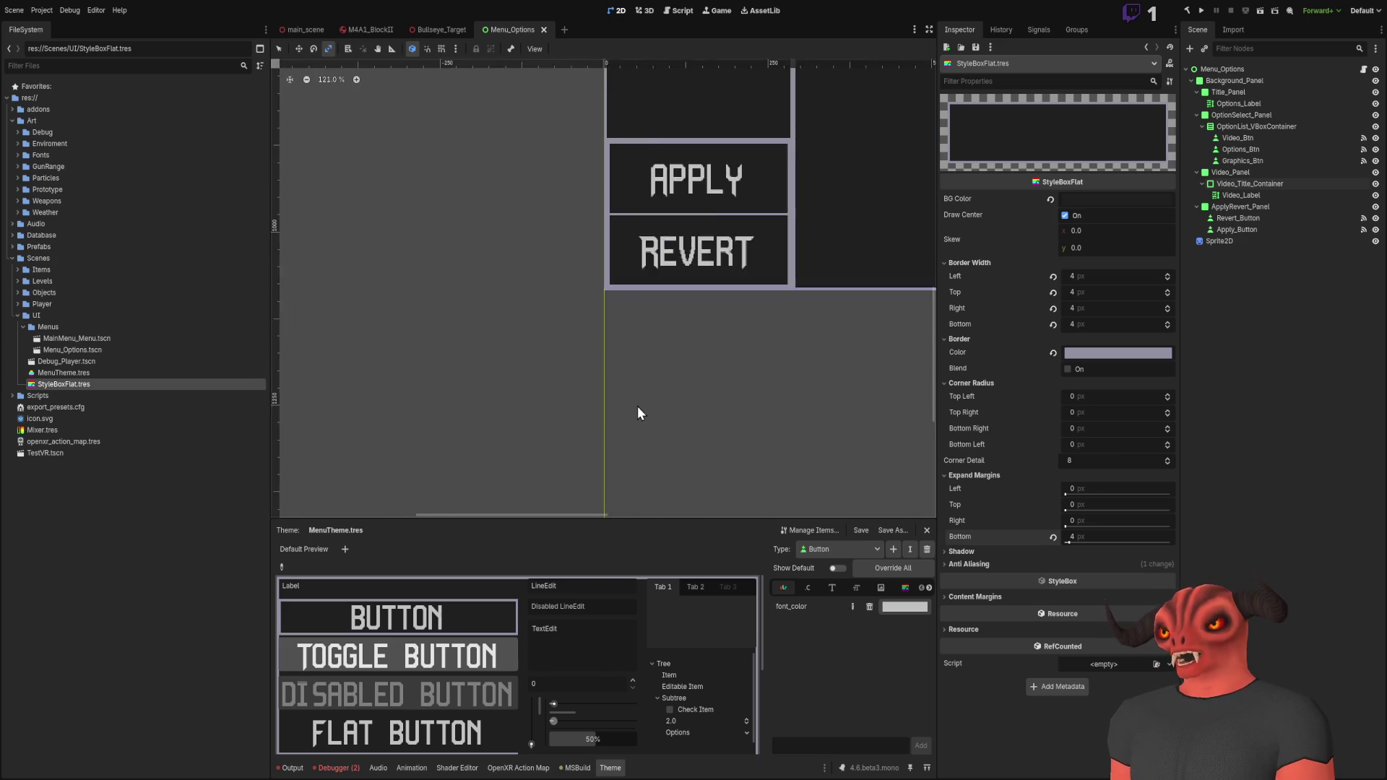
pyautogui.scroll(5, 760, 393)
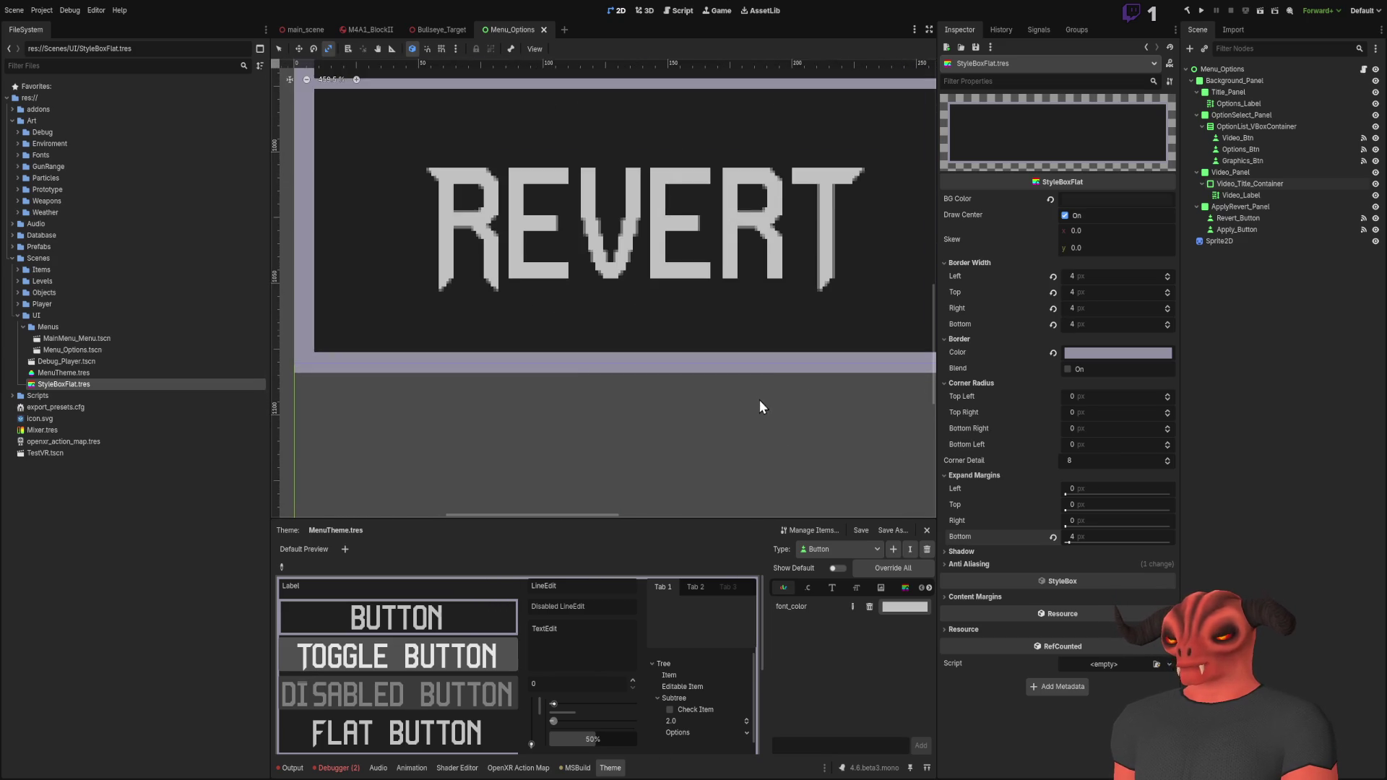
pyautogui.write('0')
pyautogui.press('Return')
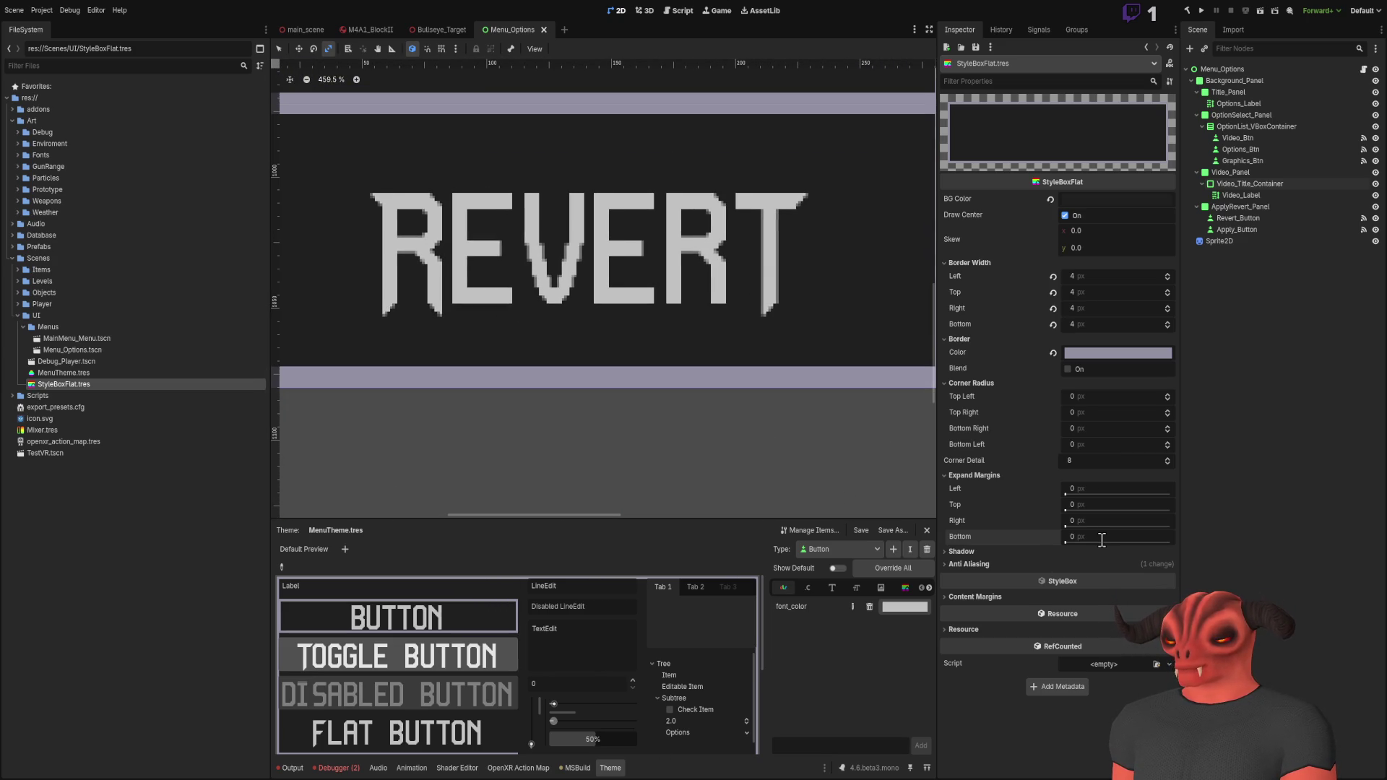
pyautogui.scroll(-3, 804, 381)
pyautogui.scroll(5, 804, 381)
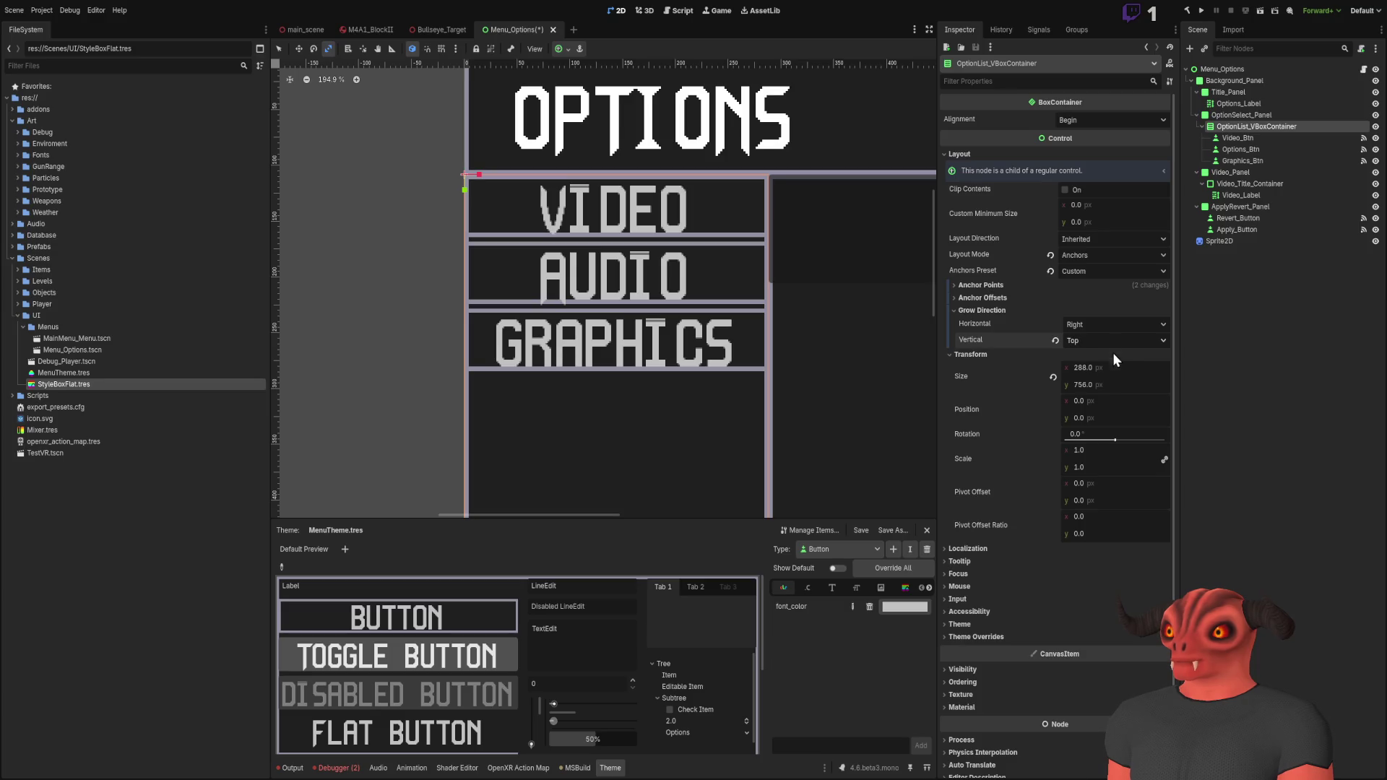
# Step: Try a vertical Both grow direction, then restore the default grow directions
pyautogui.click(1076, 337)
pyautogui.click(1108, 363)
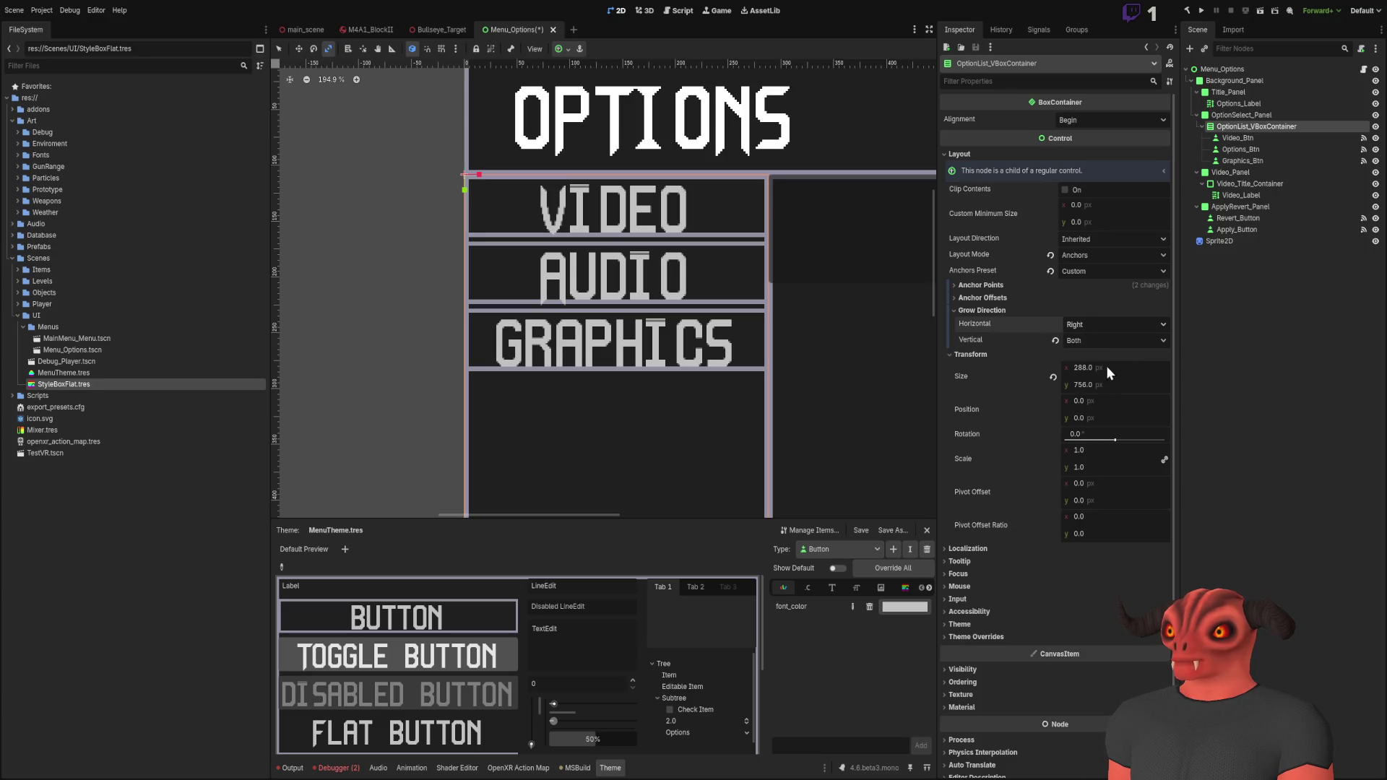
pyautogui.click(1055, 340)
pyautogui.click(1055, 324)
pyautogui.click(981, 311)
# Step: Round the option list container's height to 756 and undo a trial rotation
pyautogui.click(970, 324)
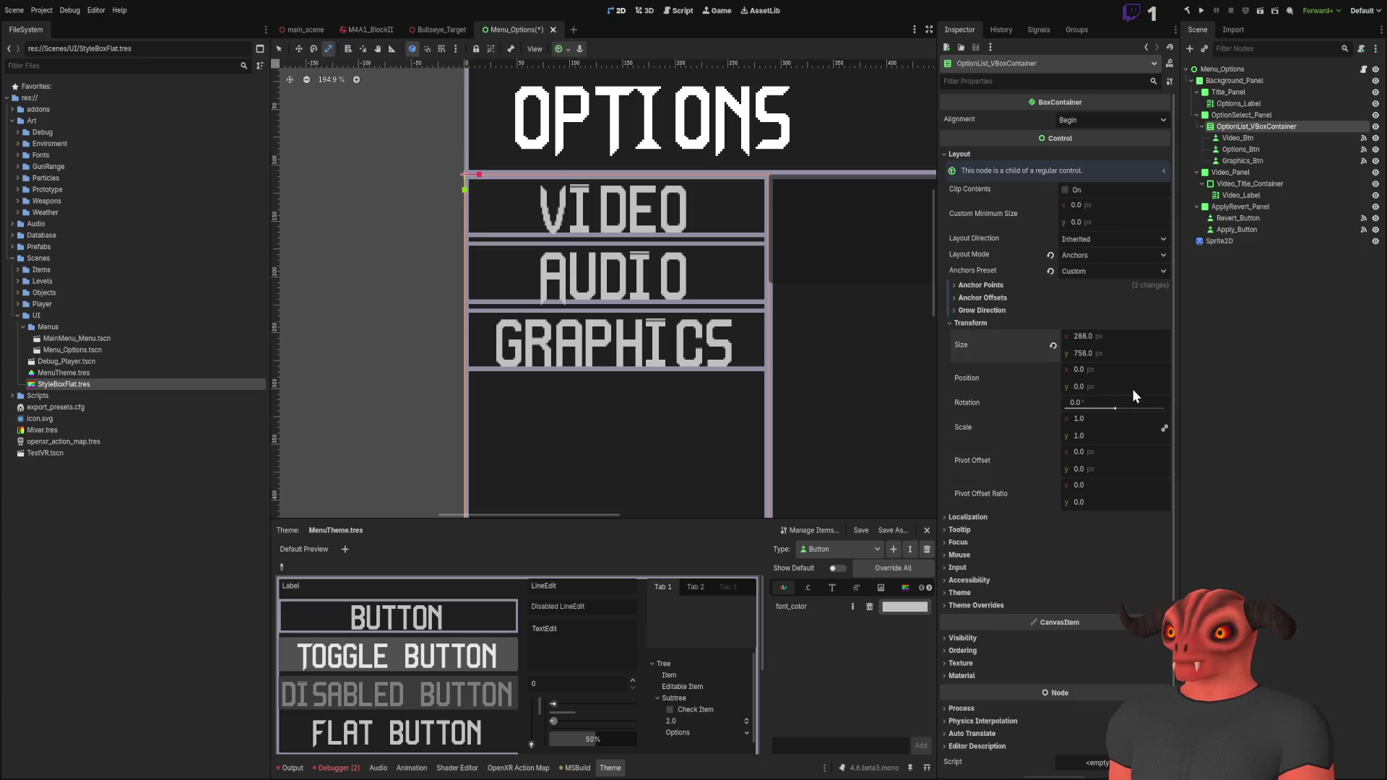
pyautogui.moveTo(1139, 353); pyautogui.dragTo(1138, 353)
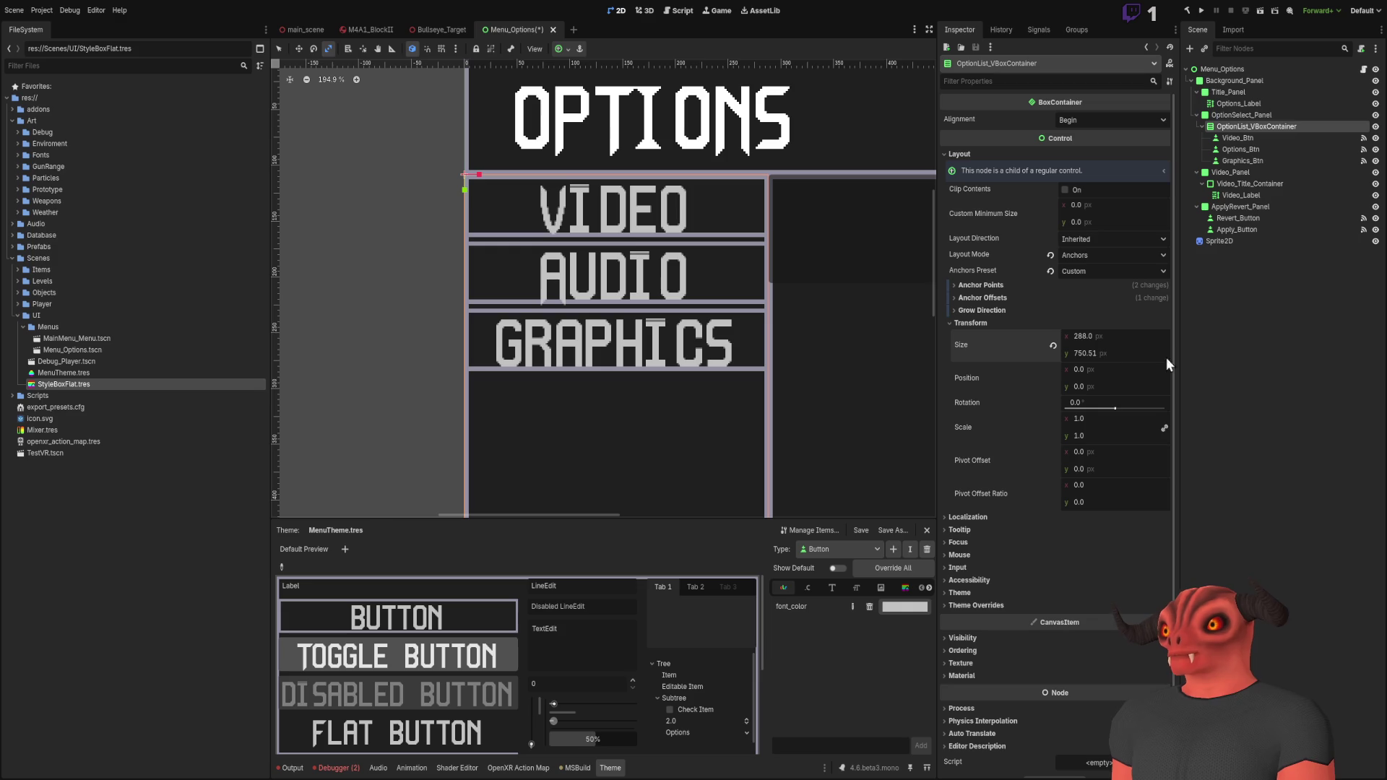
pyautogui.moveTo(1105, 395); pyautogui.dragTo(1106, 396)
pyautogui.hotkey('ctrl', 'z')
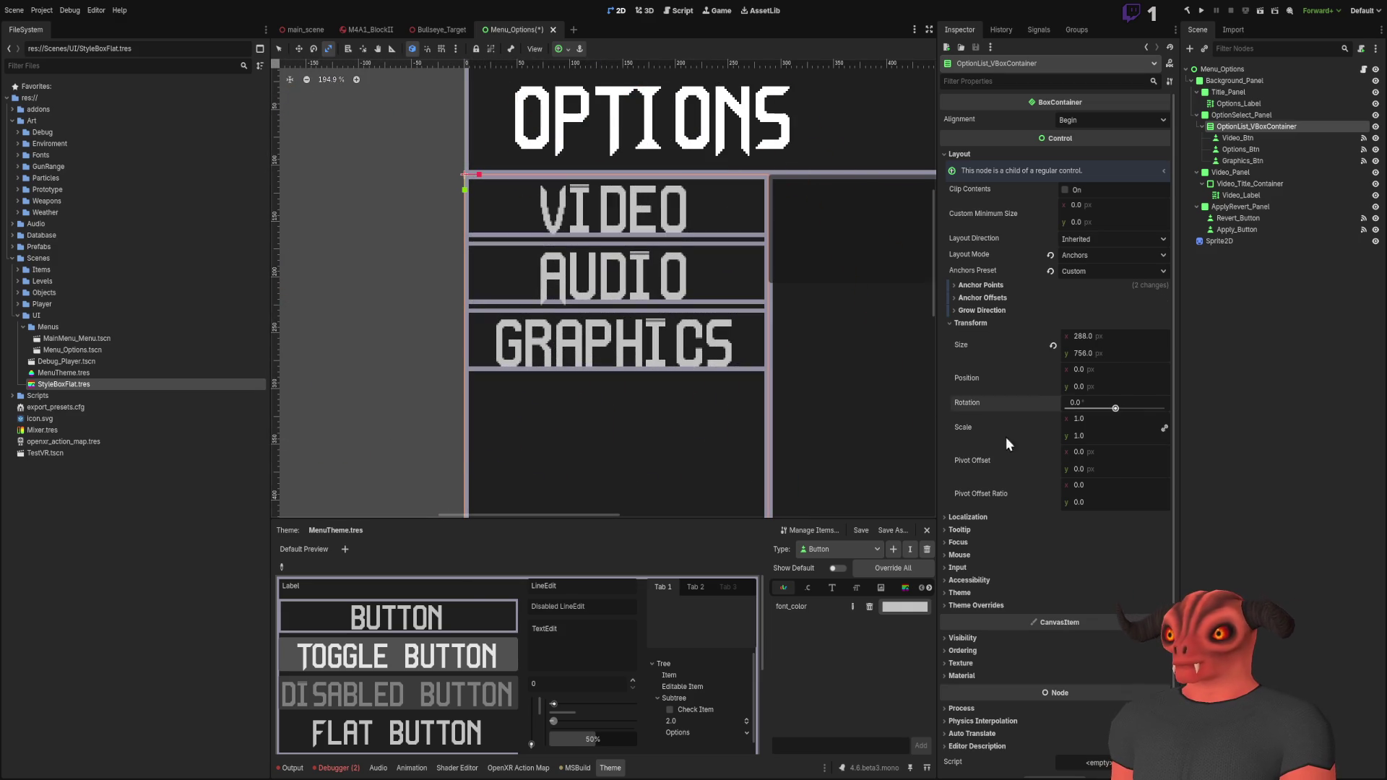
pyautogui.scroll(-1, 1019, 454)
pyautogui.click(970, 304)
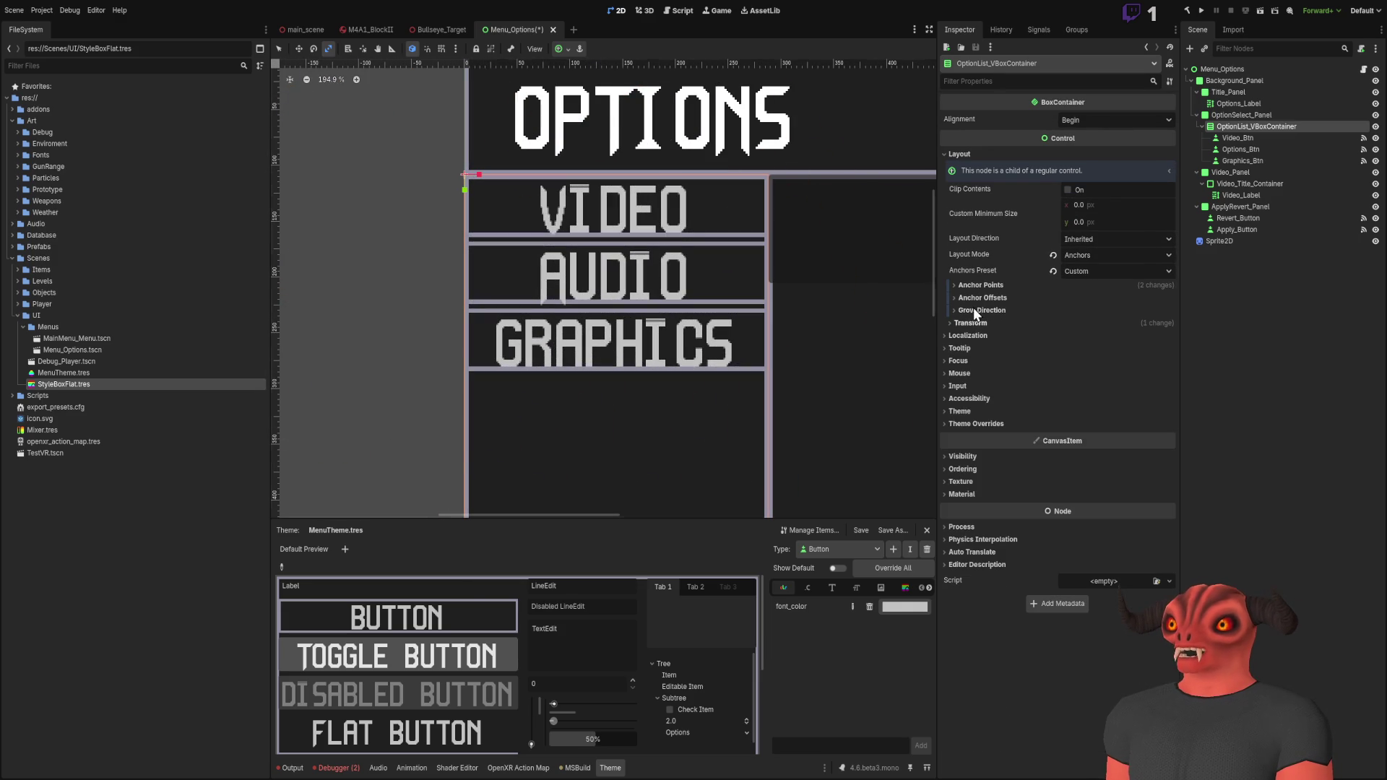
pyautogui.click(960, 173)
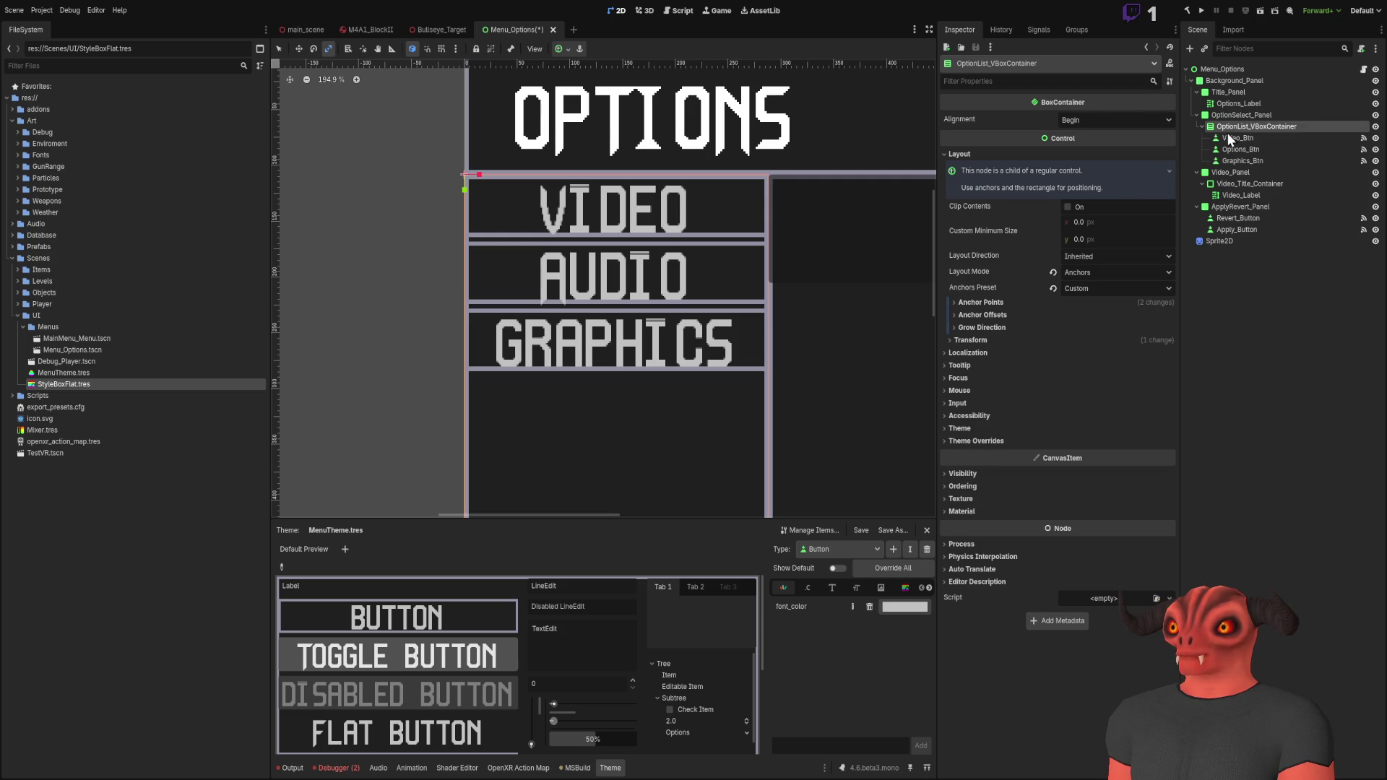
# Step: Try End and then Center alignment for the option list container
pyautogui.click(1241, 116)
pyautogui.scroll(-3, 713, 207)
pyautogui.scroll(2, 714, 207)
pyautogui.click(1263, 128)
pyautogui.click(1091, 120)
pyautogui.click(1084, 154)
pyautogui.click(1091, 120)
pyautogui.click(1091, 149)
# Step: Undo the centring so the option buttons sit back at the top
pyautogui.scroll(-3, 811, 362)
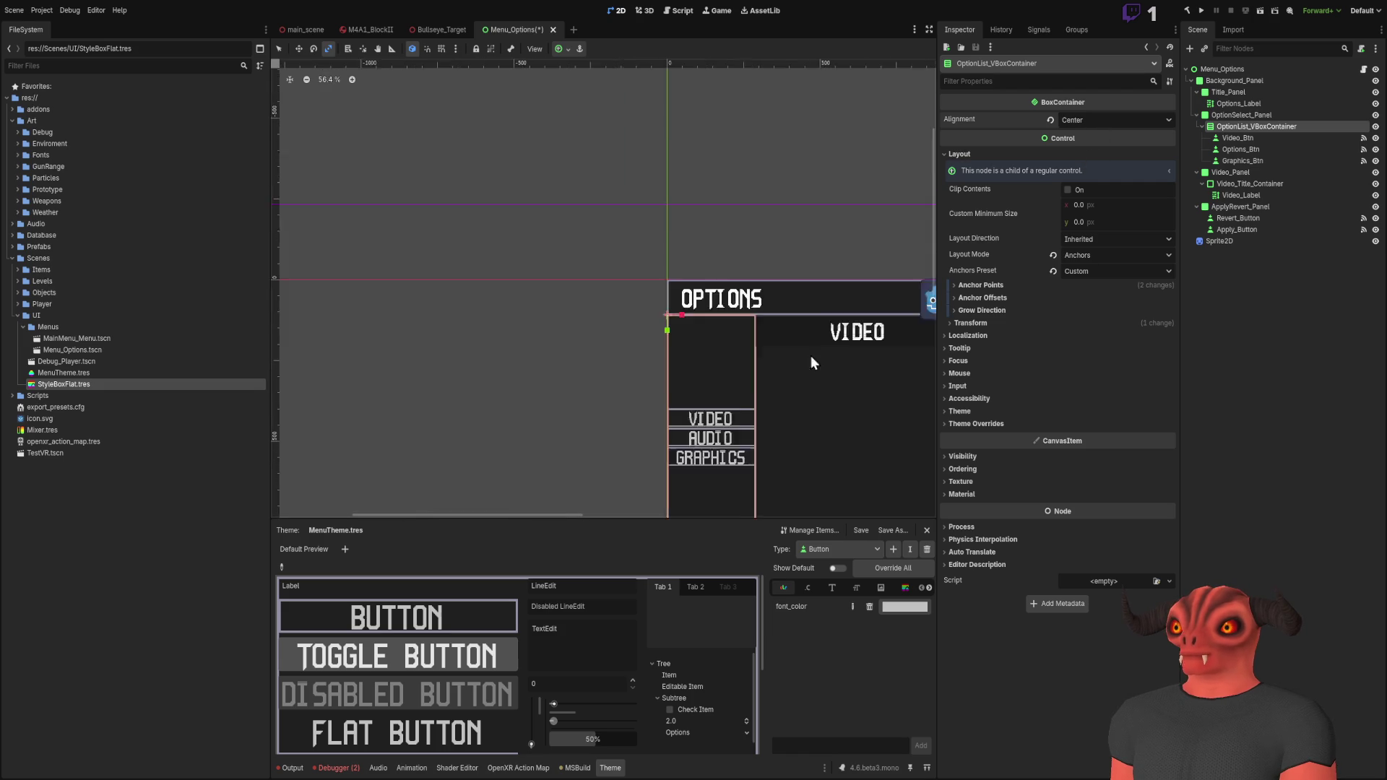
pyautogui.moveTo(630, 231); pyautogui.dragTo(590, 209)
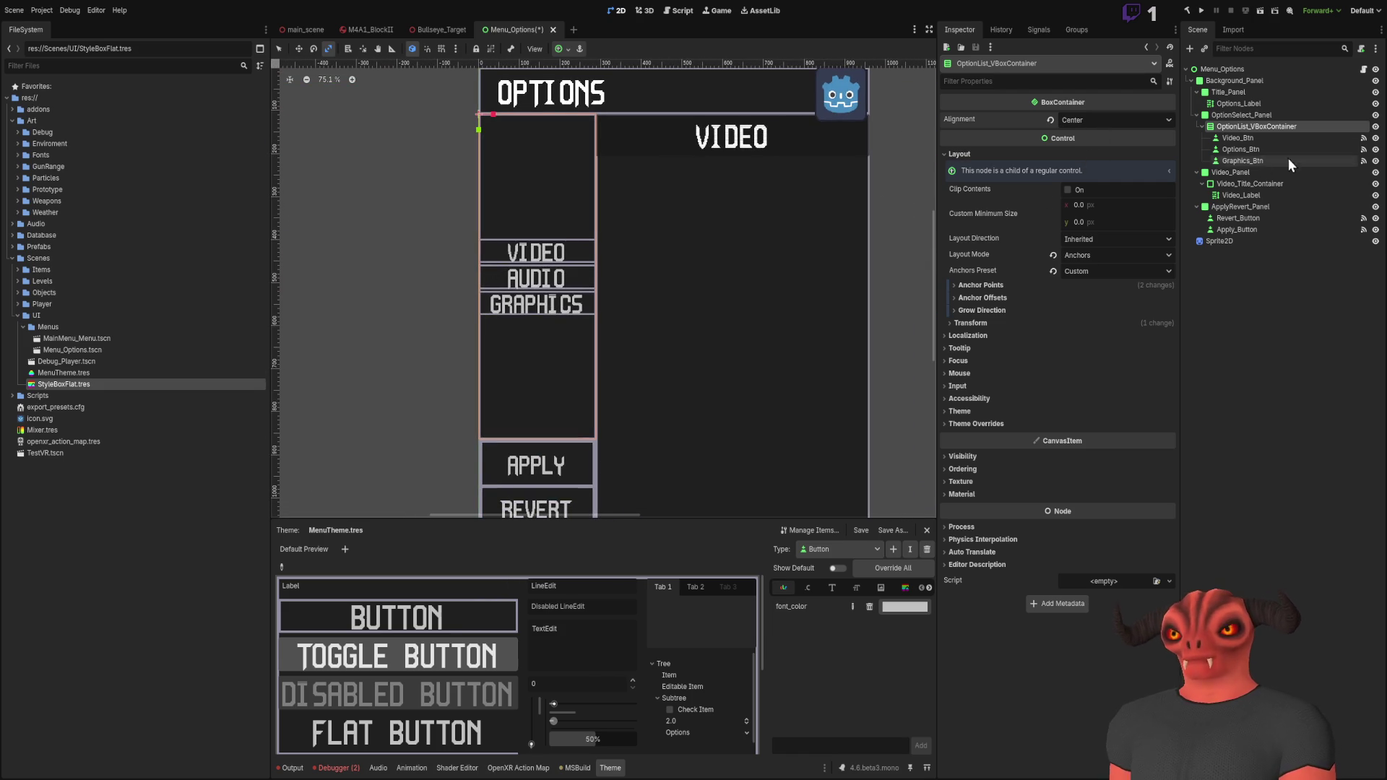
pyautogui.hotkey('ctrl', 'z')
pyautogui.hotkey('ctrl', 'z')
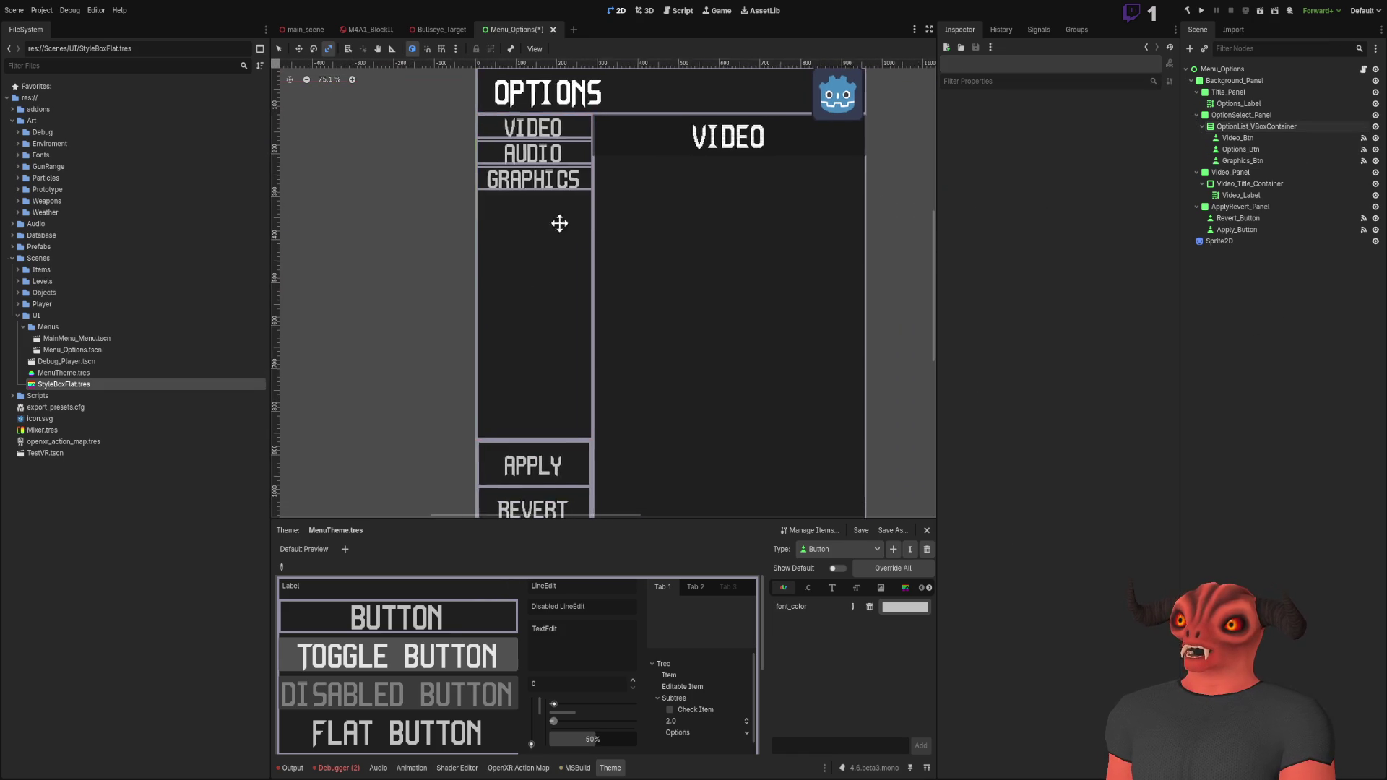
pyautogui.scroll(-1, 566, 220)
pyautogui.scroll(-2, 544, 241)
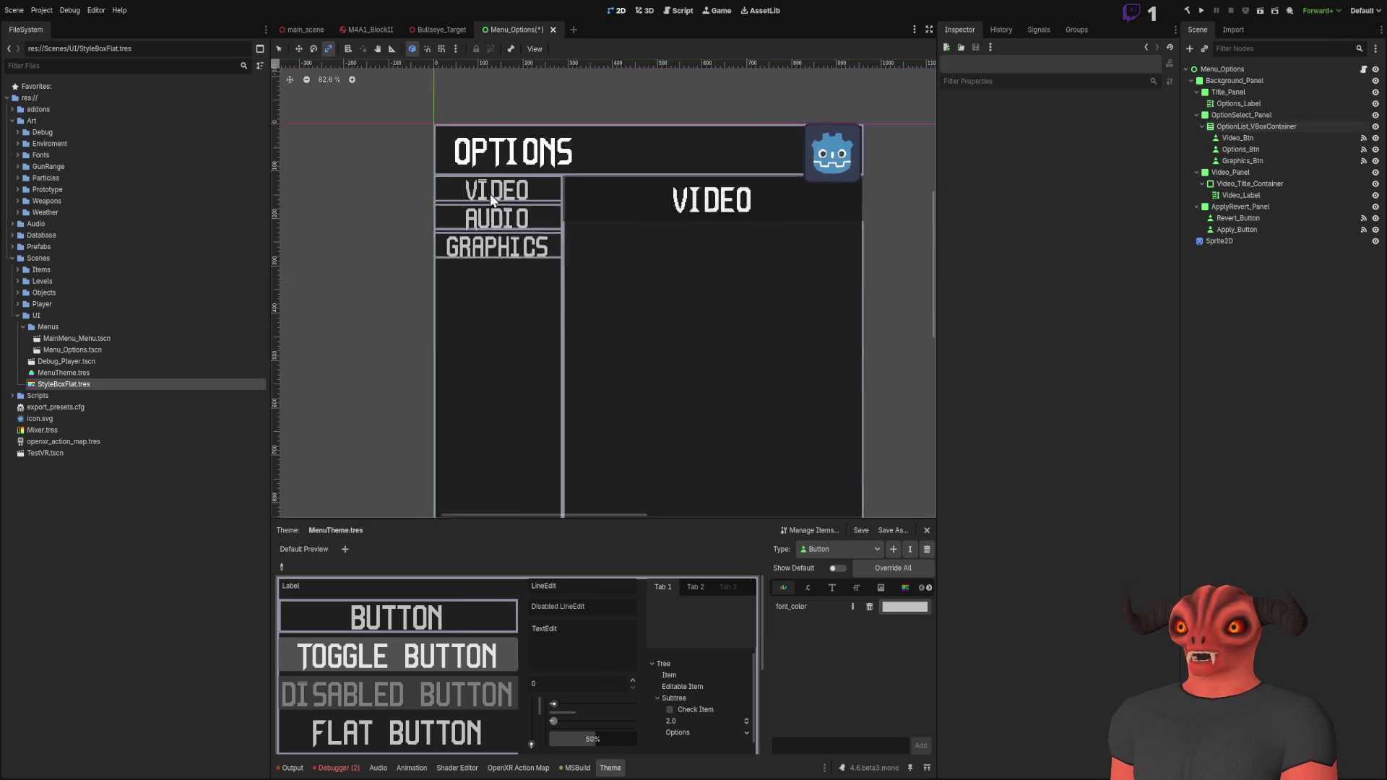
pyautogui.scroll(8, 505, 217)
pyautogui.scroll(-6, 574, 393)
pyautogui.click(1248, 136)
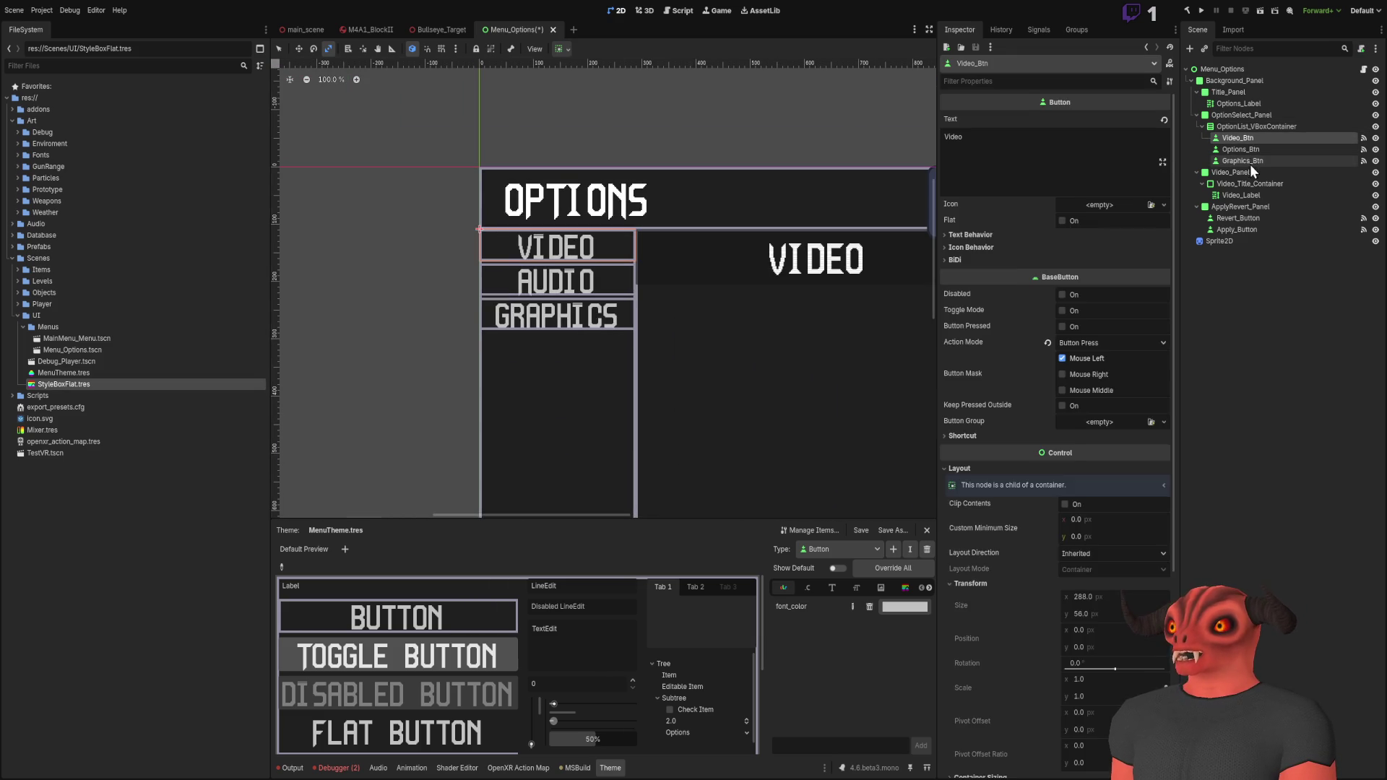
pyautogui.keyDown('shift'); pyautogui.click(1250, 161); pyautogui.keyUp('shift')
pyautogui.moveTo(1250, 141)
pyautogui.mouseDown()
pyautogui.moveTo(1230, 112)
pyautogui.moveTo(1251, 143)
pyautogui.moveTo(1232, 119)
pyautogui.moveTo(1194, 140)
pyautogui.moveTo(1250, 160)
pyautogui.mouseUp()
pyautogui.click(1261, 150)
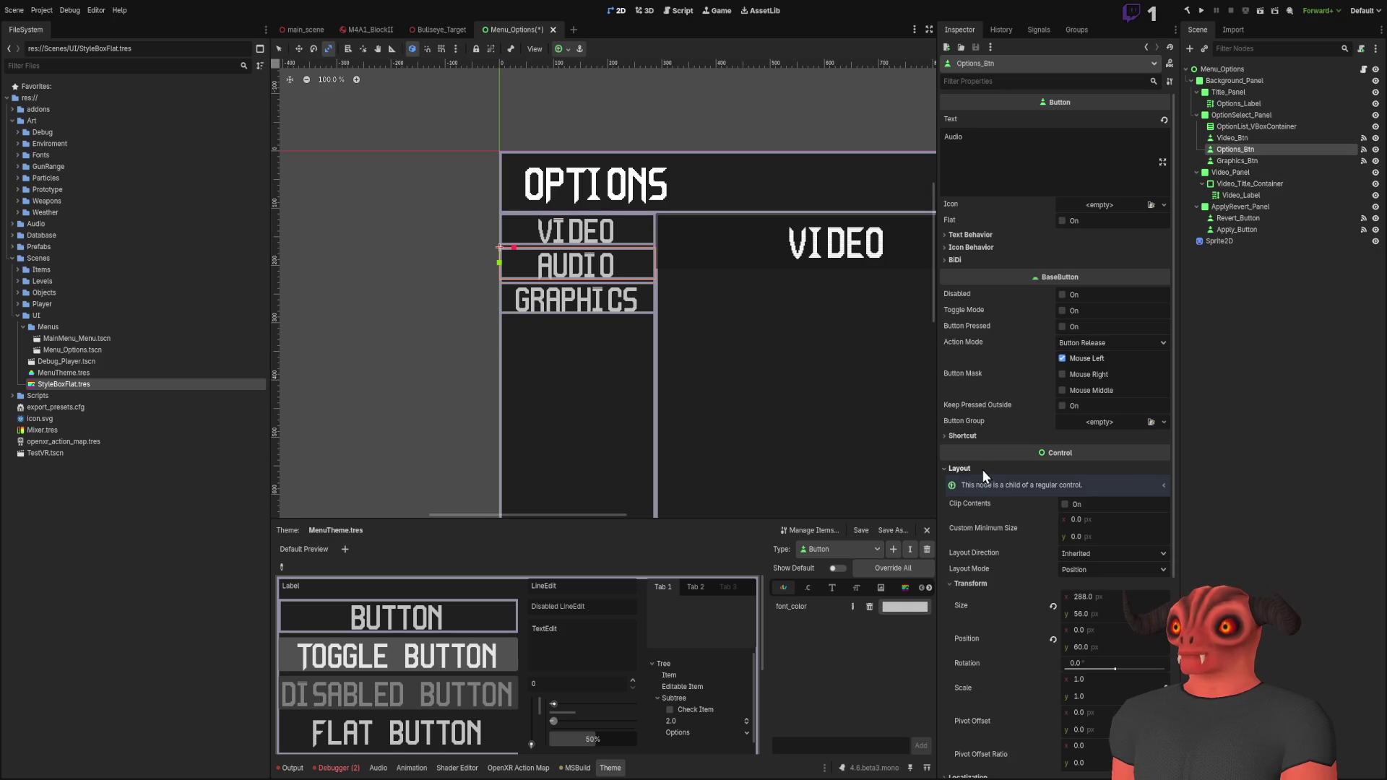
pyautogui.scroll(-5, 983, 469)
pyautogui.moveTo(1099, 318)
pyautogui.mouseDown()
pyautogui.moveTo(1120, 344)
pyautogui.moveTo(1076, 371)
pyautogui.mouseUp()
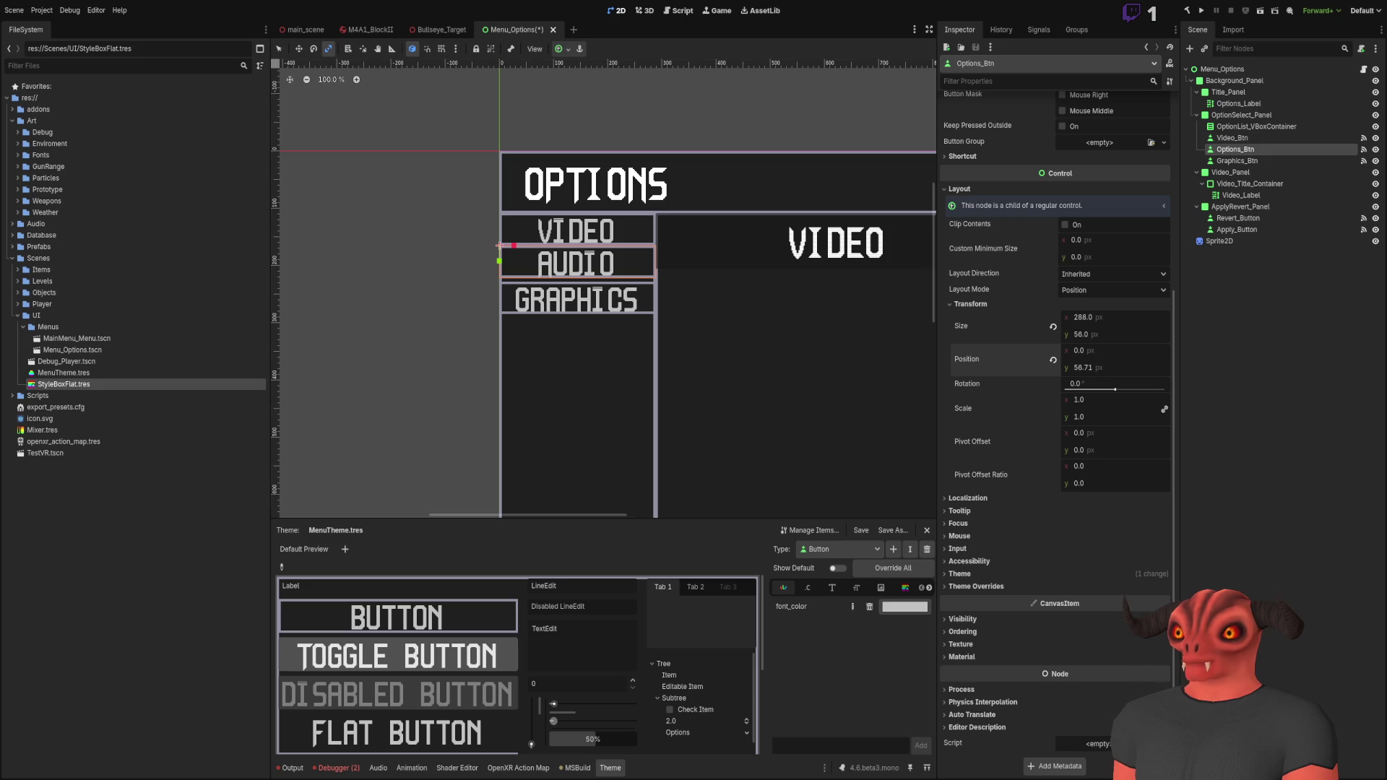
pyautogui.click(1082, 368)
pyautogui.scroll(8, 751, 231)
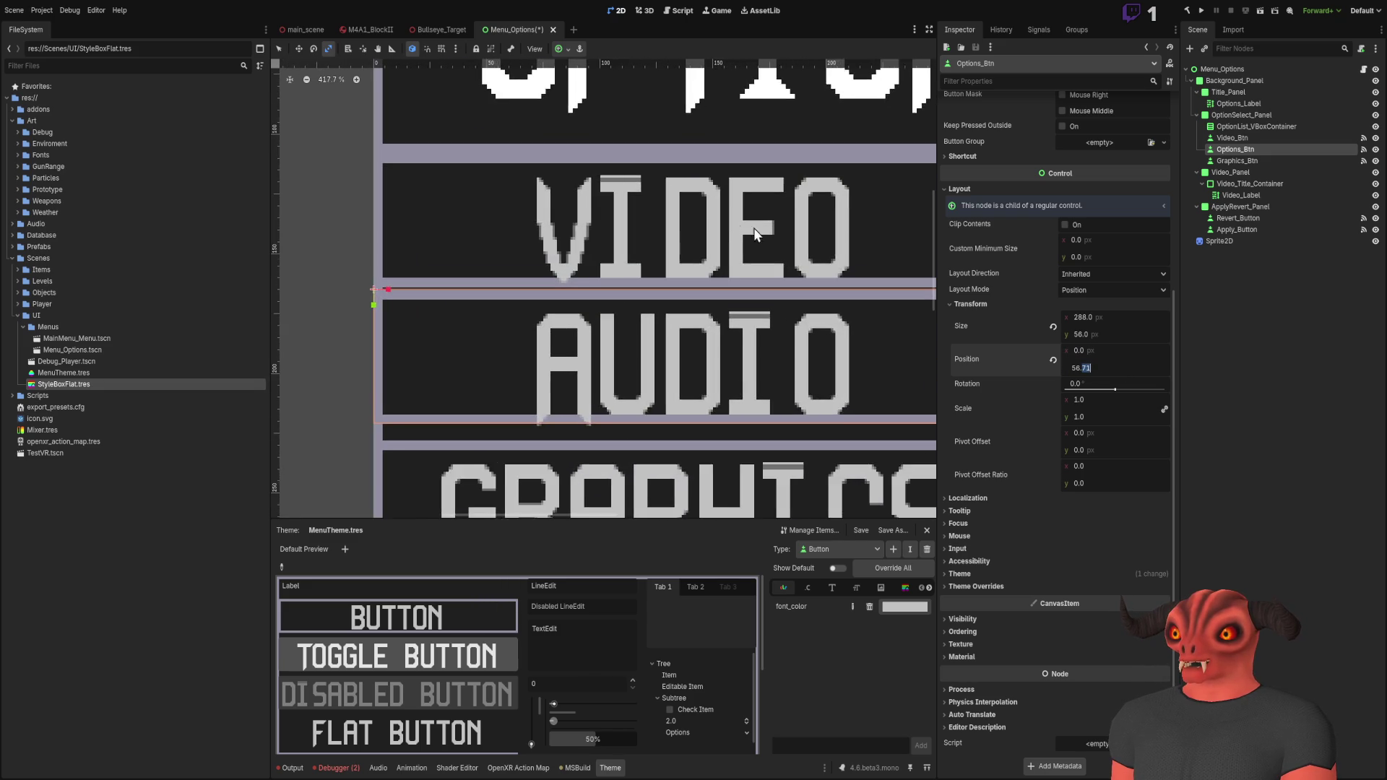
pyautogui.scroll(6, 690, 278)
pyautogui.moveTo(1112, 369); pyautogui.dragTo(1078, 374)
pyautogui.write('56')
pyautogui.press('Return')
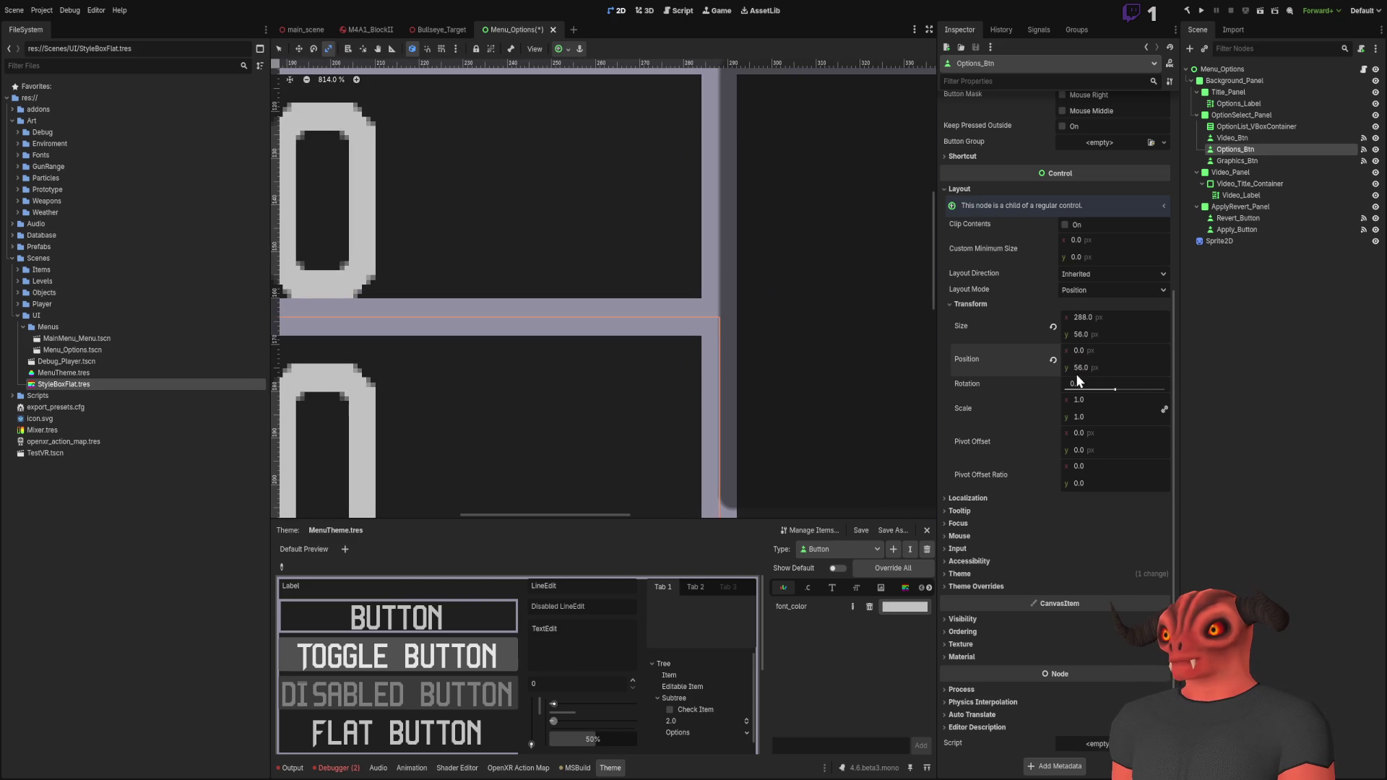
pyautogui.scroll(-15, 631, 401)
pyautogui.scroll(10, 557, 345)
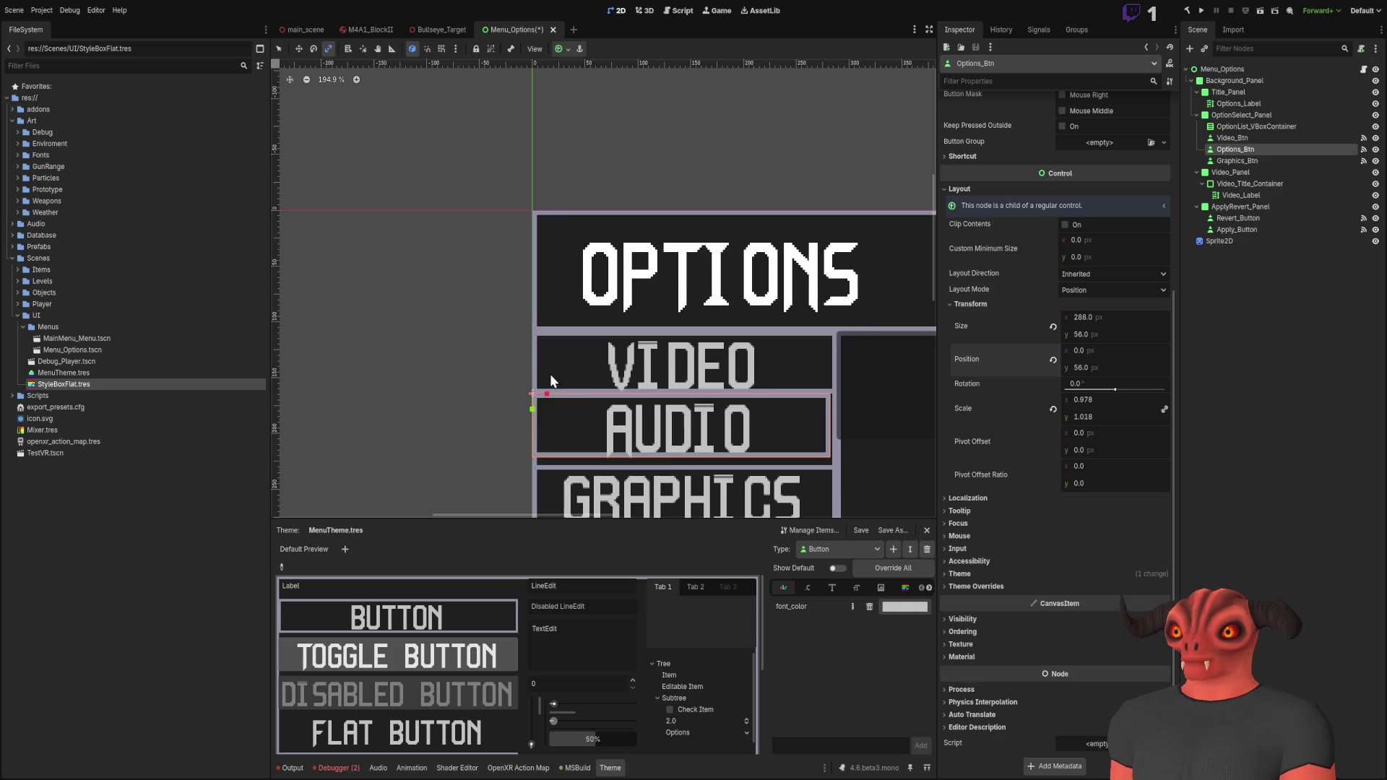
pyautogui.scroll(-8, 650, 318)
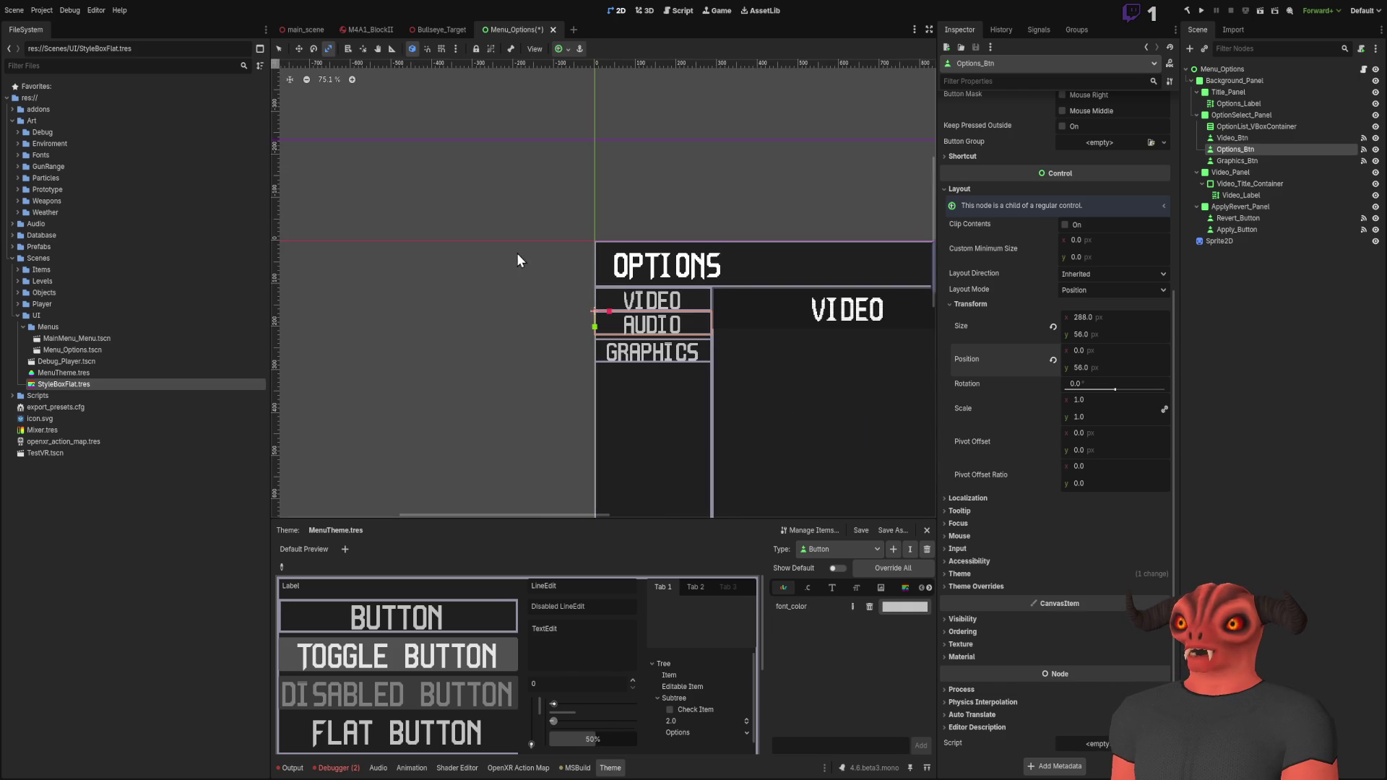
pyautogui.click(299, 50)
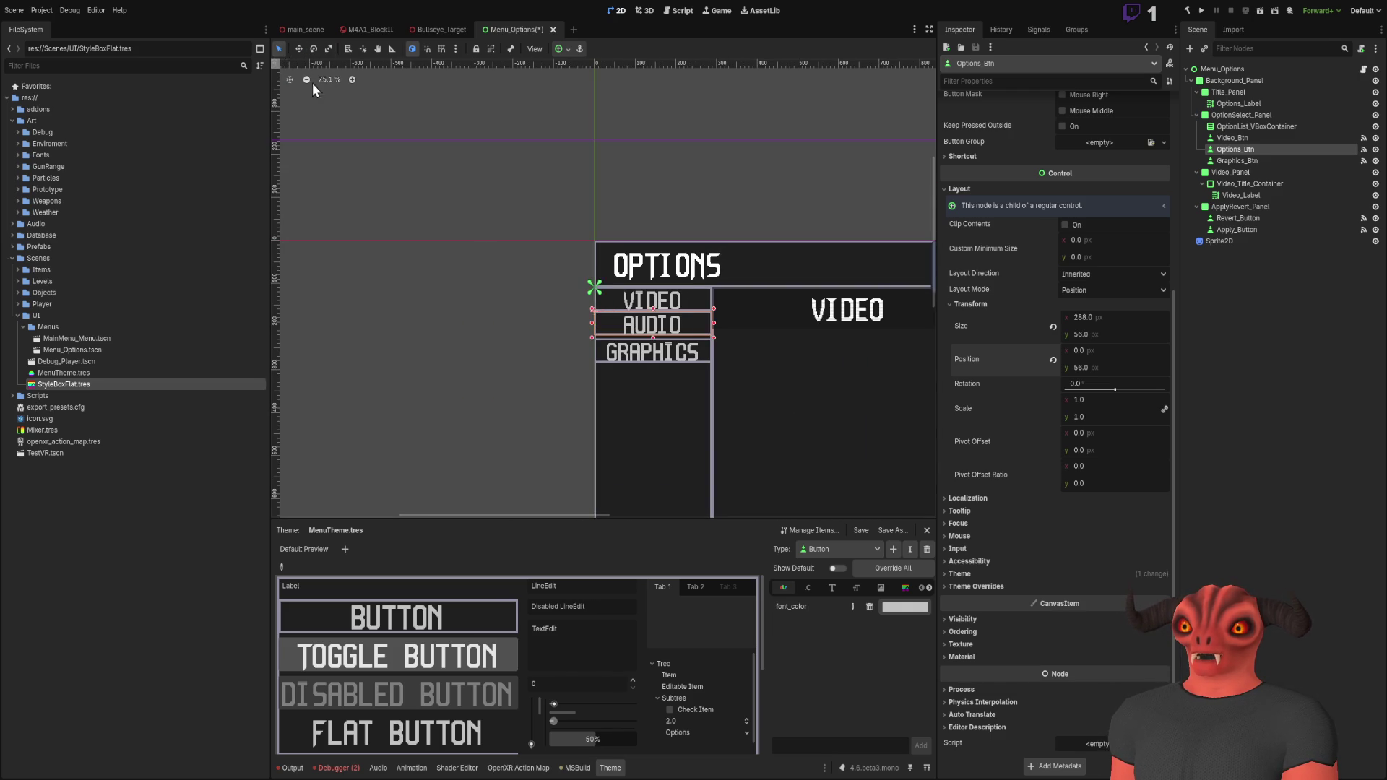
pyautogui.scroll(12, 670, 432)
pyautogui.scroll(-10, 661, 231)
pyautogui.scroll(-4, 583, 274)
pyautogui.moveTo(545, 262); pyautogui.dragTo(721, 202)
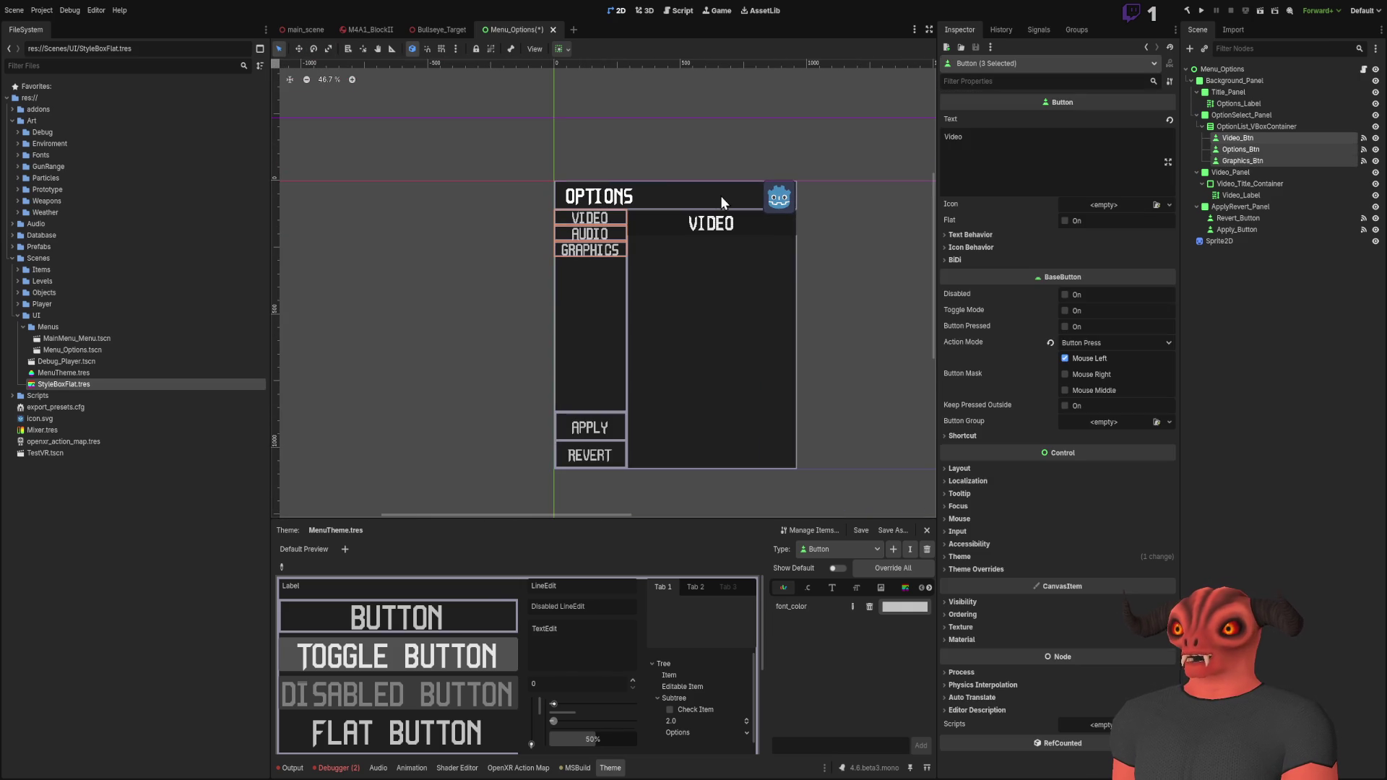
pyautogui.click(1233, 357)
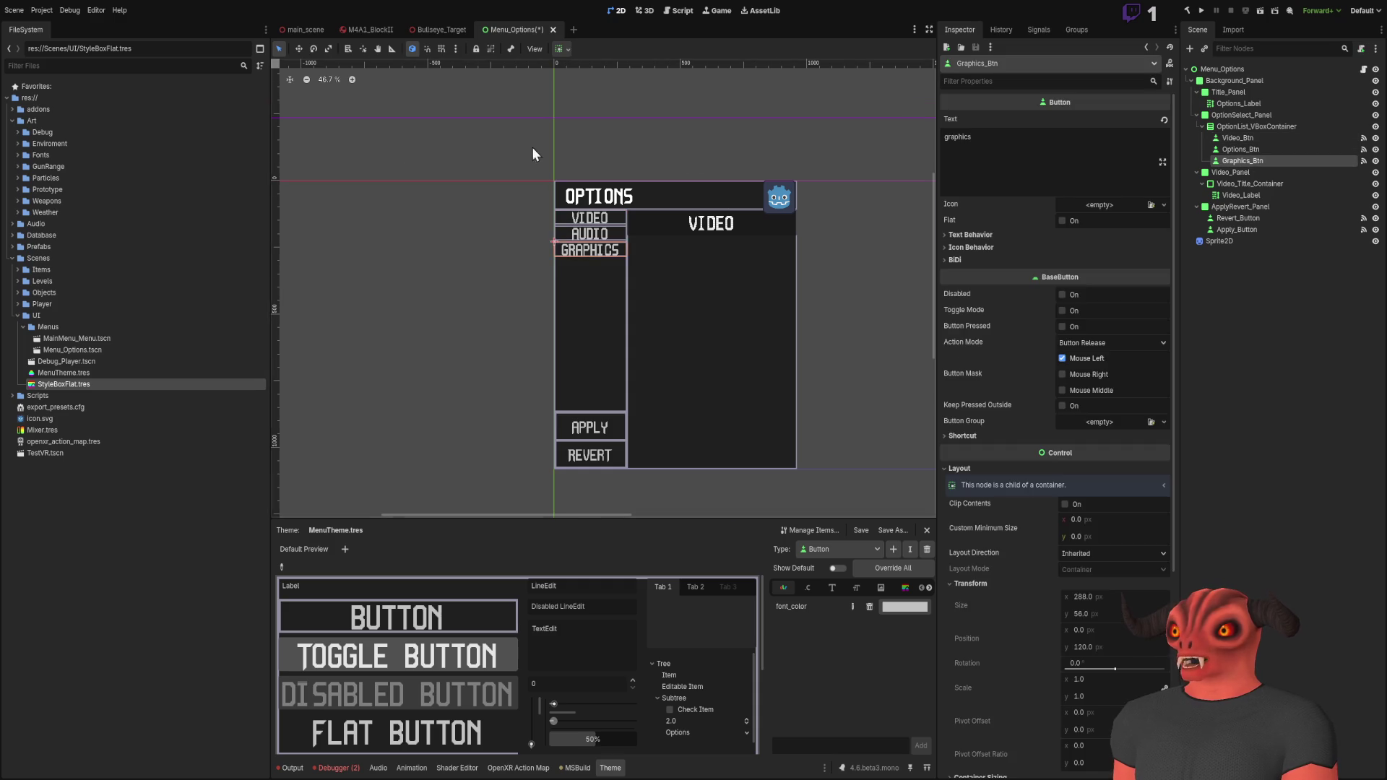
pyautogui.scroll(7, 703, 273)
pyautogui.moveTo(512, 259); pyautogui.dragTo(268, 199)
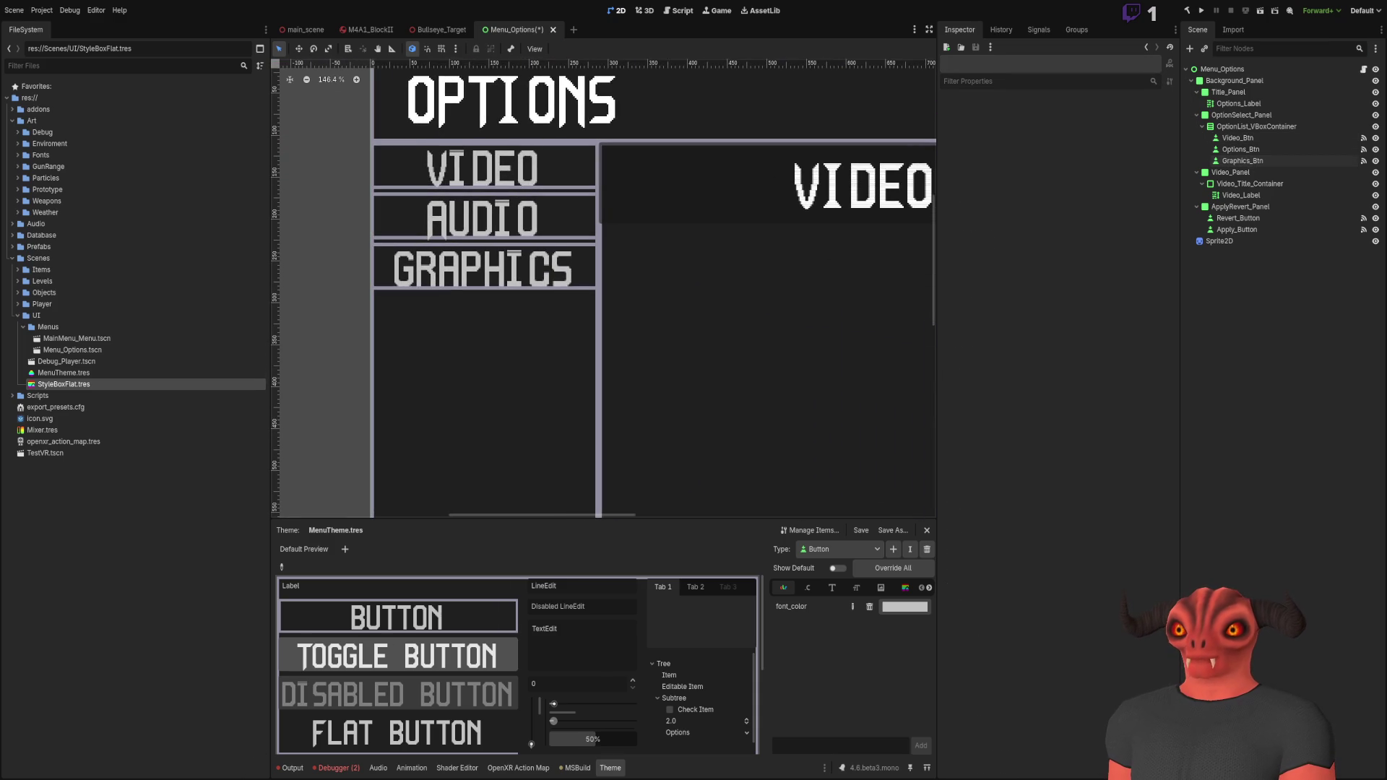
pyautogui.hotkey('alt', 'Tab')
pyautogui.click(257, 49)
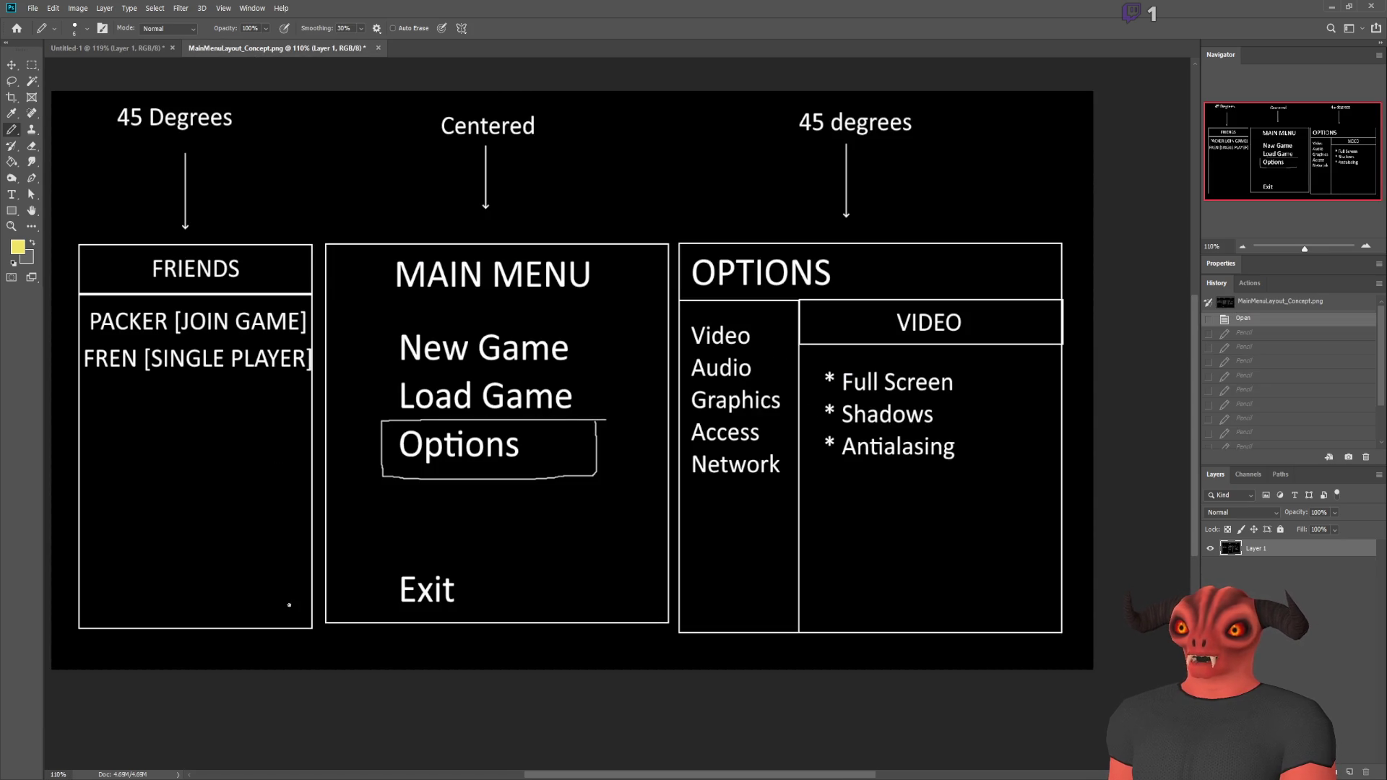
# Step: Duplicate Graphics_Btn as 'Accessiblity_Btn' with the label text 'Accessiblity'
pyautogui.hotkey('alt', 'Tab')
pyautogui.click(1247, 159)
pyautogui.hotkey('ctrl', 'd')
pyautogui.tripleClick(1090, 165)
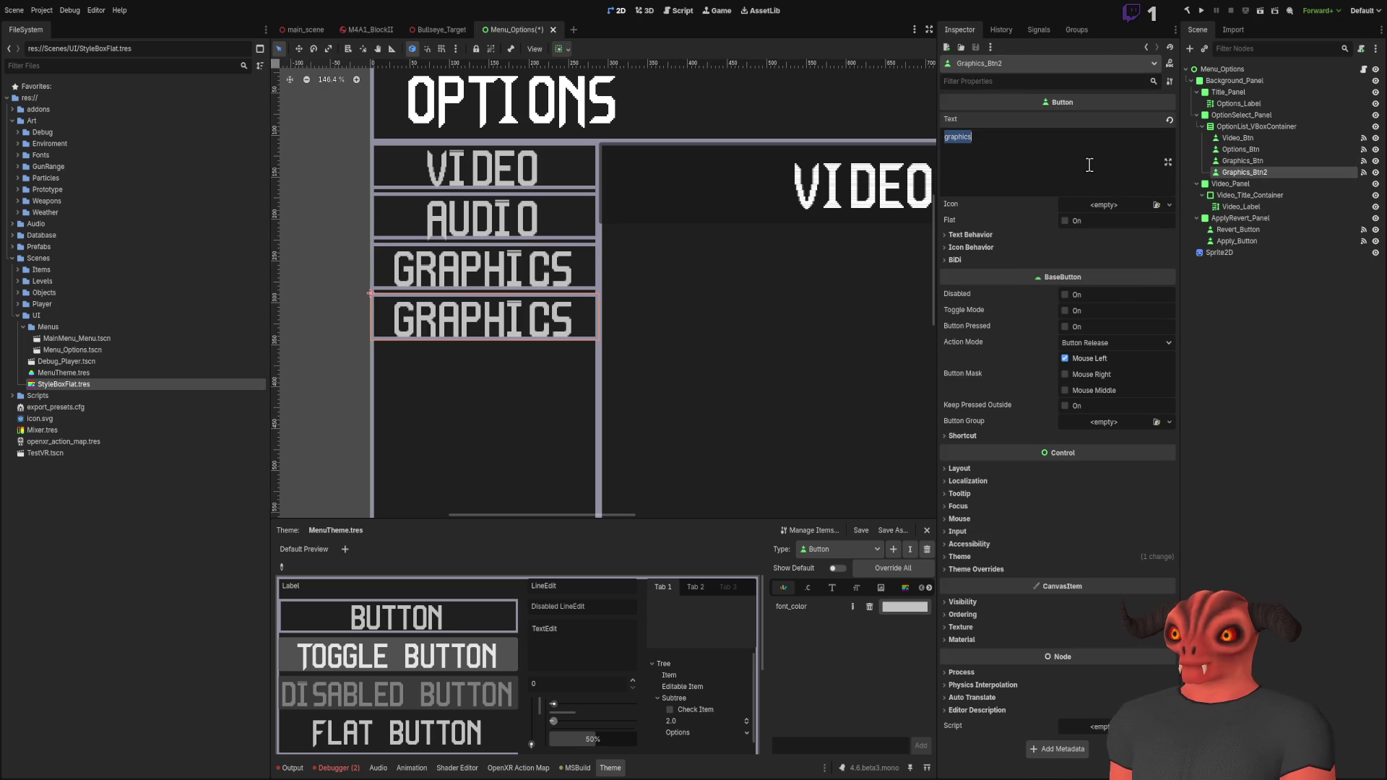
pyautogui.write('Accessiblity')
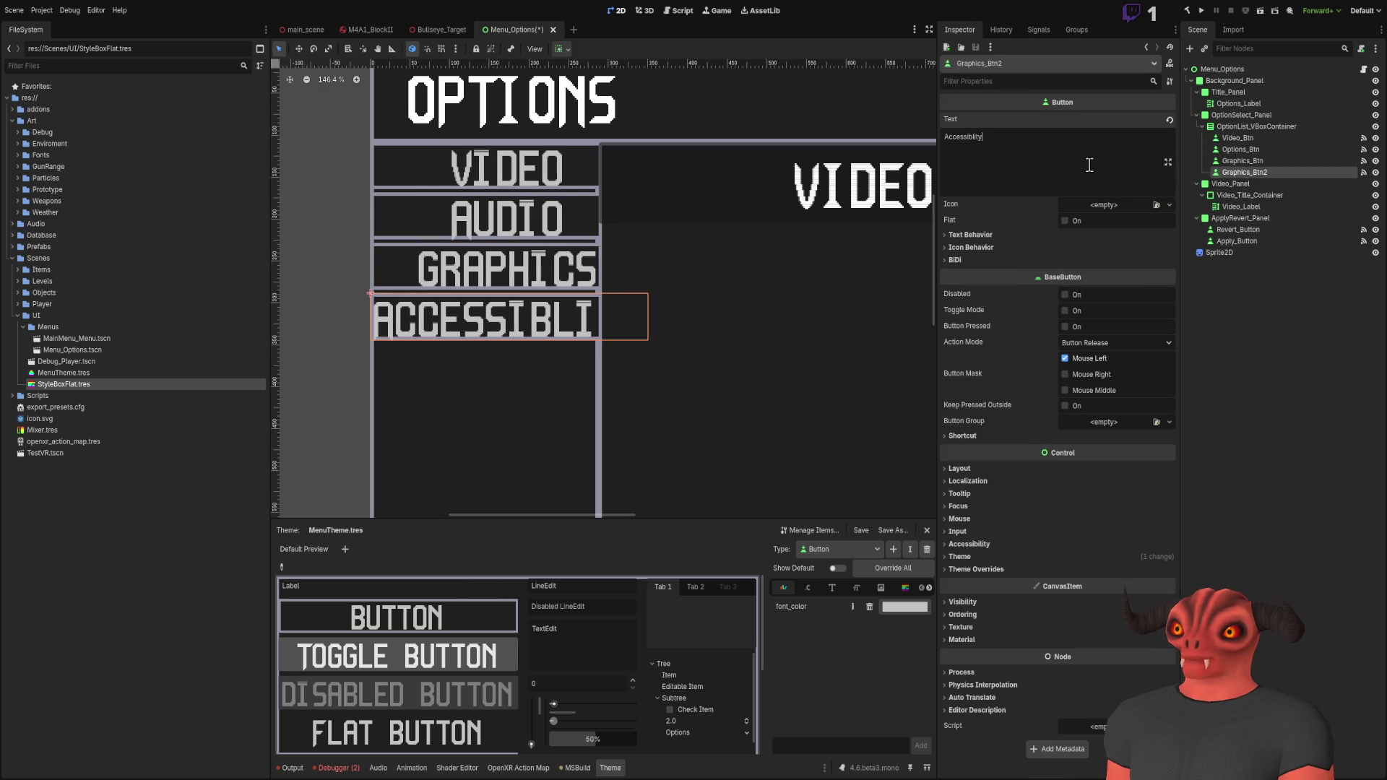
pyautogui.scroll(-5, 452, 331)
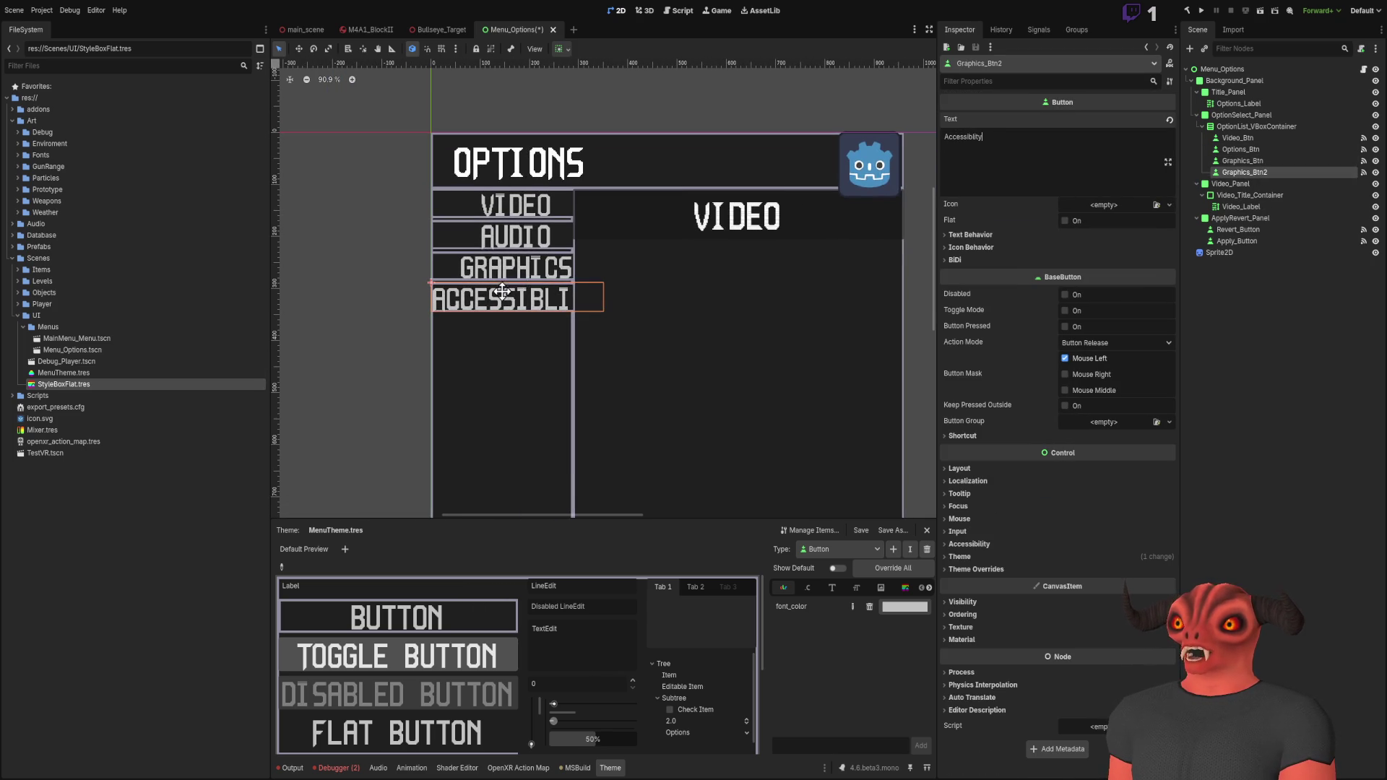
pyautogui.click(1276, 327)
pyautogui.click(1267, 171)
pyautogui.click(1268, 170)
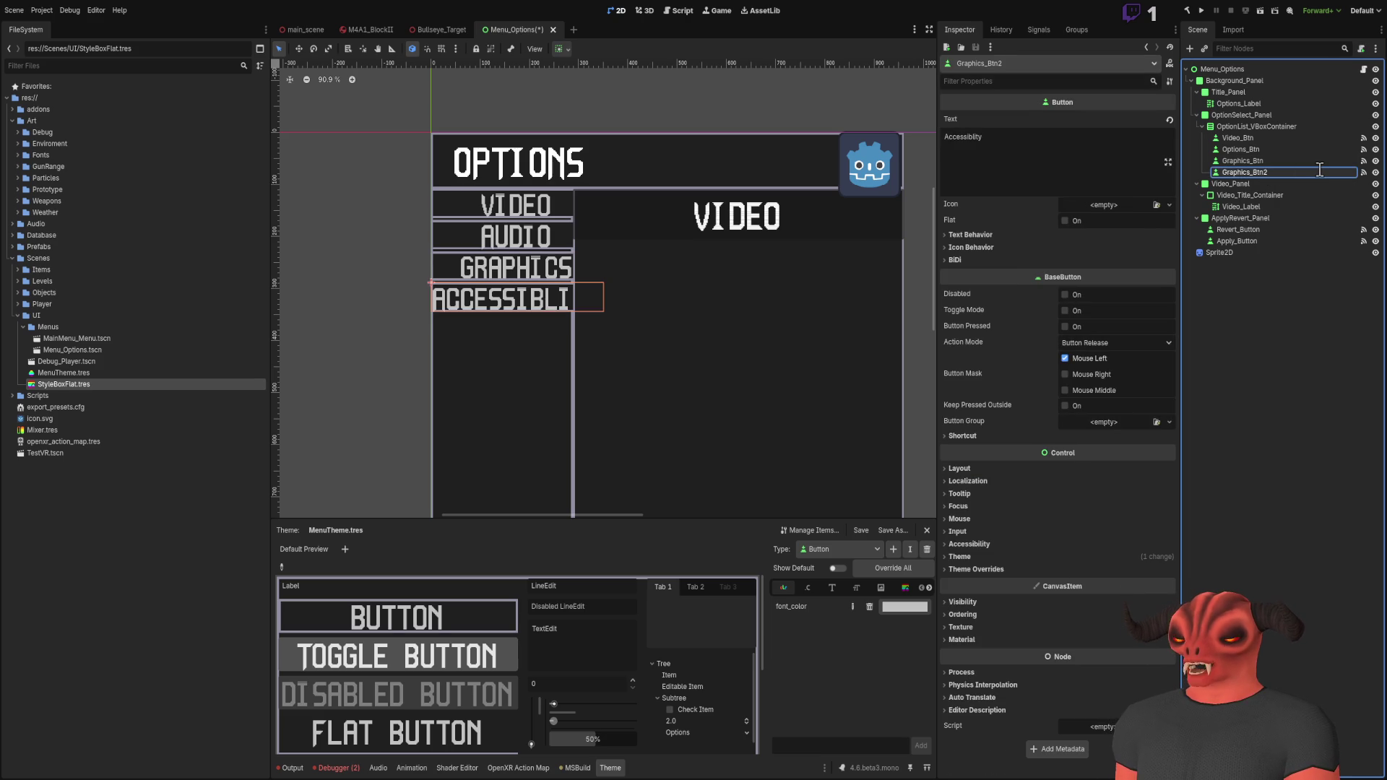
pyautogui.write('Accessiblity_Btn')
pyautogui.press('Return')
# Step: Duplicate that button as 'Network_Btn' labelled 'Network' and save the scene
pyautogui.hotkey('alt', 'Tab')
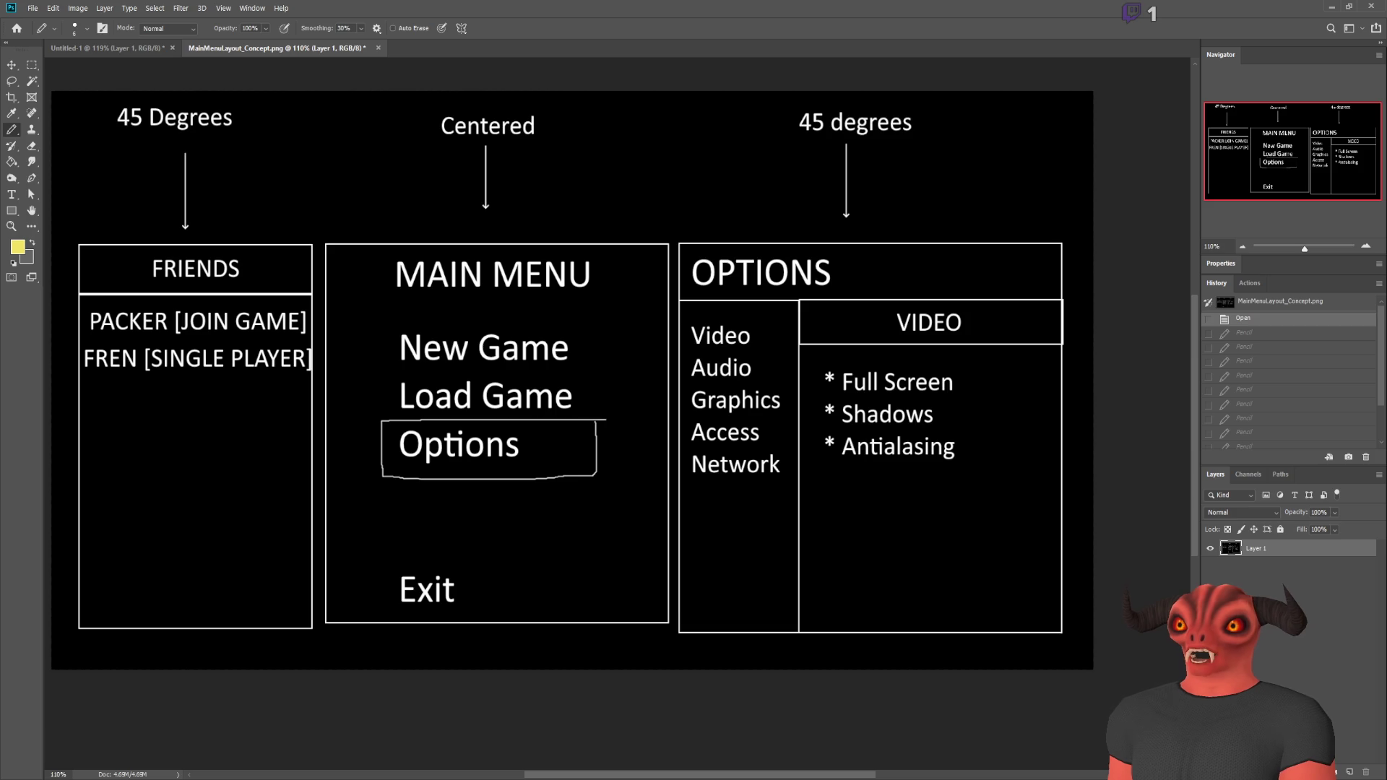
pyautogui.hotkey('alt', 'Tab')
pyautogui.click(1304, 174)
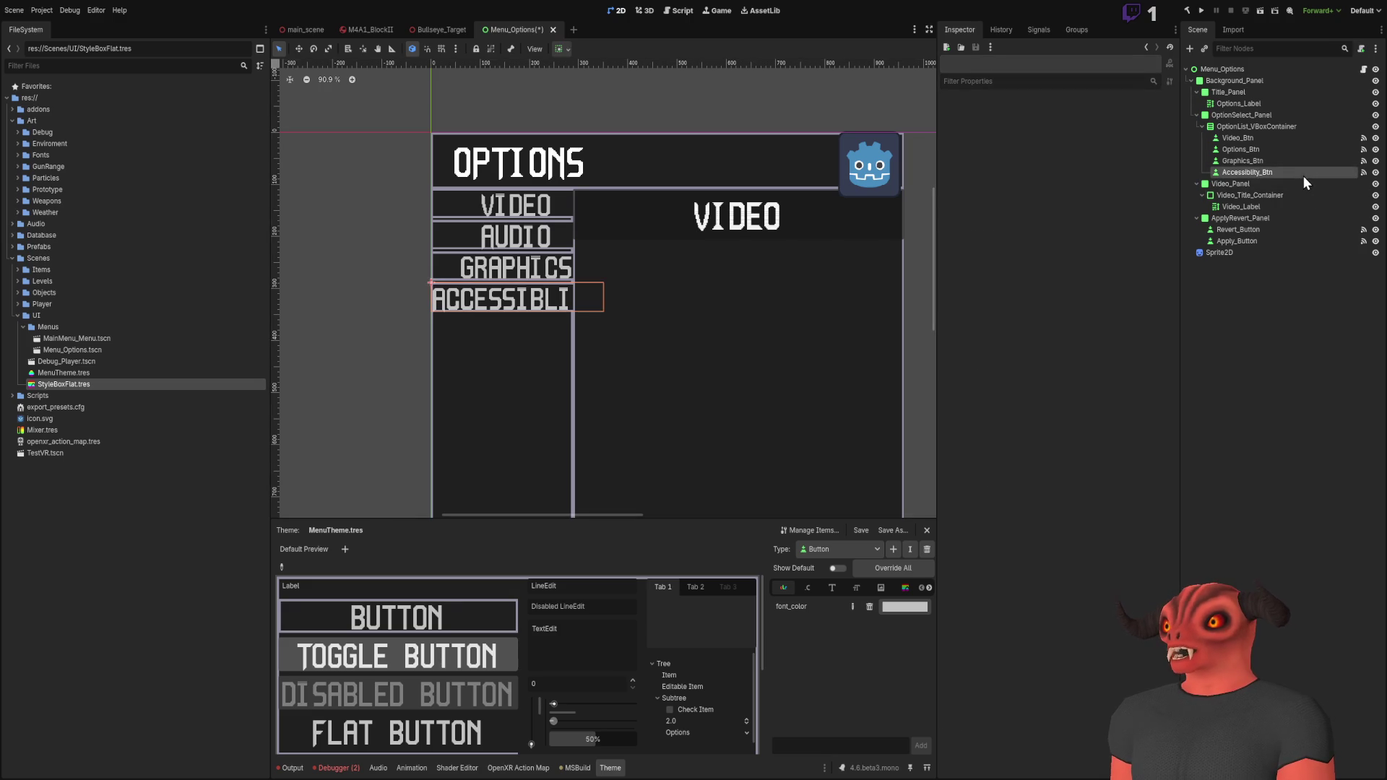
pyautogui.hotkey('ctrl', 'd')
pyautogui.doubleClick(1300, 182)
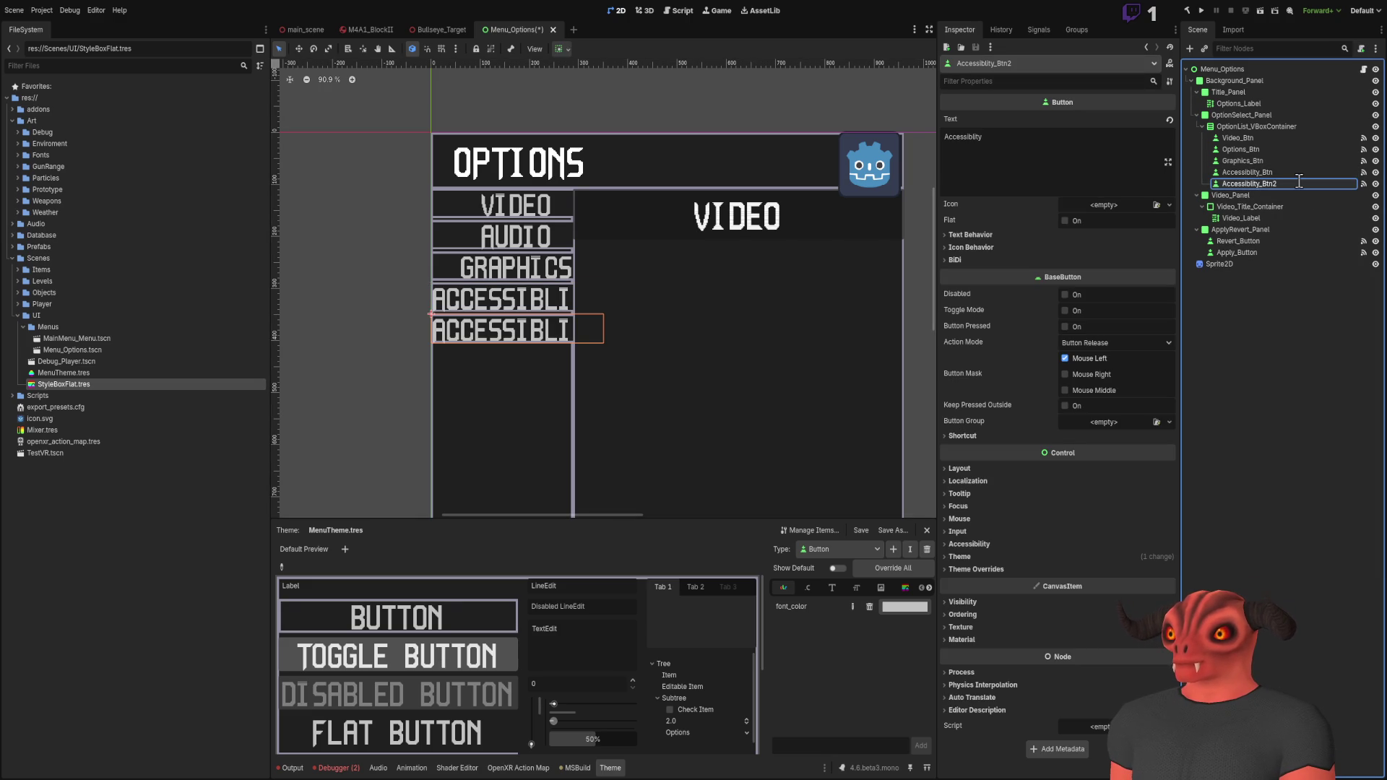
pyautogui.write('Network_Btn')
pyautogui.press('Return')
pyautogui.click(1034, 191)
pyautogui.hotkey('ctrl', 'a')
pyautogui.write('Network')
pyautogui.click(1253, 321)
pyautogui.hotkey('ctrl', 's')
# Step: Change the accessibility button's label to 'Access' and save the scene
pyautogui.scroll(-4, 552, 200)
pyautogui.scroll(8, 479, 178)
pyautogui.scroll(-2, 646, 171)
pyautogui.click(1247, 172)
pyautogui.click(1069, 161)
pyautogui.hotkey('ctrl', 'a')
pyautogui.write('Acess')
pyautogui.hotkey('ctrl', 'a')
pyautogui.write('Access')
pyautogui.click(1234, 451)
pyautogui.scroll(-11, 542, 282)
pyautogui.hotkey('ctrl', 's')
pyautogui.scroll(14, 477, 330)
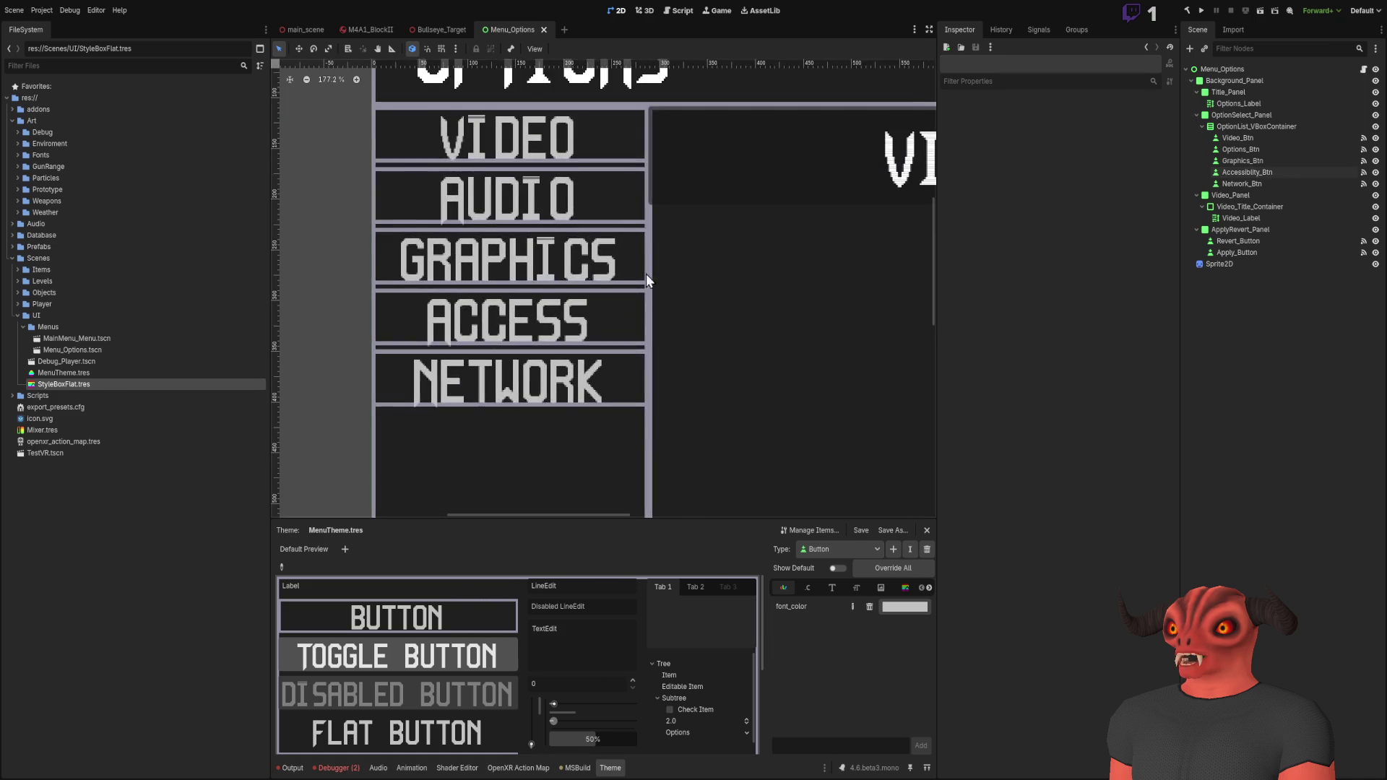
pyautogui.scroll(-7, 630, 276)
pyautogui.scroll(2, 663, 290)
pyautogui.hscroll(3, 570, 260)
pyautogui.scroll(-1, 616, 281)
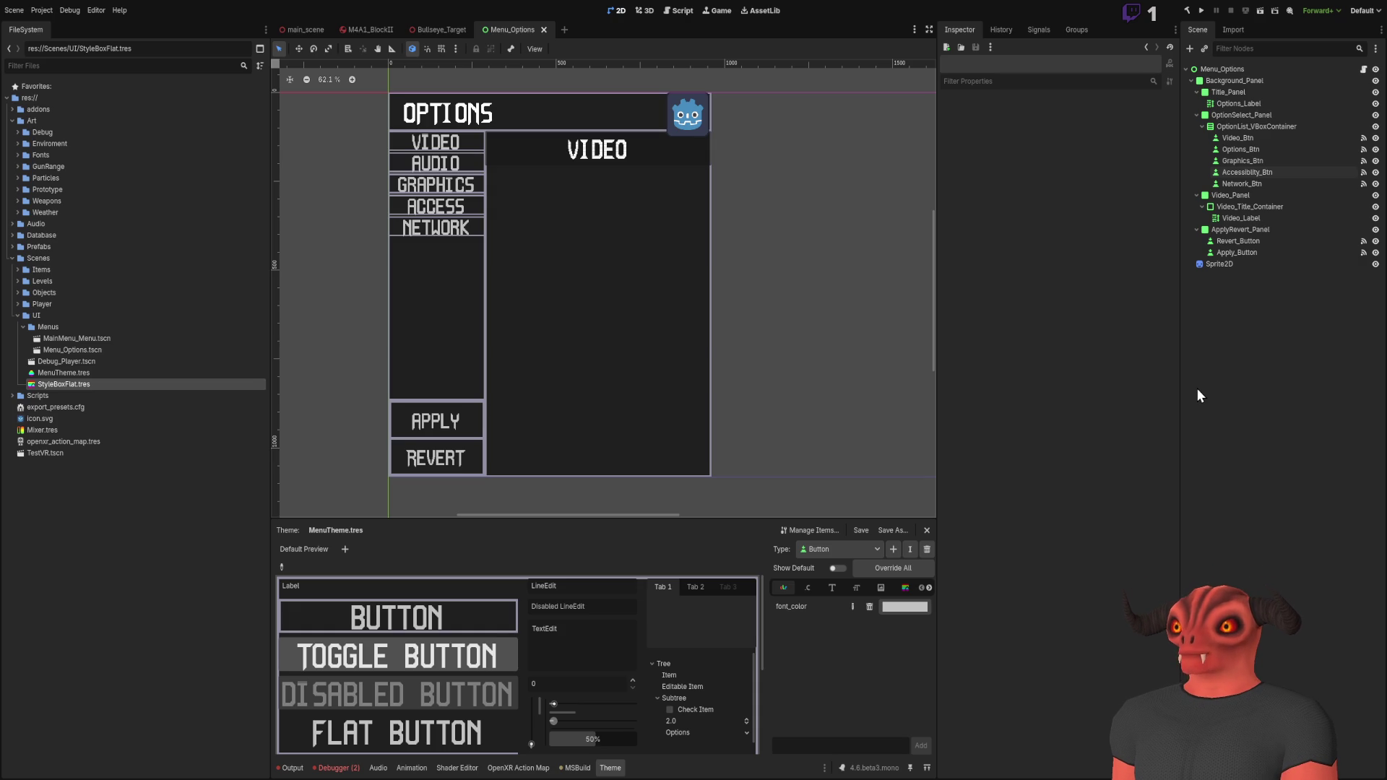
# Step: Inspect the VIDEO title label in the viewport, then clear the selection
pyautogui.hscroll(-3, 720, 163)
pyautogui.scroll(1, 720, 164)
pyautogui.hscroll(2, 720, 163)
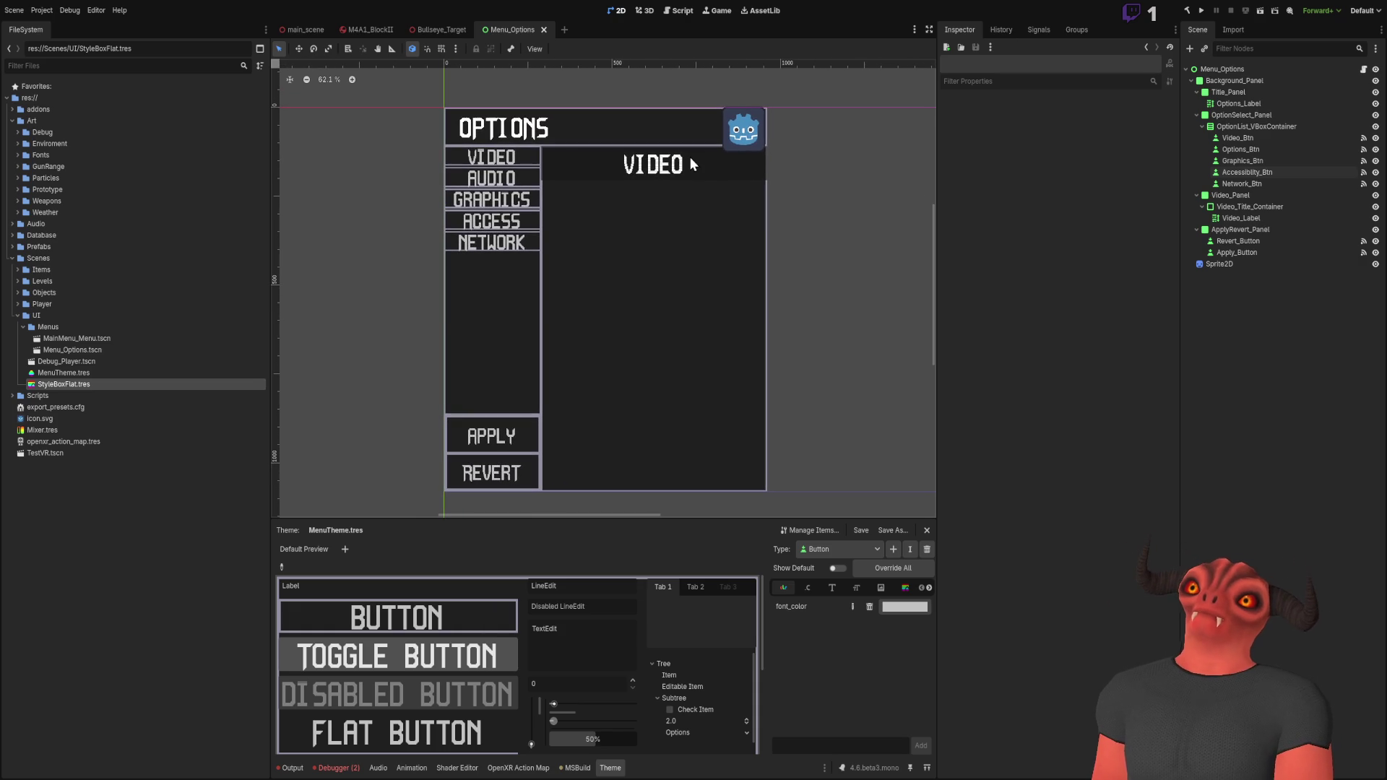
pyautogui.click(691, 158)
pyautogui.scroll(10, 691, 157)
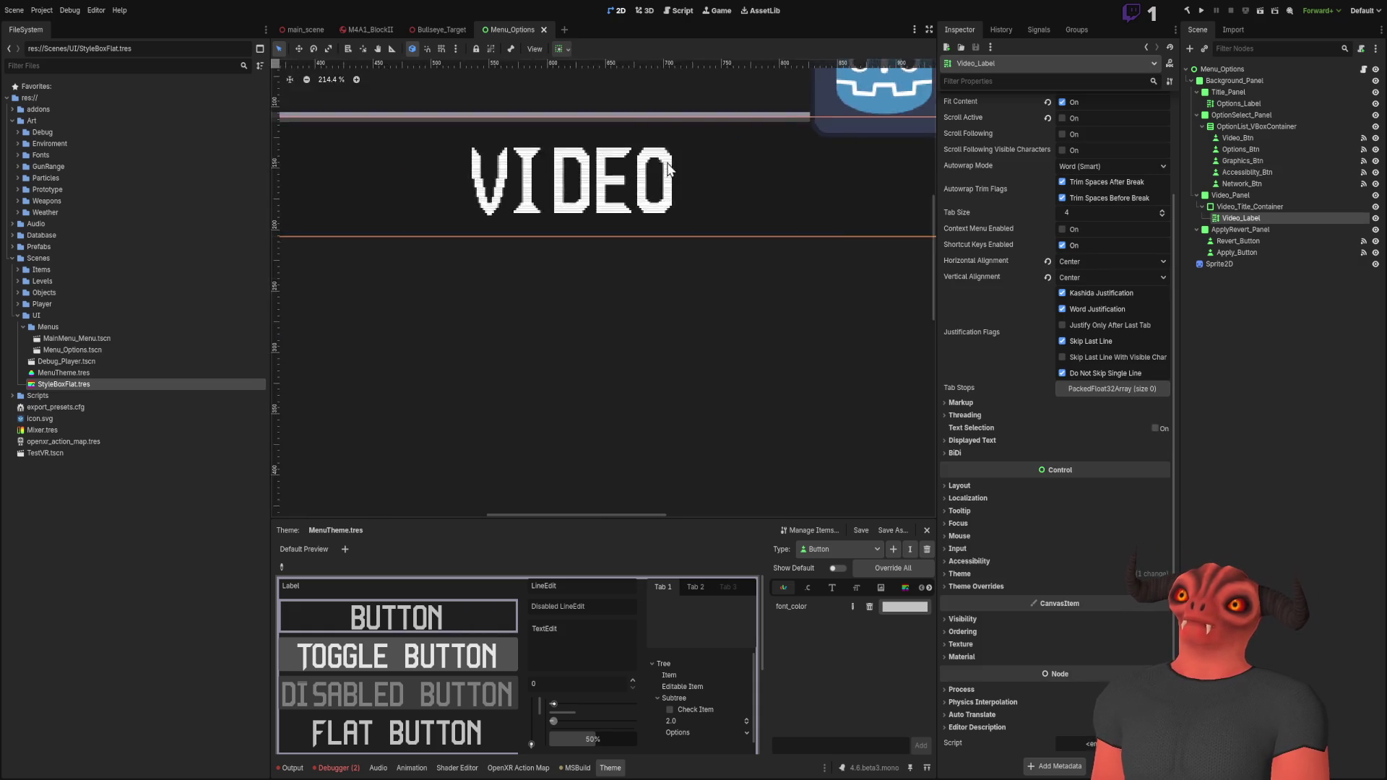
pyautogui.scroll(-12, 762, 276)
pyautogui.click(682, 183)
pyautogui.scroll(-1, 608, 116)
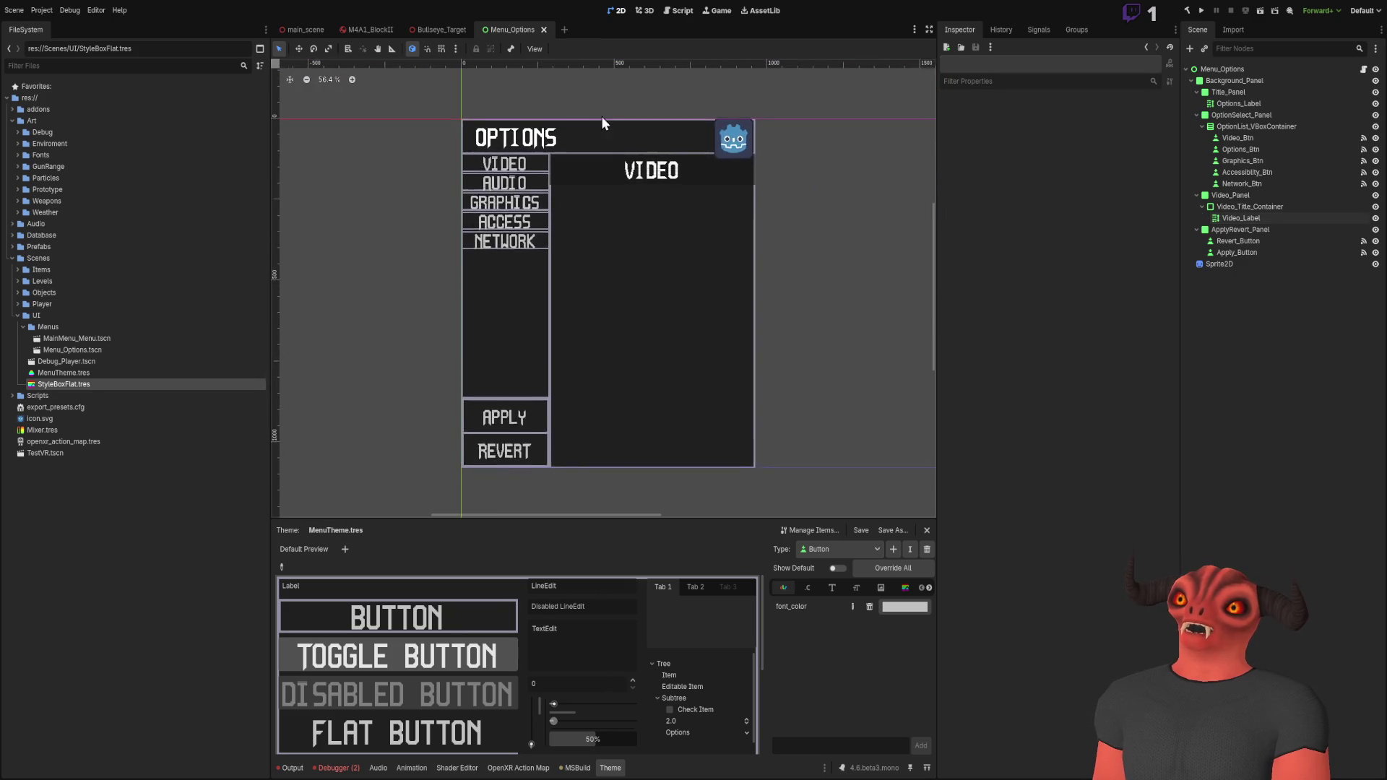
pyautogui.scroll(2, 526, 151)
pyautogui.scroll(1, 526, 150)
pyautogui.scroll(-2, 526, 150)
# Step: Duplicate Video_Panel into Video_Panel2 and hide the original panel
pyautogui.click(1230, 196)
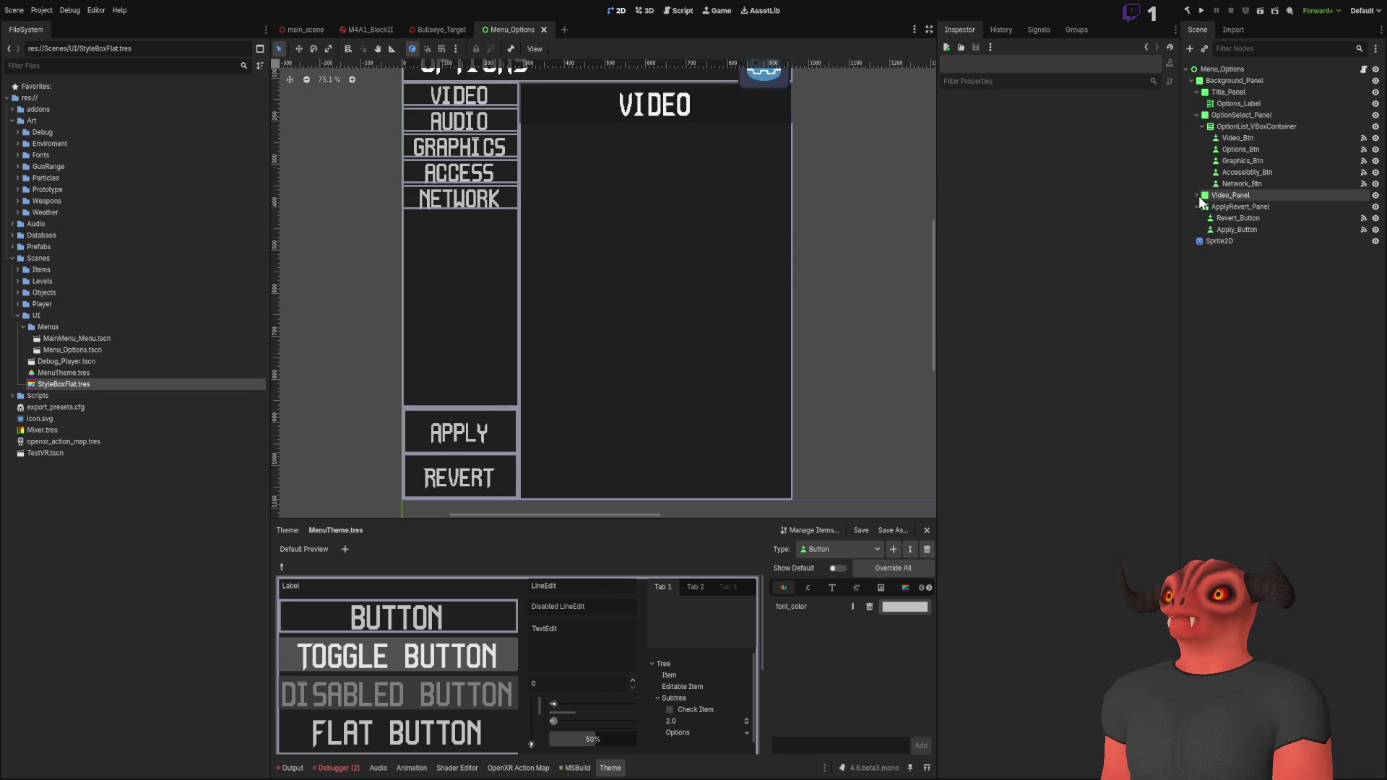
pyautogui.hotkey('ctrl', 'd')
pyautogui.click(1376, 195)
pyautogui.click(1284, 199)
pyautogui.click(1240, 206)
pyautogui.doubleClick(1232, 207)
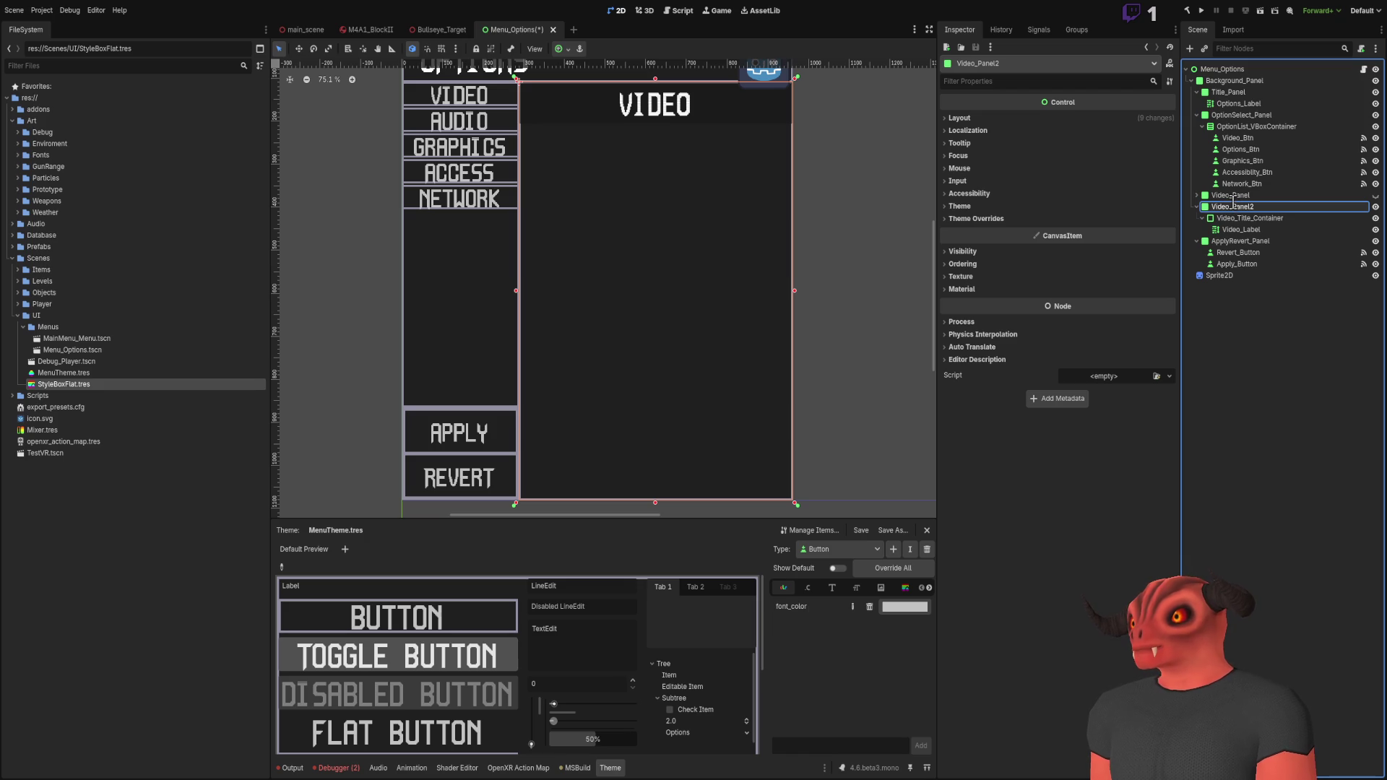
pyautogui.click(738, 291)
# Step: Compare against the layout mockup and select the Network_Btn node
pyautogui.scroll(4, 645, 194)
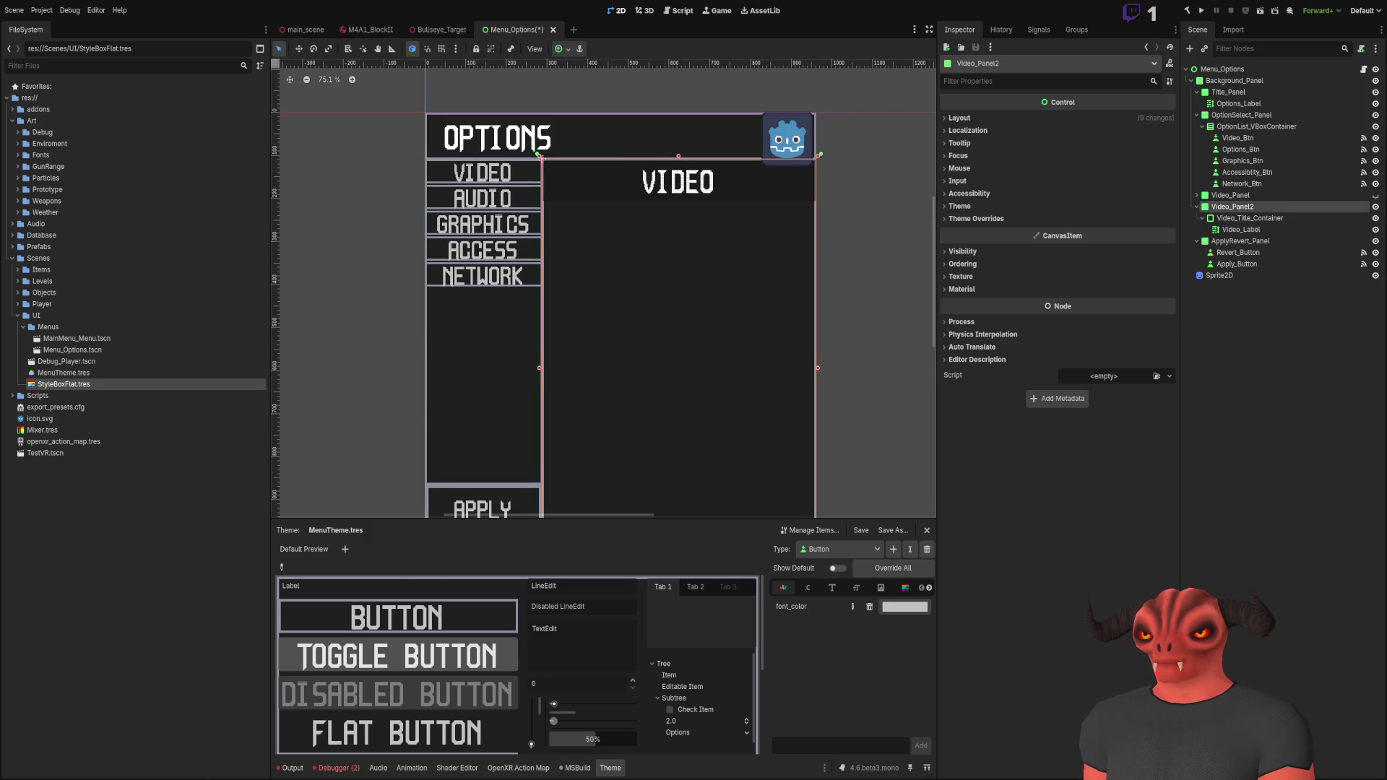
pyautogui.hotkey('alt', 'Tab')
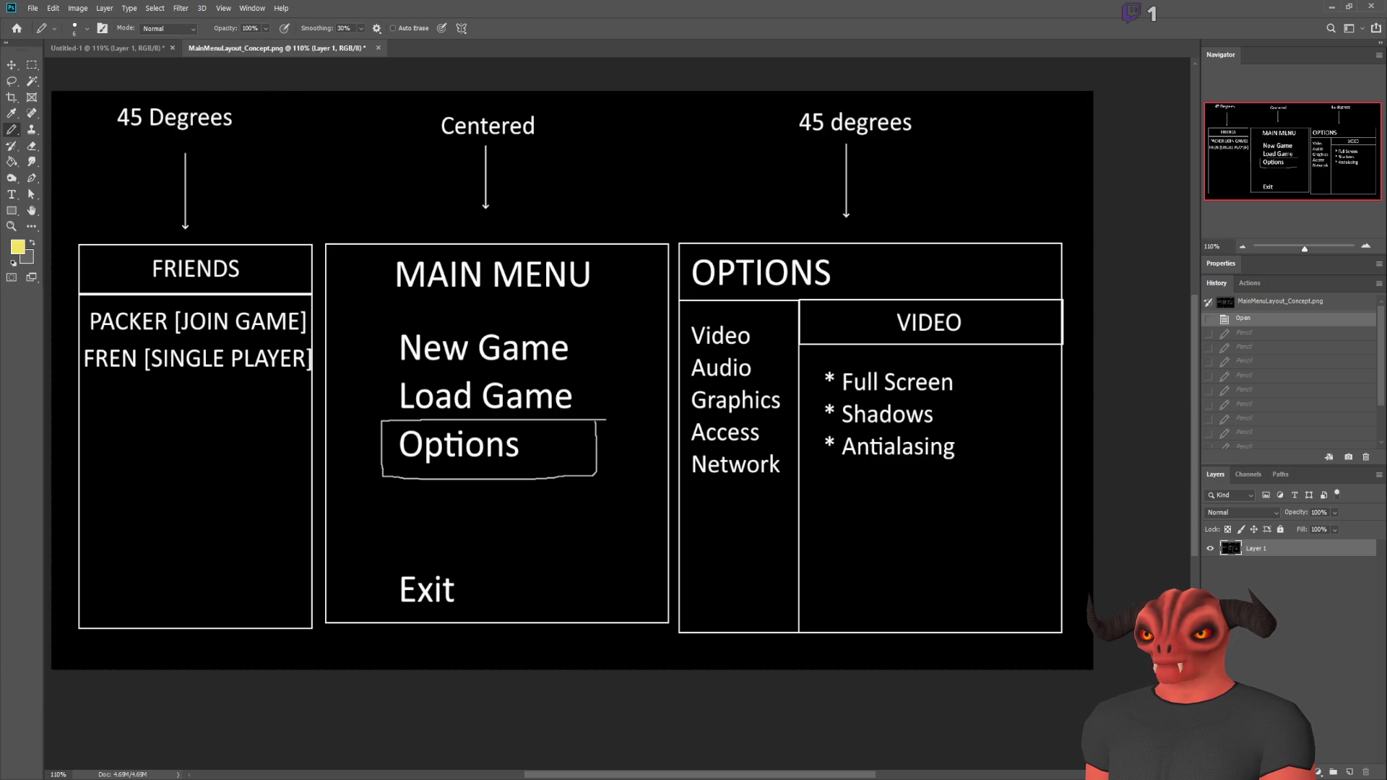
pyautogui.hotkey('alt', 'Tab')
pyautogui.scroll(-3, 546, 242)
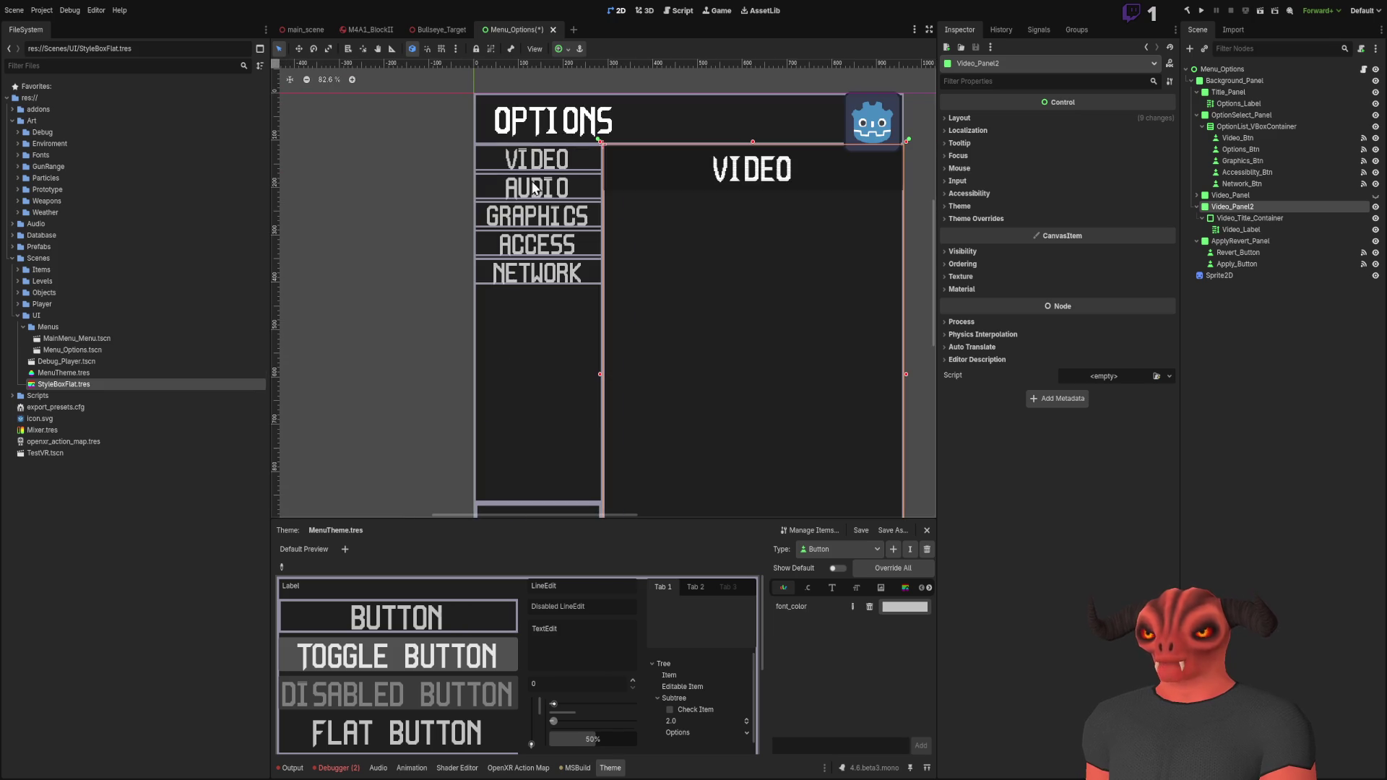
pyautogui.click(1255, 184)
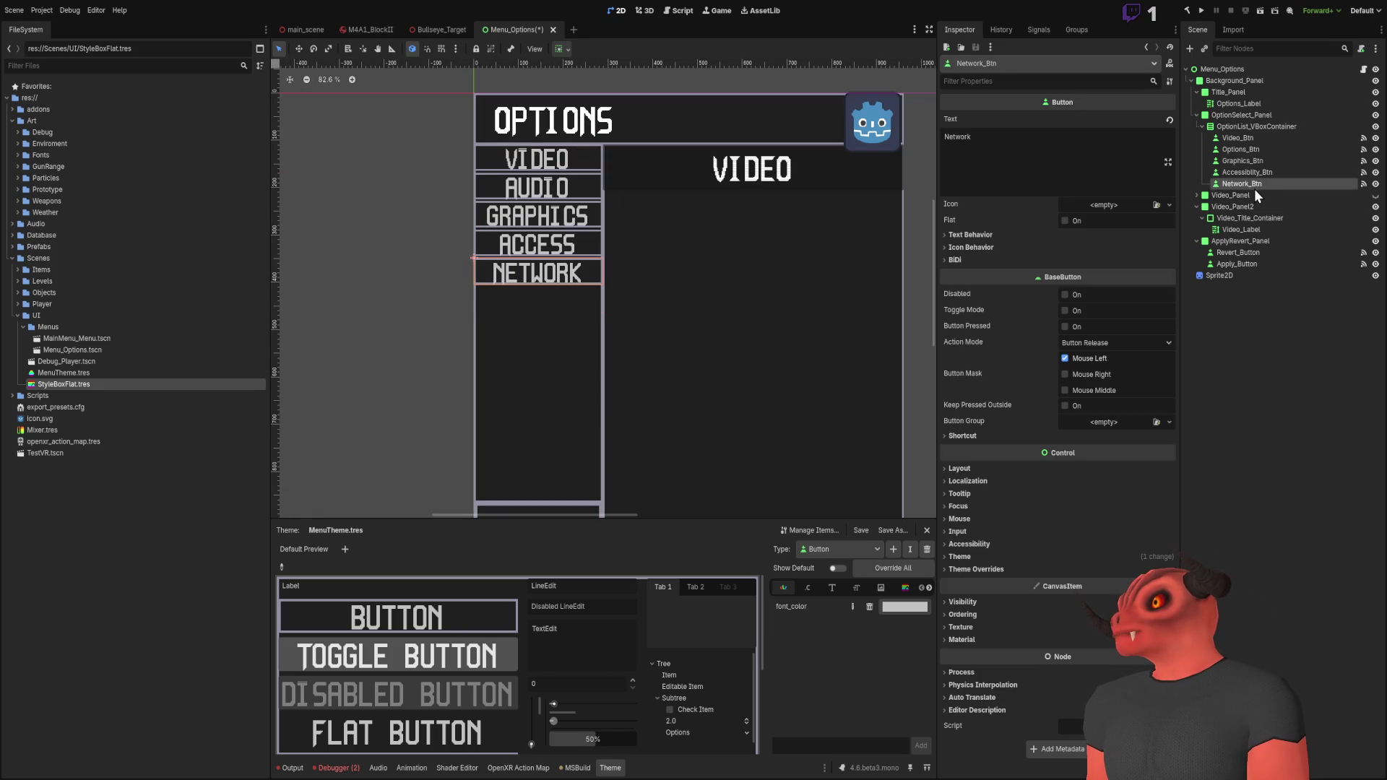
# Step: Duplicate Network_Btn as Input_Btn with text 'Input' and move it to the top of the option list
pyautogui.hotkey('ctrl', 'd')
pyautogui.doubleClick(1013, 157)
pyautogui.write('Input')
pyautogui.click(1269, 204)
pyautogui.moveTo(1269, 195); pyautogui.dragTo(1170, 195)
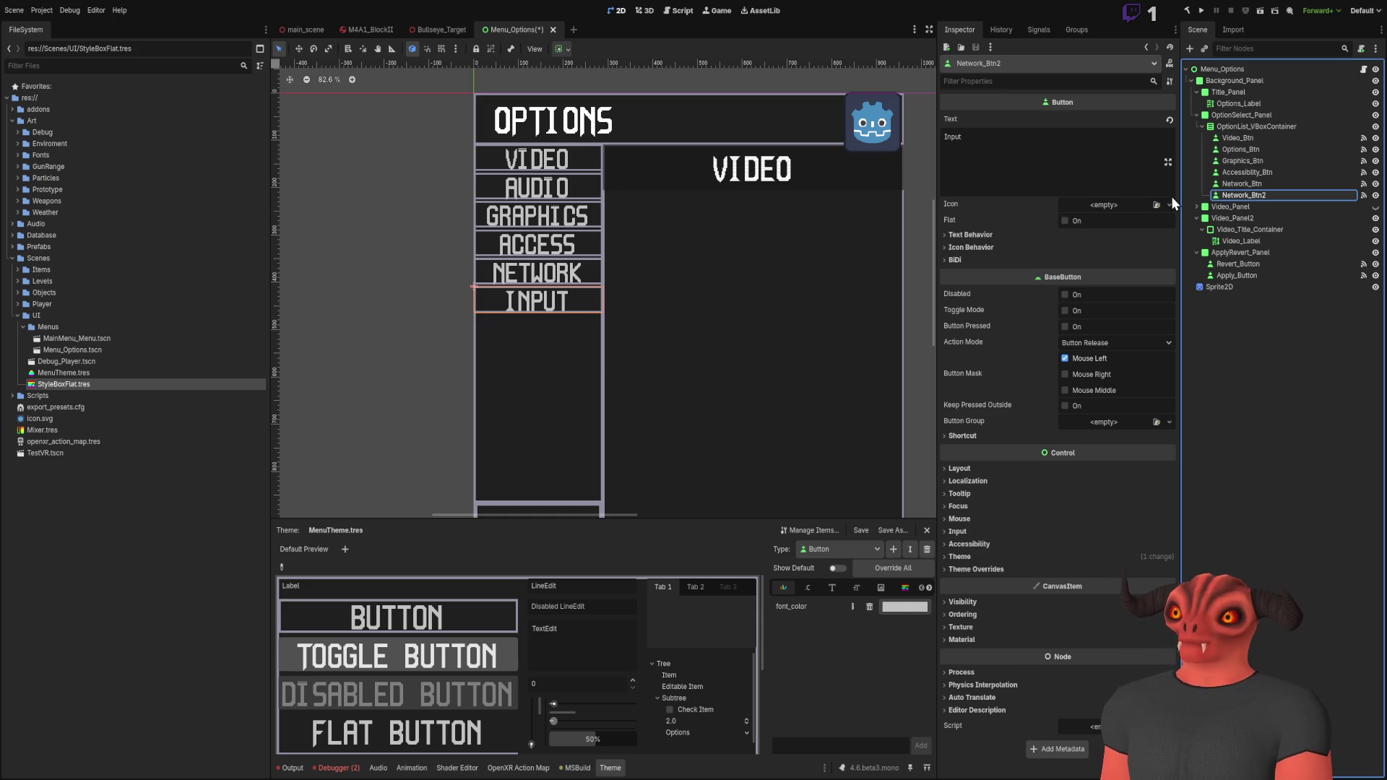
pyautogui.write('Input_Btn')
pyautogui.press('Return')
pyautogui.moveTo(1237, 195)
pyautogui.mouseDown()
pyautogui.moveTo(1272, 199)
pyautogui.moveTo(1259, 135)
pyautogui.mouseUp()
# Step: Rename the copied Video_Panel2 to Input_Panel
pyautogui.scroll(4, 578, 173)
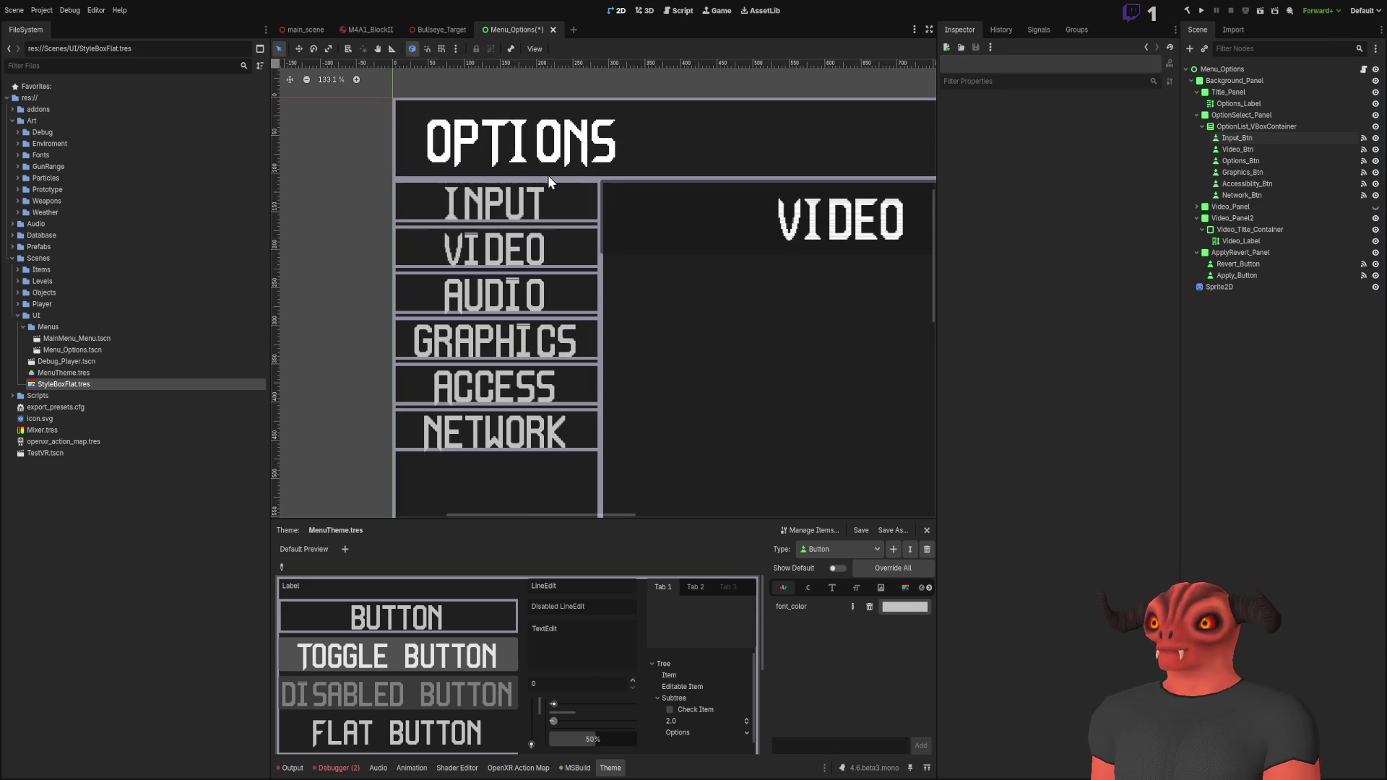
pyautogui.doubleClick(1245, 216)
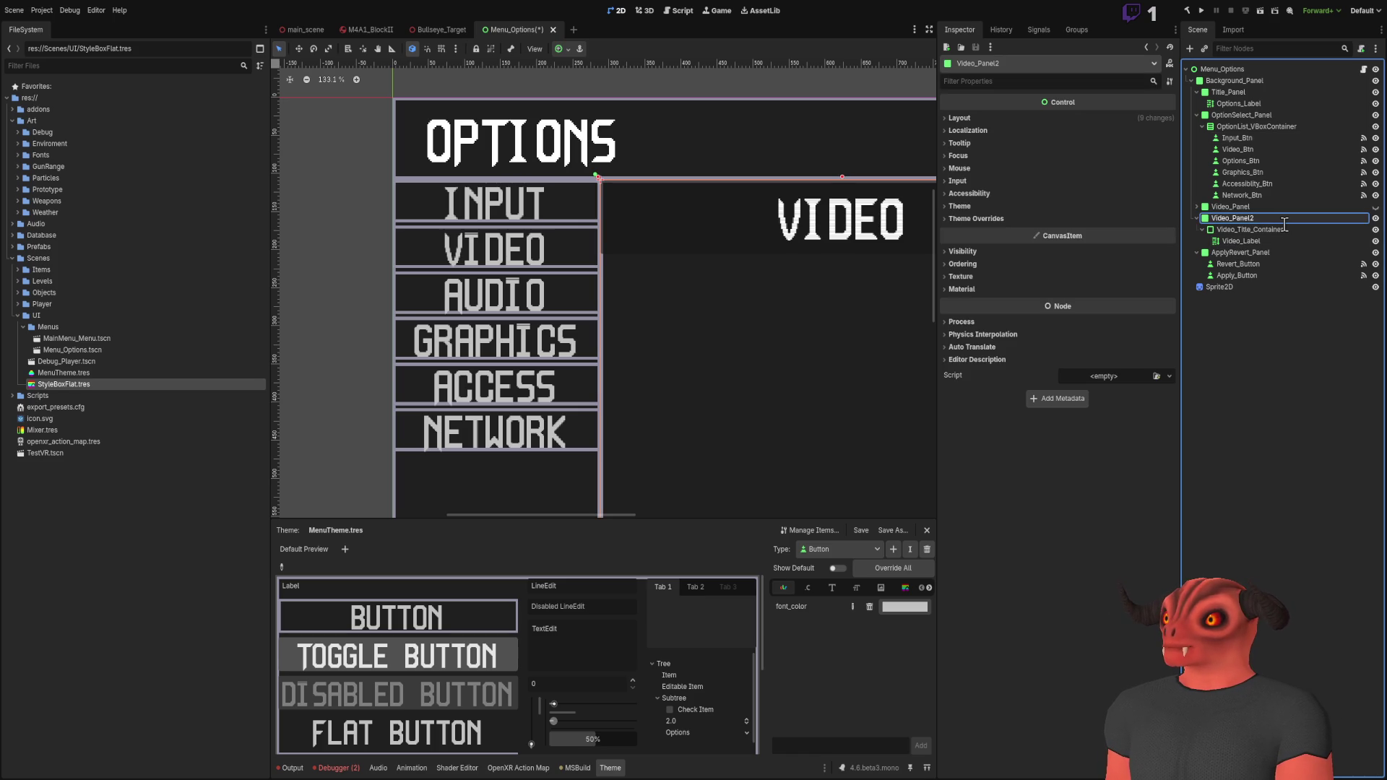
pyautogui.write('Input_Panel')
pyautogui.press('Return')
# Step: Change the Input panel's title label text from VIDEO to Input
pyautogui.click(1284, 226)
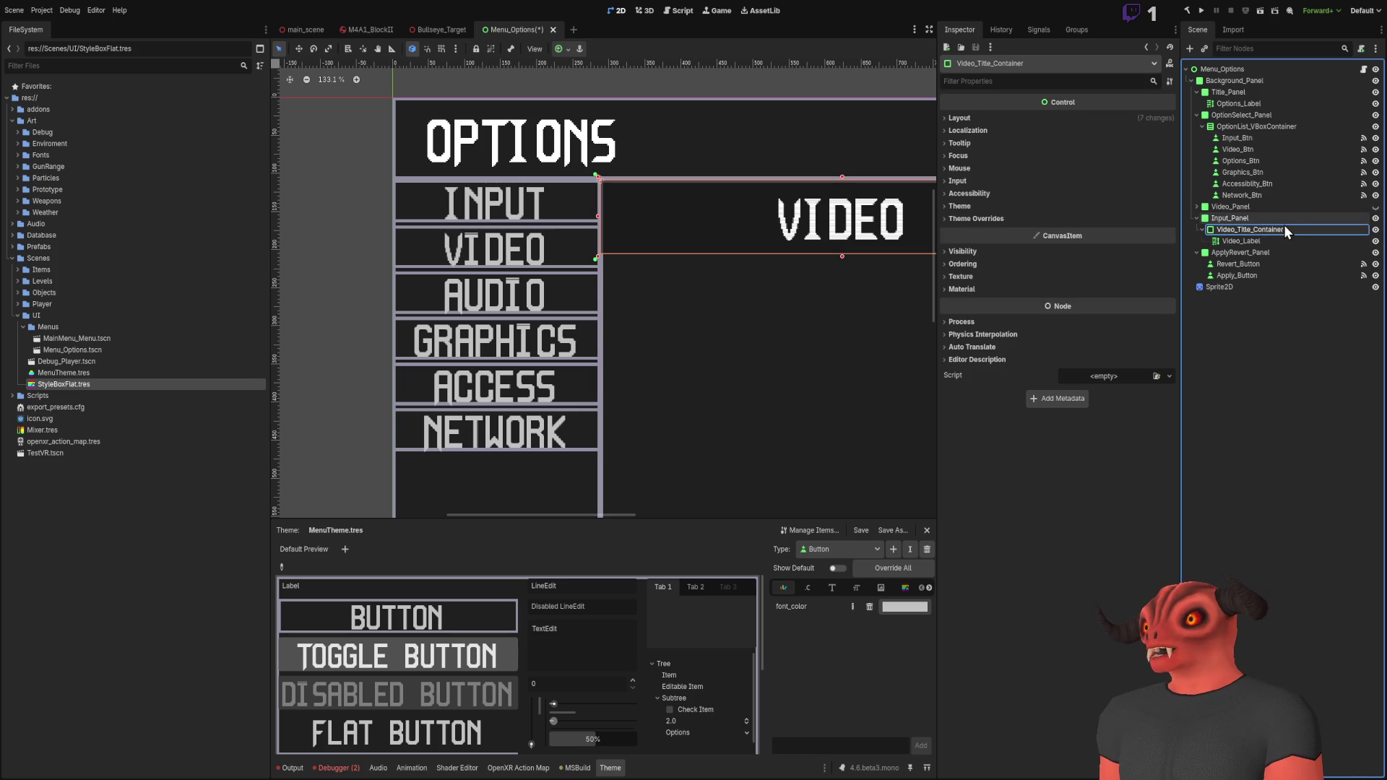
pyautogui.click(1257, 240)
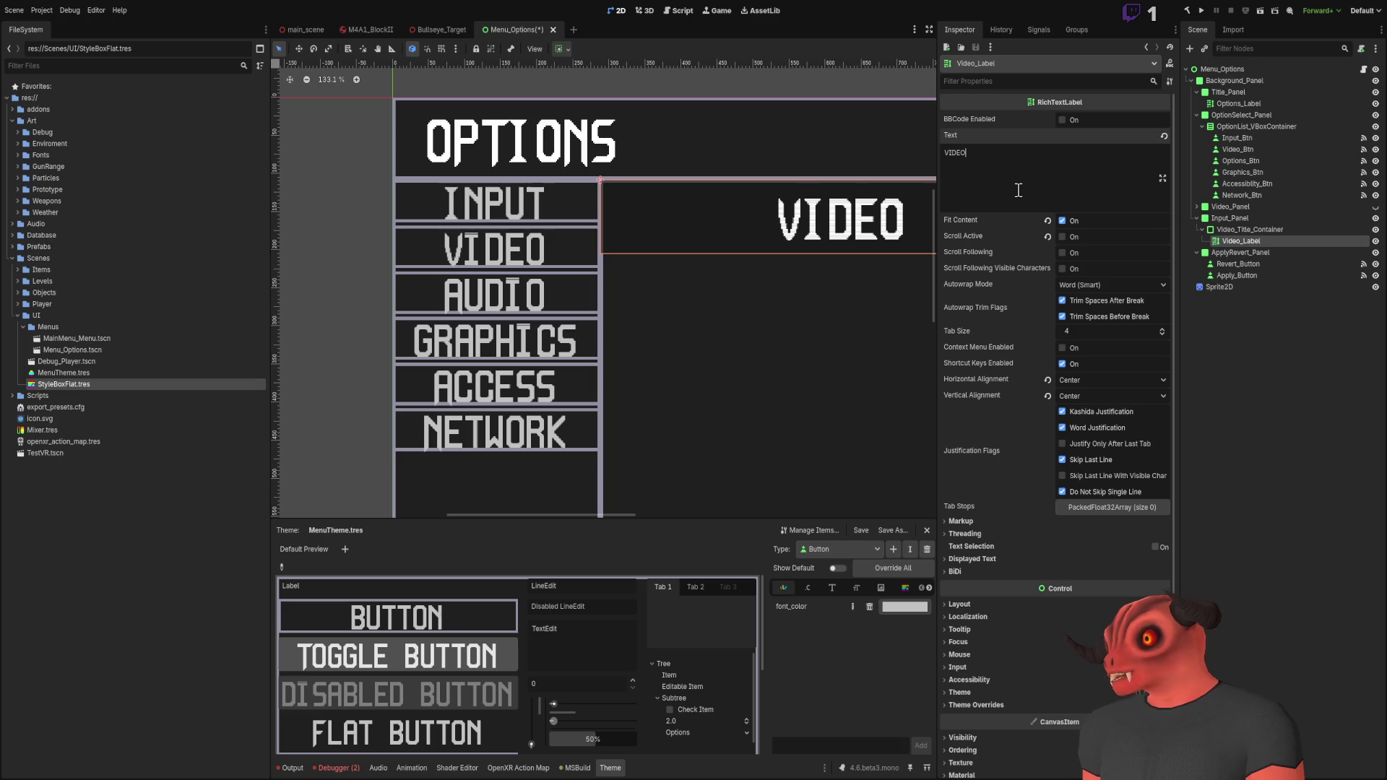
pyautogui.hotkey('ctrl', 'a')
pyautogui.press('BackSpace')
pyautogui.write('IUN')
pyautogui.press('BackSpace')
pyautogui.press('BackSpace')
pyautogui.press('BackSpace')
pyautogui.write('Inpou')
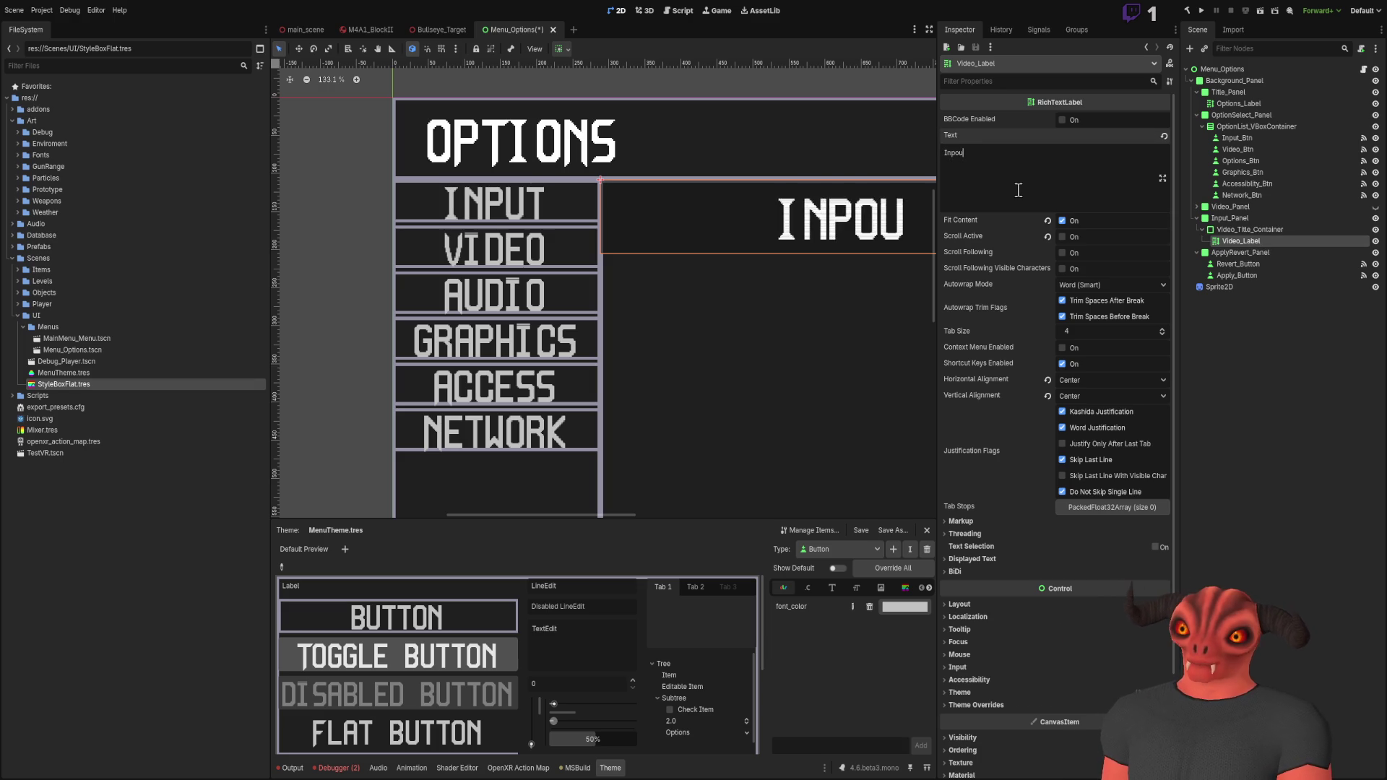
pyautogui.press('BackSpace')
pyautogui.press('BackSpace')
pyautogui.write('ut')
pyautogui.scroll(-5, 572, 261)
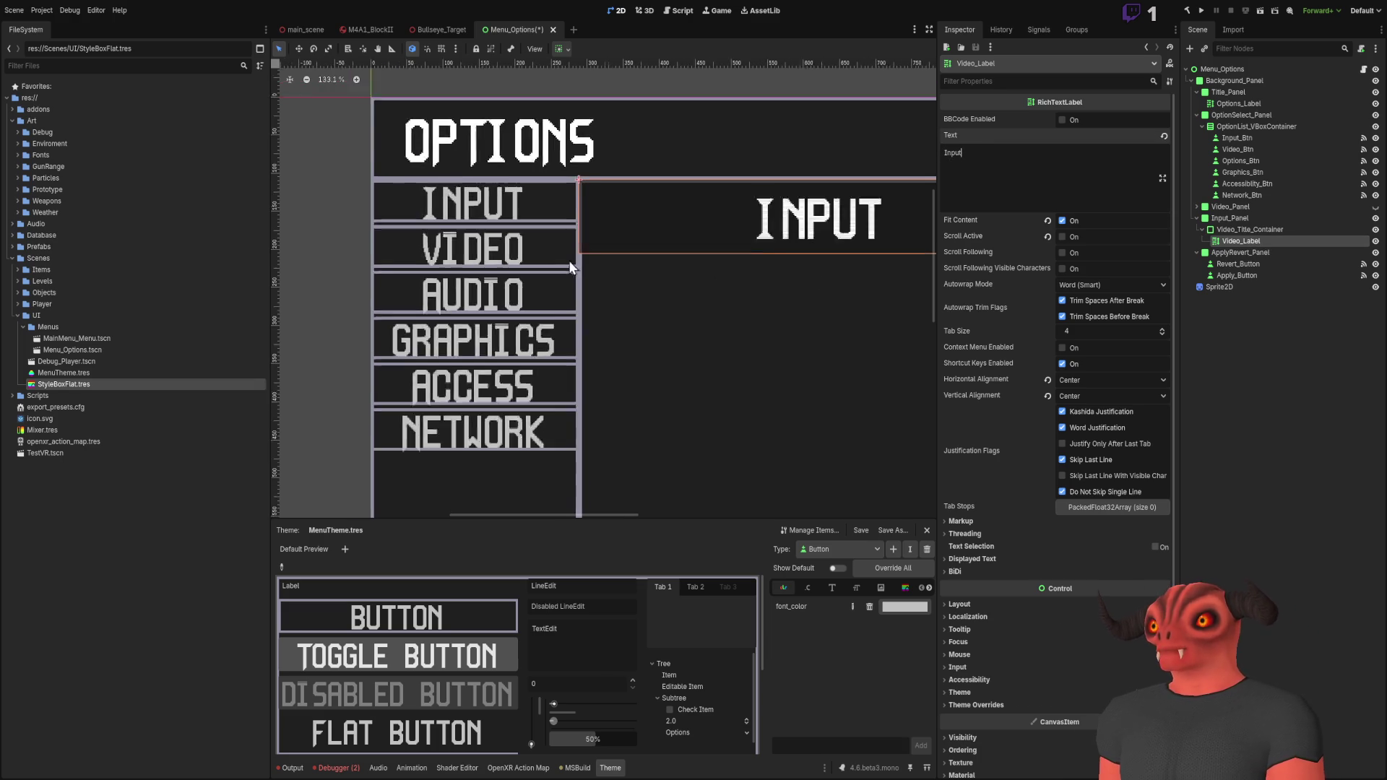
pyautogui.click(708, 150)
pyautogui.hscroll(3, 623, 176)
pyautogui.scroll(-2, 652, 172)
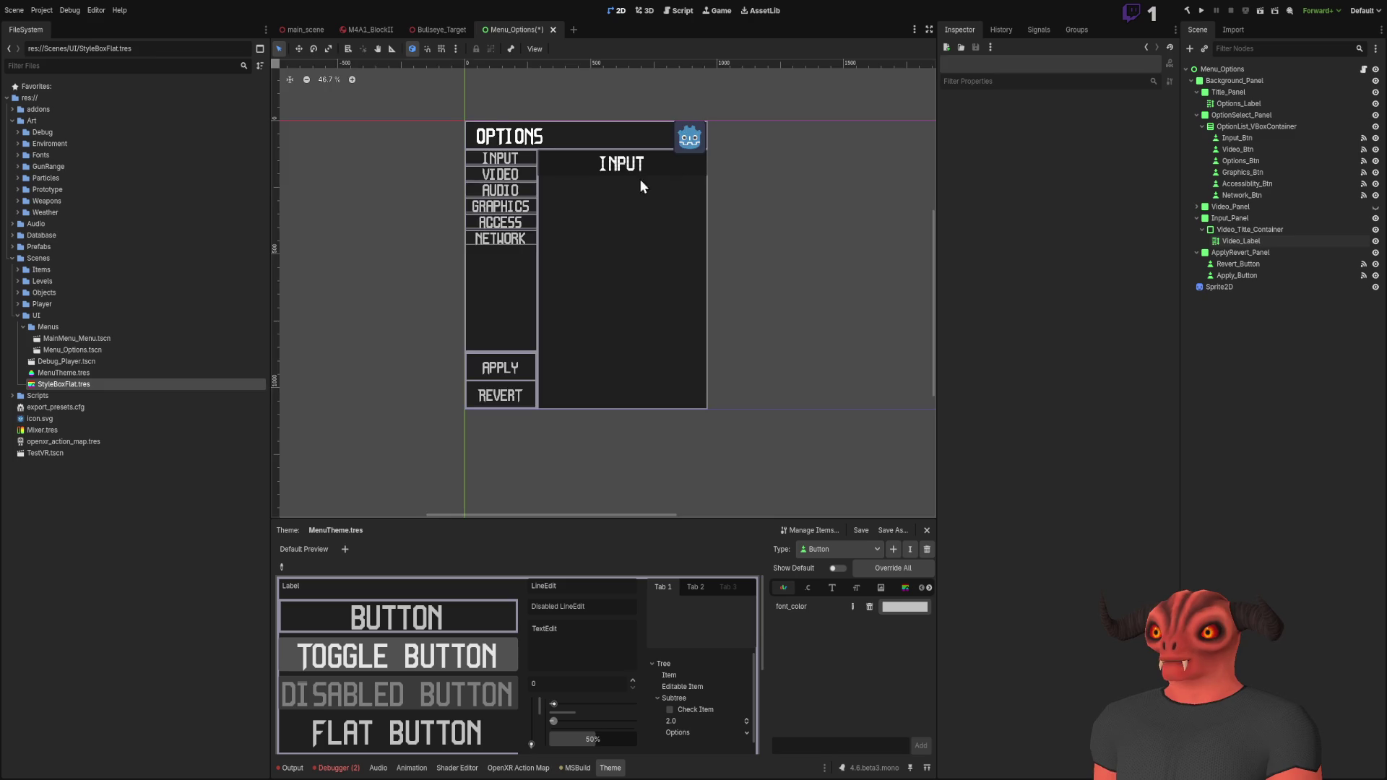
pyautogui.scroll(2, 651, 172)
pyautogui.click(1234, 229)
pyautogui.click(1236, 230)
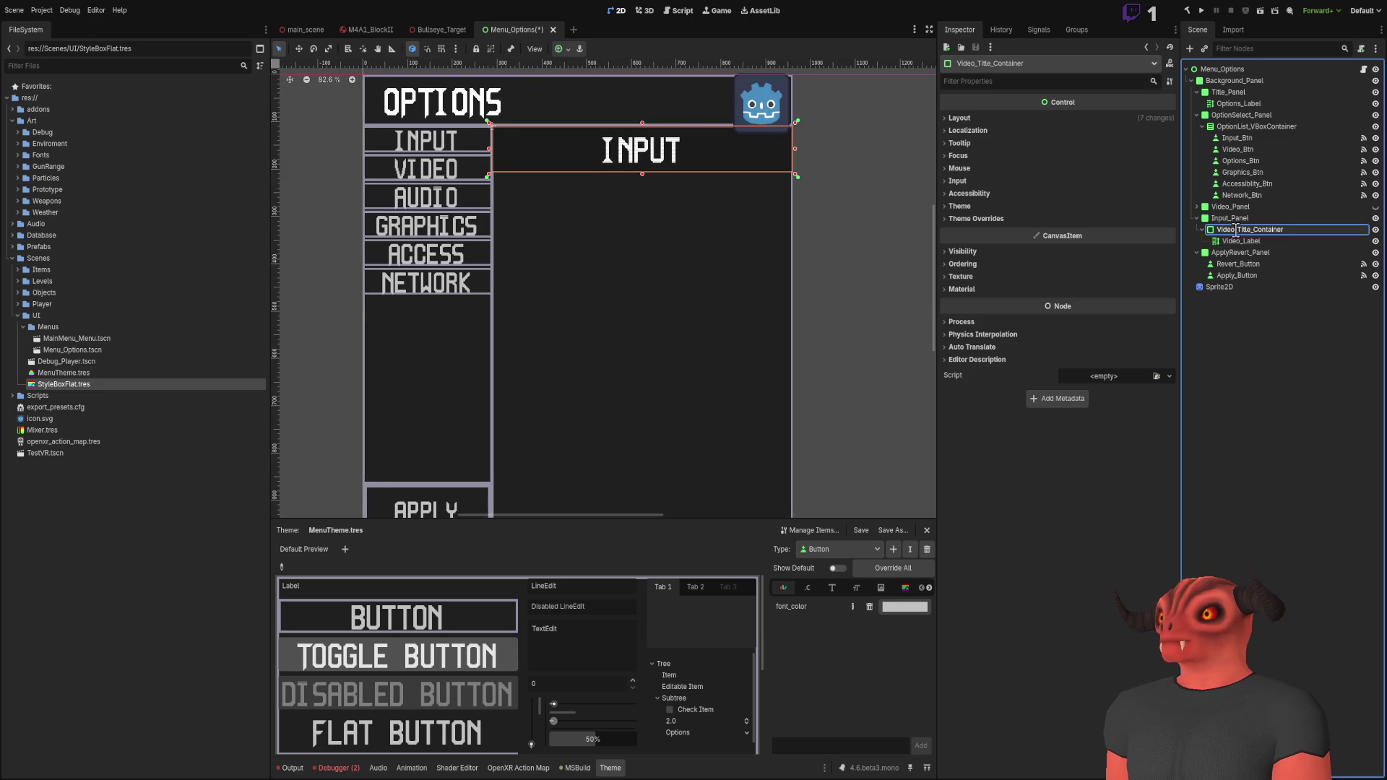
# Step: Name the title container Input_Title_Container and collapse the panel branches in the Scene dock
pyautogui.write('Input_Title_Container')
pyautogui.press('Return')
pyautogui.click(1197, 218)
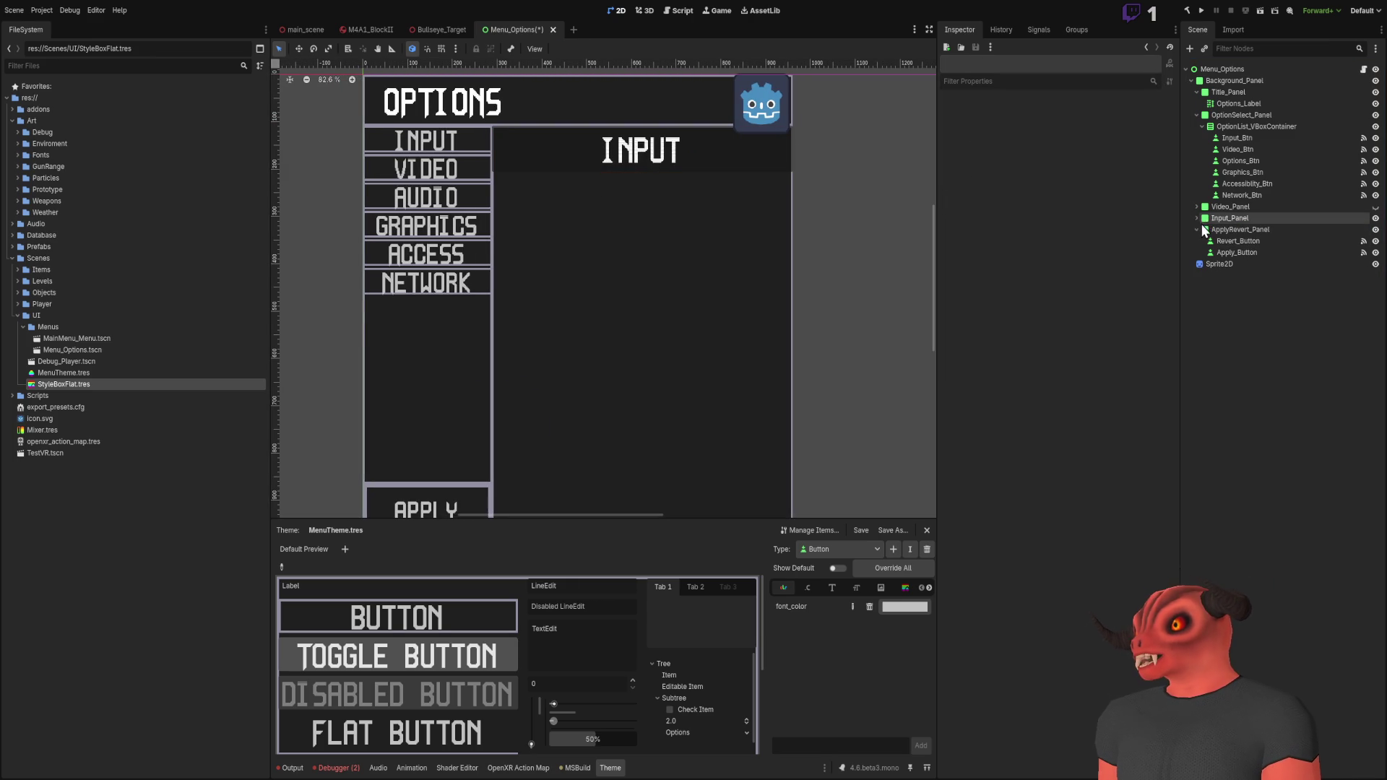
pyautogui.click(1197, 117)
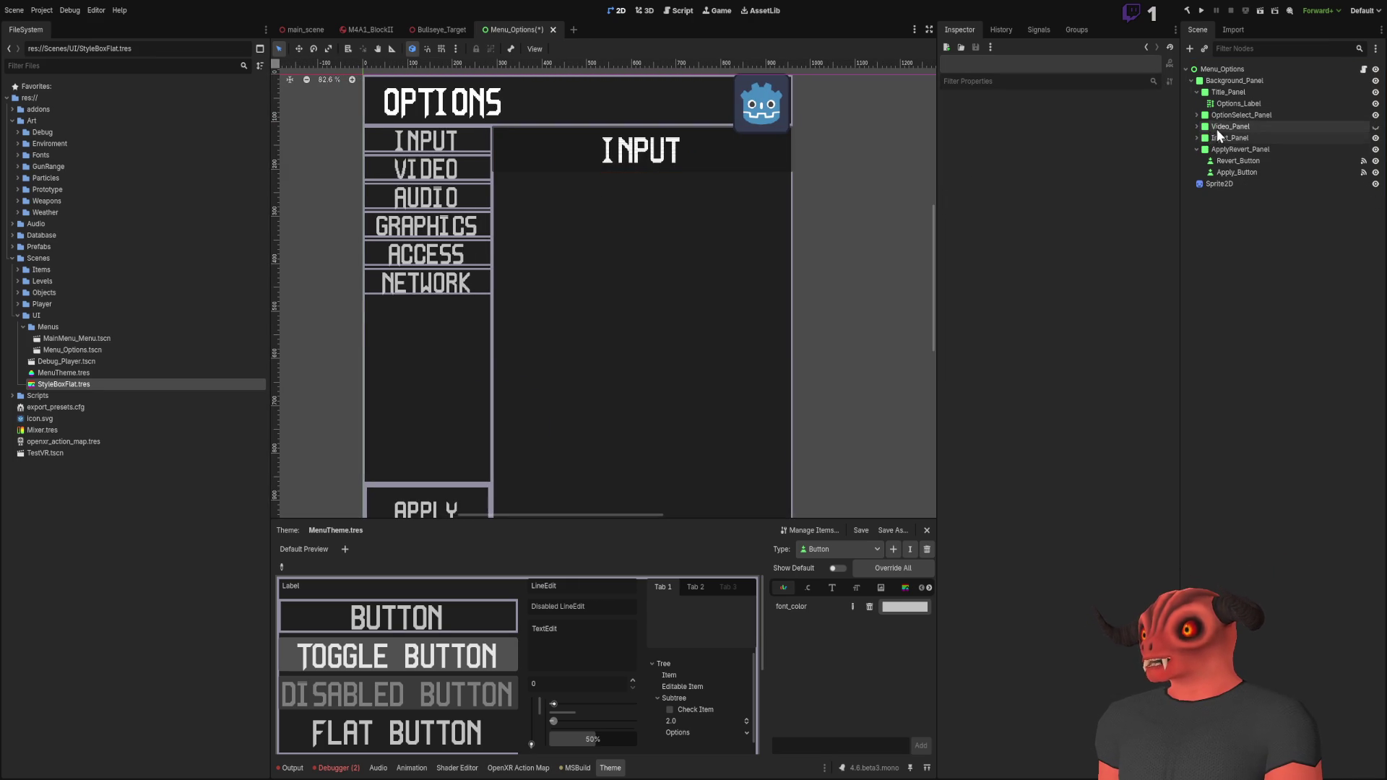
pyautogui.click(1221, 136)
pyautogui.click(1198, 149)
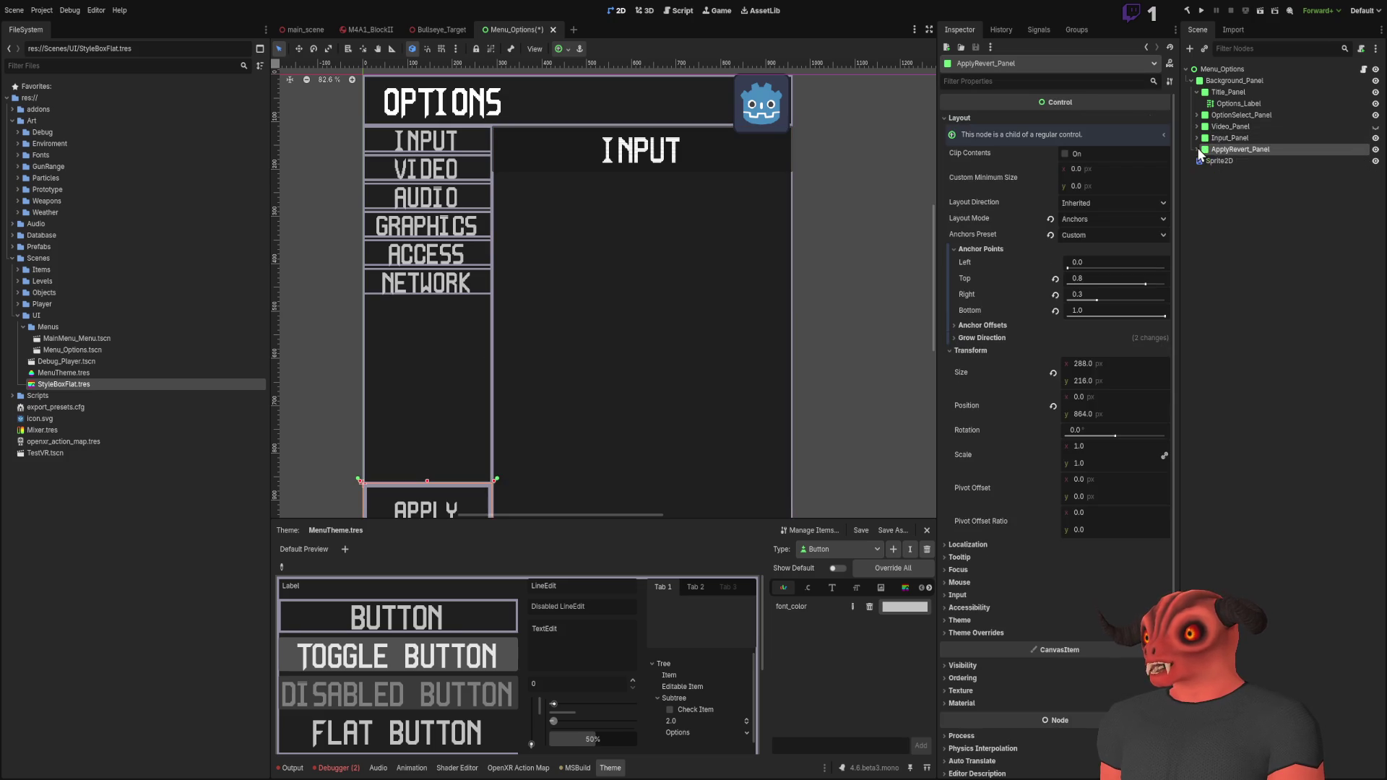
pyautogui.click(1255, 245)
pyautogui.click(1196, 92)
pyautogui.click(1216, 117)
# Step: Add a new Container child node under Background_Panel
pyautogui.click(1268, 182)
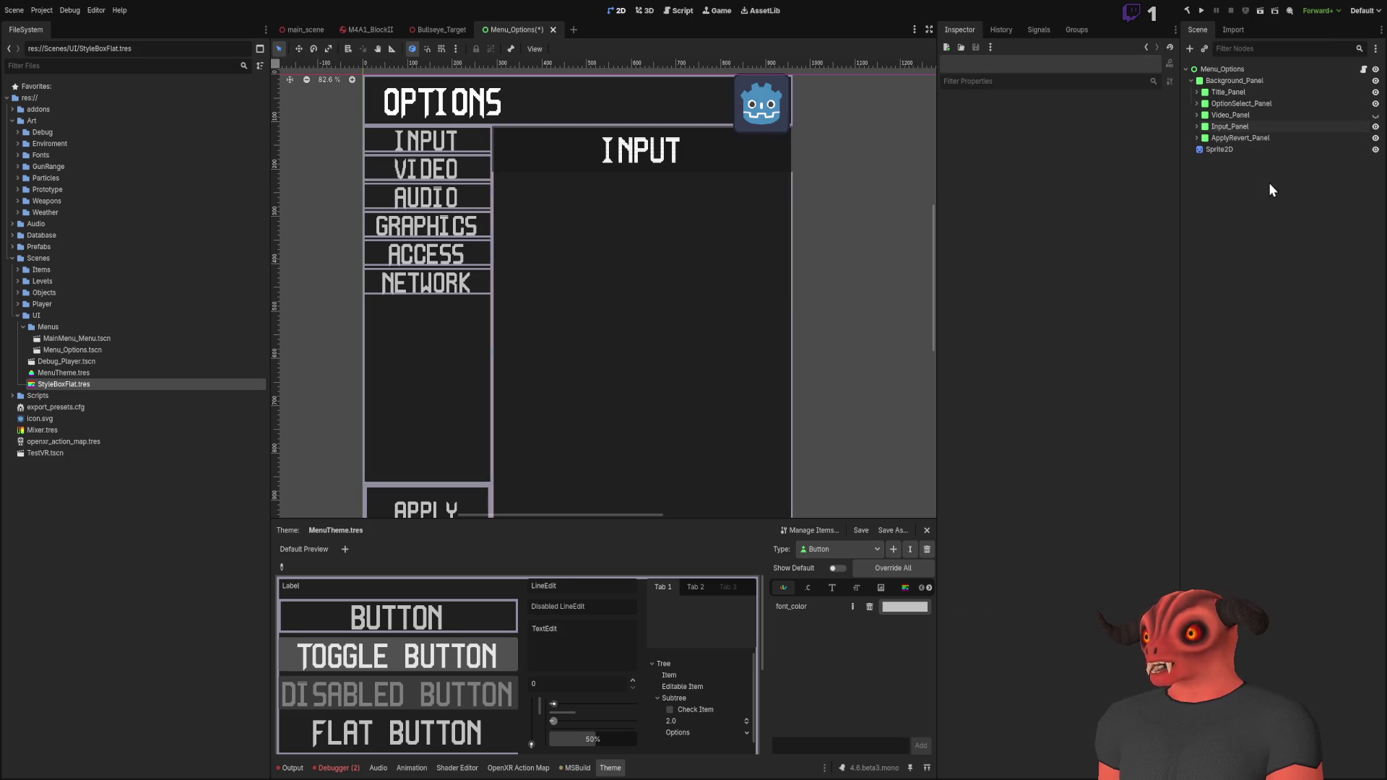
pyautogui.click(1234, 80)
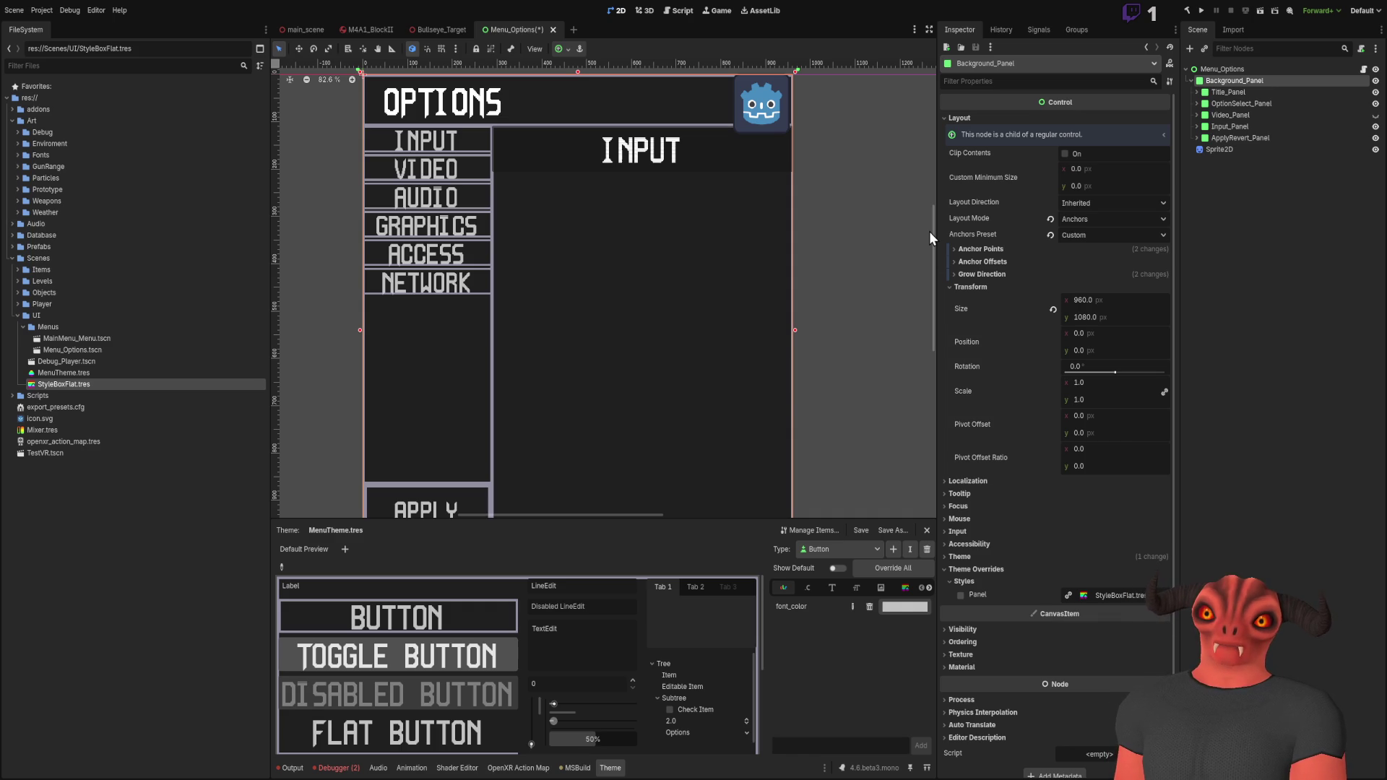
pyautogui.hotkey('ctrl', 'v')
pyautogui.scroll(-3, 526, 269)
pyautogui.scroll(3, 526, 274)
pyautogui.click(1231, 115)
pyautogui.click(1227, 149)
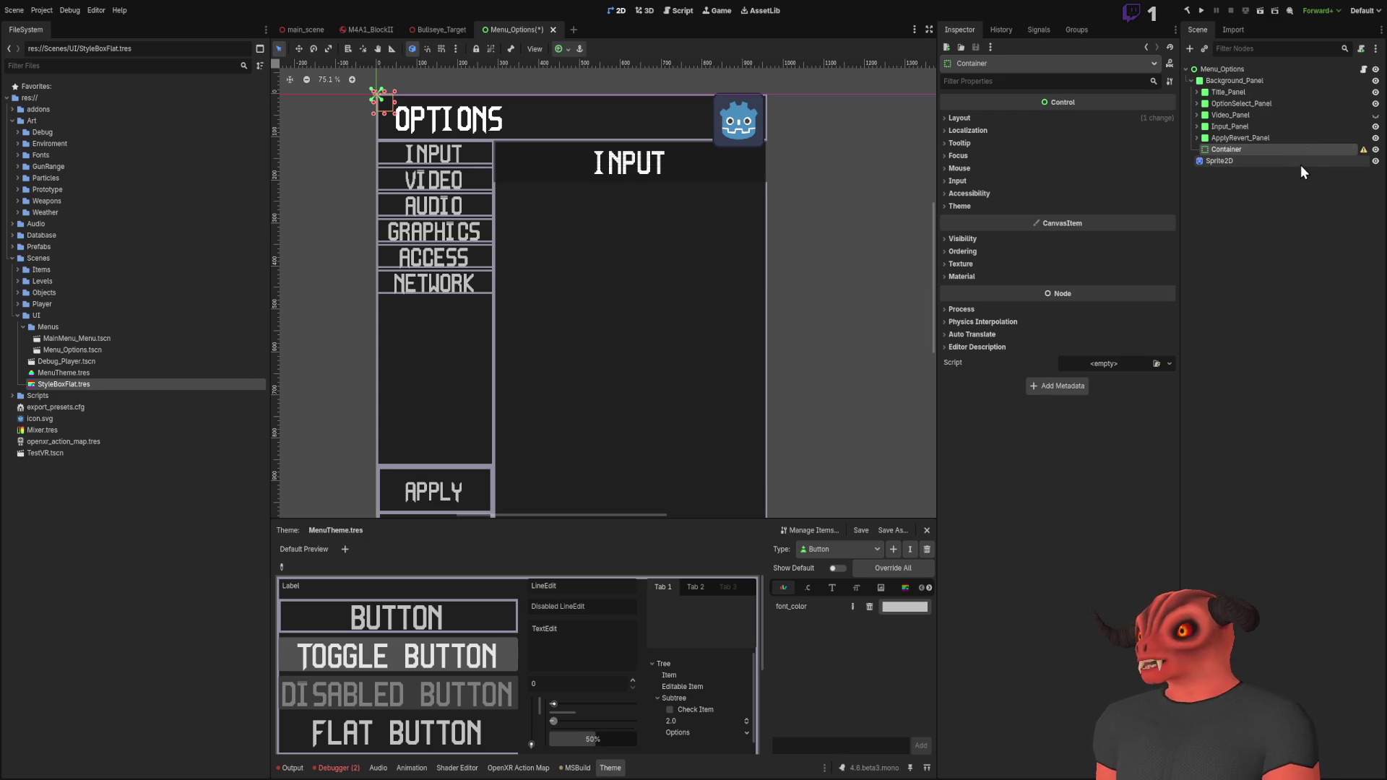
# Step: Replace the Container with a new PanelContainer child under Background_Panel
pyautogui.press('Delete')
pyautogui.click(1239, 81)
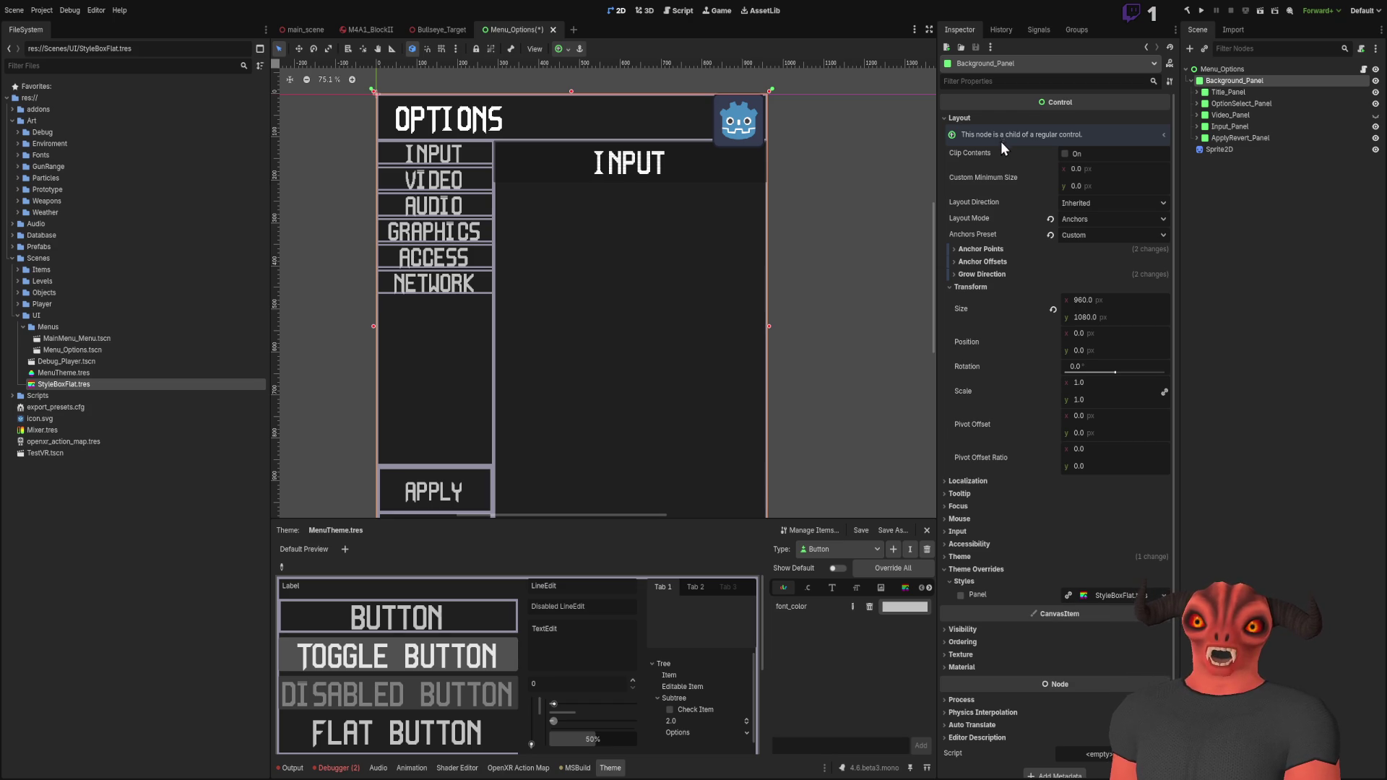
pyautogui.hotkey('ctrl', 'v')
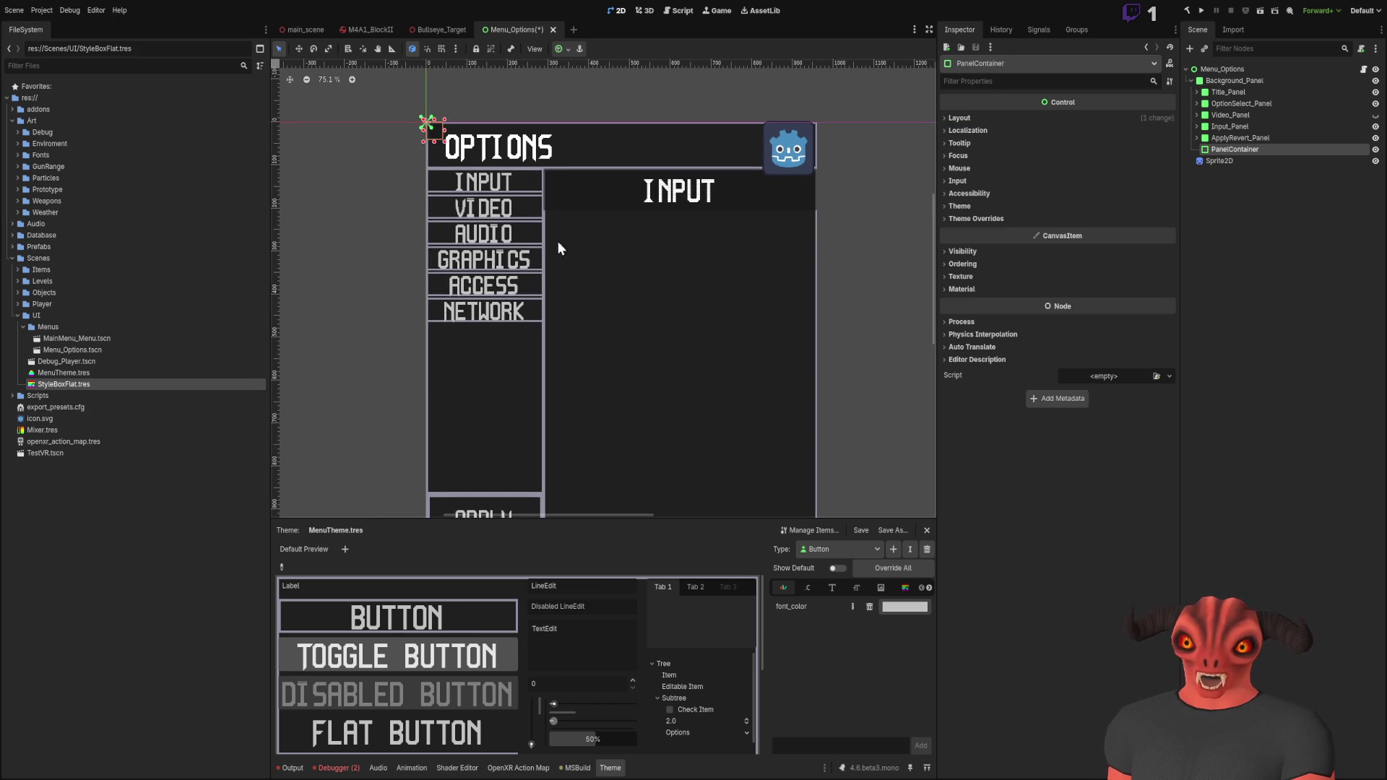
pyautogui.click(1246, 141)
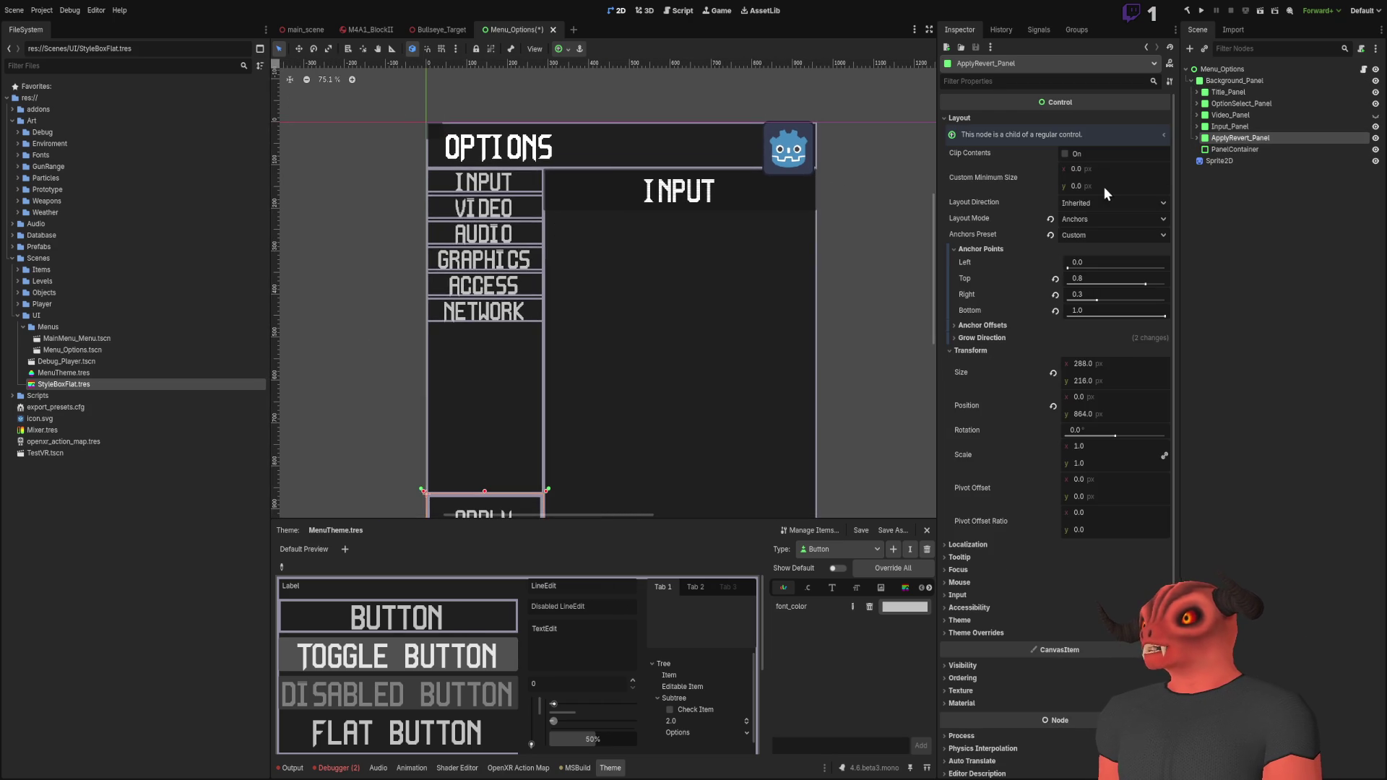
pyautogui.click(1239, 149)
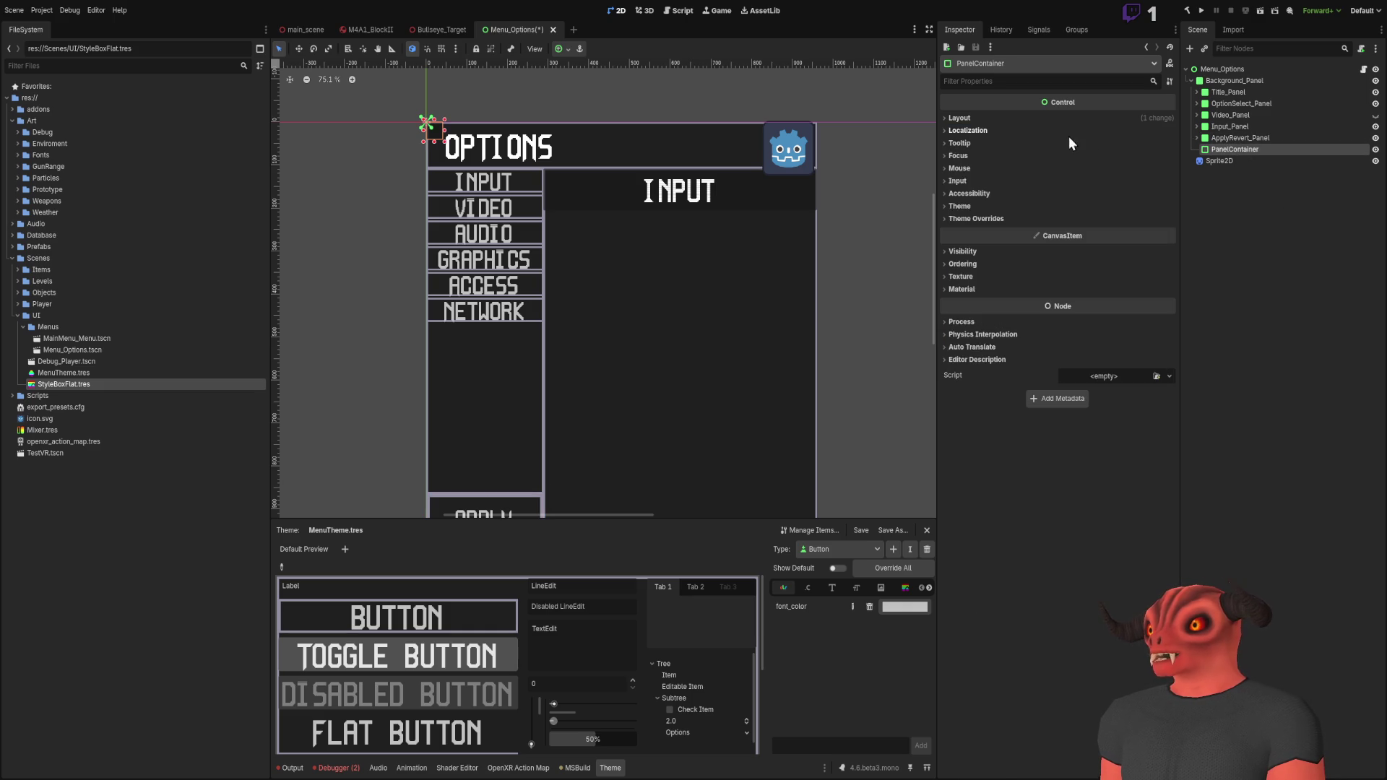
# Step: Set the PanelContainer to Anchors layout with anchors 0.3 left, 0.1 top, 1.0 right, 1.0 bottom
pyautogui.click(961, 118)
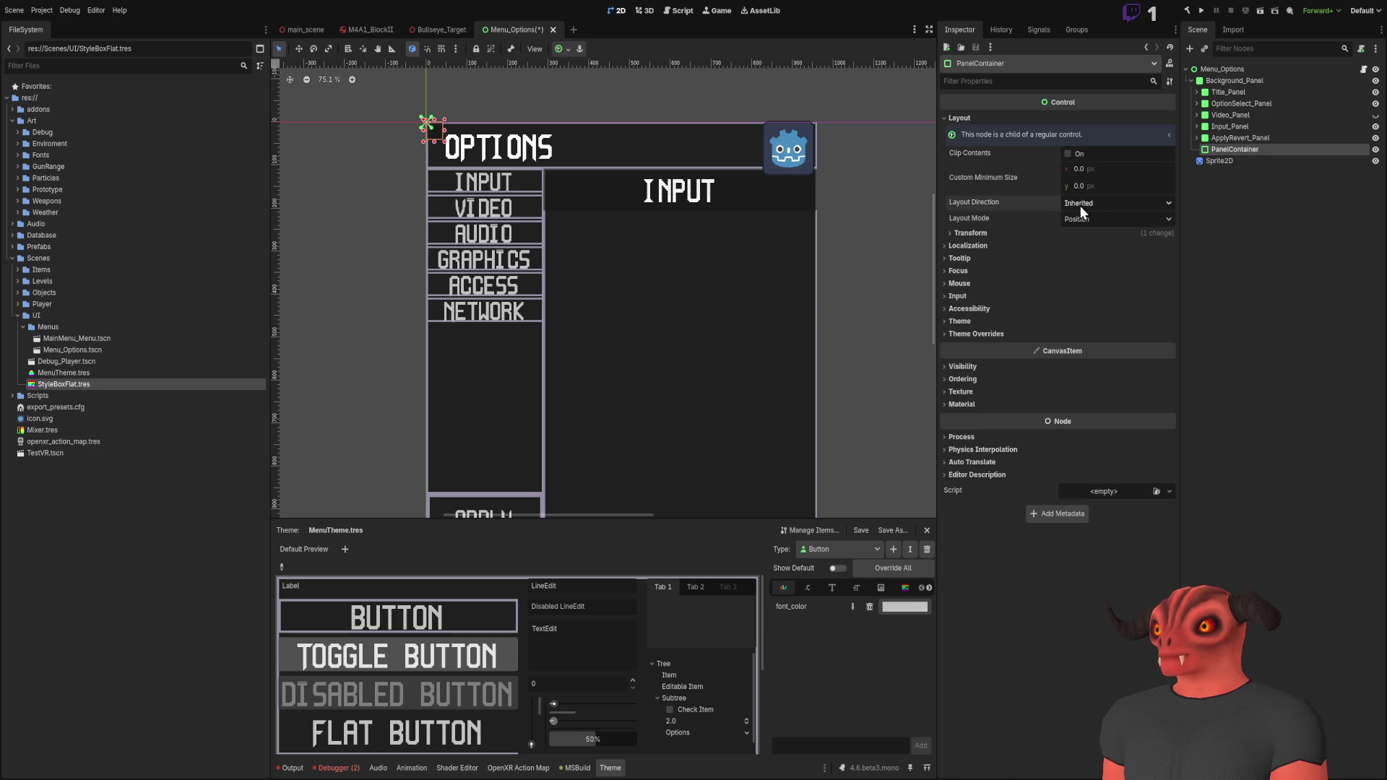
pyautogui.click(1116, 219)
pyautogui.click(1119, 251)
pyautogui.click(1000, 250)
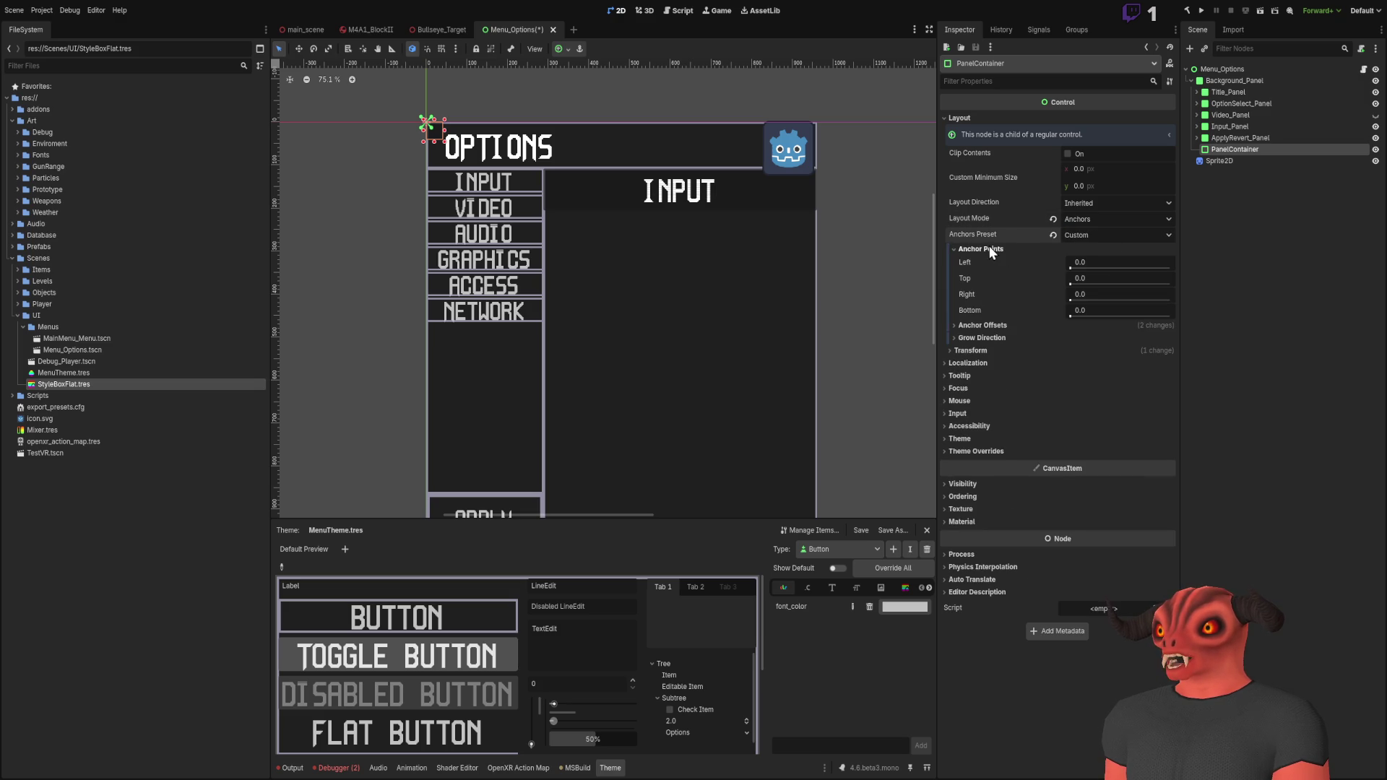
pyautogui.click(1123, 264)
pyautogui.write('0.3')
pyautogui.press('Return')
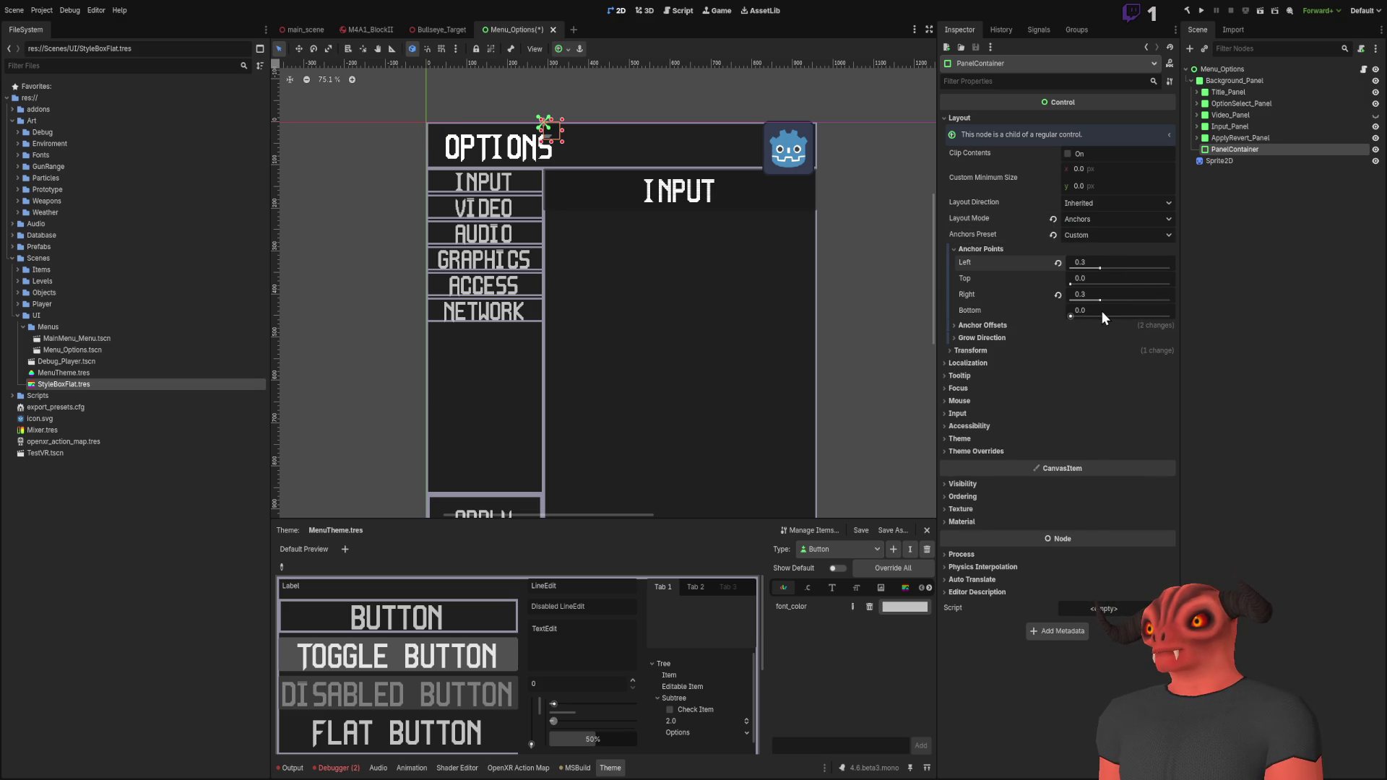
pyautogui.moveTo(1102, 310); pyautogui.dragTo(1156, 311)
pyautogui.click(1098, 284)
pyautogui.write('0.1')
pyautogui.press('Return')
pyautogui.scroll(-5, 641, 158)
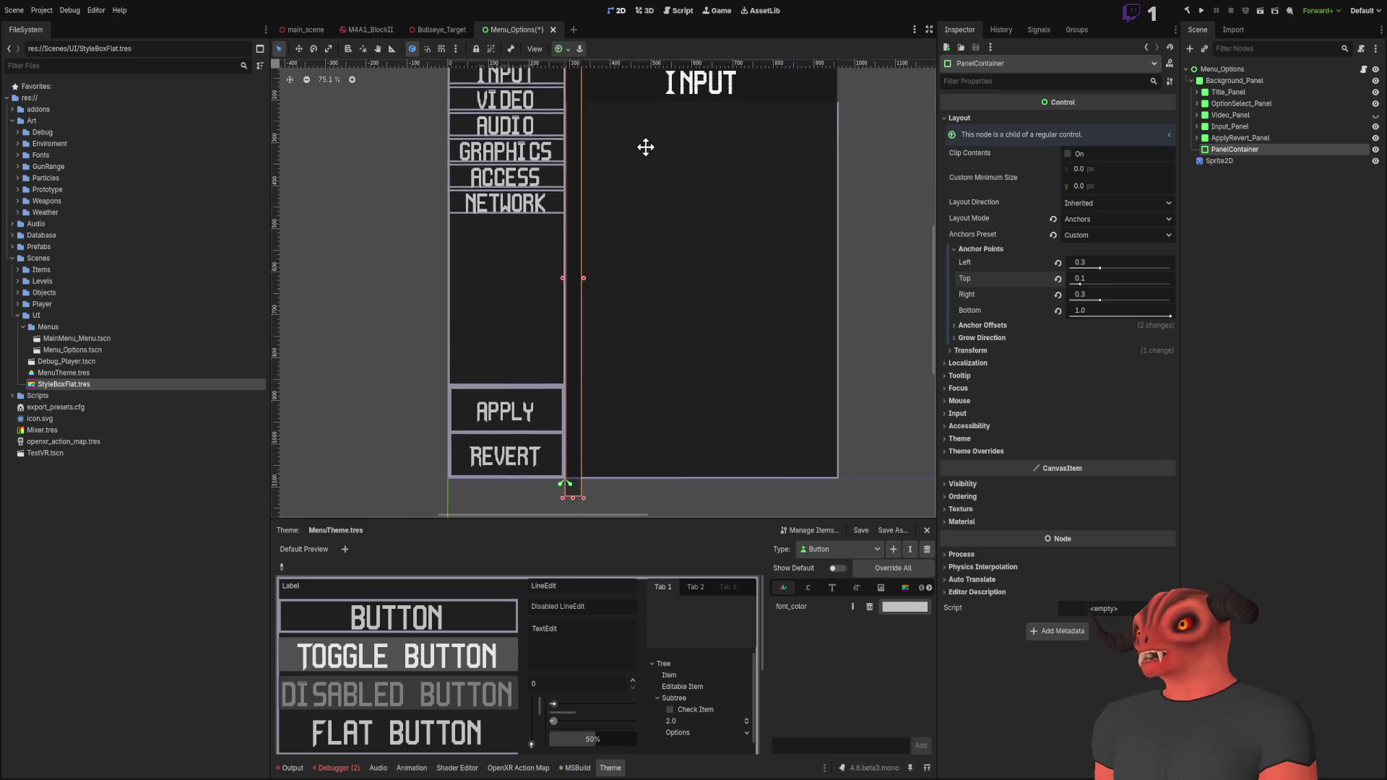
pyautogui.moveTo(1117, 299); pyautogui.dragTo(1172, 299)
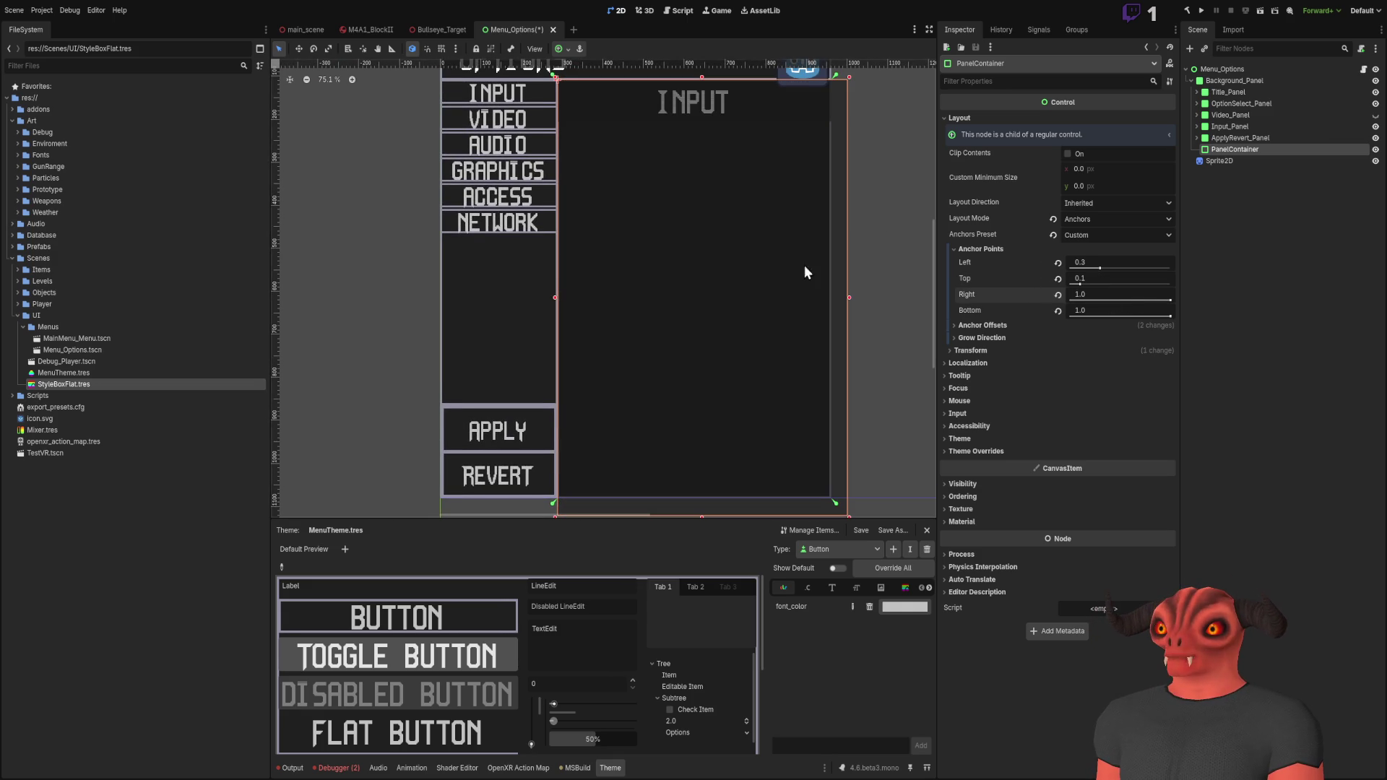
# Step: Reset the PanelContainer's right and bottom offsets to zero
pyautogui.scroll(-3, 831, 259)
pyautogui.click(999, 326)
pyautogui.click(1058, 370)
pyautogui.click(1058, 387)
# Step: Place the PanelContainer directly after OptionSelect_Panel in the Scene tree
pyautogui.scroll(3, 792, 261)
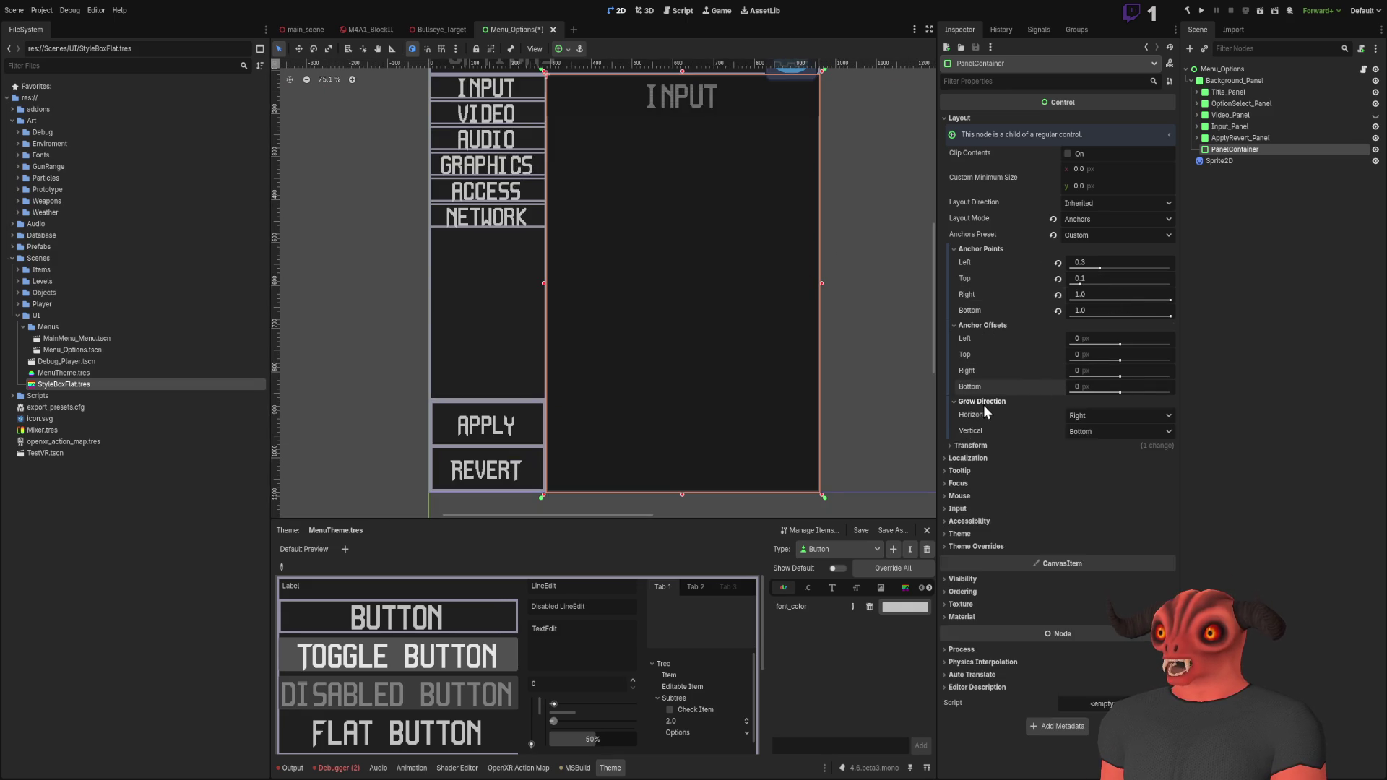
pyautogui.scroll(8, 744, 275)
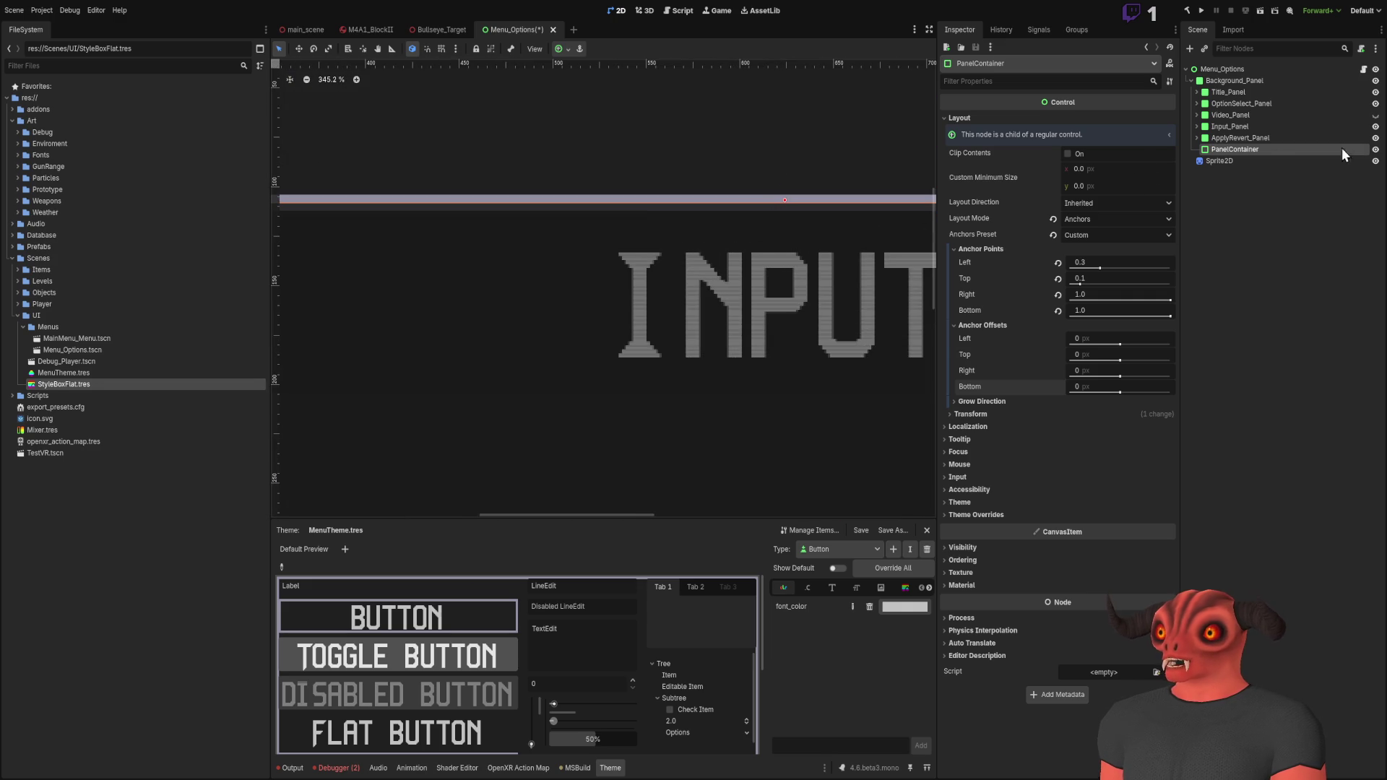
pyautogui.click(1375, 150)
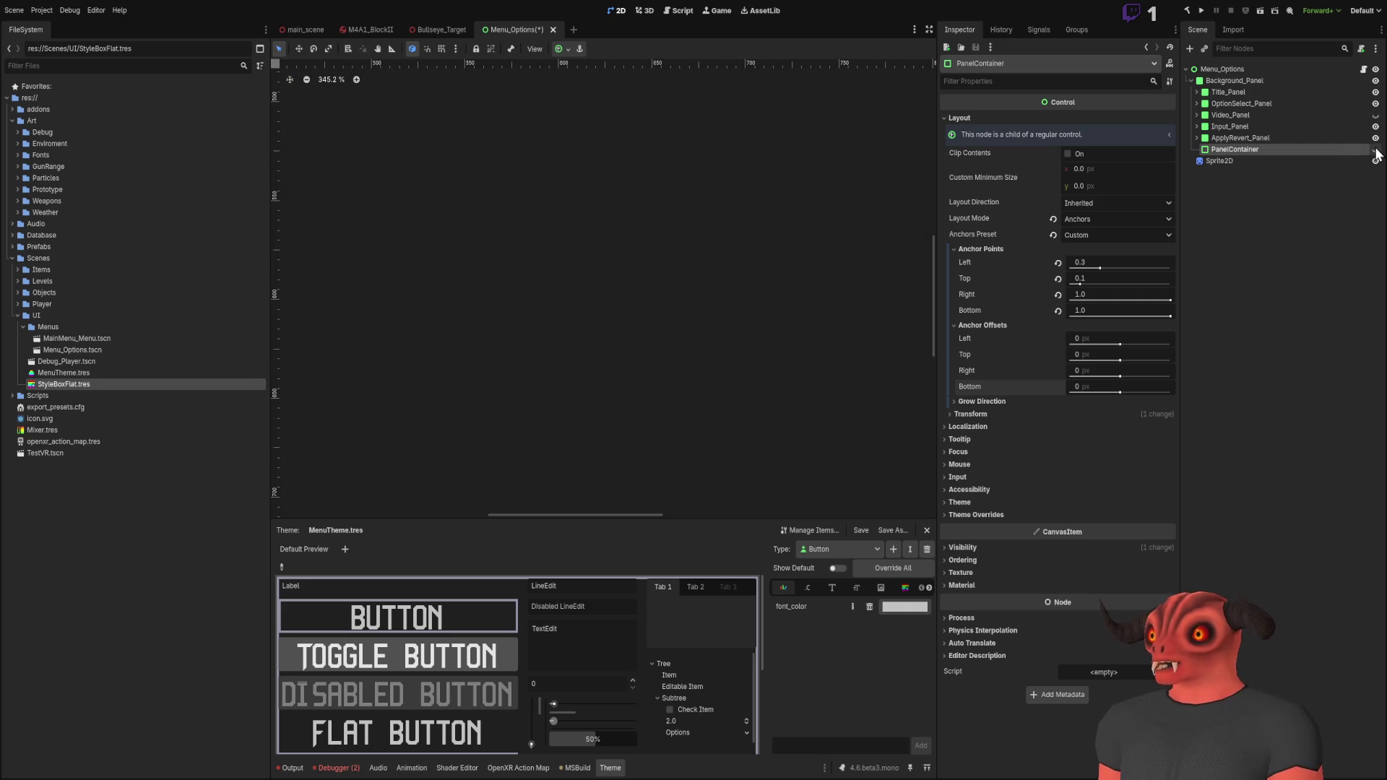
pyautogui.scroll(-9, 771, 173)
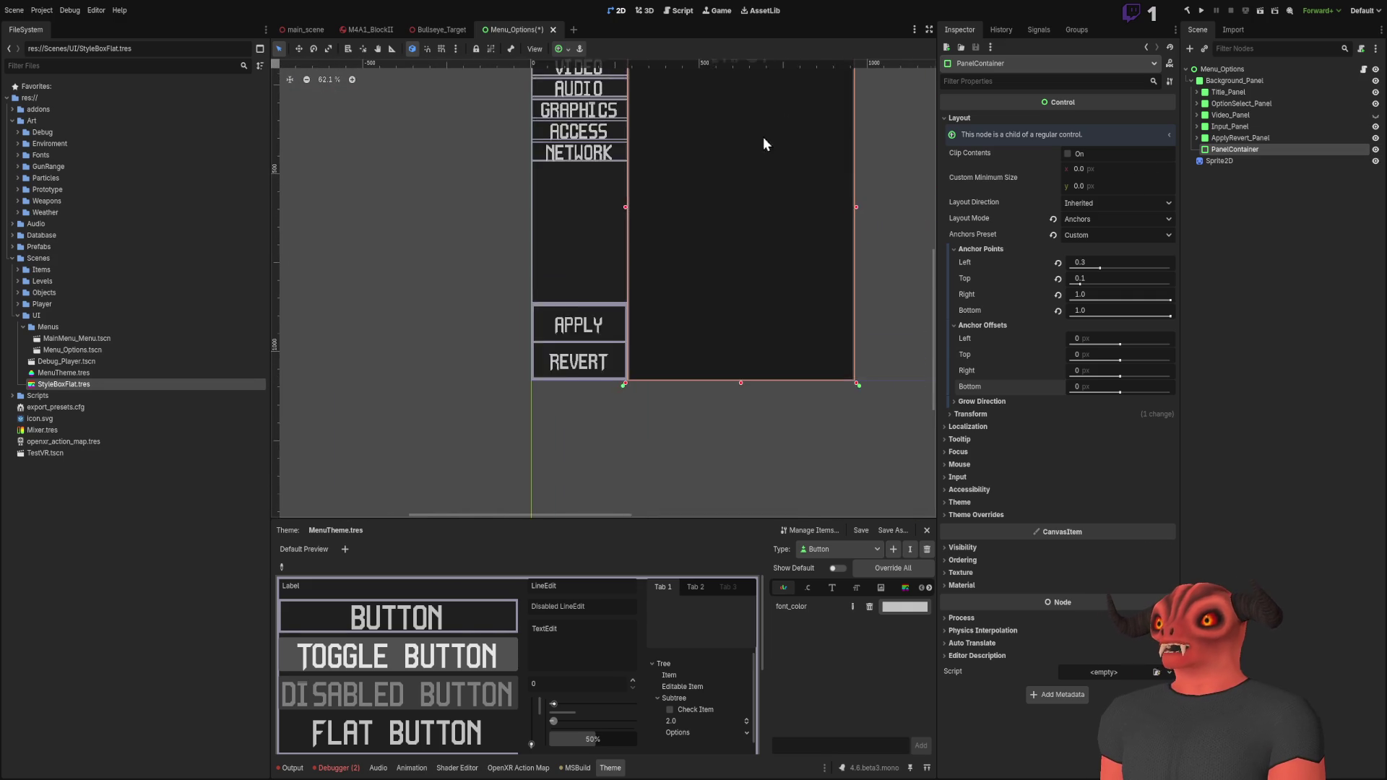
pyautogui.moveTo(1216, 150); pyautogui.dragTo(1246, 112)
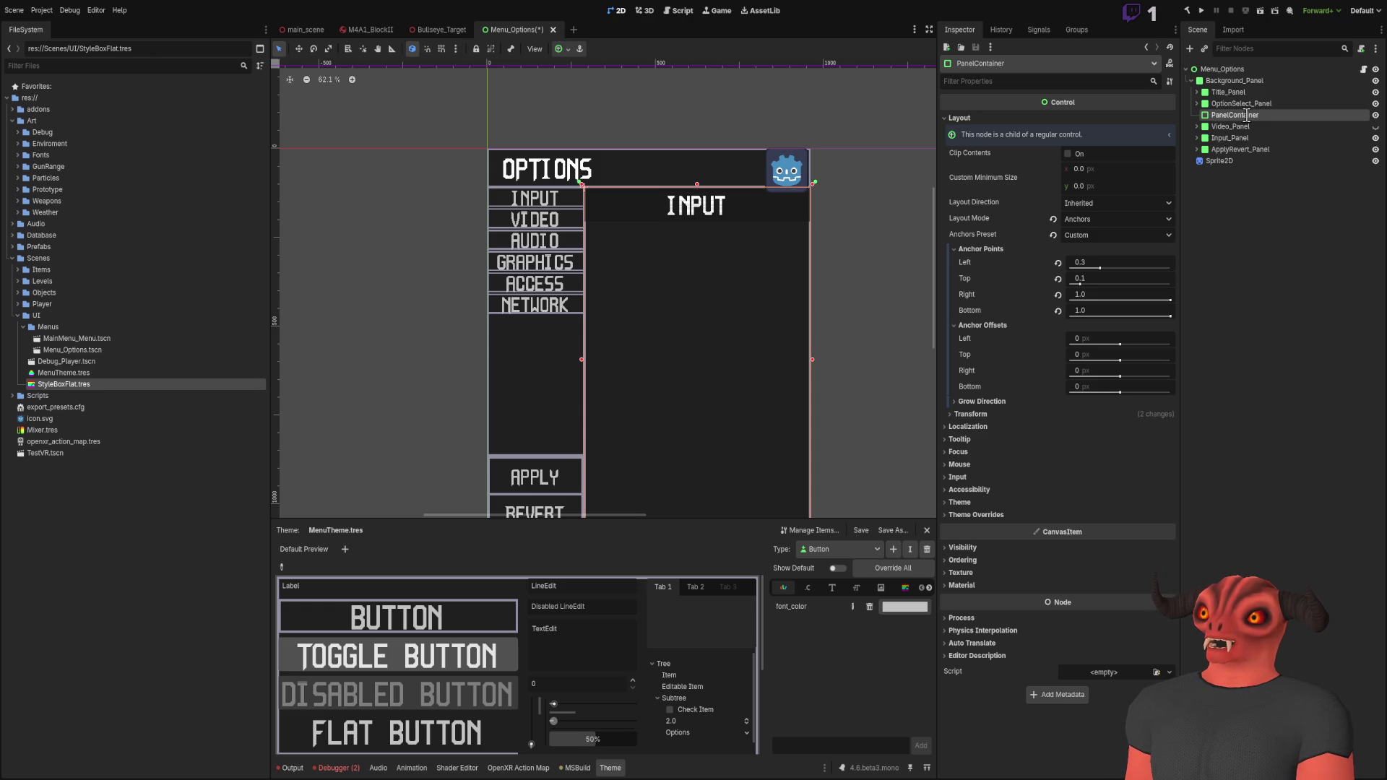
# Step: Name the PanelContainer Right_Panels and move Video_Panel and Input_Panel under it
pyautogui.write('Right_Panels')
pyautogui.press('Return')
pyautogui.click(1252, 127)
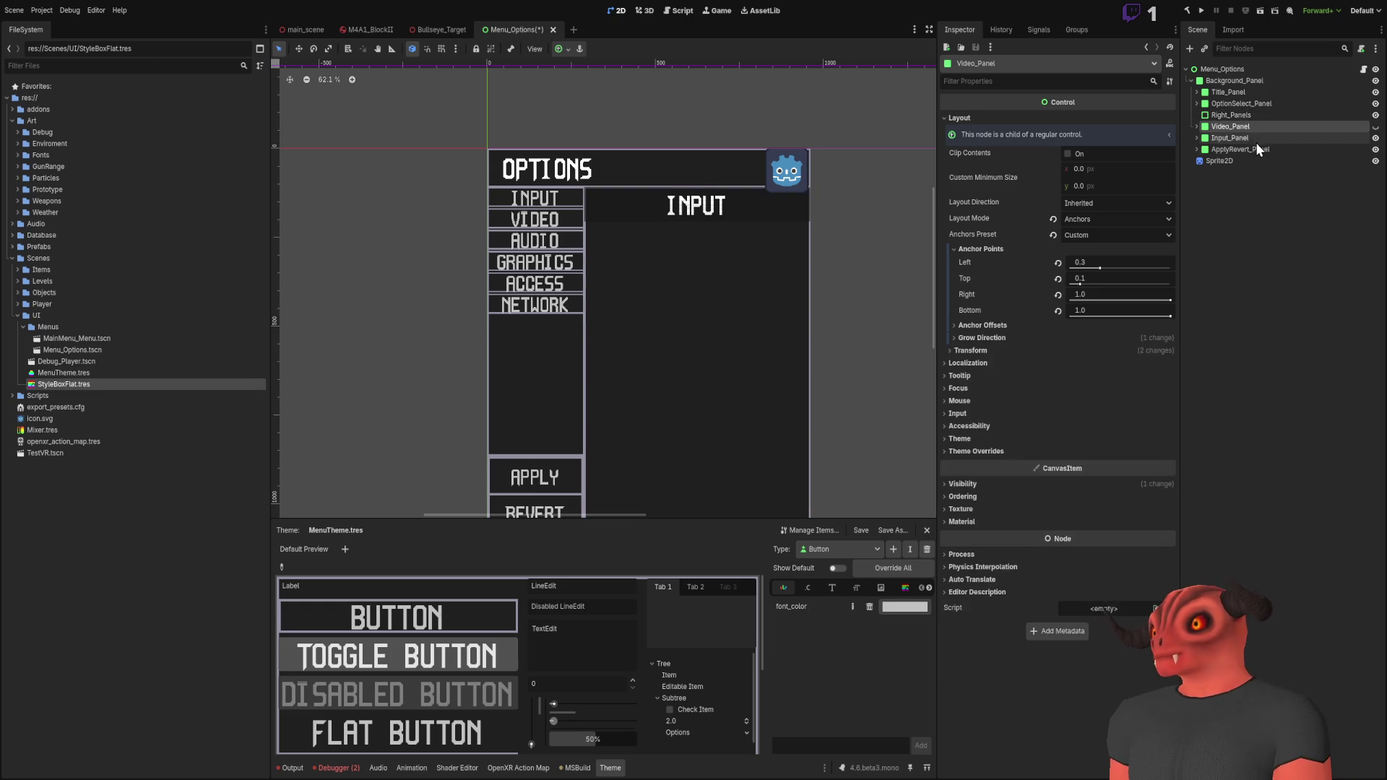
pyautogui.click(1257, 148)
pyautogui.click(1247, 127)
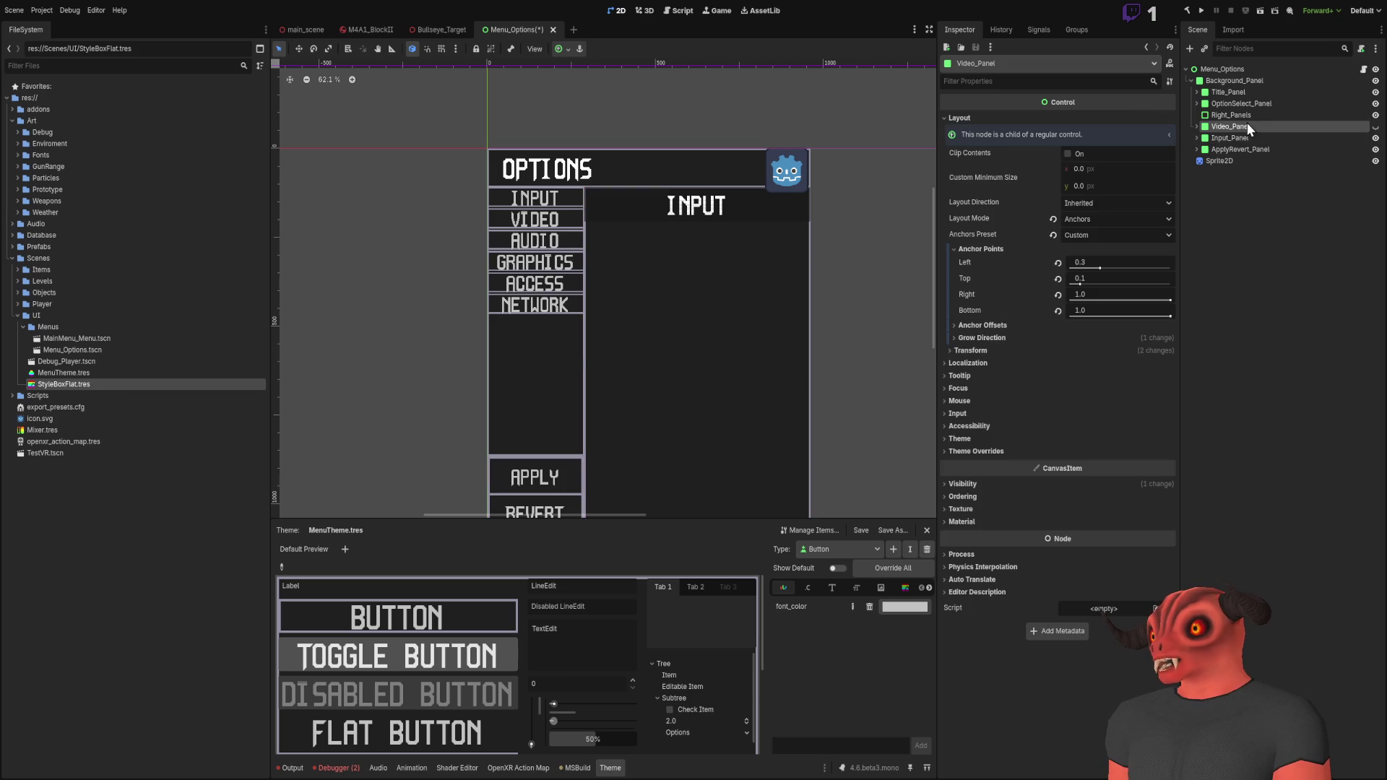
pyautogui.keyDown('shift'); pyautogui.click(1249, 138); pyautogui.keyUp('shift')
pyautogui.moveTo(1242, 124); pyautogui.dragTo(1242, 123)
# Step: Compare the layout anchors of Video_Panel, Input_Panel, Right_Panels and OptionSelect_Panel
pyautogui.click(1271, 140)
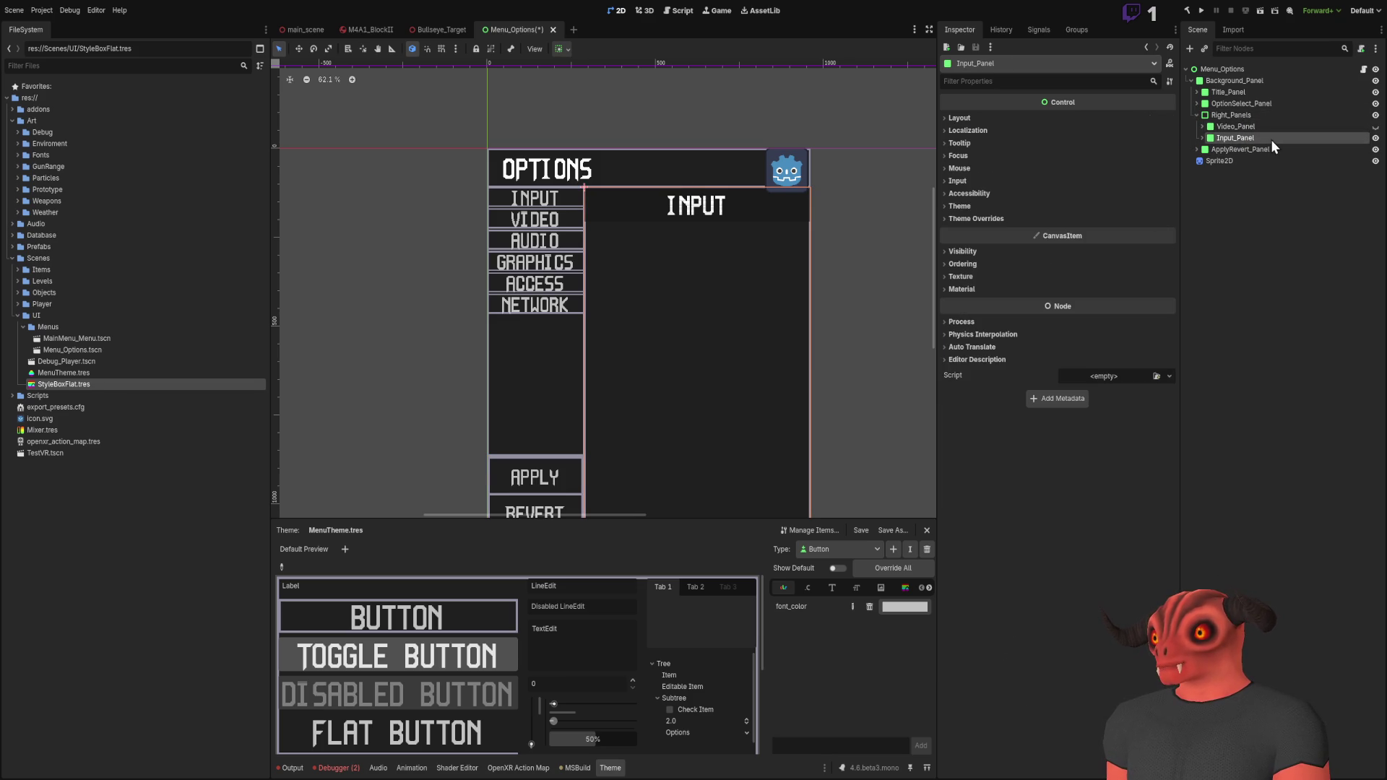
pyautogui.click(1257, 125)
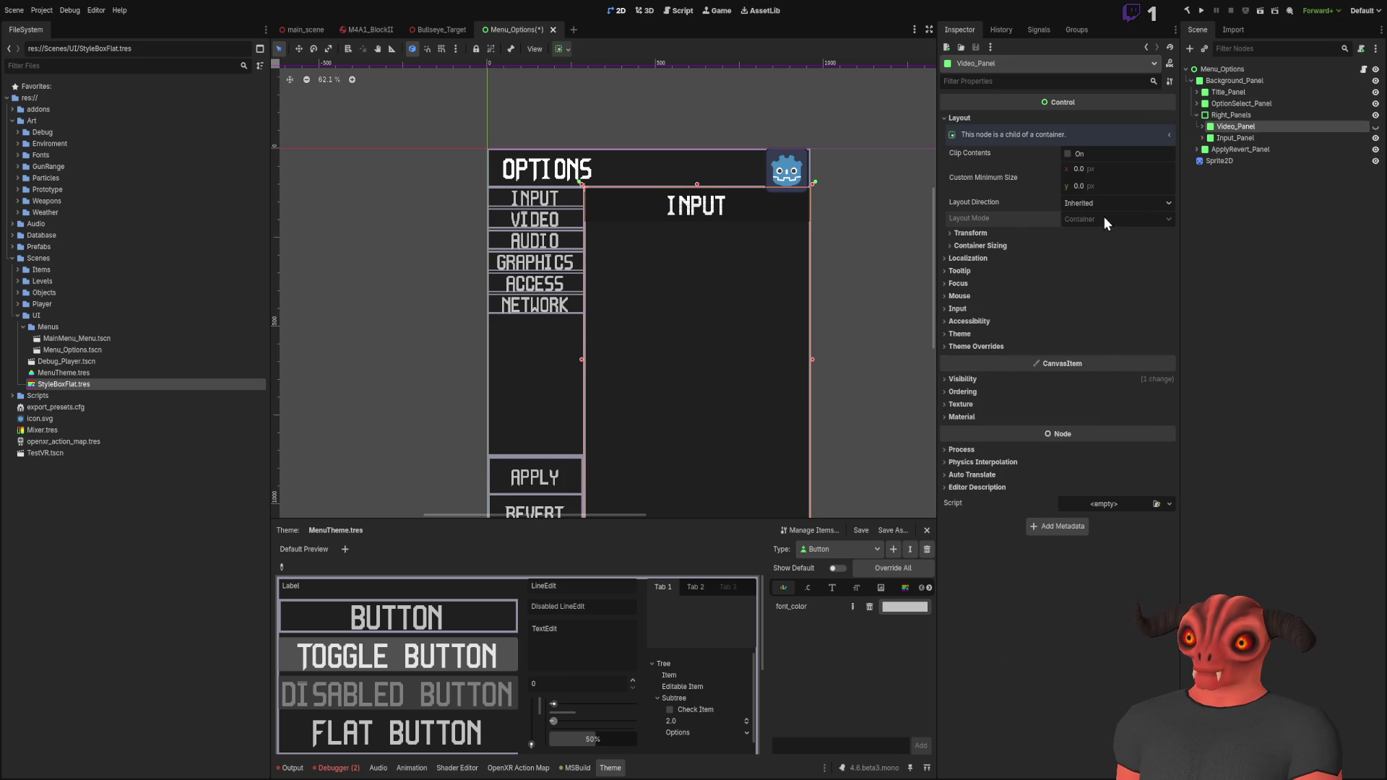
pyautogui.click(1007, 231)
pyautogui.click(1007, 231)
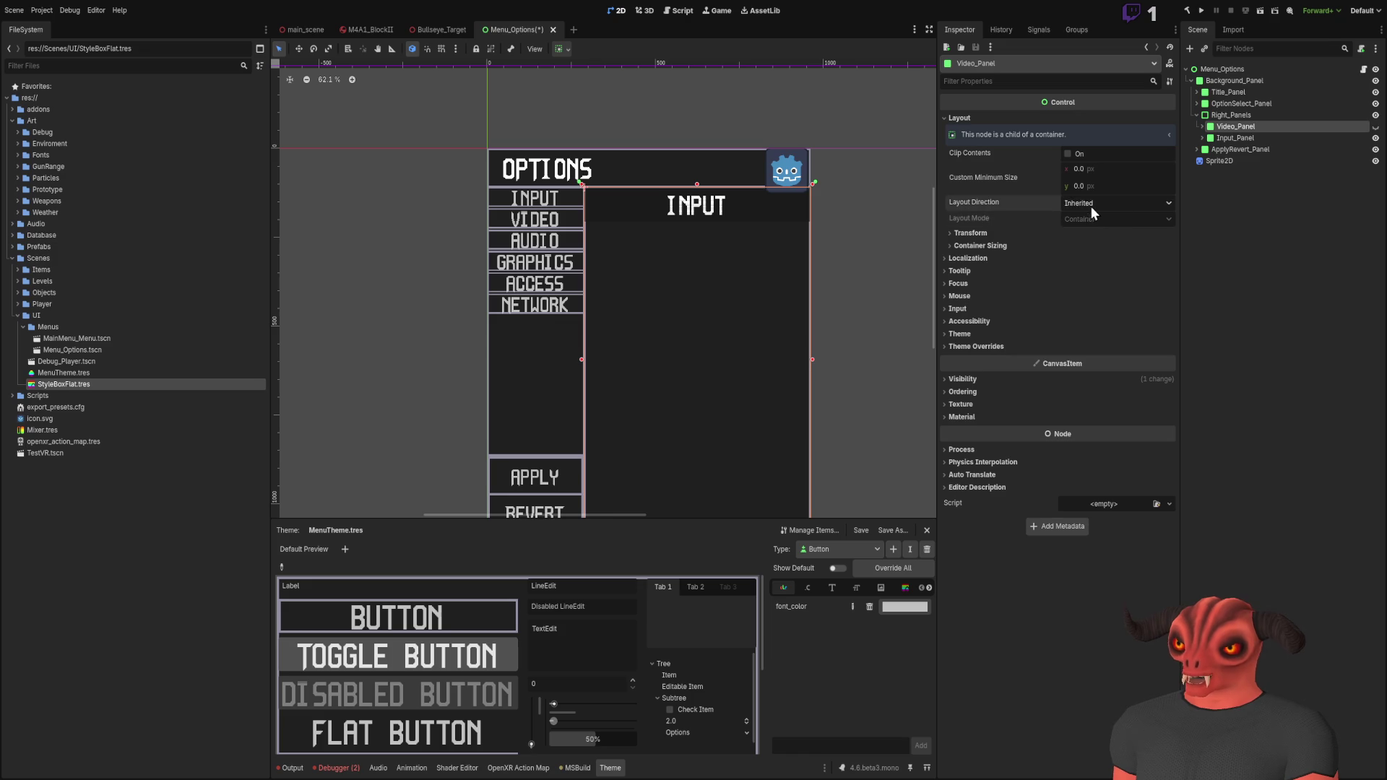
pyautogui.click(1232, 114)
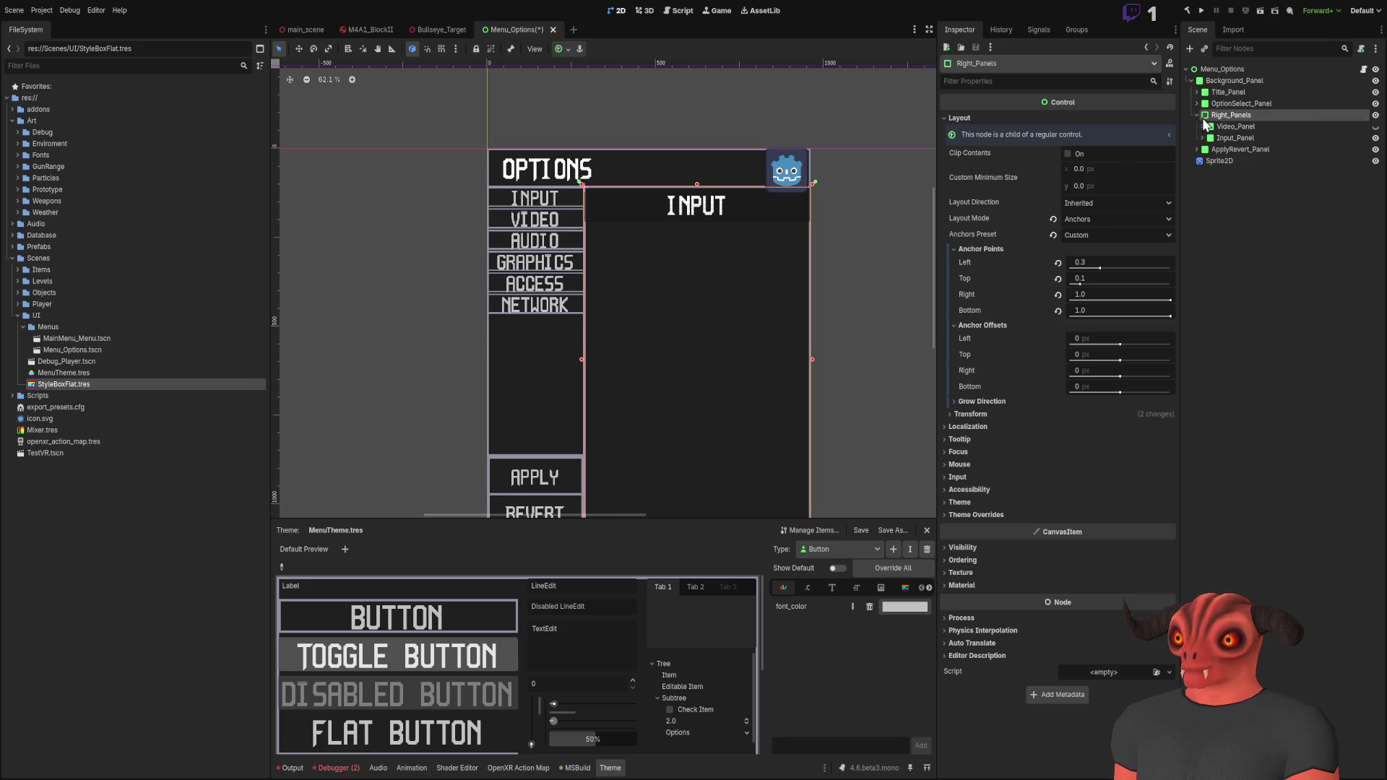
pyautogui.scroll(5, 678, 256)
pyautogui.scroll(-3, 677, 257)
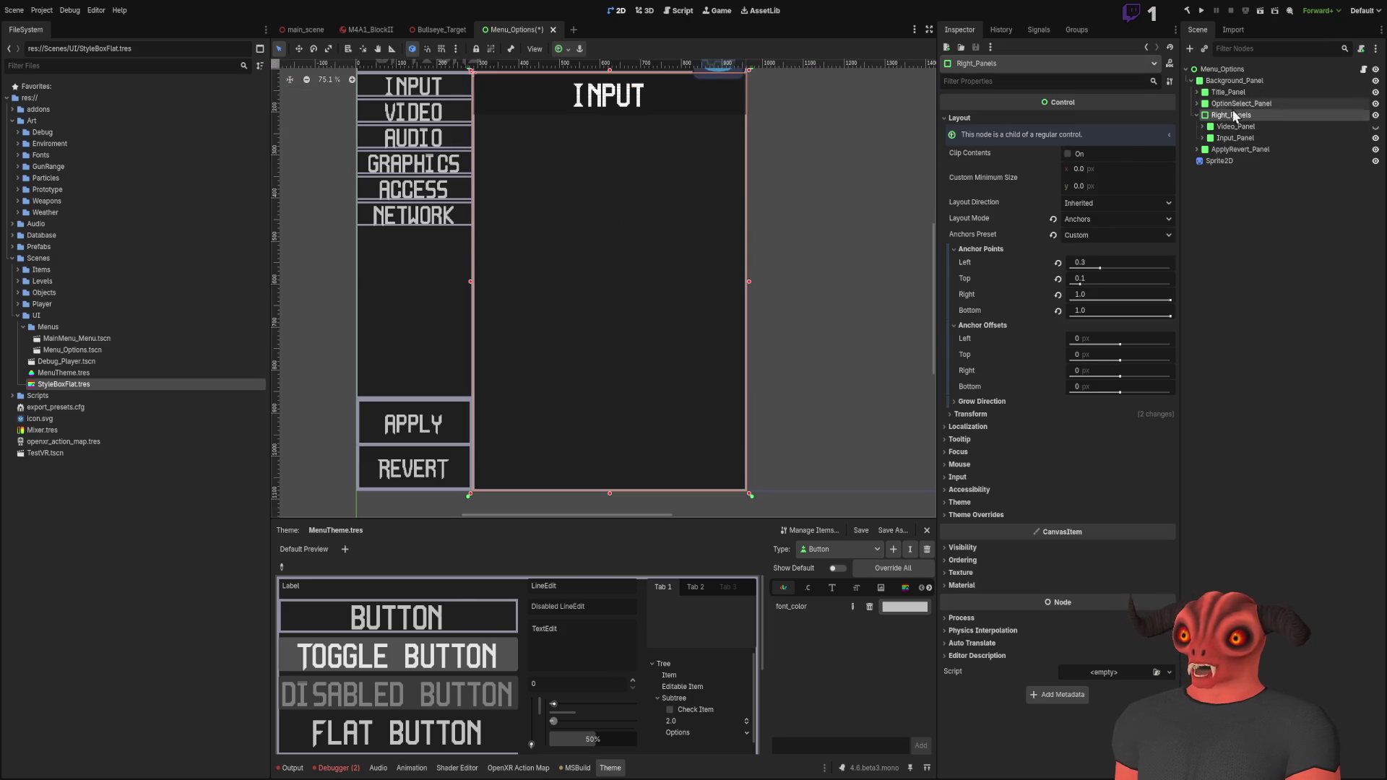
pyautogui.click(1233, 127)
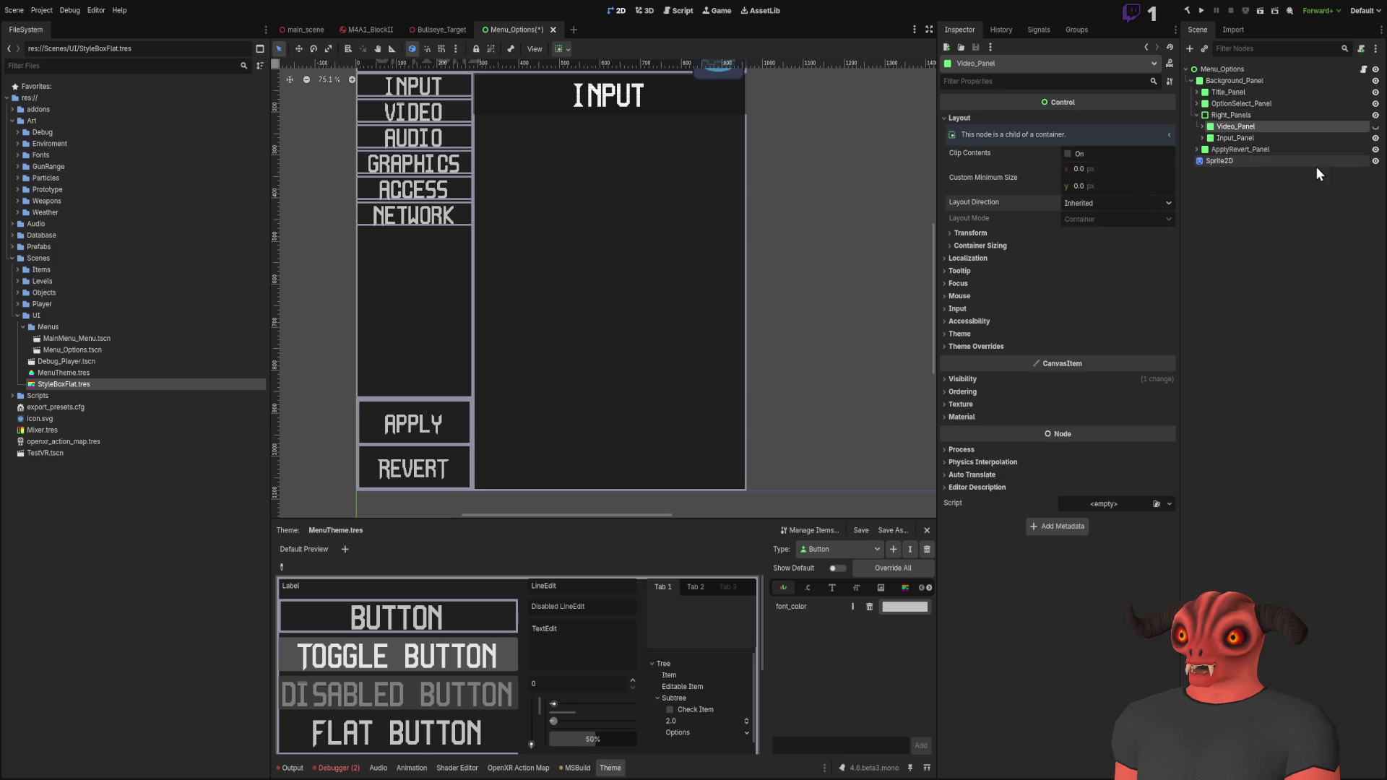
pyautogui.click(1236, 138)
pyautogui.click(1196, 104)
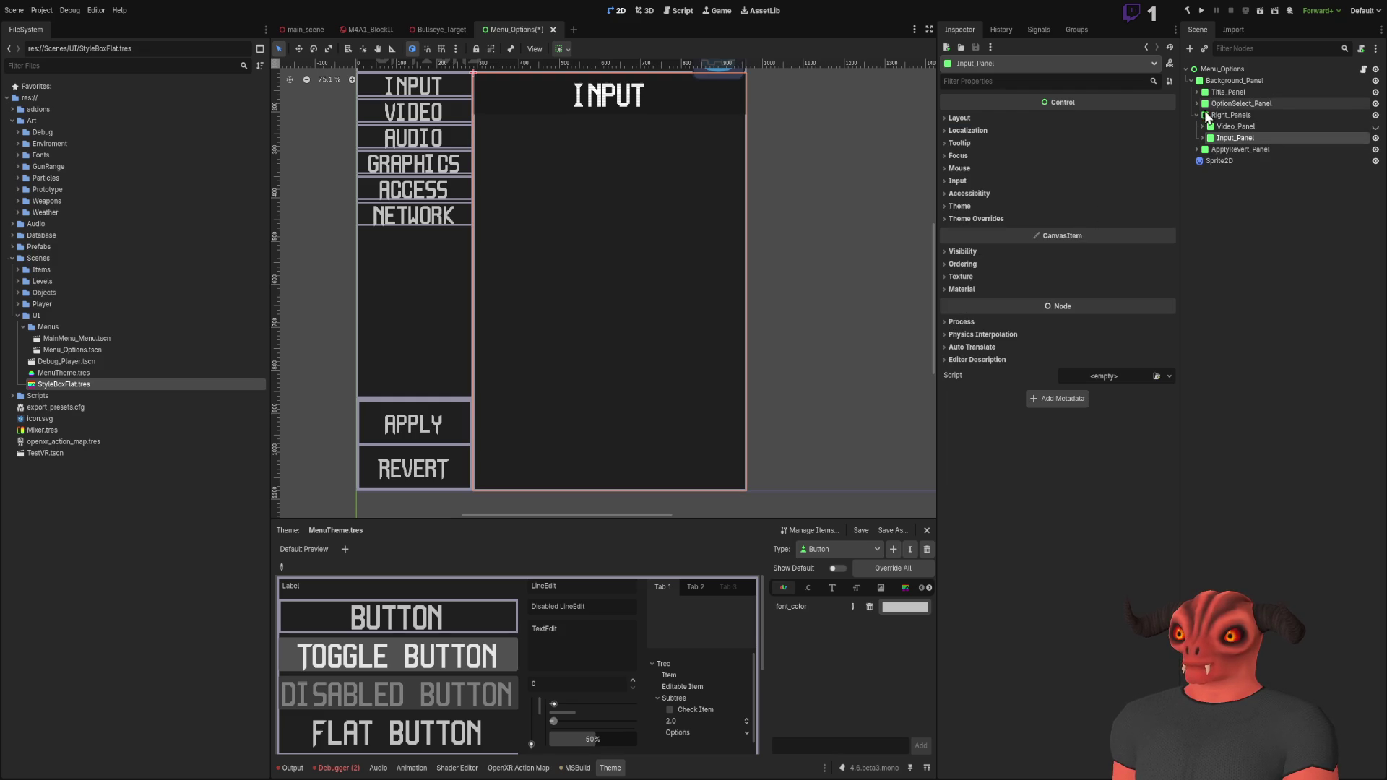
pyautogui.click(1250, 115)
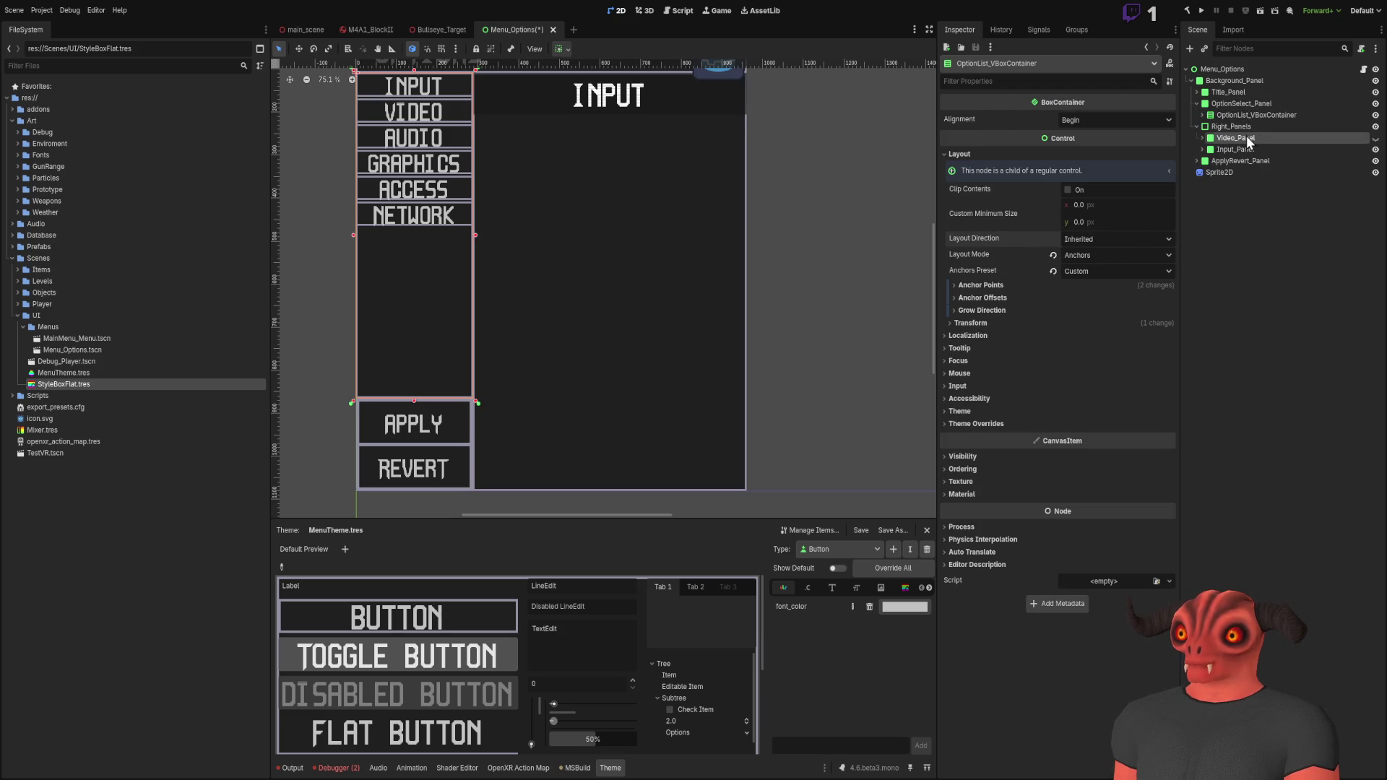
pyautogui.click(1233, 102)
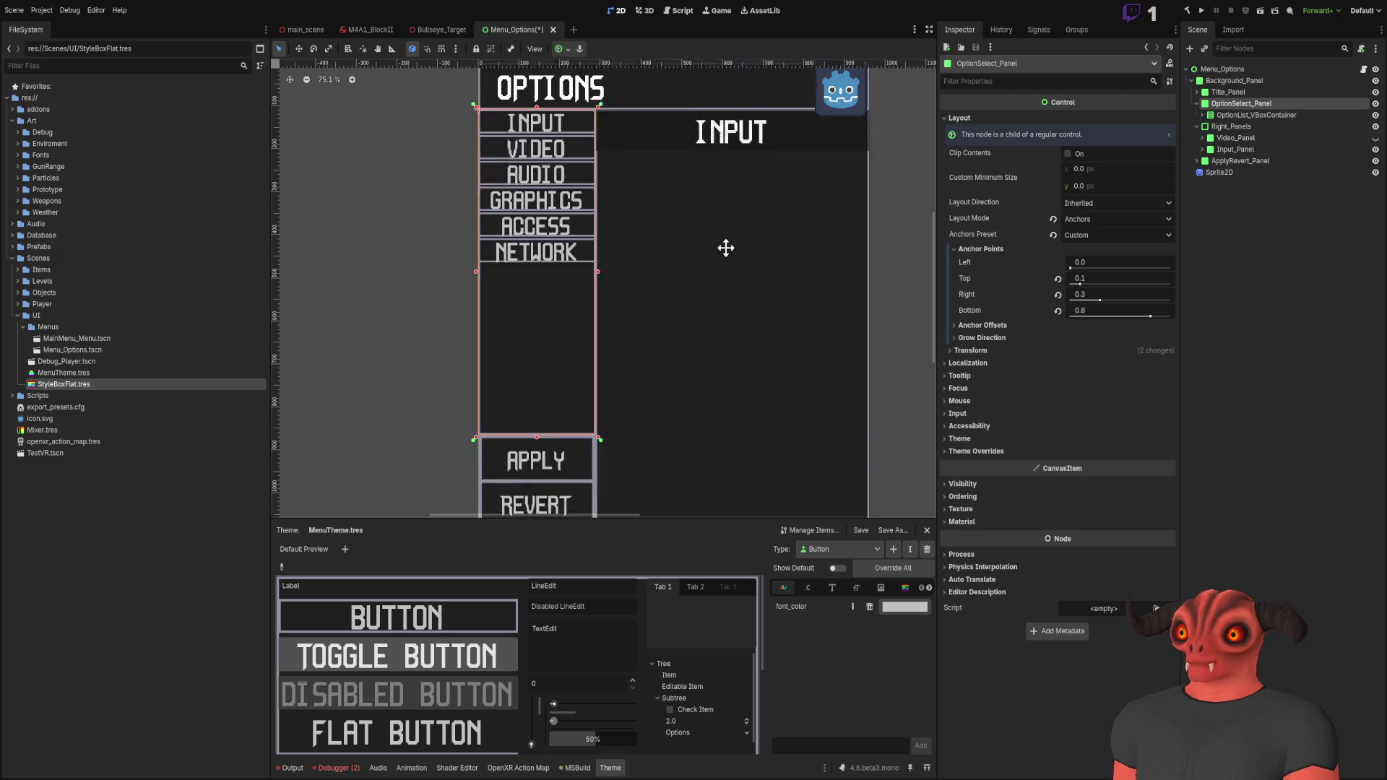
pyautogui.click(478, 253)
pyautogui.scroll(2, 665, 245)
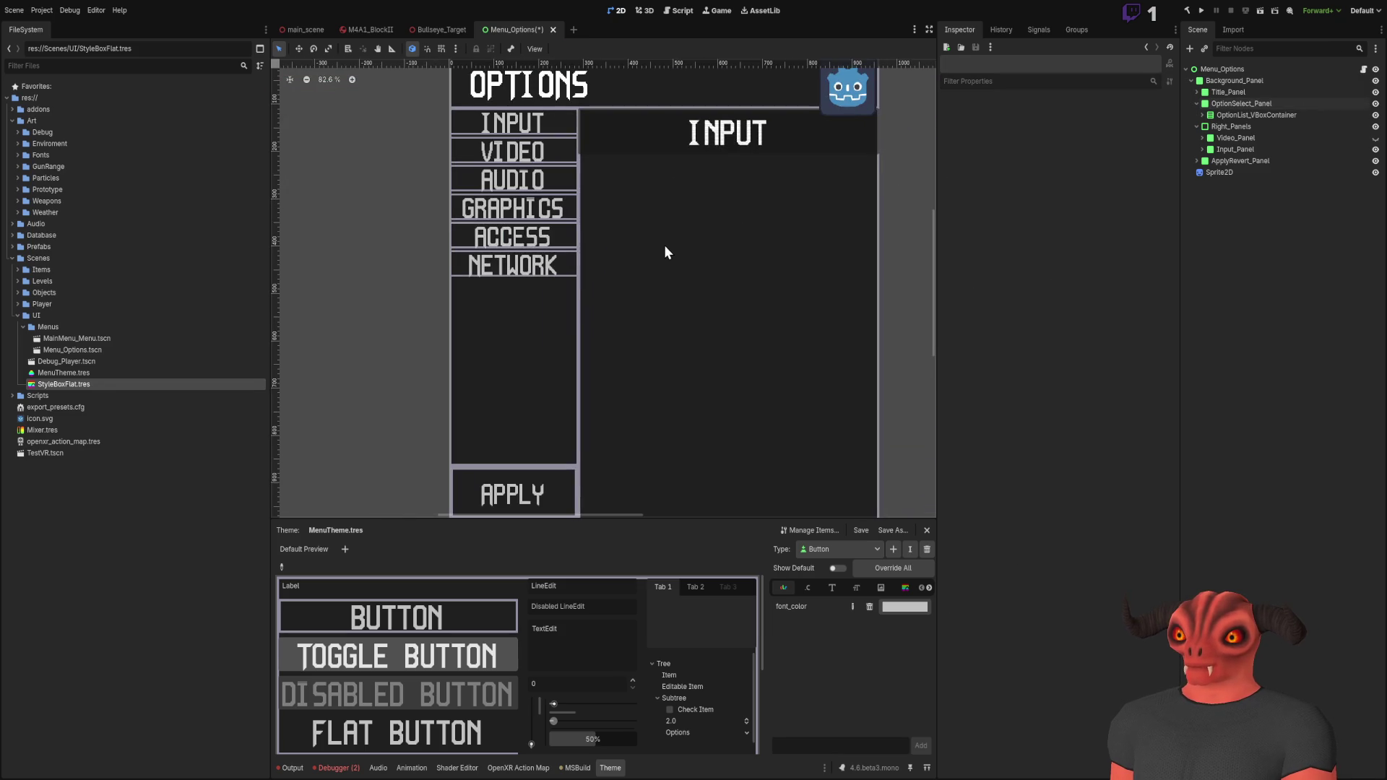
pyautogui.scroll(-1, 665, 245)
# Step: Expand Input_Panel, fold Input_Title_Container, and select Input_Panel as the parent
pyautogui.click(1199, 149)
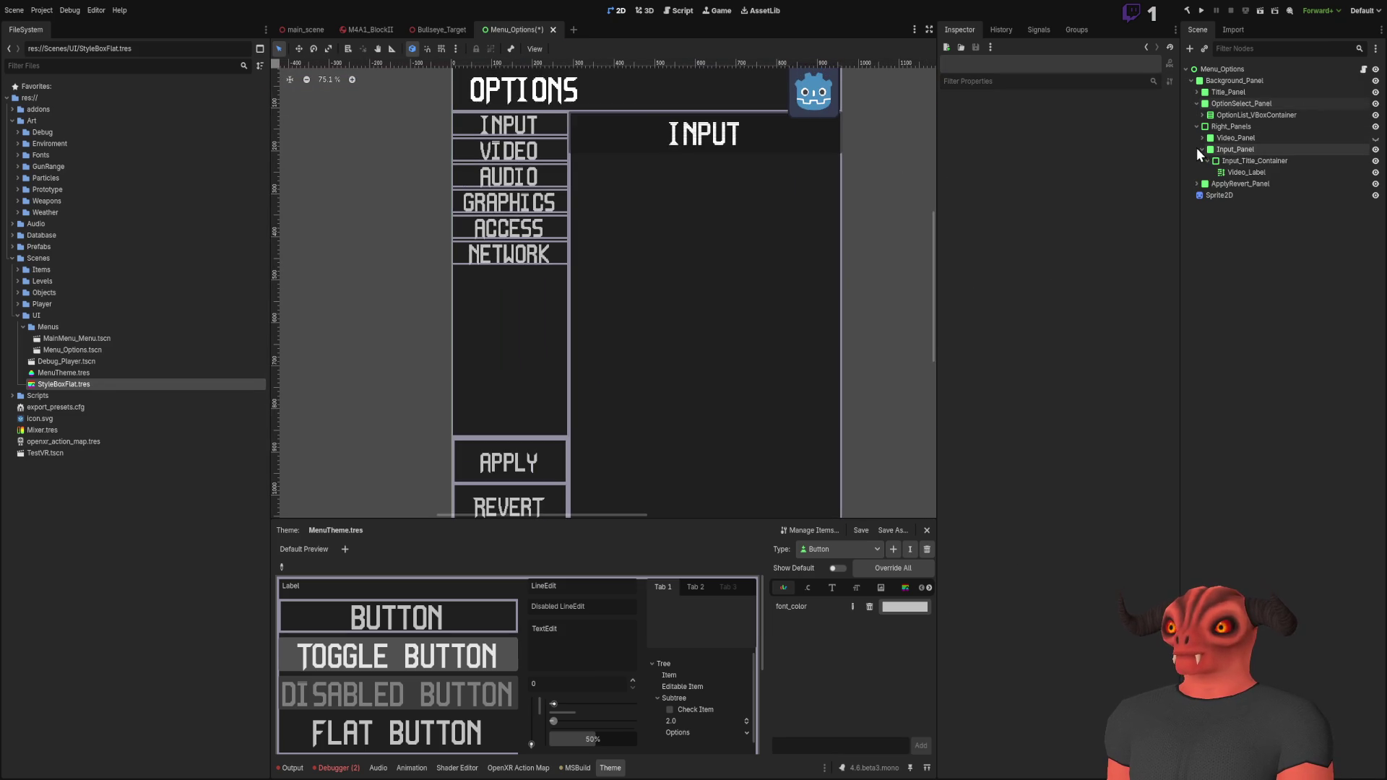
pyautogui.click(1207, 161)
pyautogui.click(1236, 150)
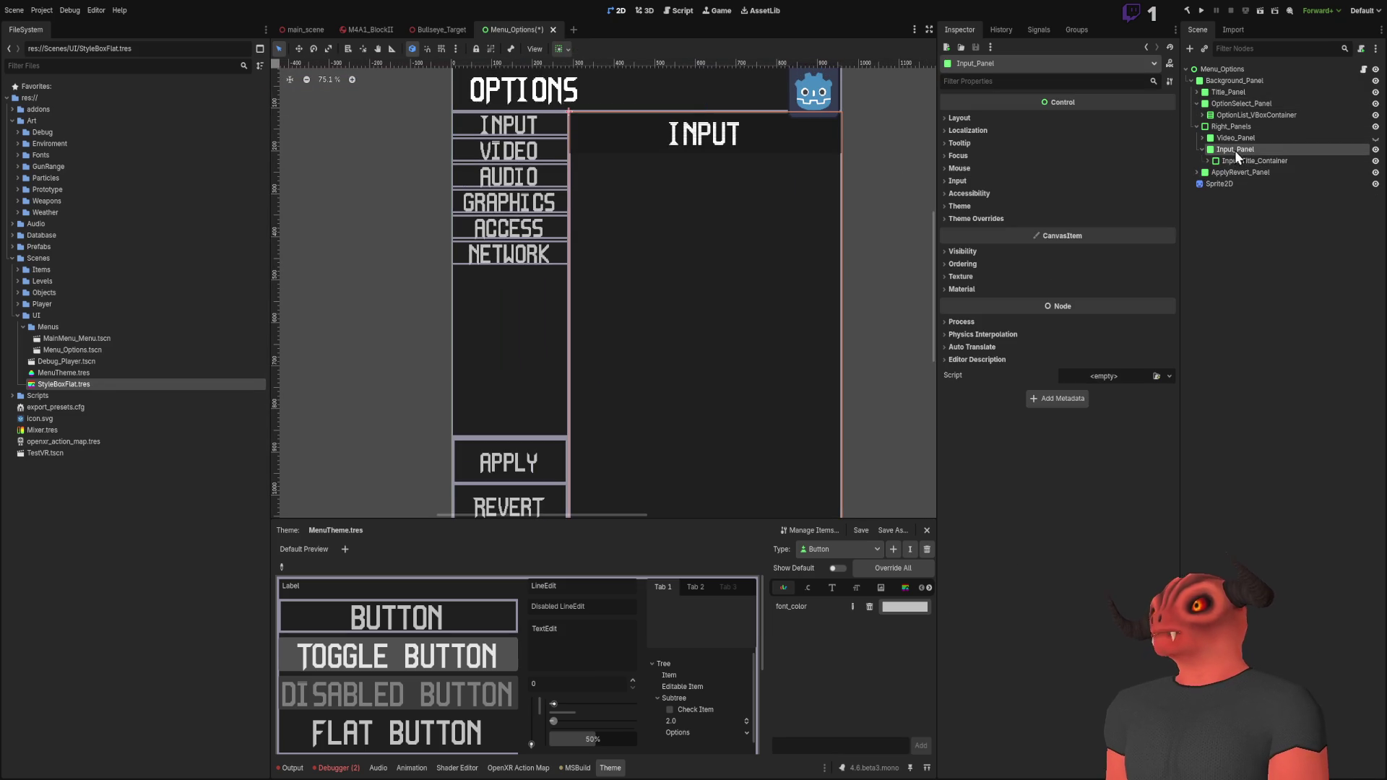
pyautogui.click(1241, 246)
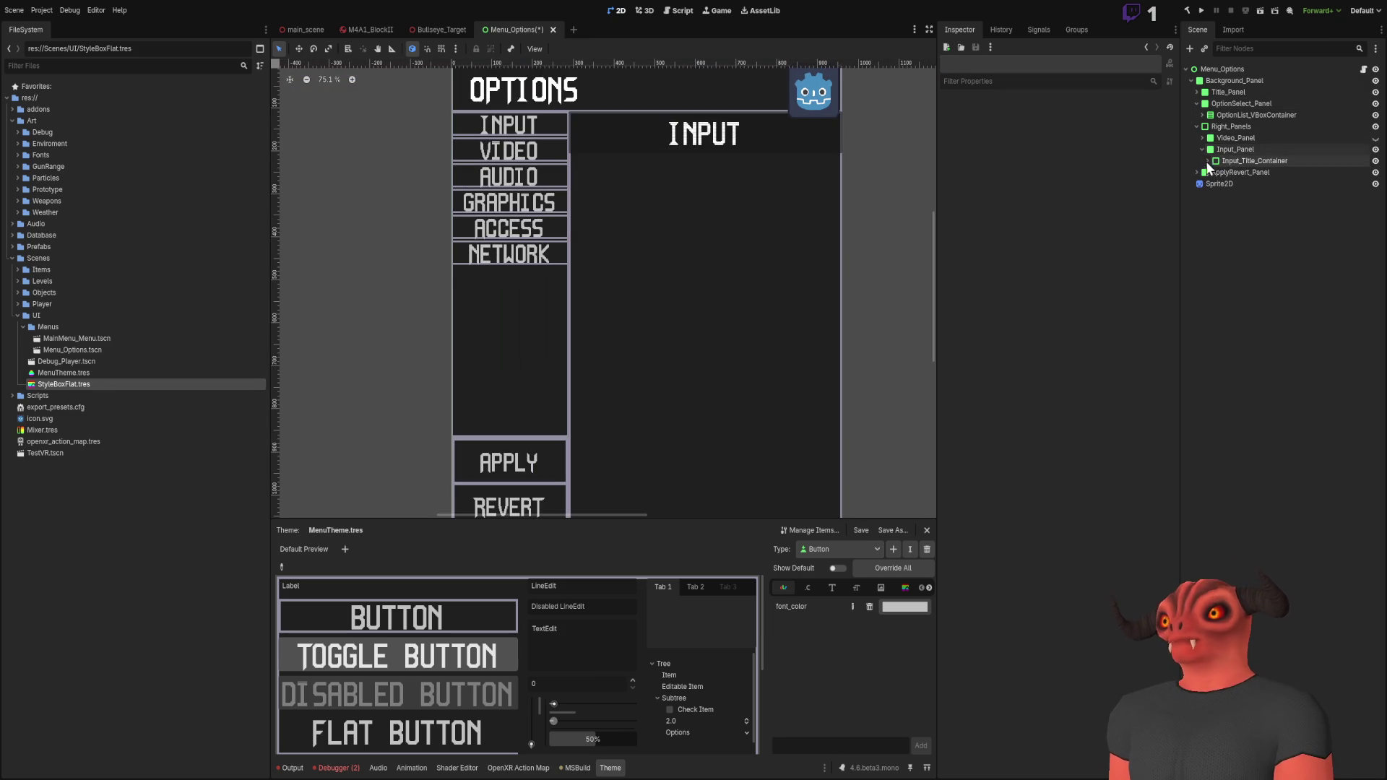
pyautogui.click(1225, 139)
pyautogui.click(1228, 150)
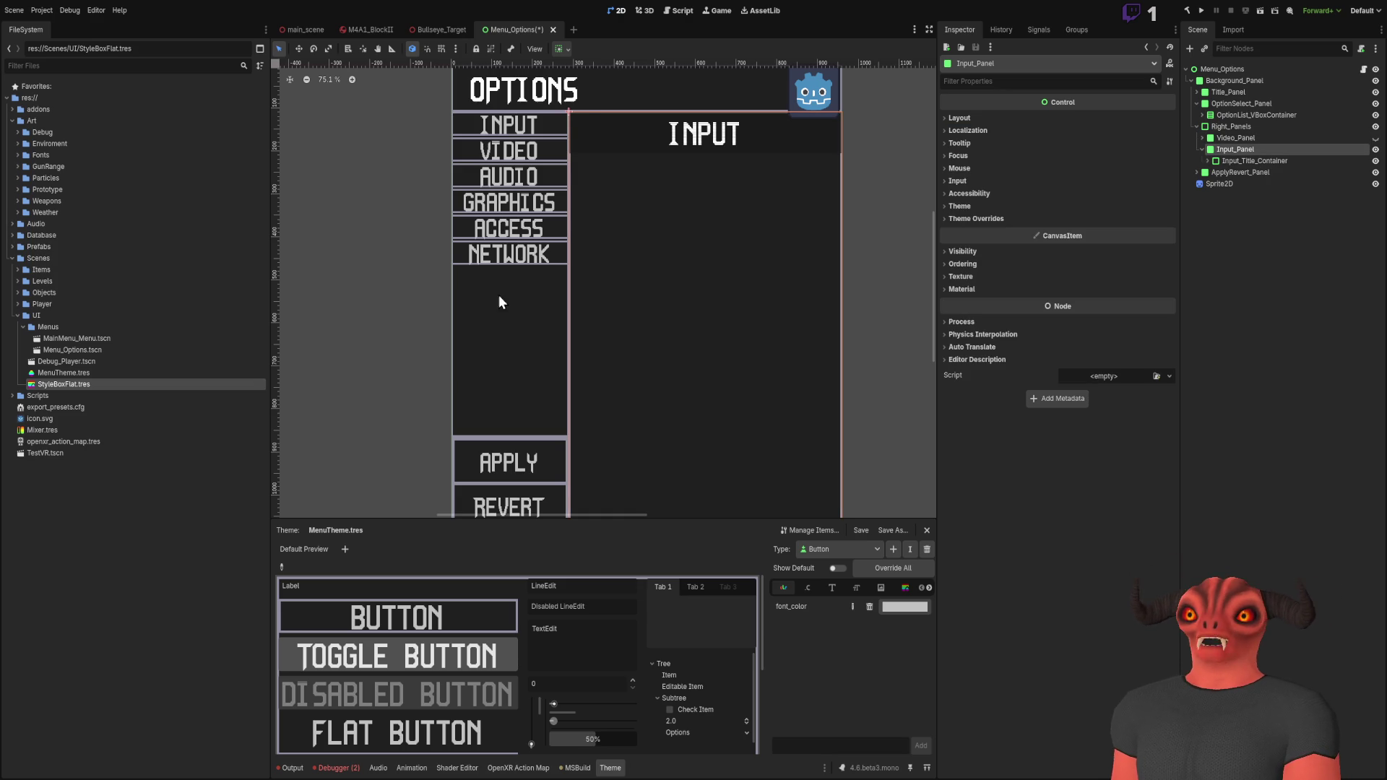
# Step: Add a Panel child to Input_Panel and move it lower in the input area
pyautogui.hotkey('ctrl', 'v')
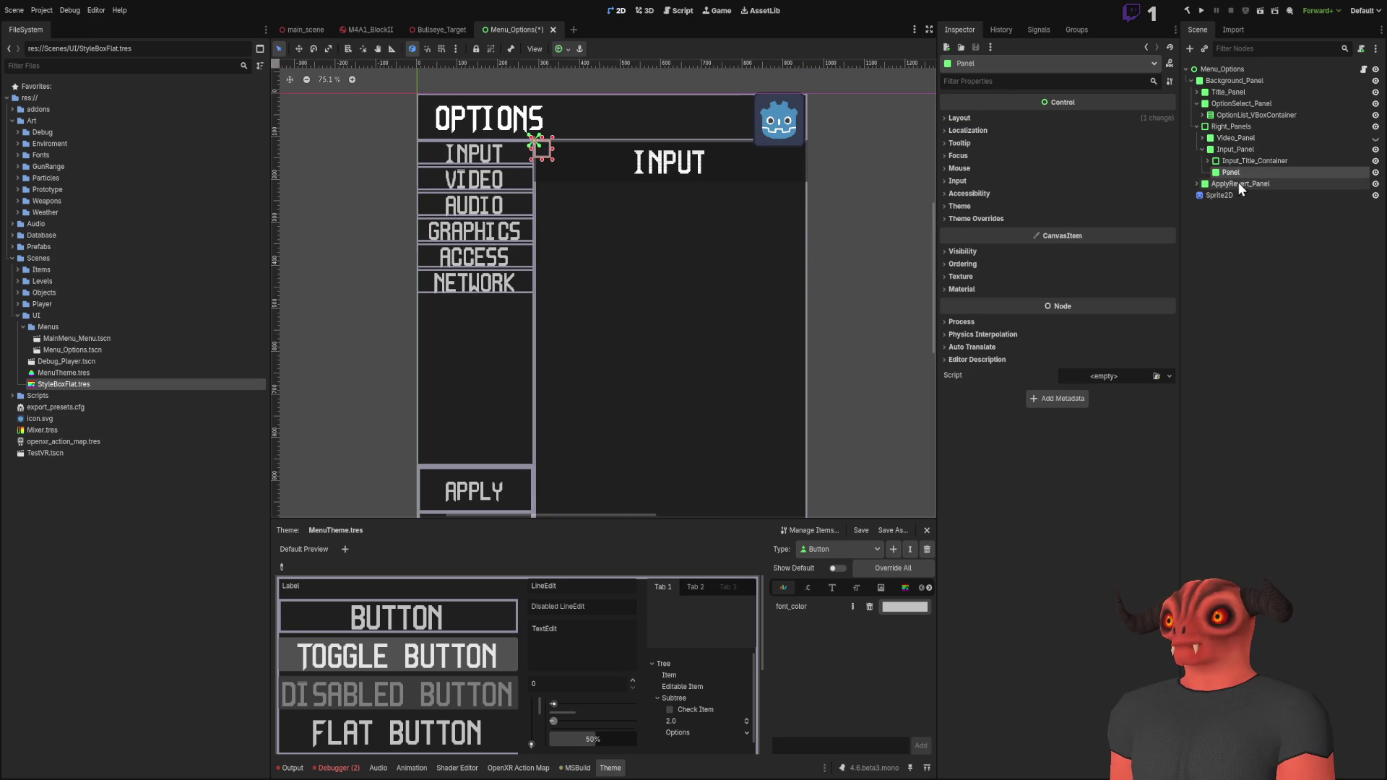
pyautogui.click(1007, 123)
pyautogui.click(1007, 122)
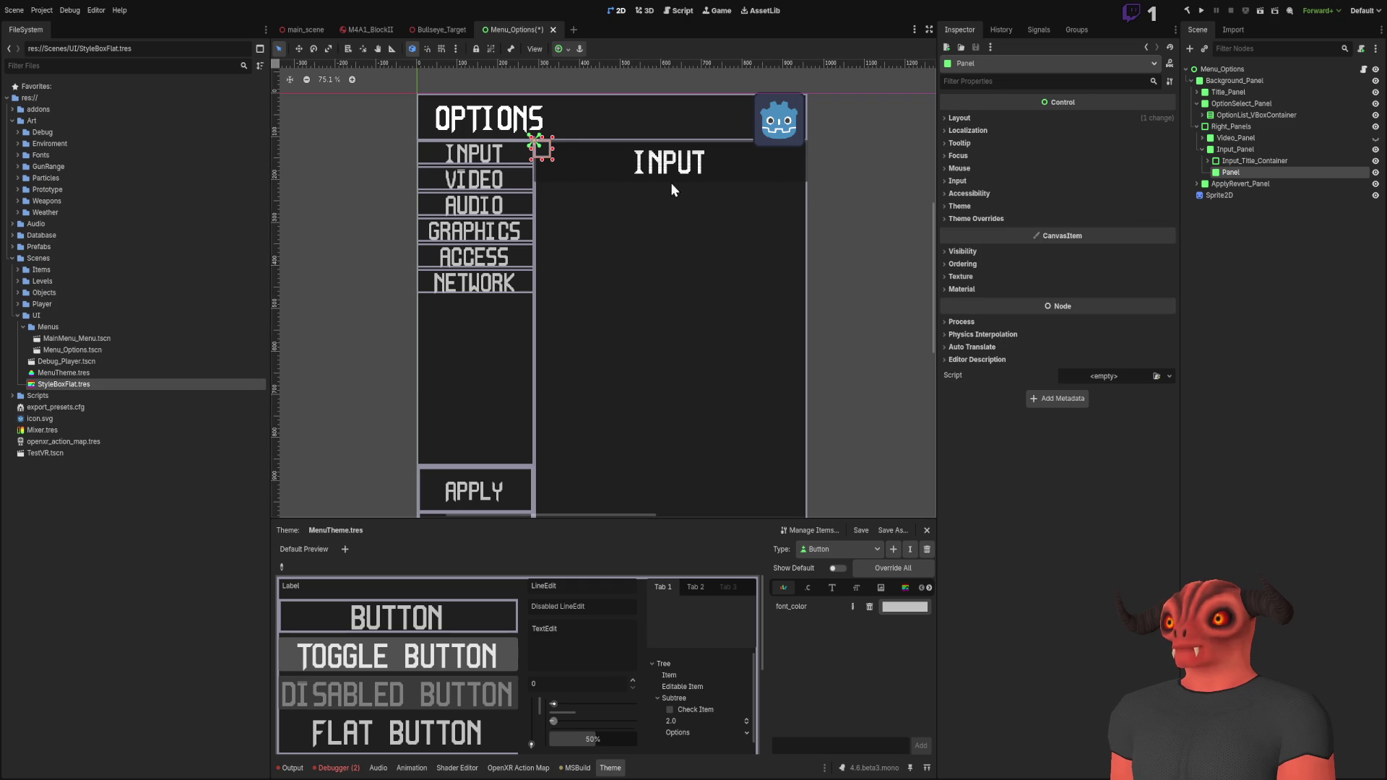
pyautogui.click(298, 48)
pyautogui.moveTo(540, 148); pyautogui.dragTo(544, 253)
# Step: Set the new panel's Anchors Preset to HCenter Wide
pyautogui.scroll(4, 568, 246)
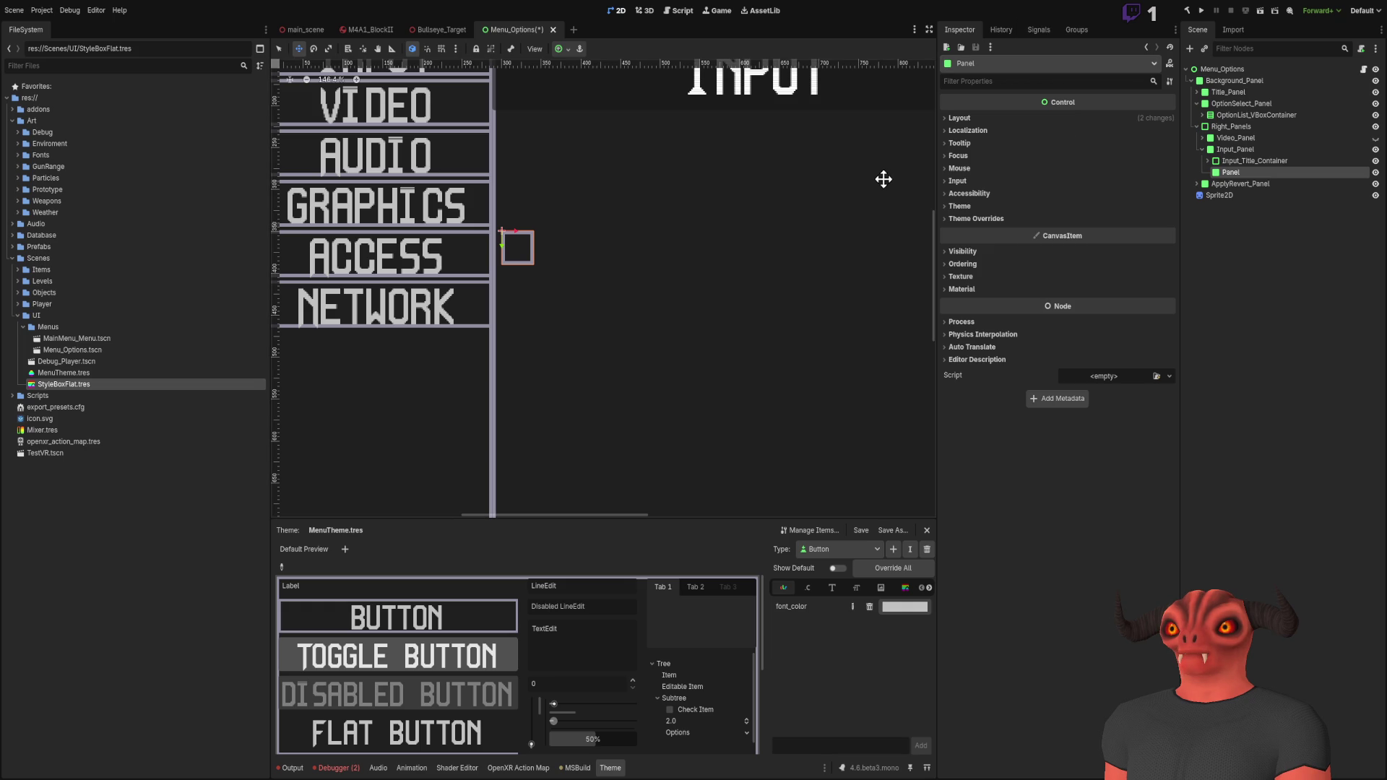
pyautogui.click(991, 112)
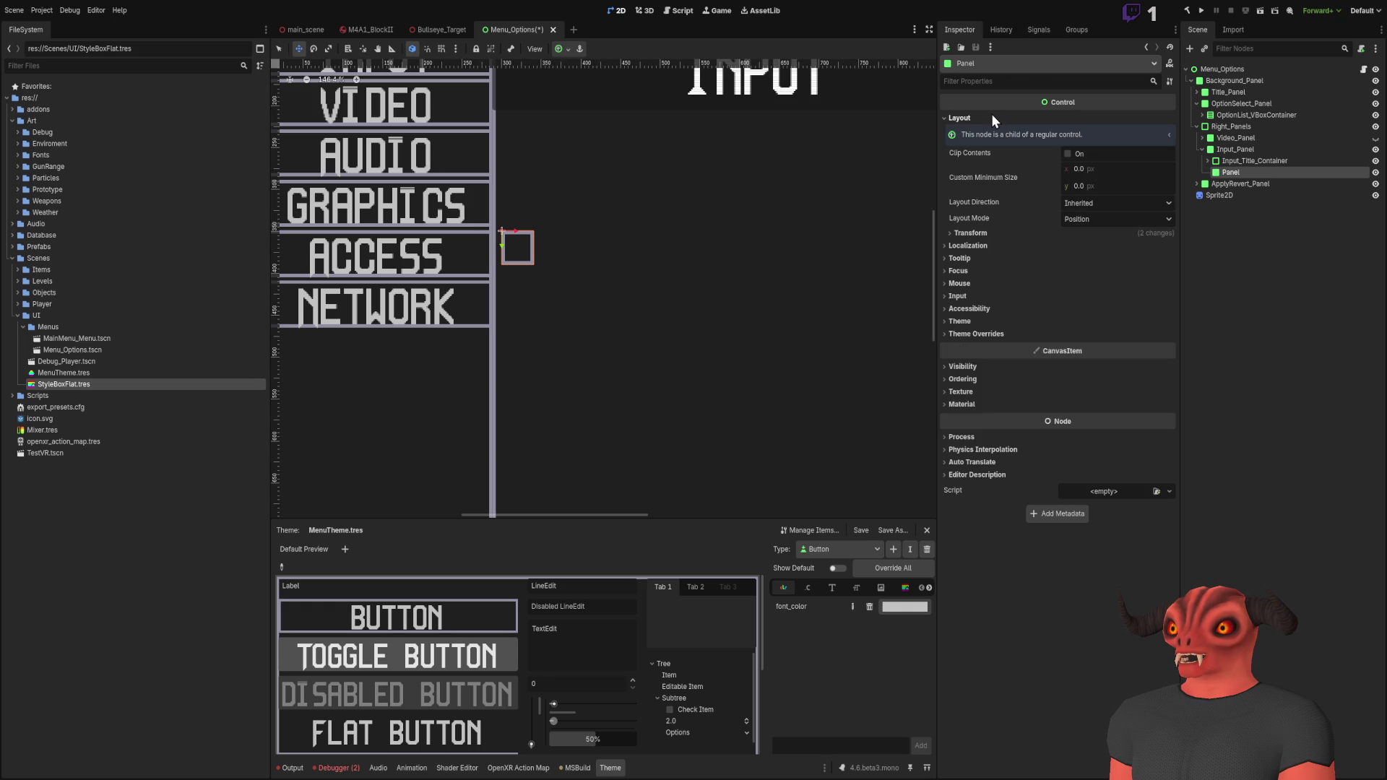
pyautogui.click(991, 114)
pyautogui.click(984, 119)
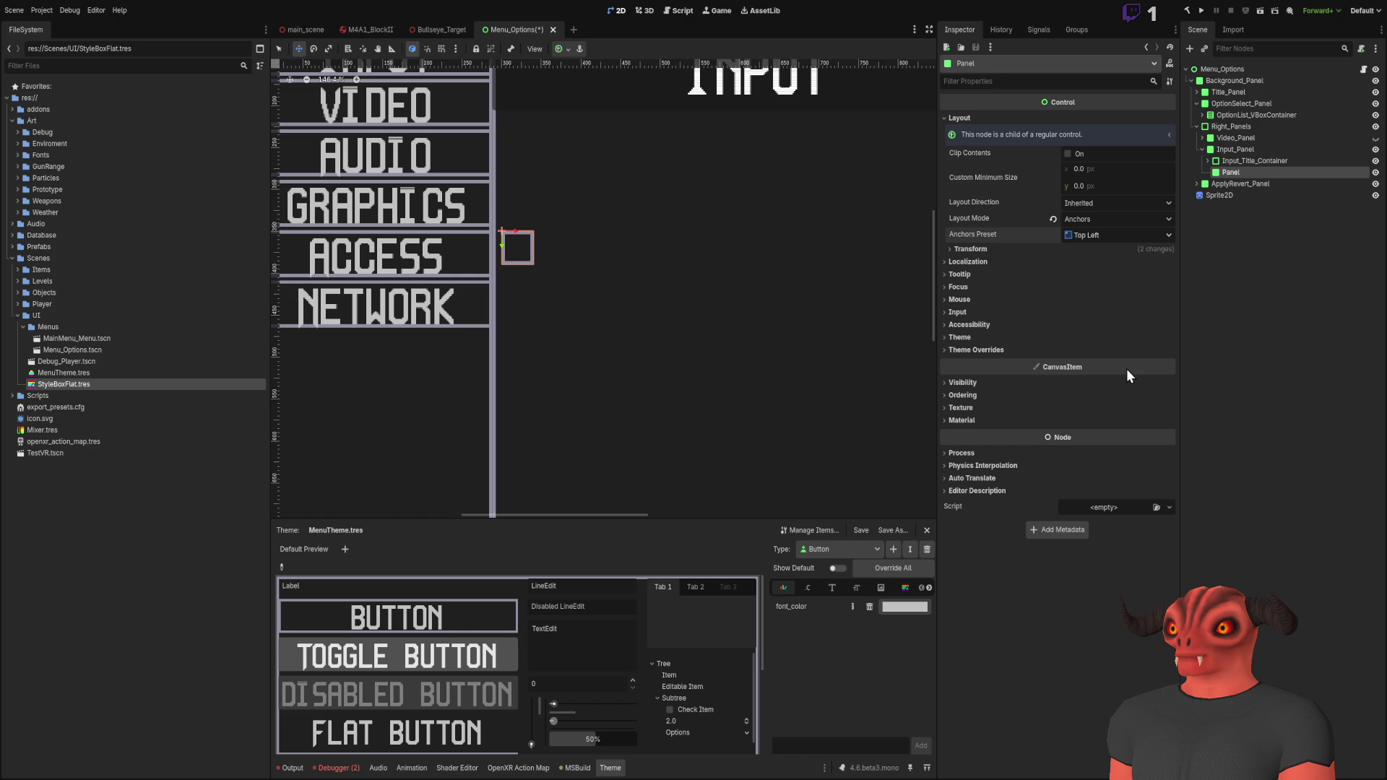
pyautogui.hotkey('ctrl', 'z')
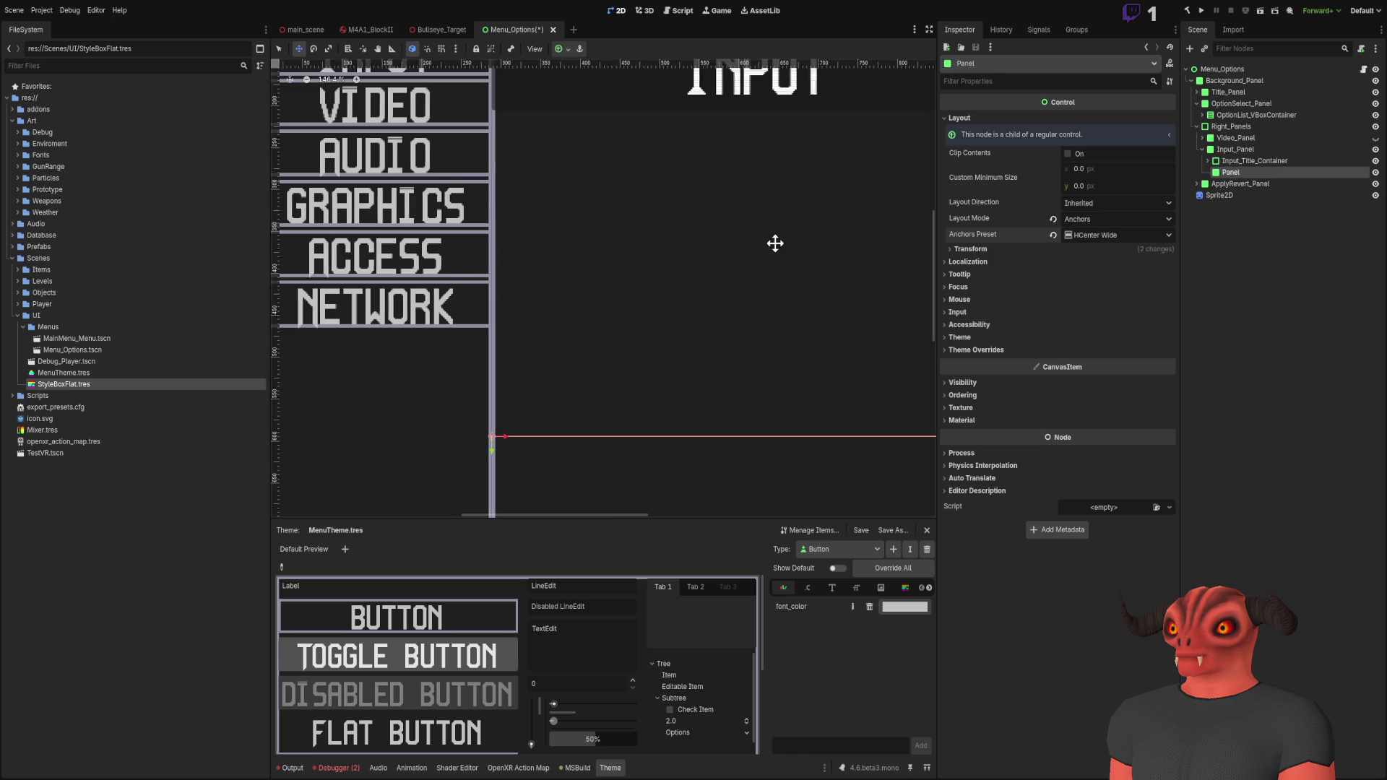
pyautogui.scroll(-4, 780, 253)
pyautogui.scroll(3, 829, 273)
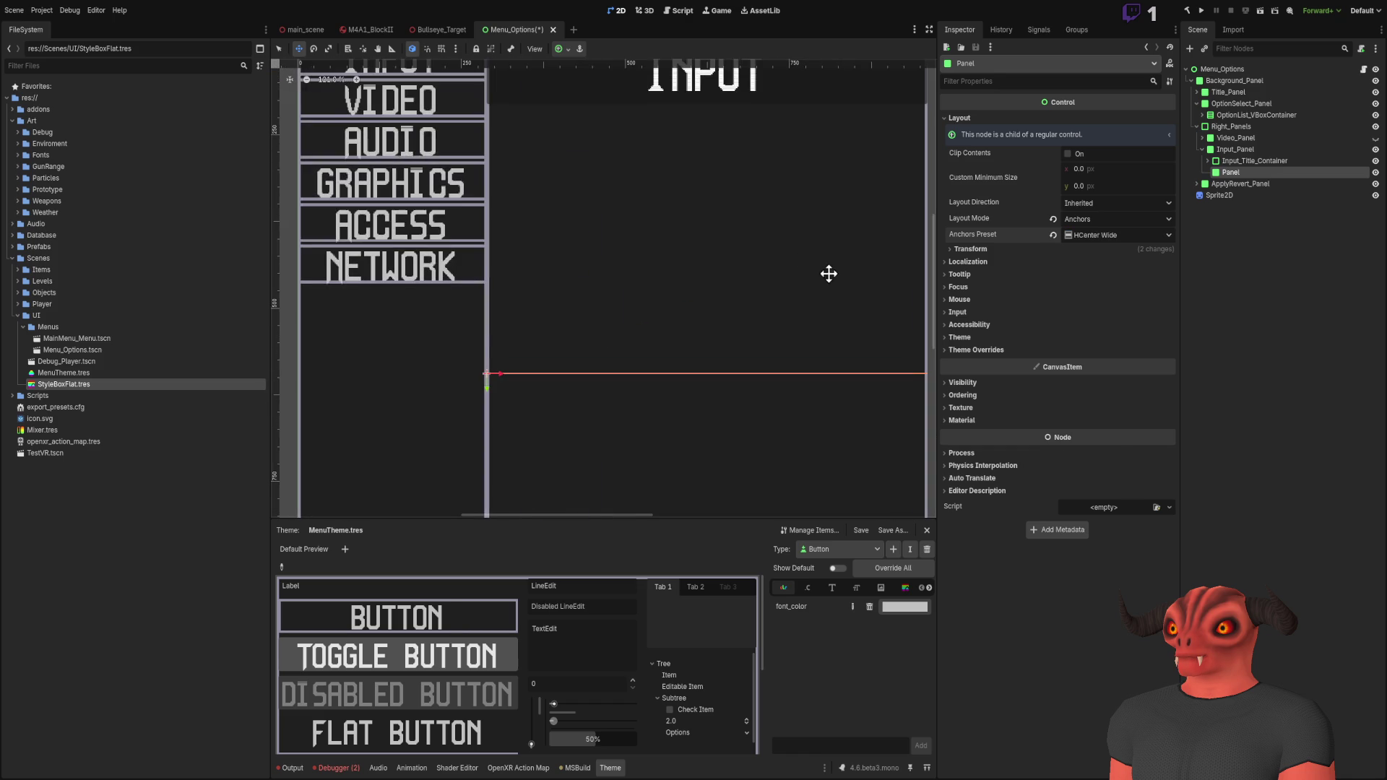
# Step: Set the panel's Size y to 72, correcting an initial 96
pyautogui.click(957, 250)
pyautogui.click(1135, 275)
pyautogui.write('96')
pyautogui.press('Return')
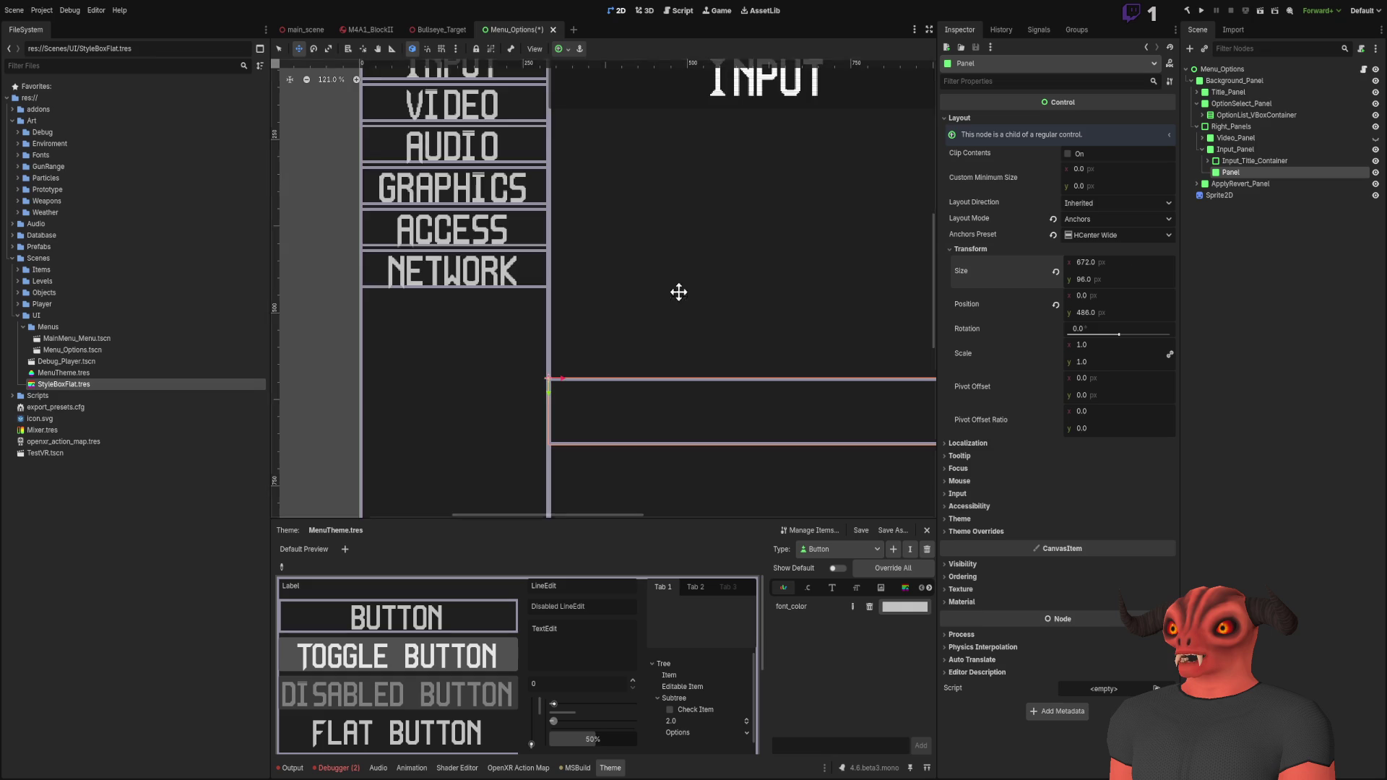
pyautogui.scroll(-3, 723, 293)
pyautogui.scroll(2, 648, 232)
pyautogui.scroll(-3, 690, 272)
pyautogui.scroll(3, 691, 272)
pyautogui.scroll(-5, 765, 319)
pyautogui.scroll(-2, 770, 289)
pyautogui.scroll(7, 773, 300)
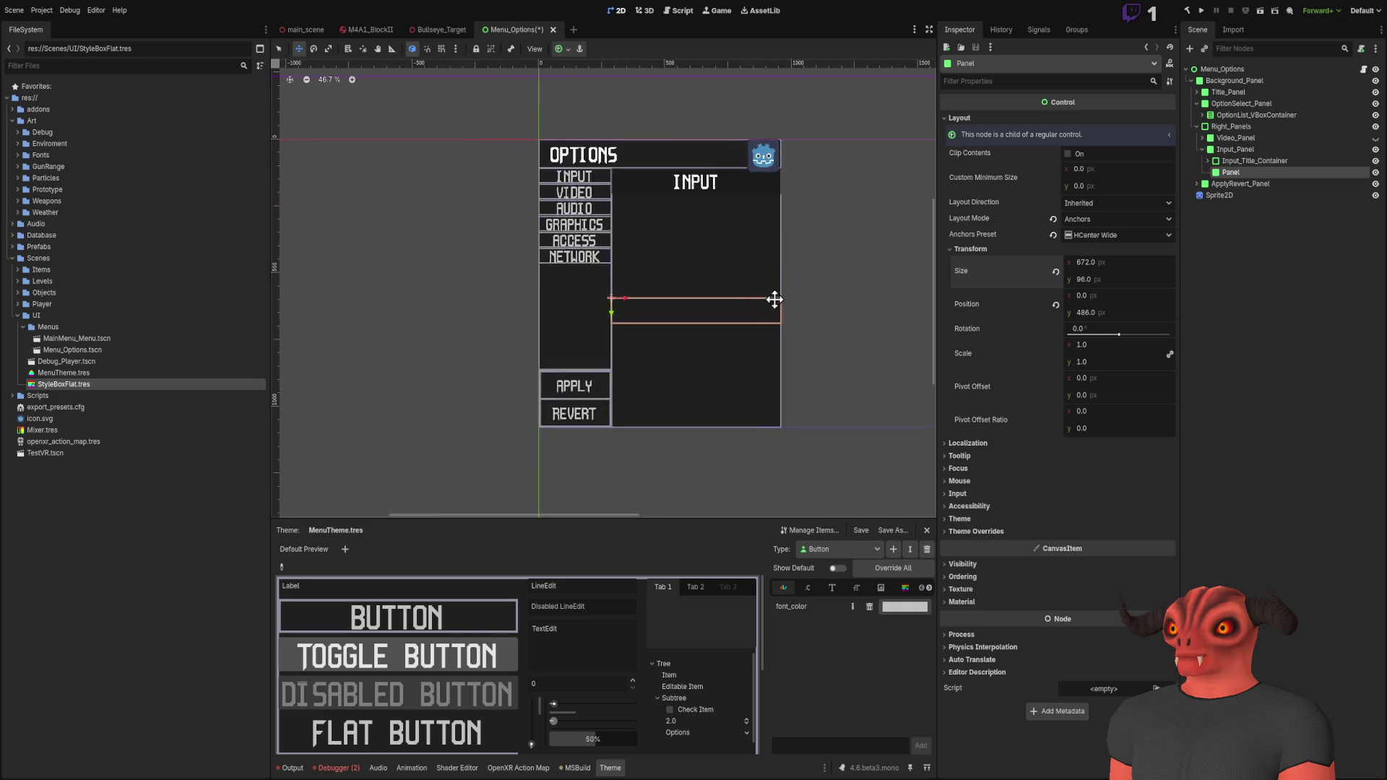
pyautogui.click(1133, 282)
pyautogui.write('72')
pyautogui.press('Return')
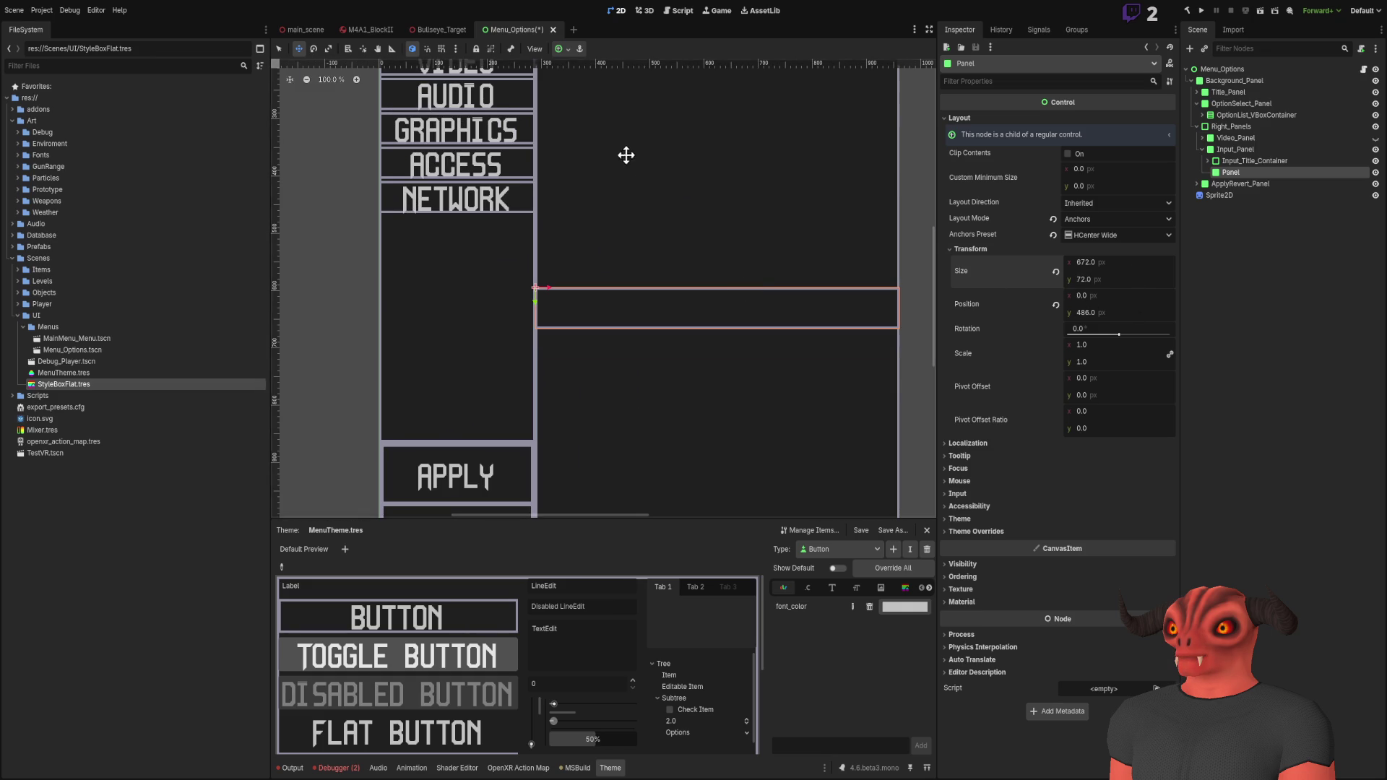
pyautogui.scroll(1, 534, 199)
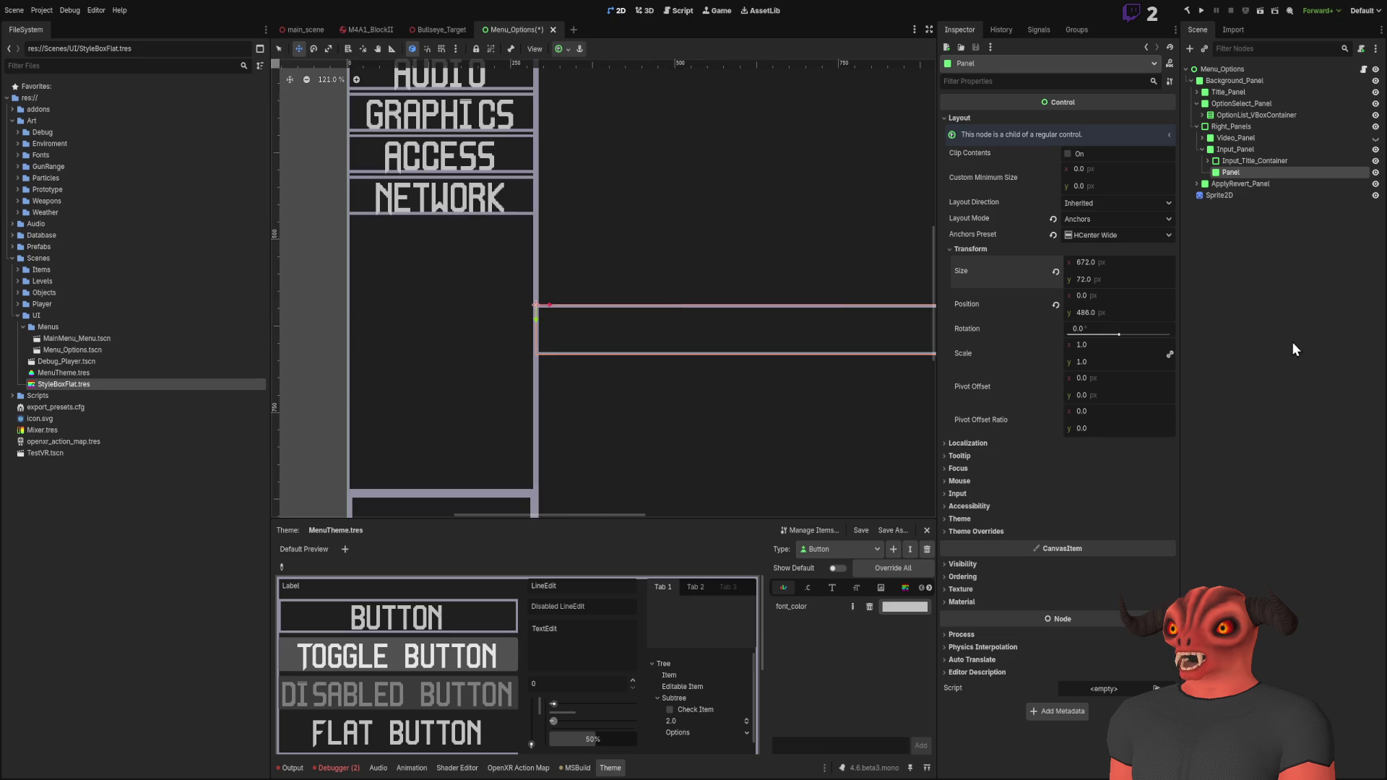
# Step: Rename the new panel to Input_Loco_Turn
pyautogui.doubleClick(1298, 174)
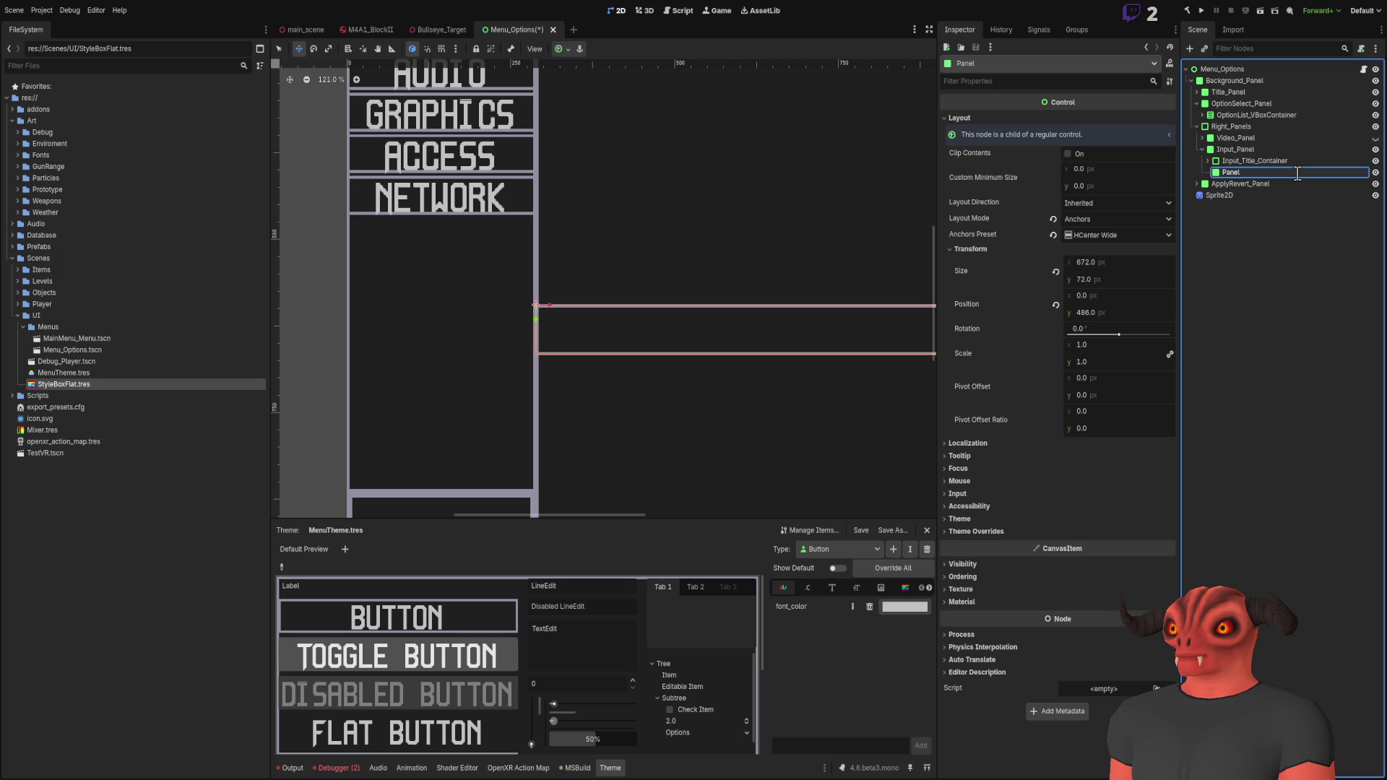
pyautogui.write('Input_Loco_Turn')
pyautogui.press('Return')
pyautogui.click(1288, 161)
pyautogui.click(1224, 172)
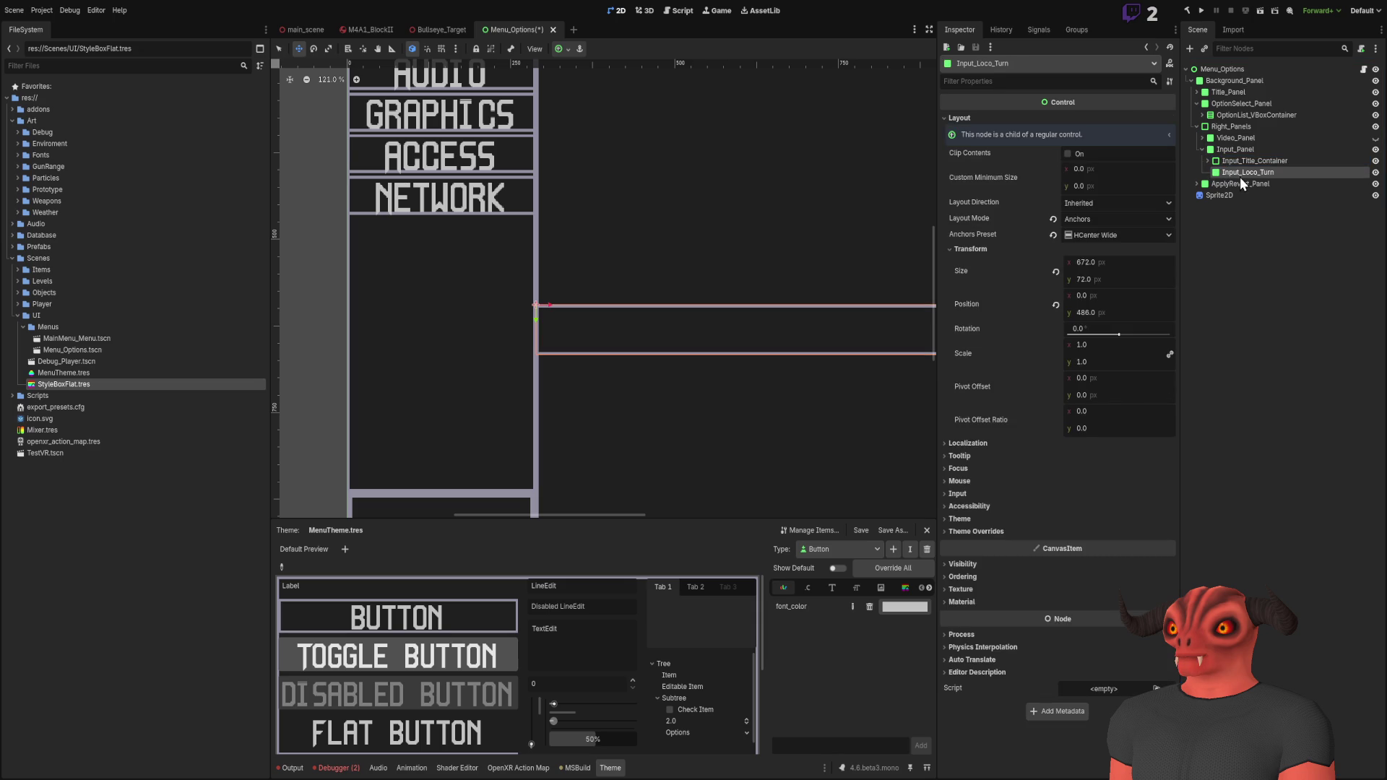
pyautogui.scroll(-4, 706, 372)
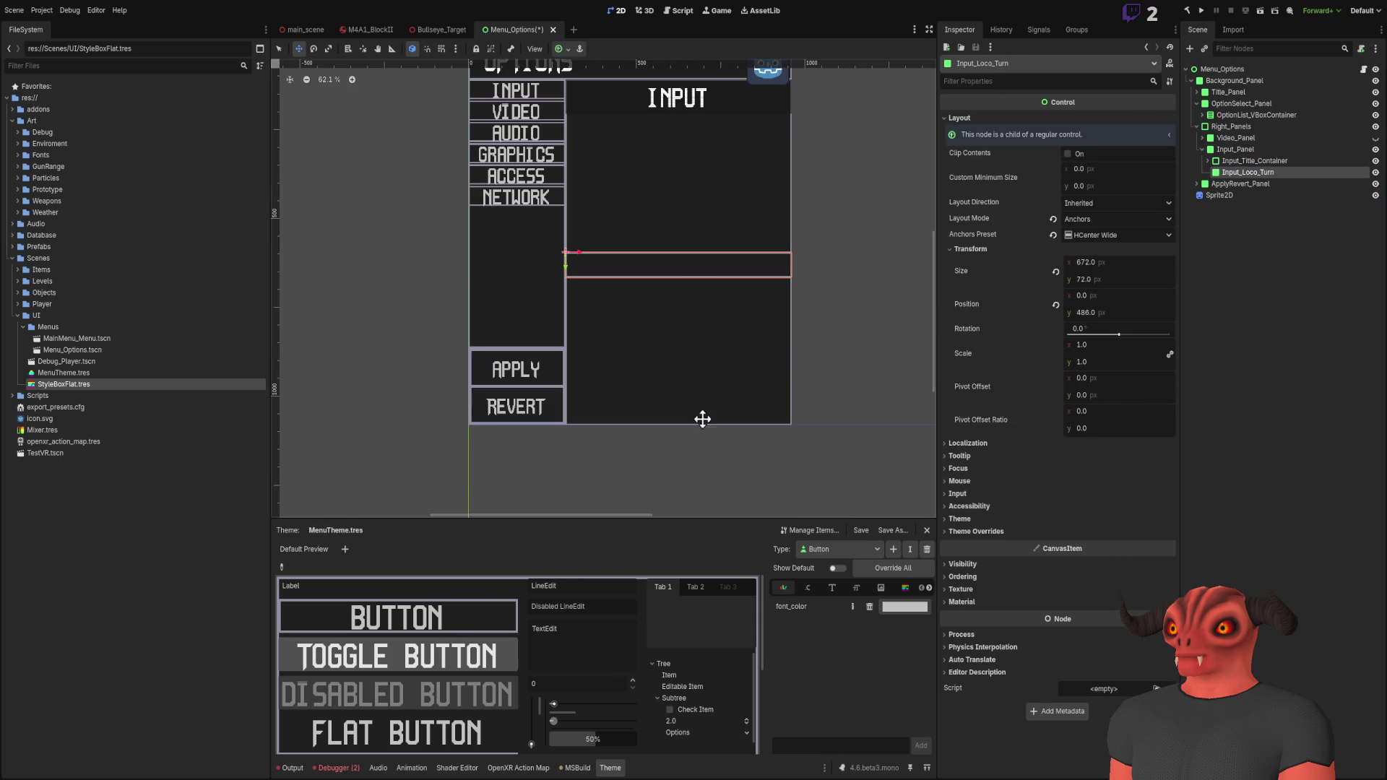
pyautogui.hotkey('alt', 'Tab')
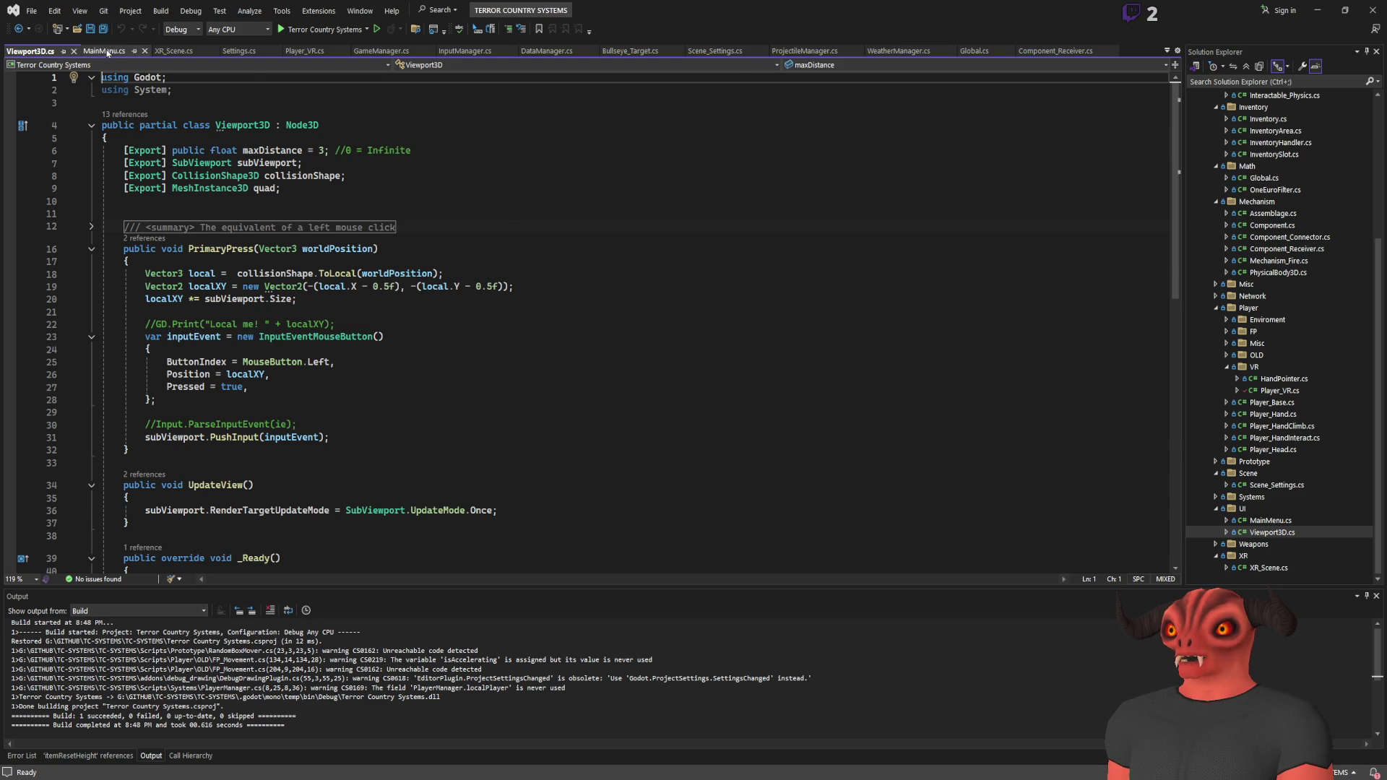
# Step: Find and select the smooth_turn default in Settings.cs's LoadDefaultSetting, then switch back to Godot
pyautogui.click(103, 51)
pyautogui.click(172, 52)
pyautogui.click(239, 51)
pyautogui.click(492, 244)
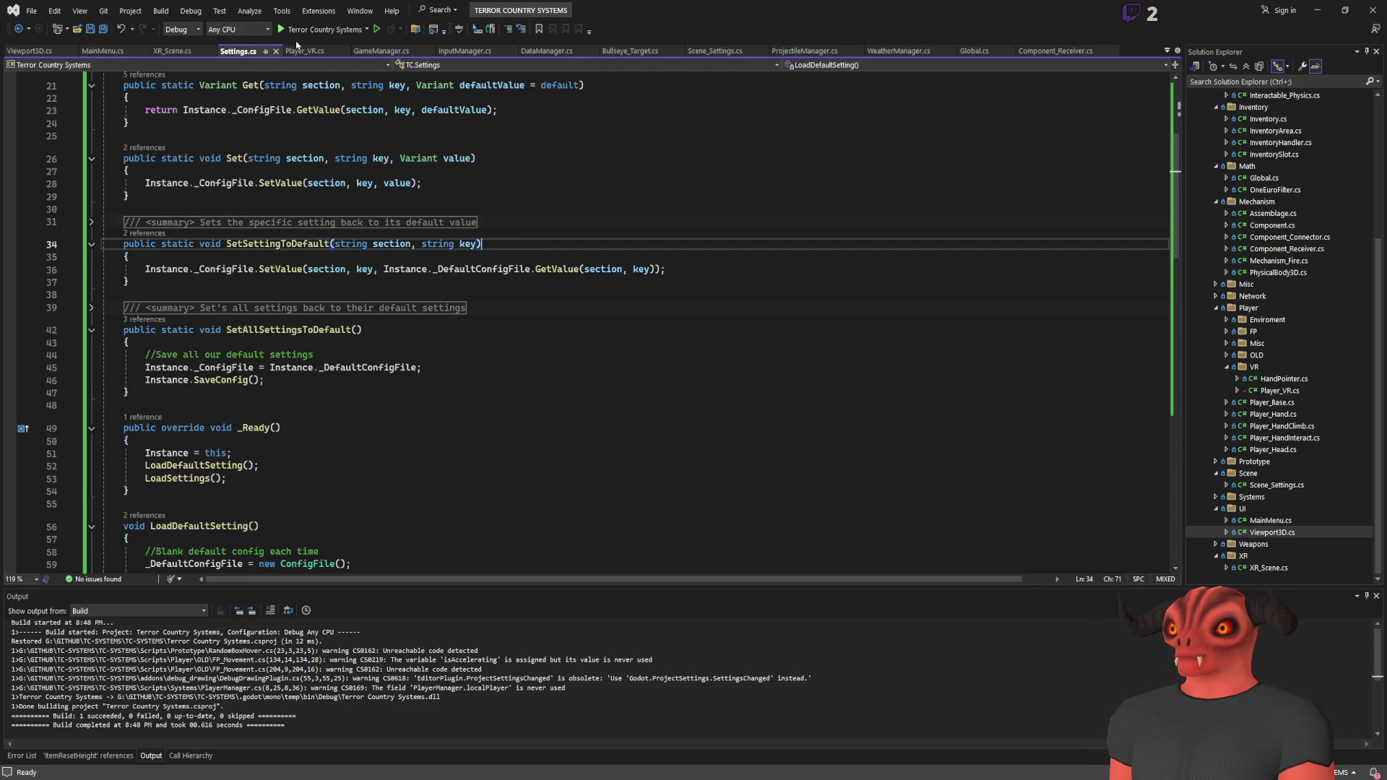
pyautogui.scroll(4, 293, 320)
pyautogui.scroll(-14, 294, 320)
pyautogui.moveTo(395, 325); pyautogui.dragTo(678, 331)
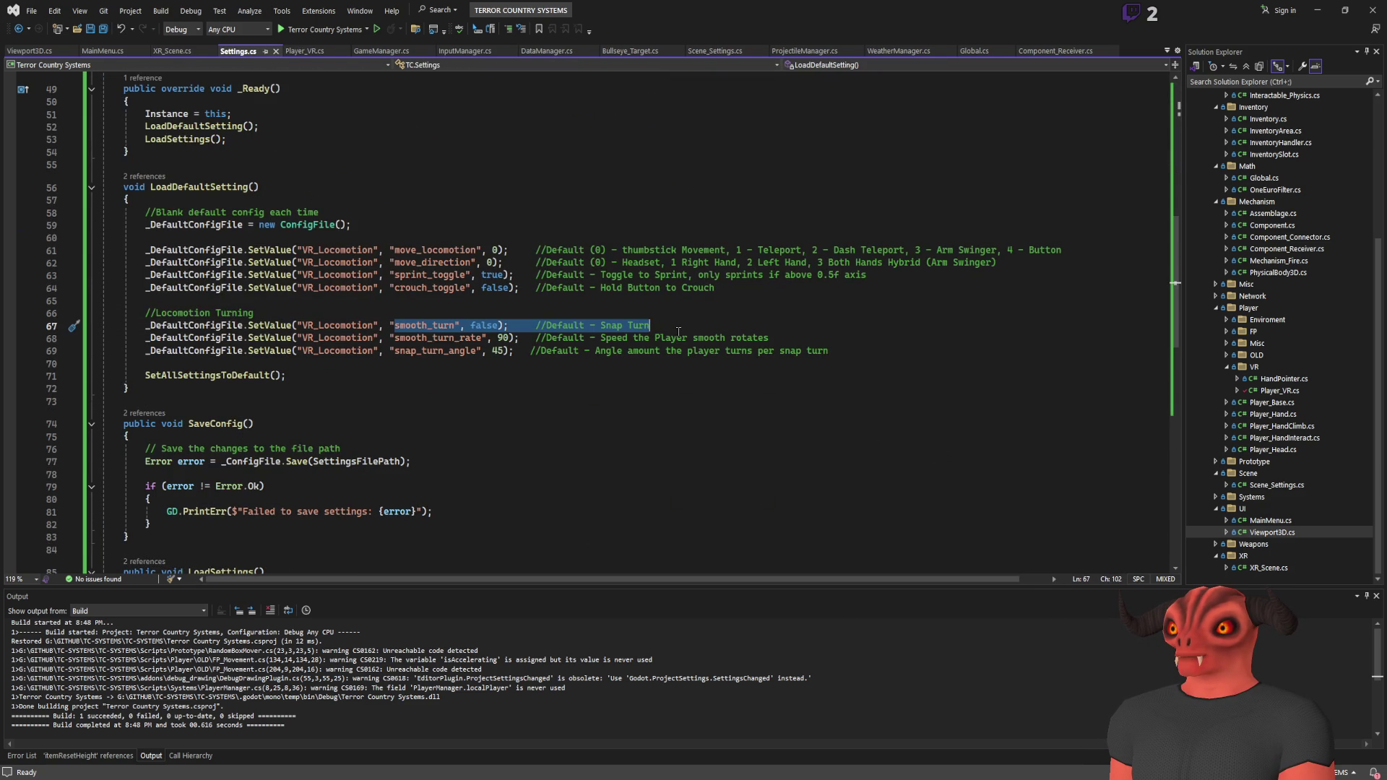
pyautogui.hotkey('alt', 'Tab')
pyautogui.scroll(3, 694, 216)
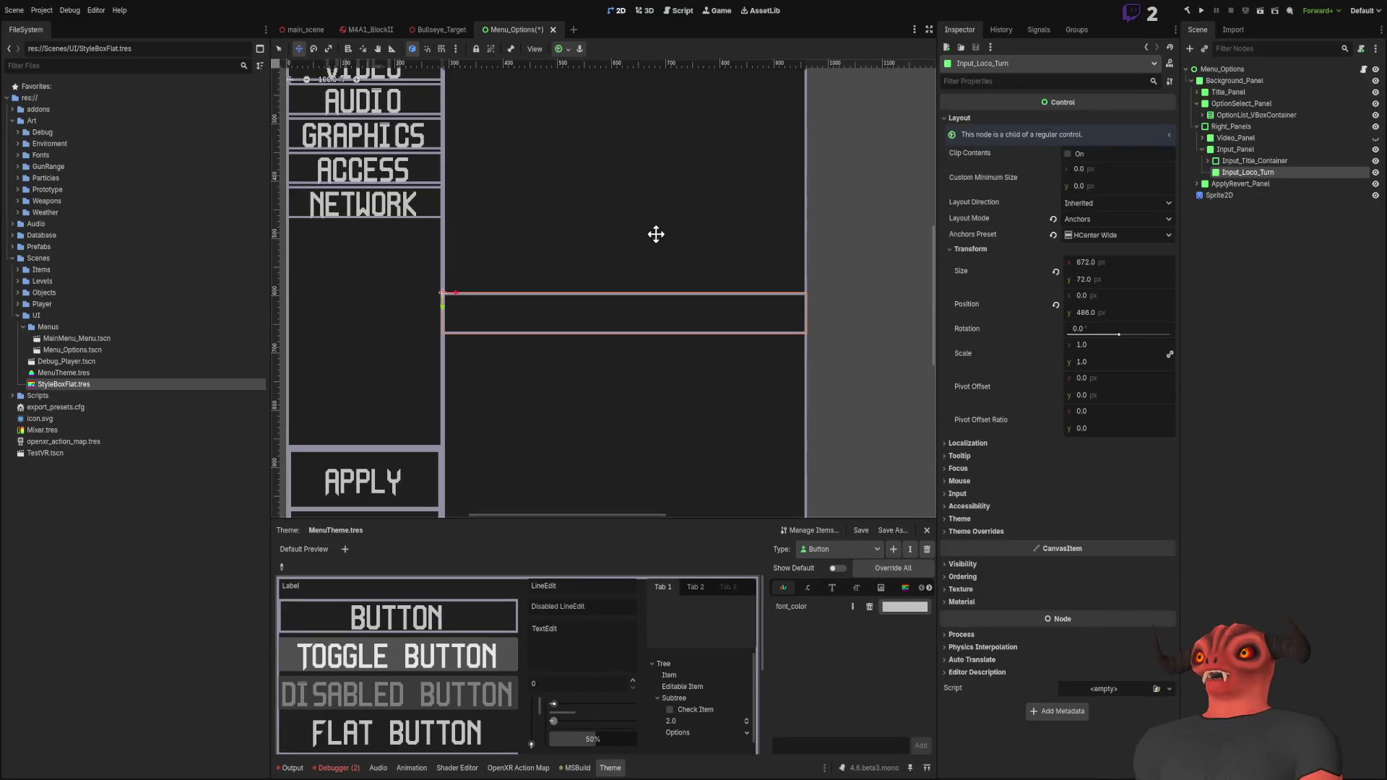
# Step: Zoom in on the Input_Loco_Turn strip in the options panel, then switch to Visual Studio
pyautogui.scroll(1, 641, 196)
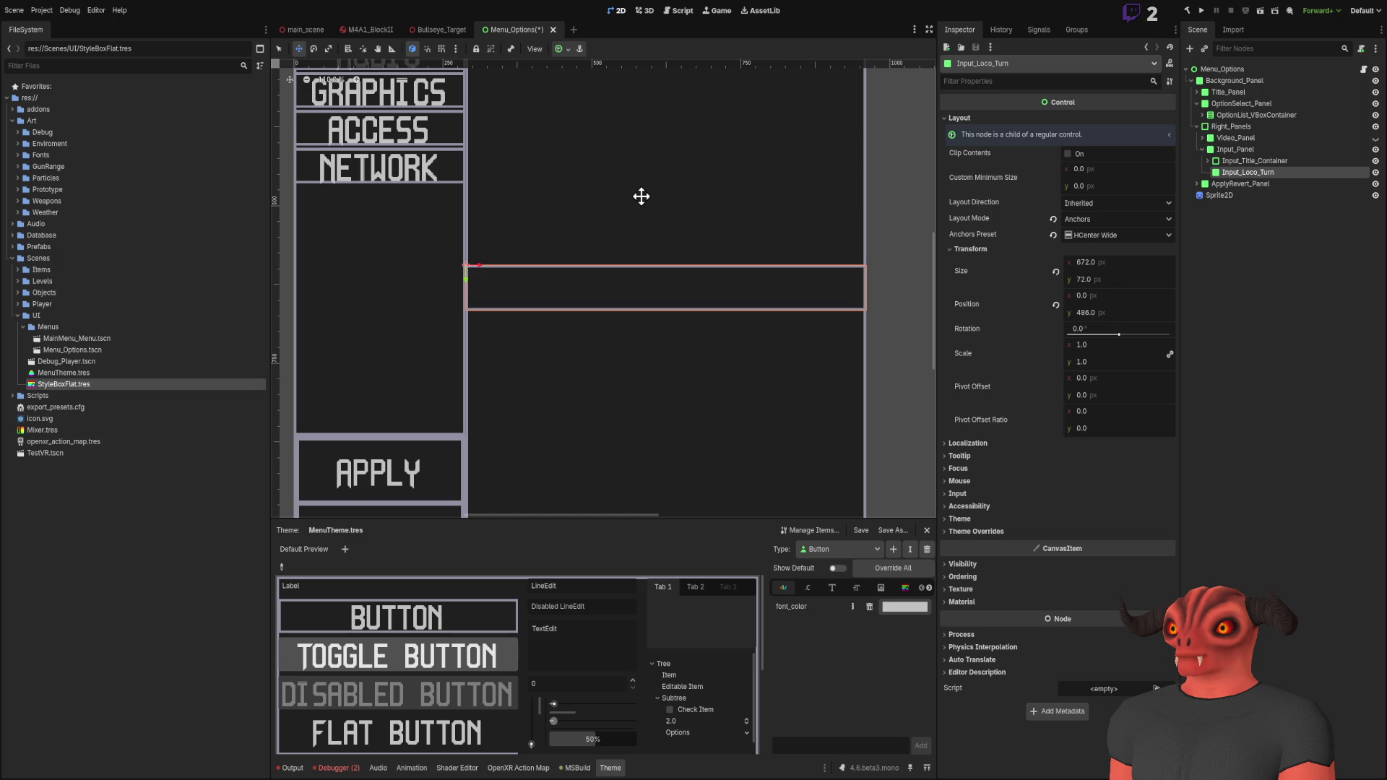
pyautogui.hotkey('alt', 'Tab')
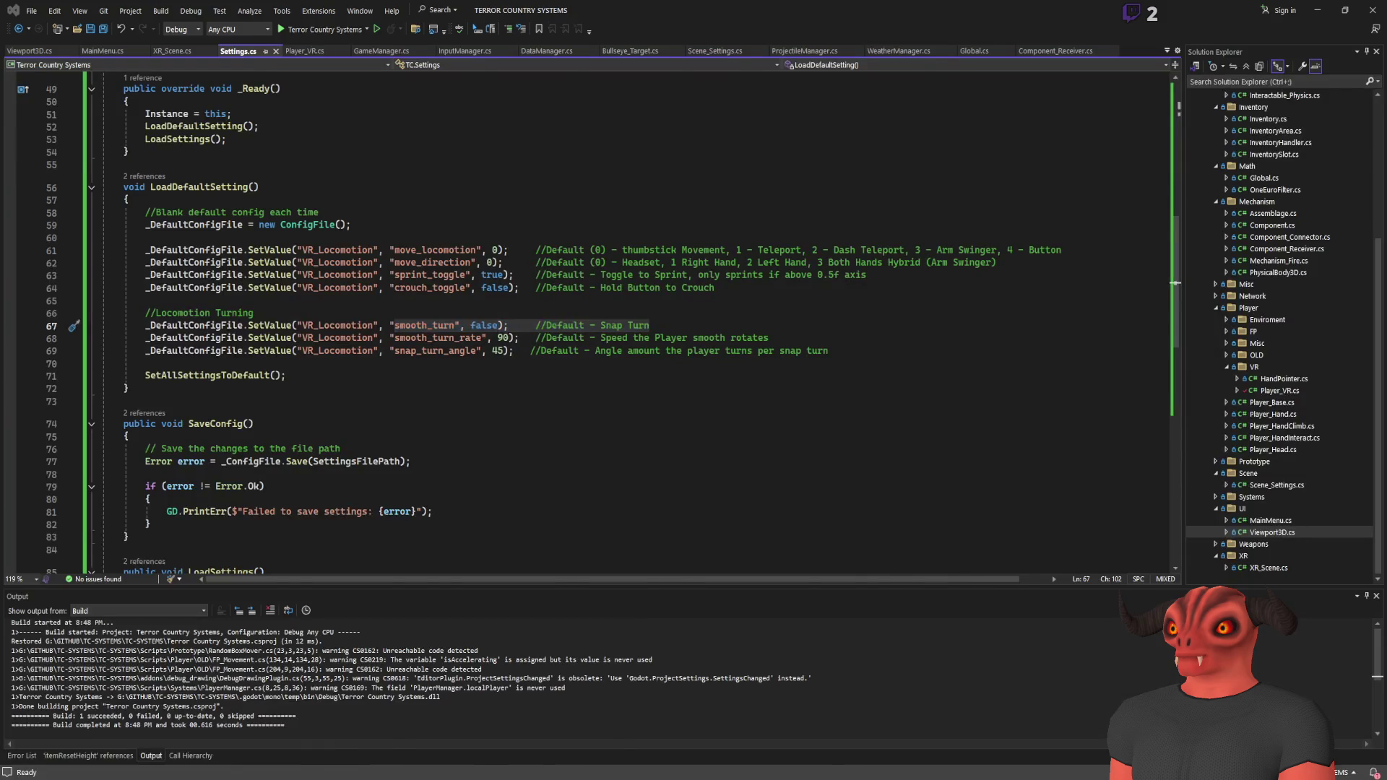
# Step: Compare the Settings.cs turning defaults (smooth_turn false, rate 90, snap angle 45) against the Godot scene
pyautogui.hotkey('alt', 'Tab')
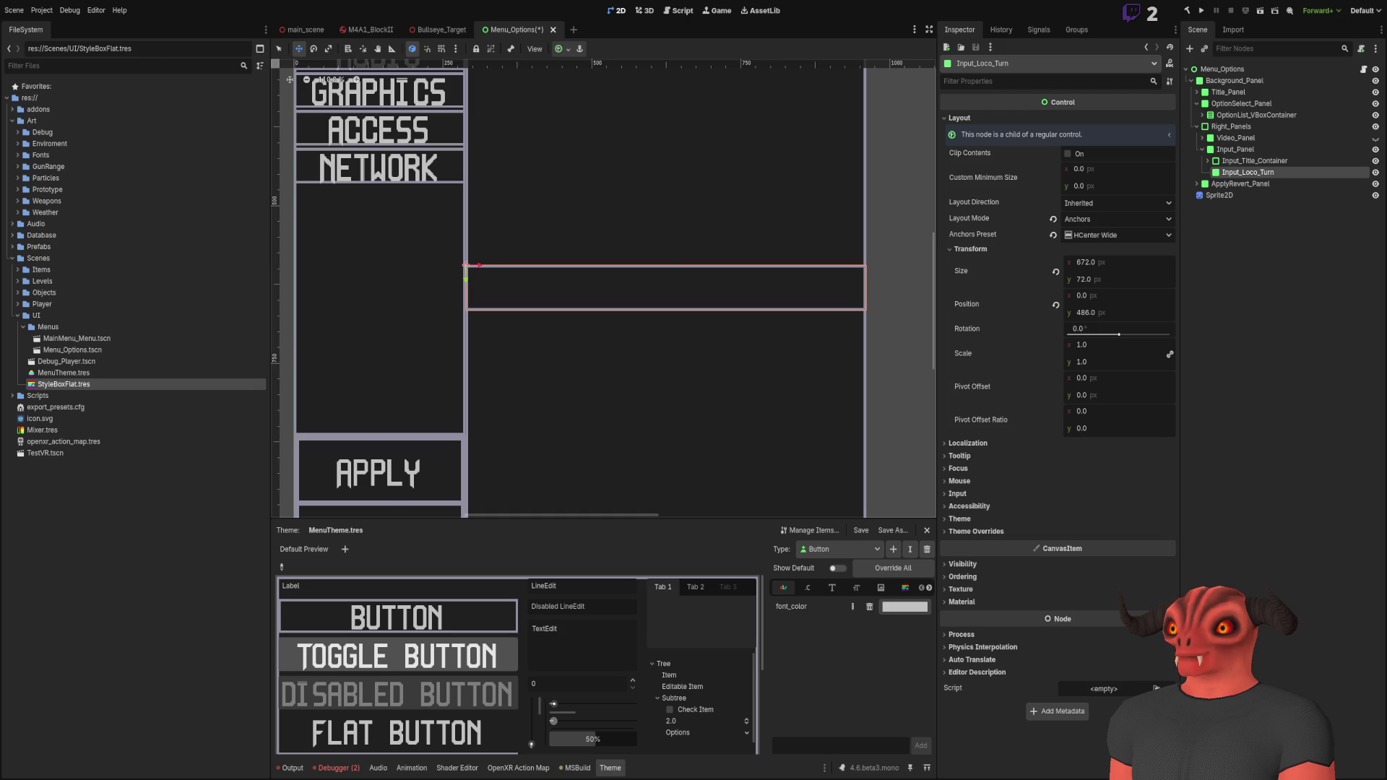
pyautogui.hotkey('alt', 'Tab')
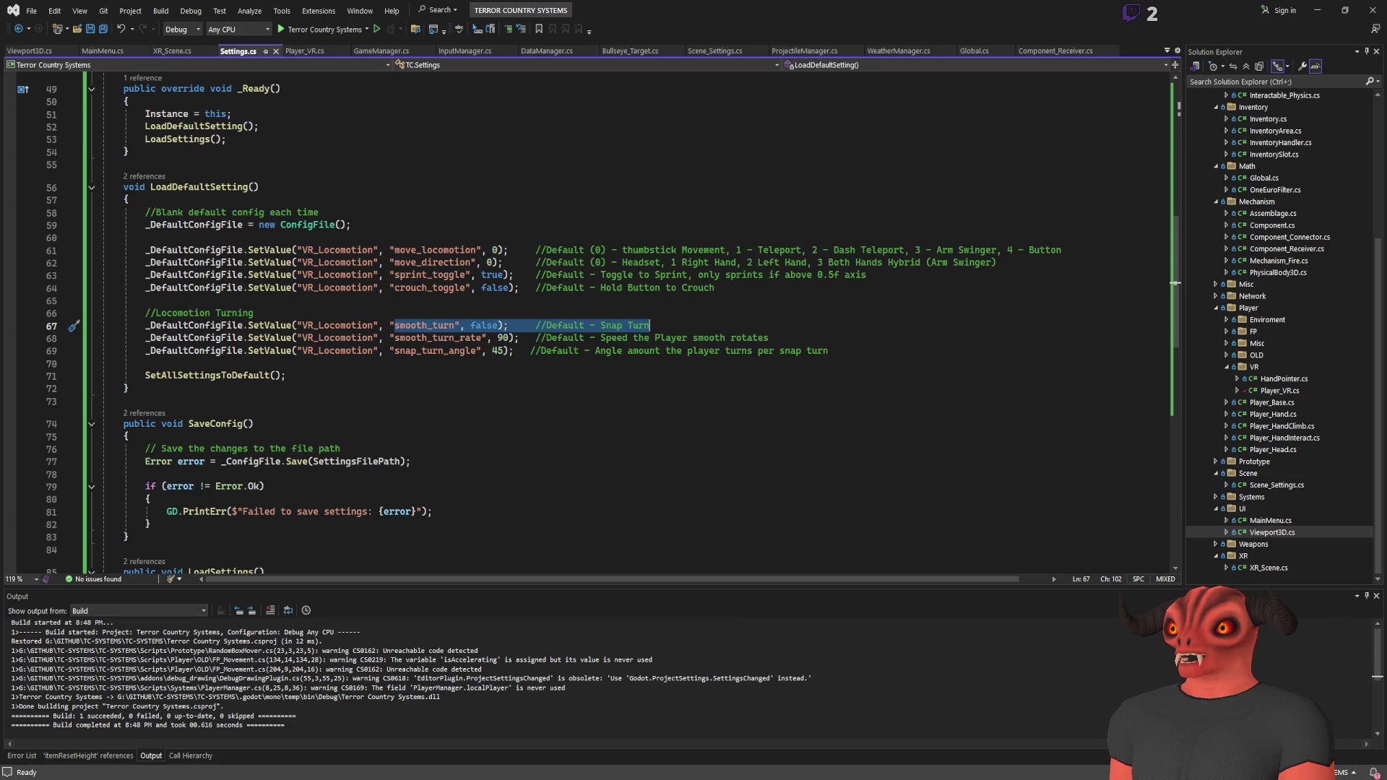
pyautogui.hotkey('alt', 'Tab')
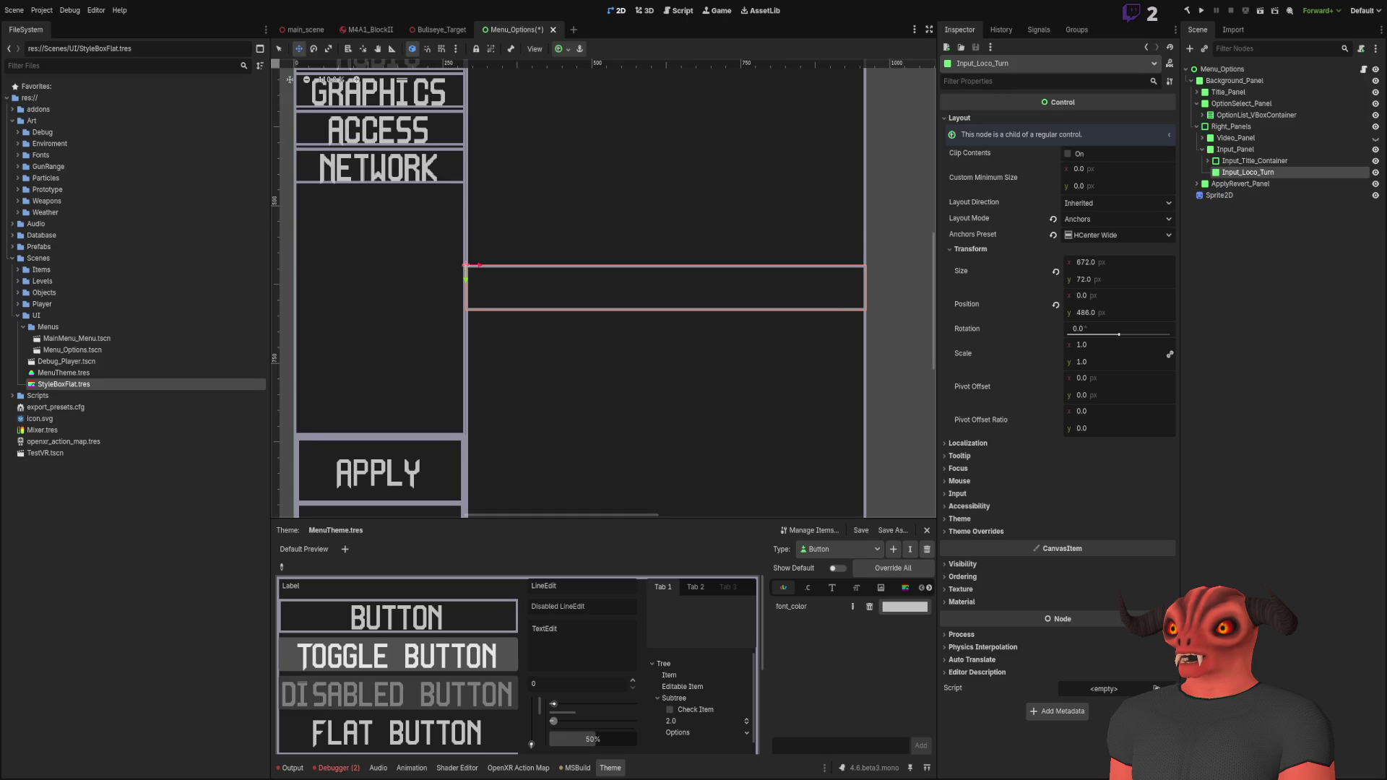
pyautogui.hotkey('alt', 'Tab')
pyautogui.hotkey('alt', 'Tab')
pyautogui.hotkey('alt', 'Tab')
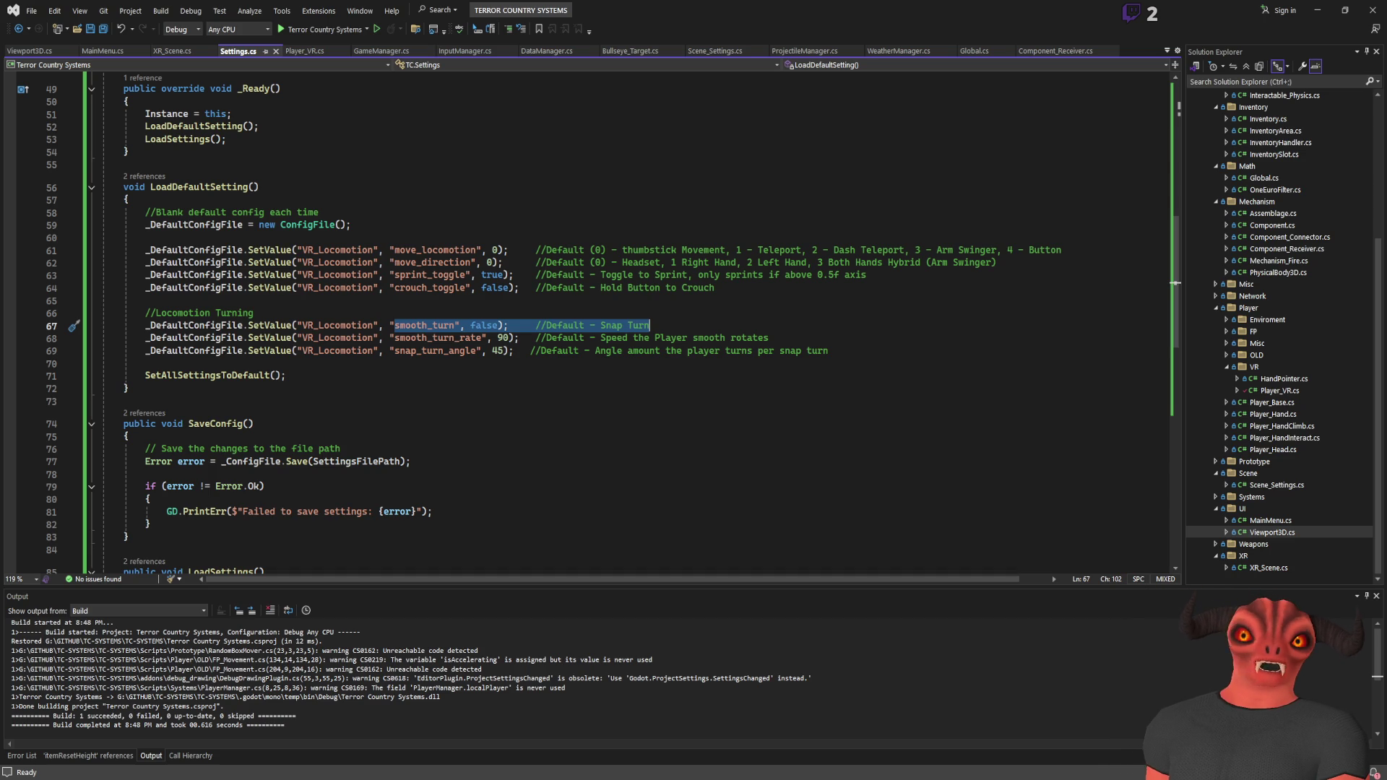
pyautogui.hotkey('alt', 'Tab')
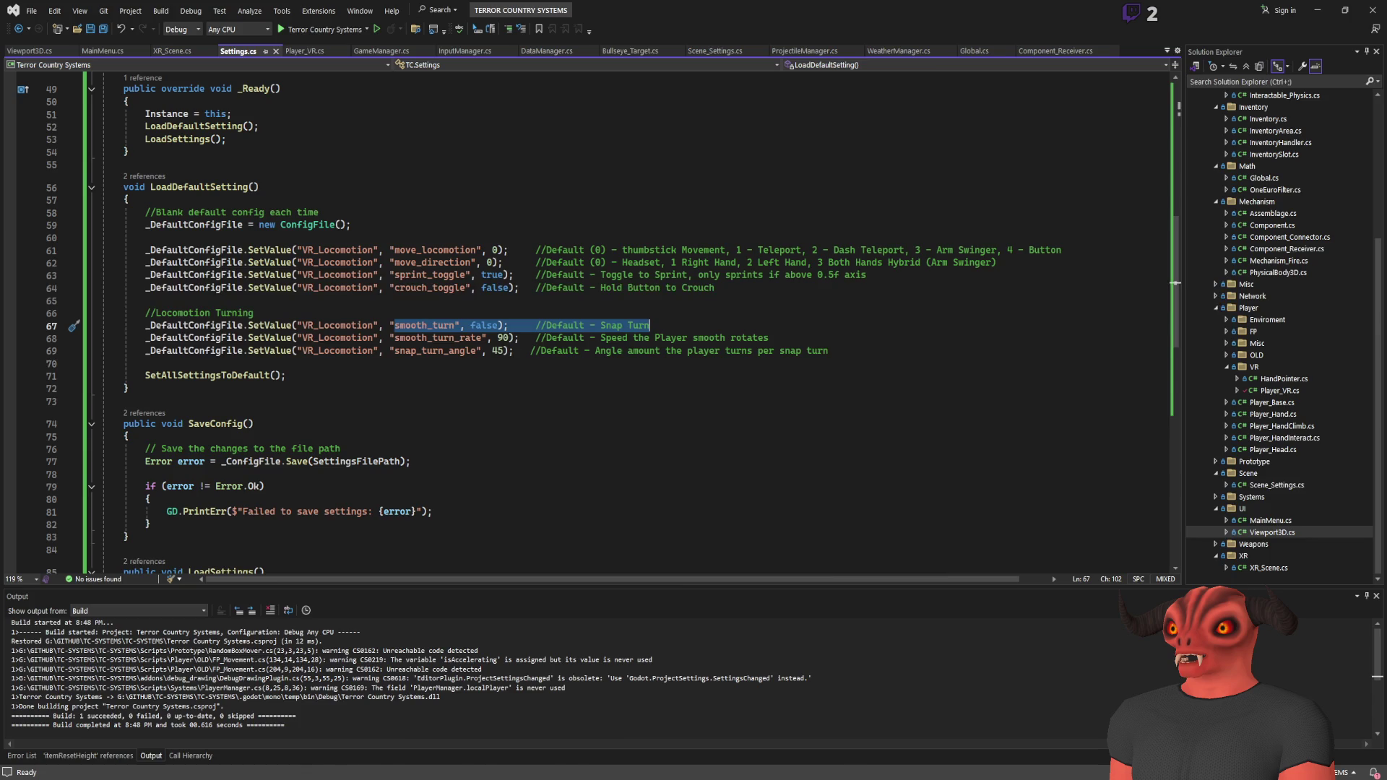
pyautogui.hotkey('alt', 'Tab')
pyautogui.hotkey('alt', 'Tab')
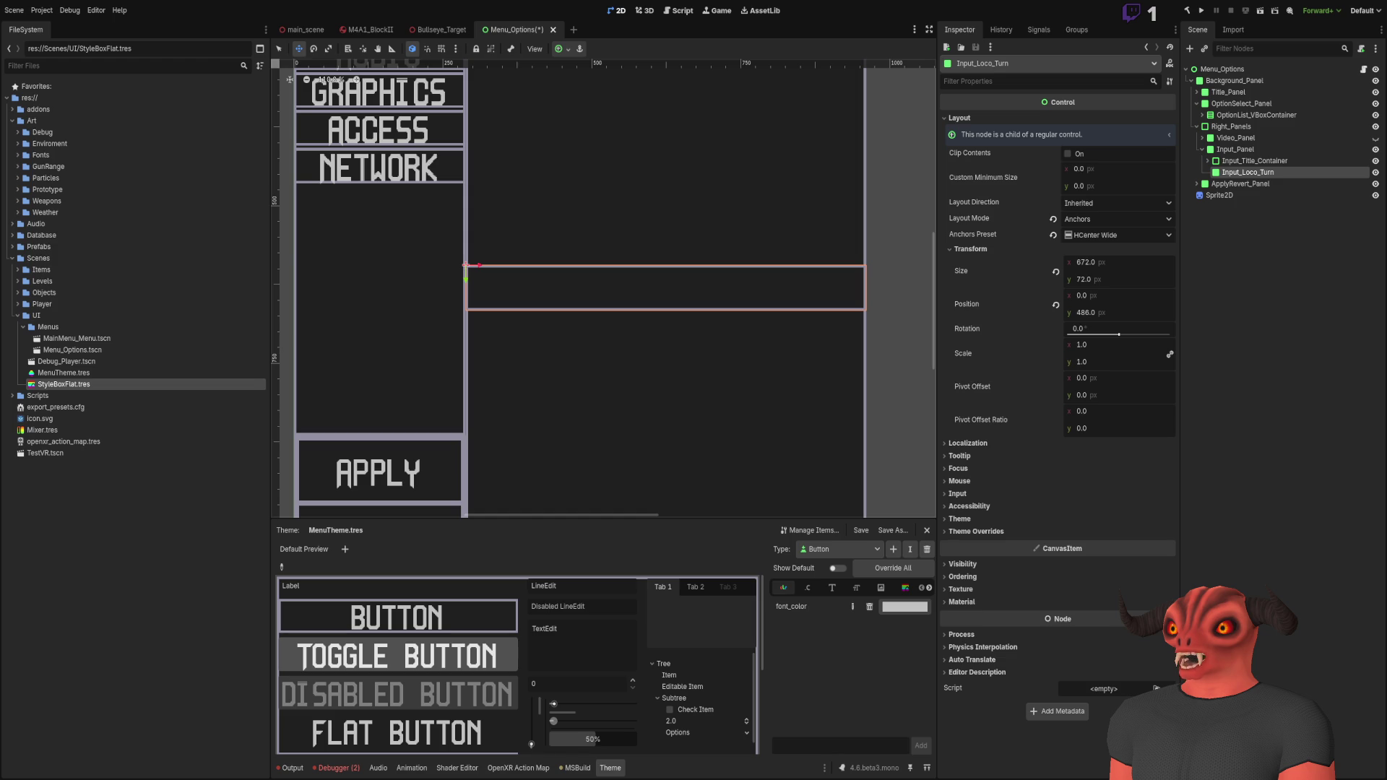
pyautogui.hotkey('alt', 'Tab')
pyautogui.hotkey('alt', 'Tab')
pyautogui.hotkey('alt', 'Tab')
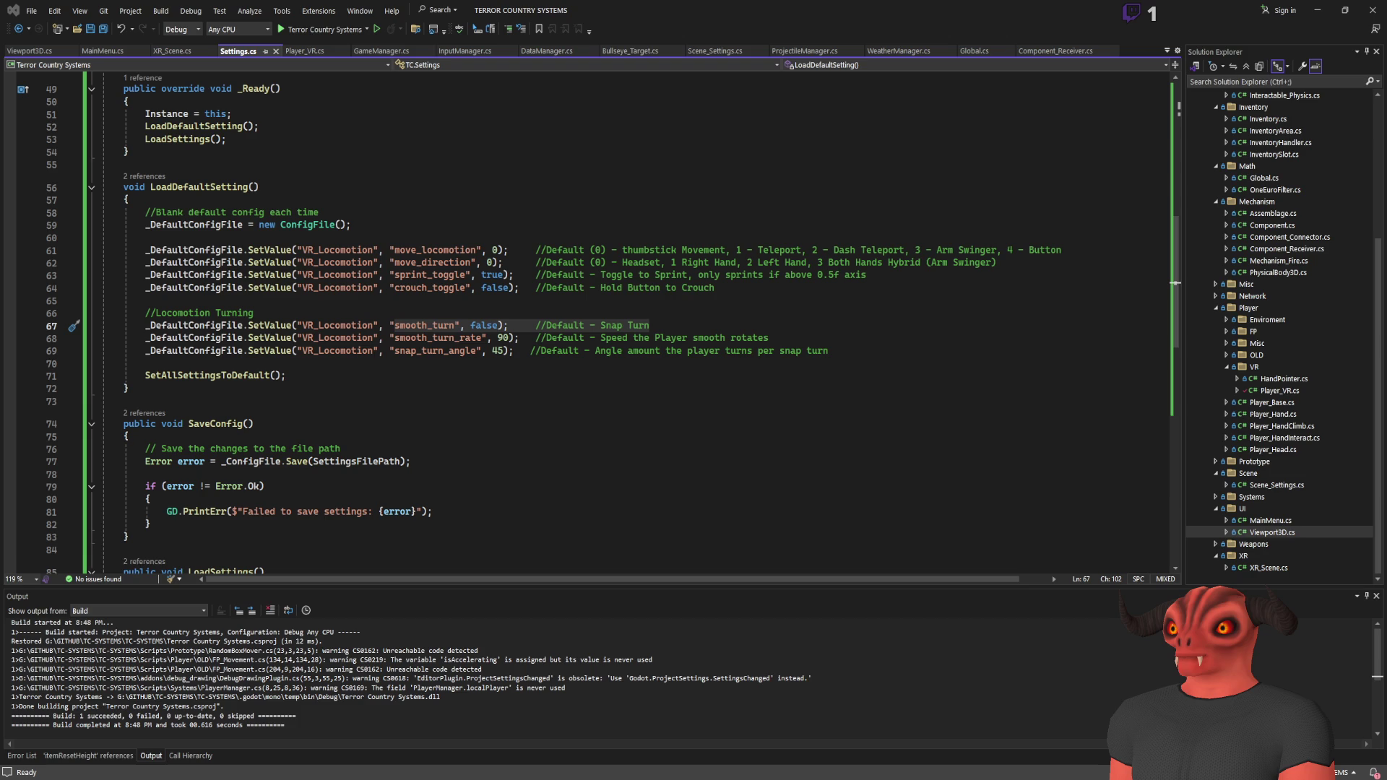
# Step: Return to Godot's Menu_Options scene showing the 672 × 72 Input_Loco_Turn strip in the Input panel
pyautogui.hotkey('alt', 'Tab')
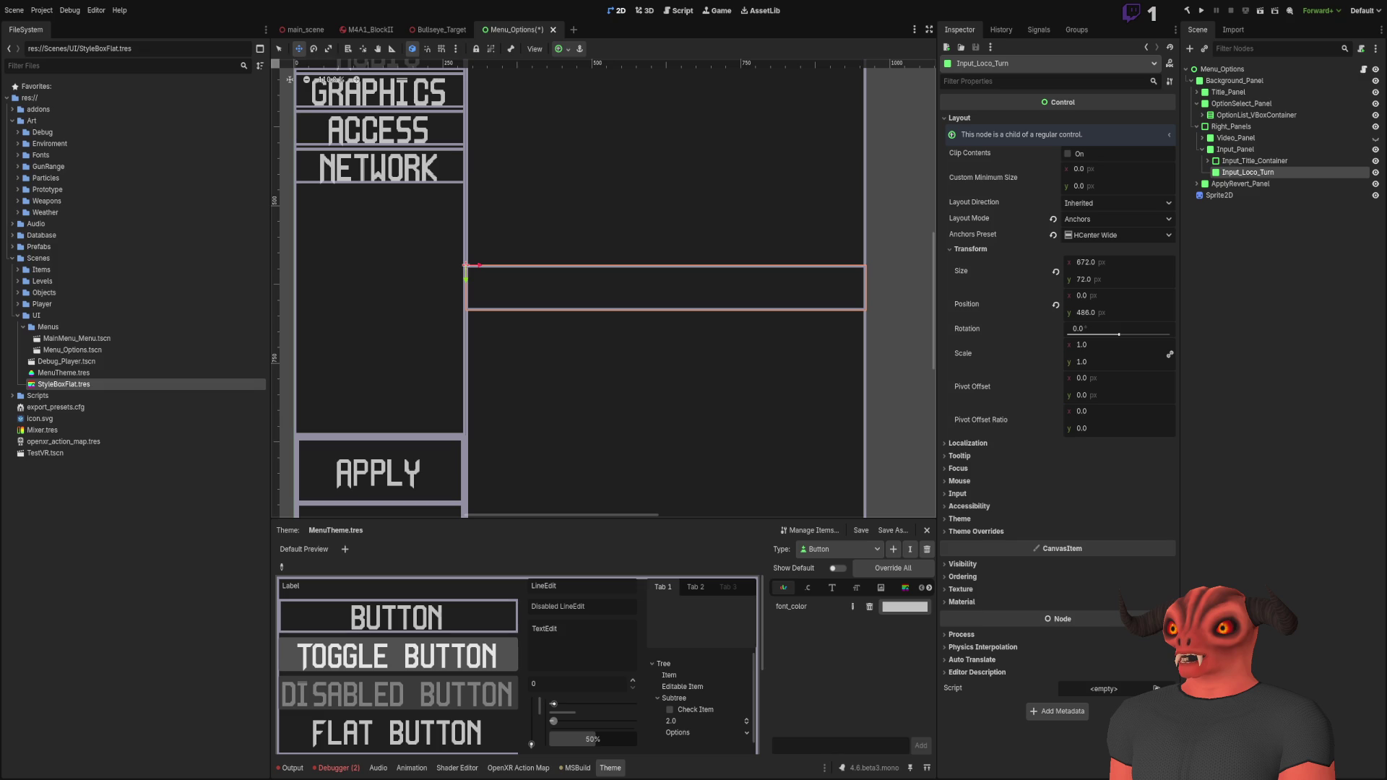
pyautogui.hotkey('alt', 'Tab')
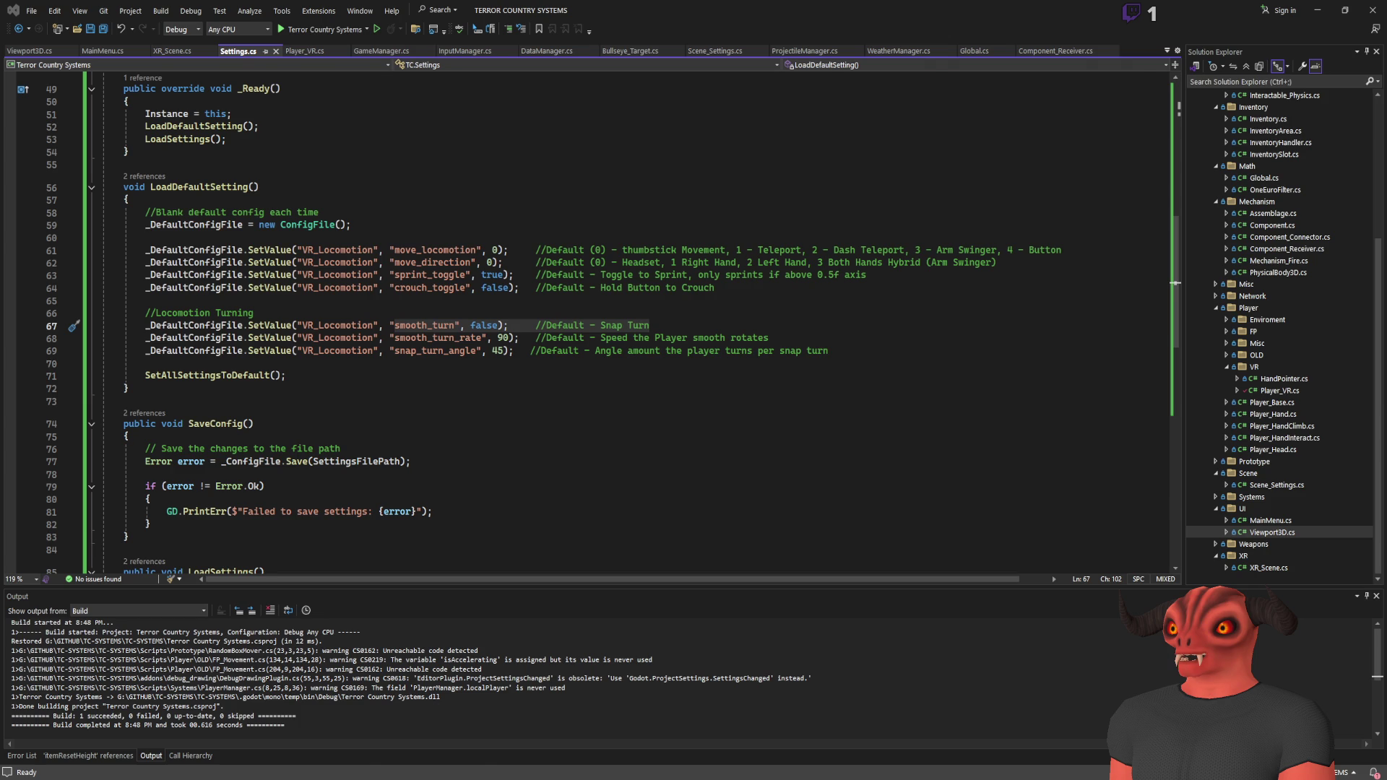
pyautogui.hotkey('alt', 'Tab')
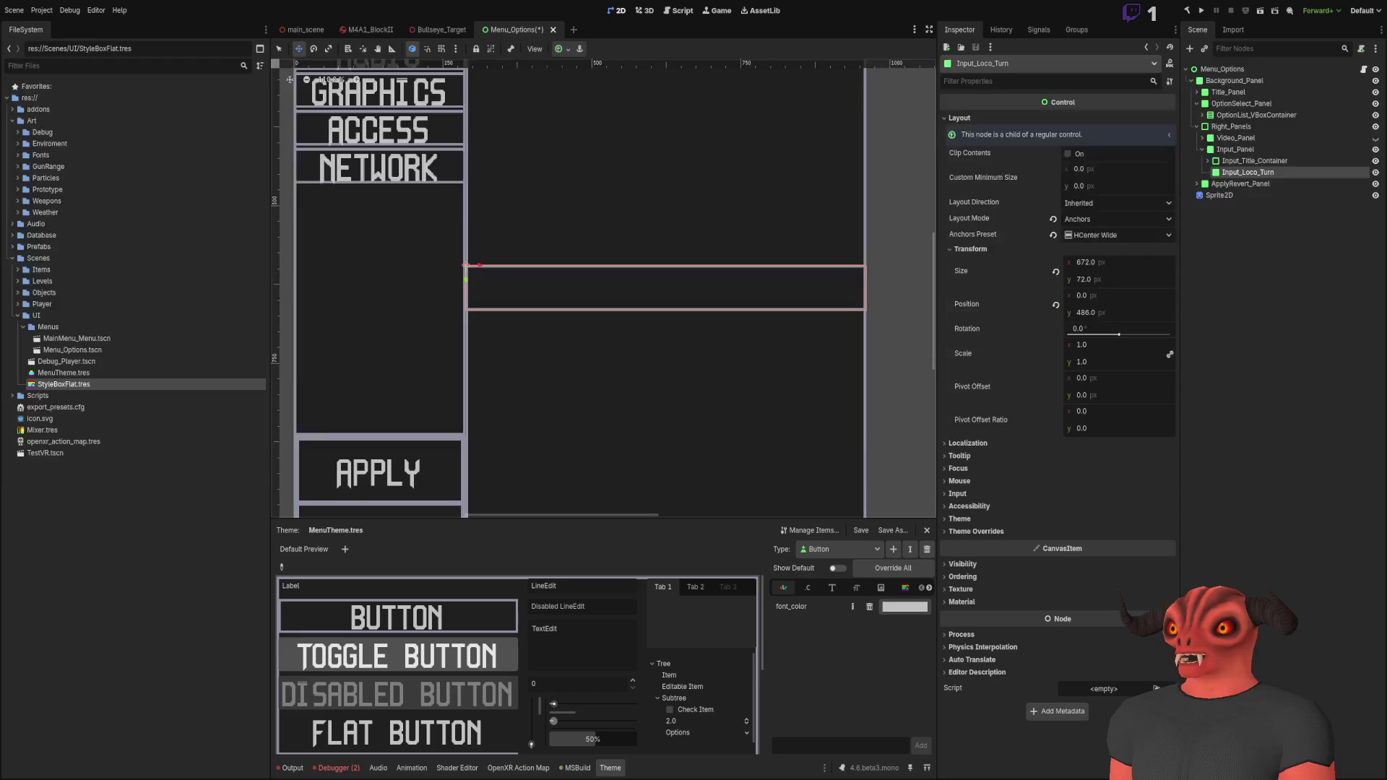
pyautogui.scroll(-2, 617, 252)
# Step: Undo the accidental move of the Input_Loco_Turn panel and deselect it
pyautogui.scroll(-3, 681, 291)
pyautogui.scroll(4, 641, 328)
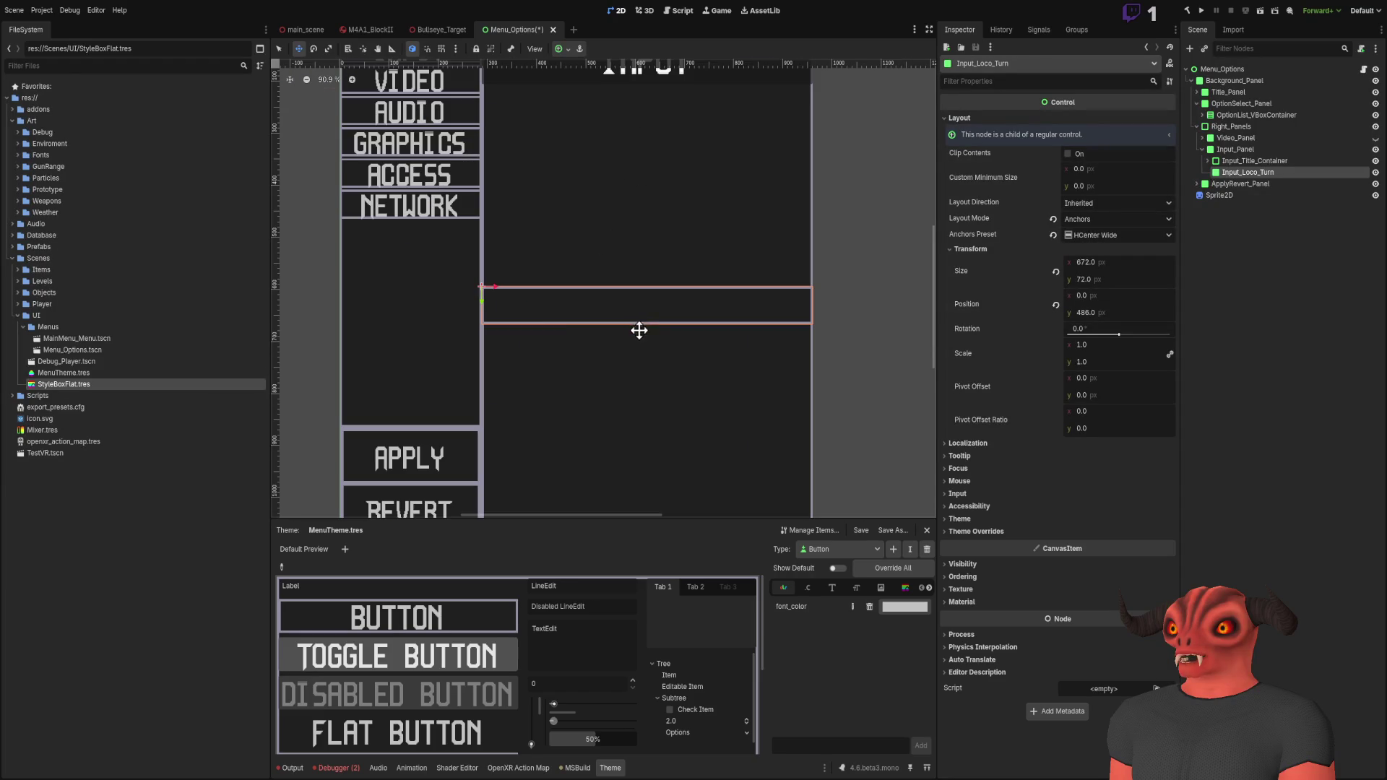
pyautogui.moveTo(481, 299); pyautogui.dragTo(482, 300)
pyautogui.moveTo(470, 107)
pyautogui.mouseDown()
pyautogui.moveTo(532, 124)
pyautogui.moveTo(537, 363)
pyautogui.mouseUp()
pyautogui.hotkey('ctrl', 'z')
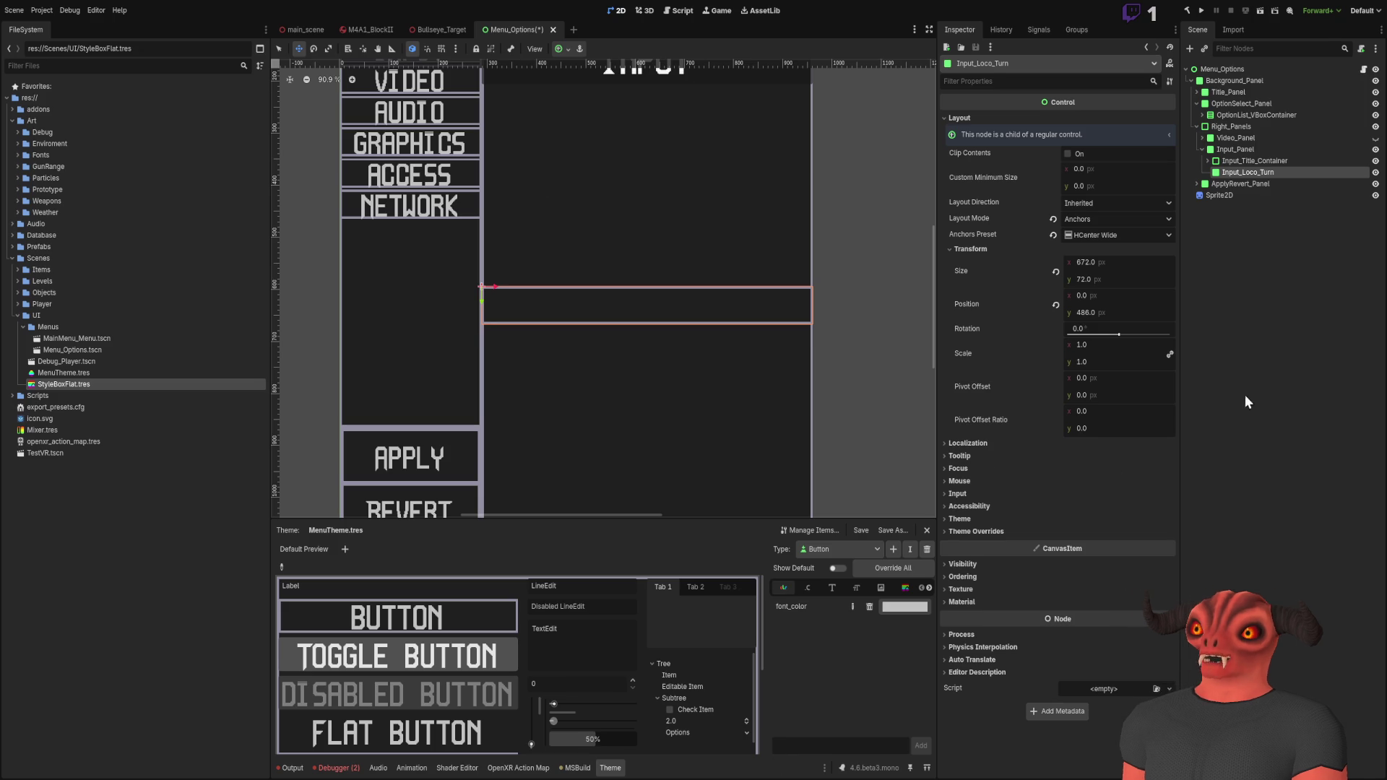
pyautogui.click(292, 369)
# Step: In the FileSystem dock, collapse res://Scenes and expand res://Scripts/UI
pyautogui.click(18, 315)
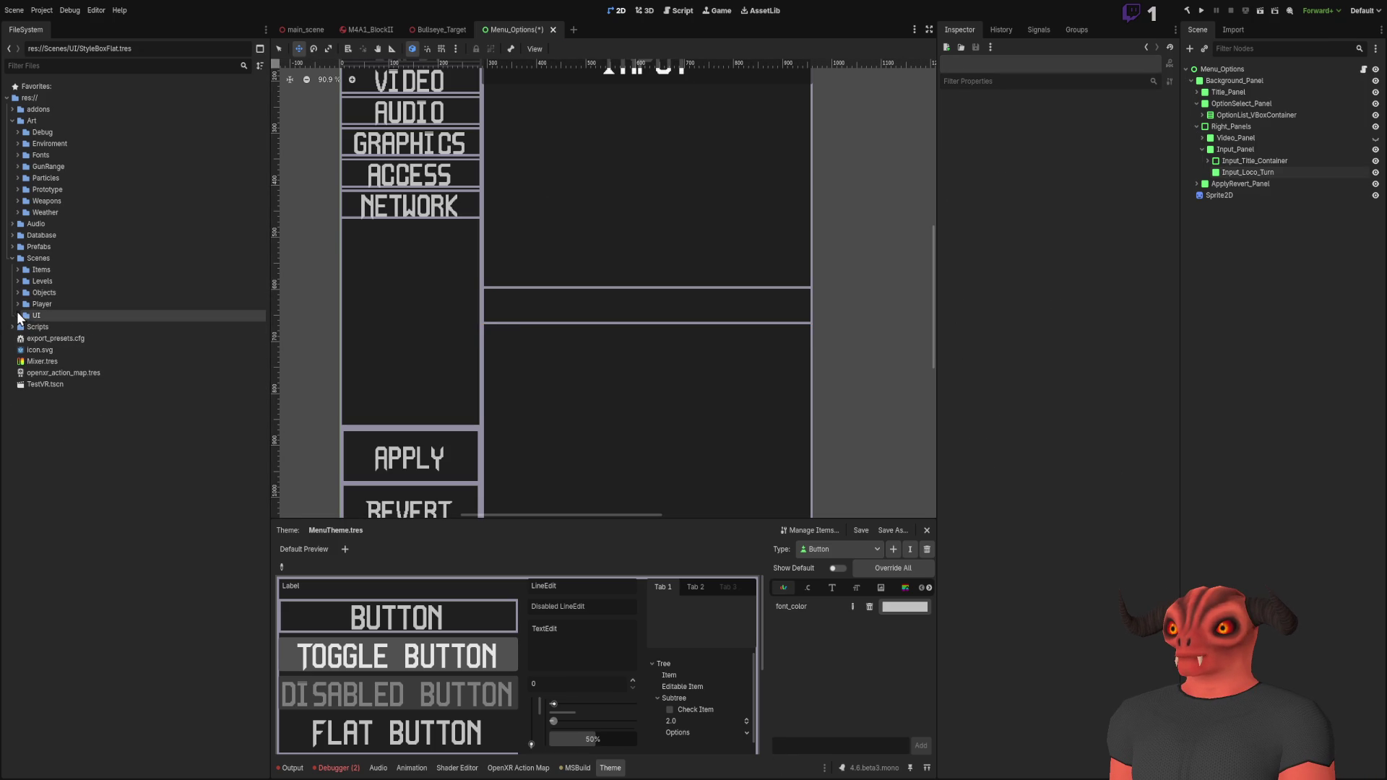
pyautogui.click(12, 258)
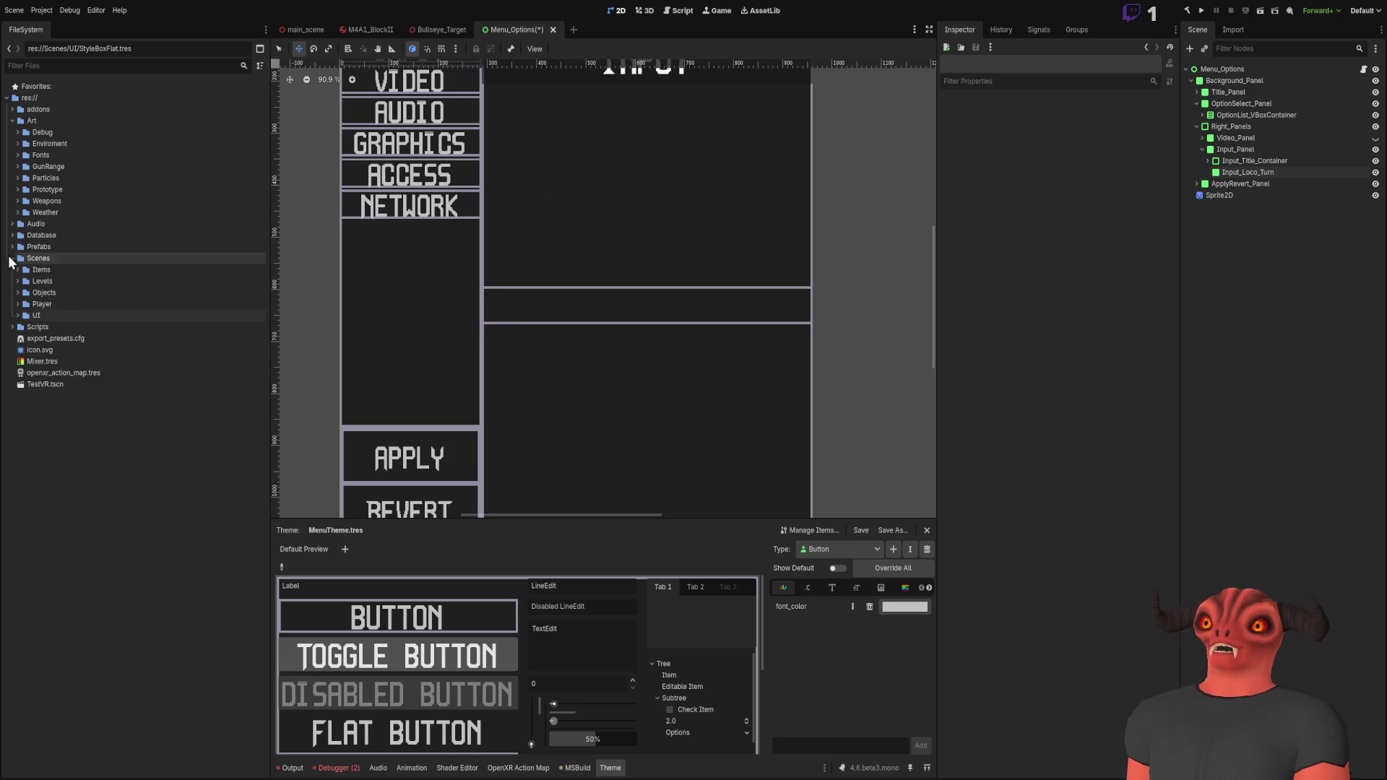
pyautogui.click(11, 270)
pyautogui.click(18, 384)
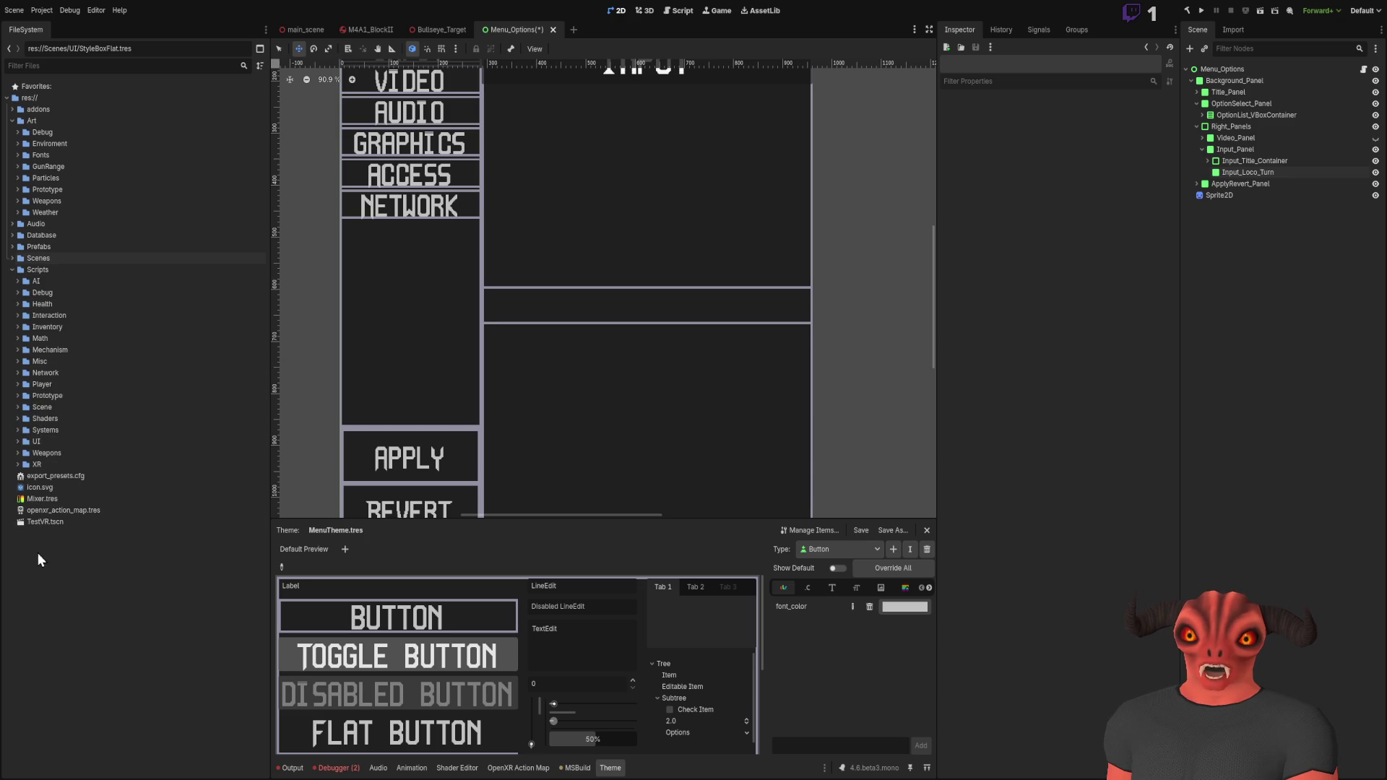
pyautogui.click(17, 442)
# Step: View the Options menu at 100% zoom and select the Scripts/UI folder
pyautogui.scroll(-3, 517, 371)
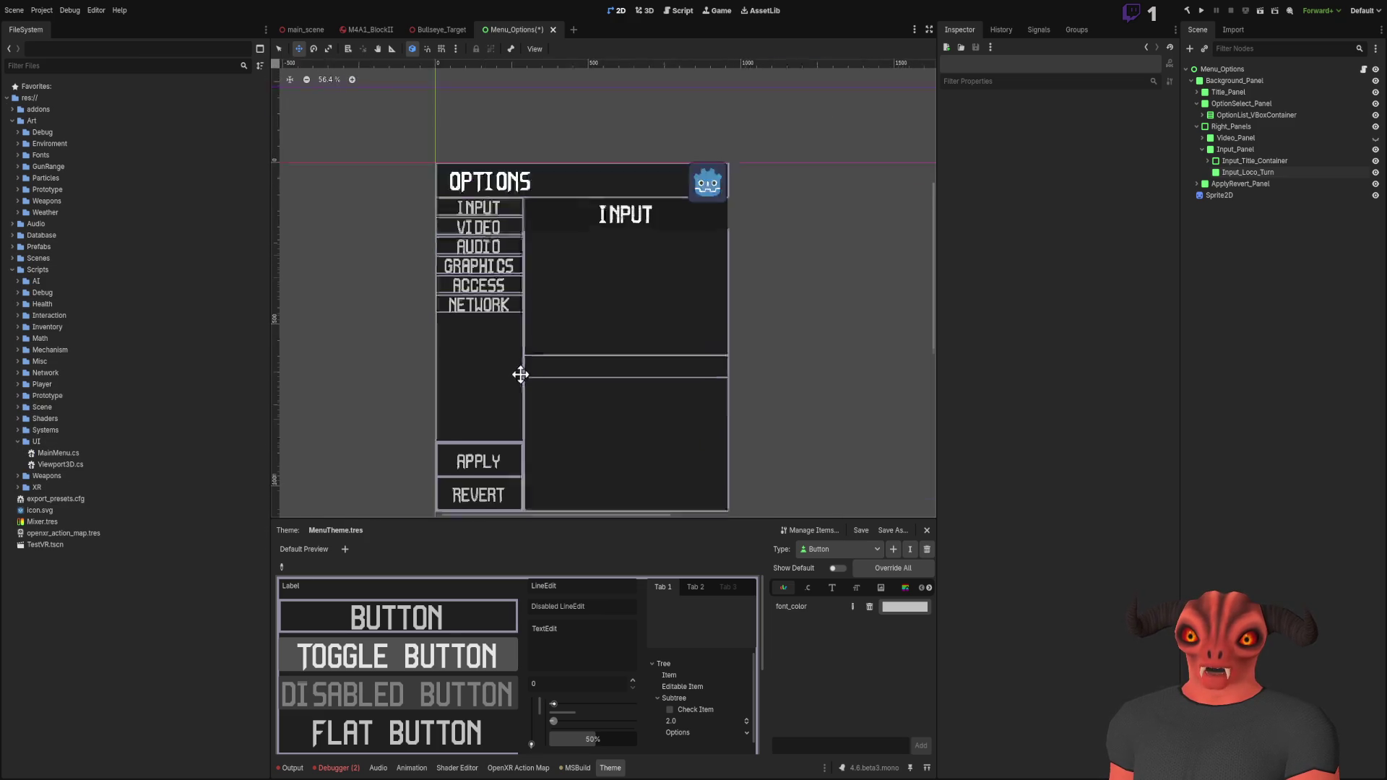
pyautogui.scroll(7, 623, 249)
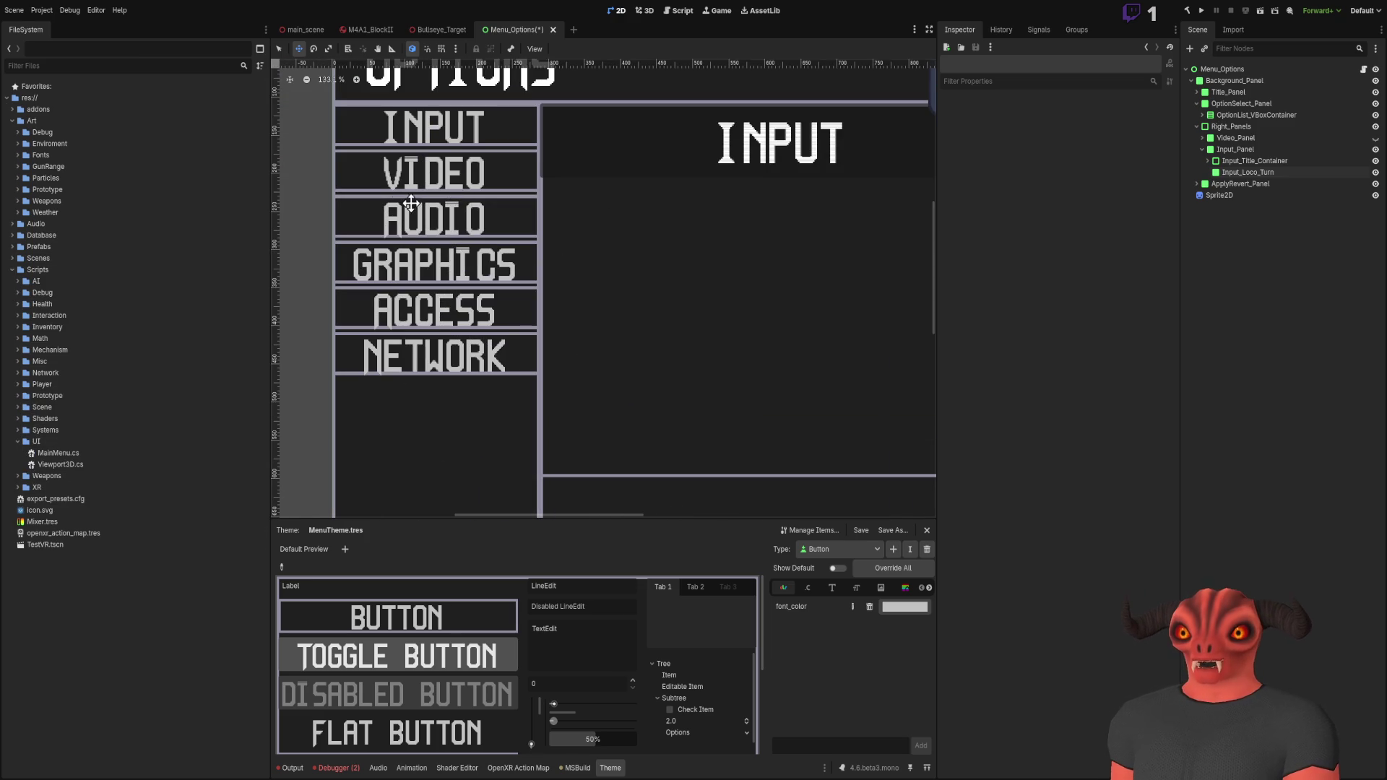
pyautogui.scroll(-4, 578, 191)
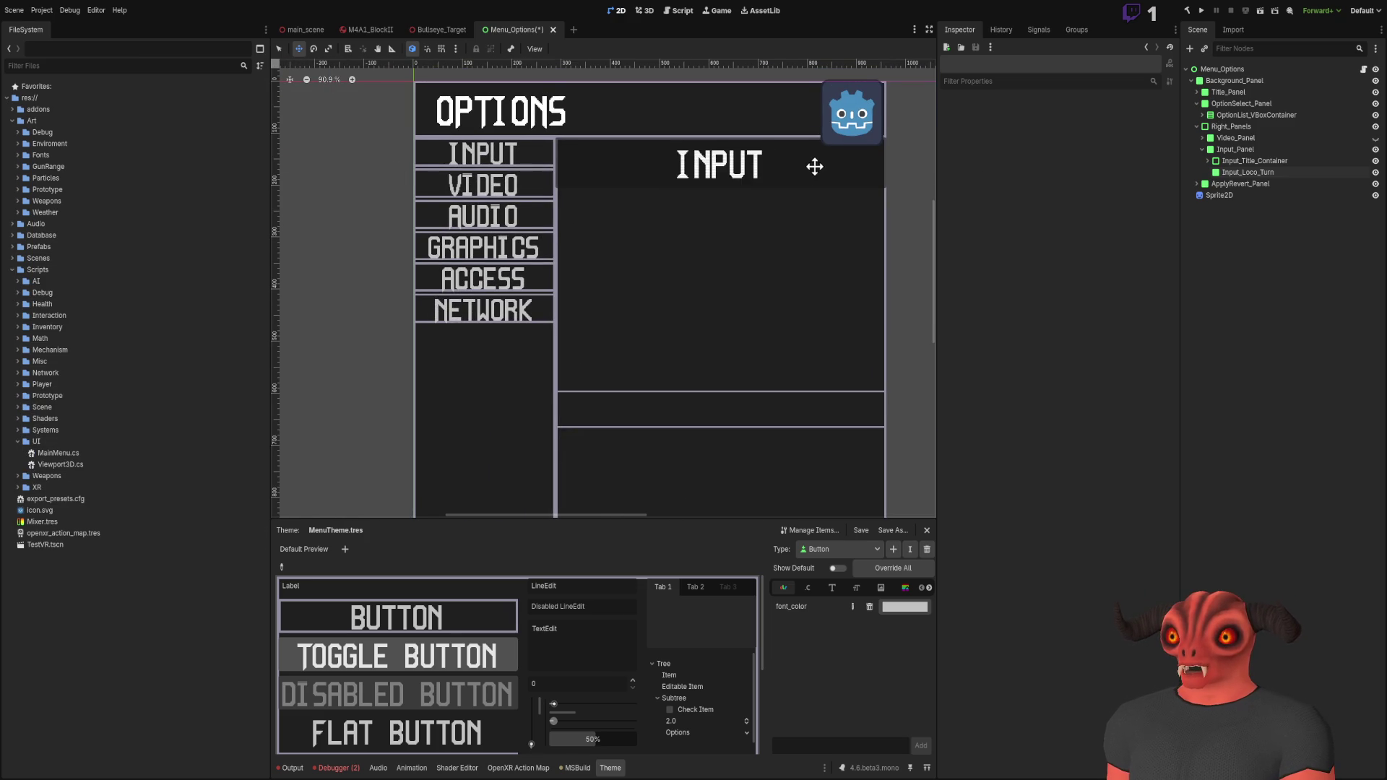
pyautogui.scroll(-2, 759, 164)
pyautogui.scroll(-2, 712, 162)
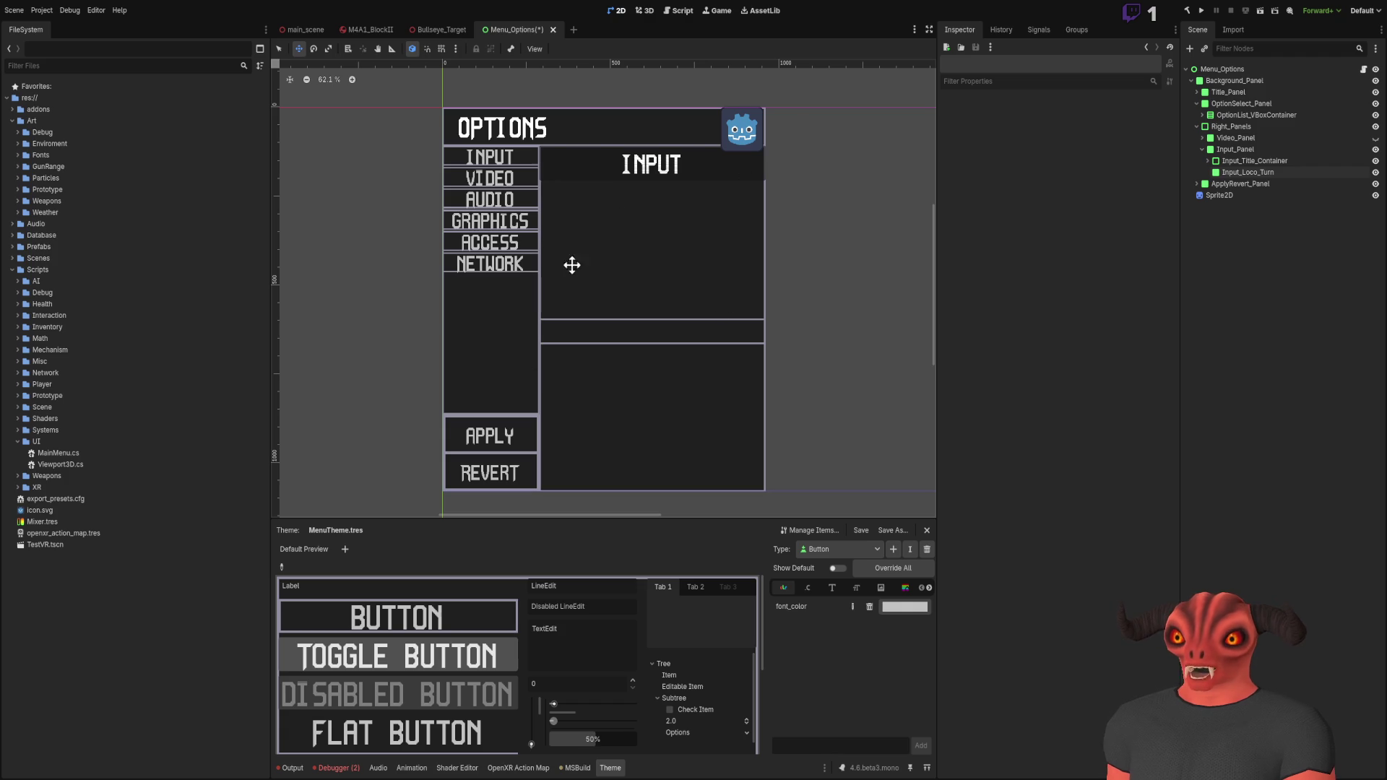
pyautogui.scroll(3, 611, 289)
pyautogui.scroll(-3, 632, 210)
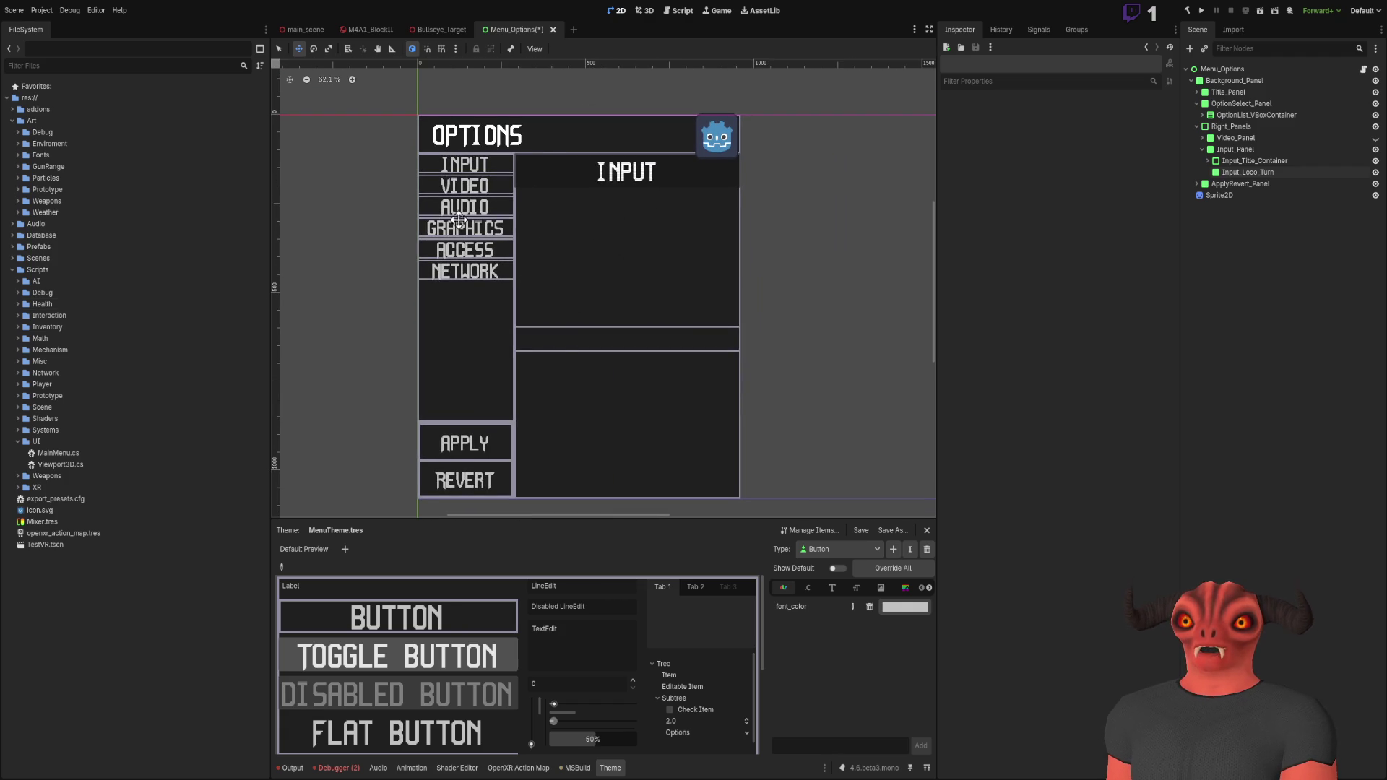
pyautogui.press('1')
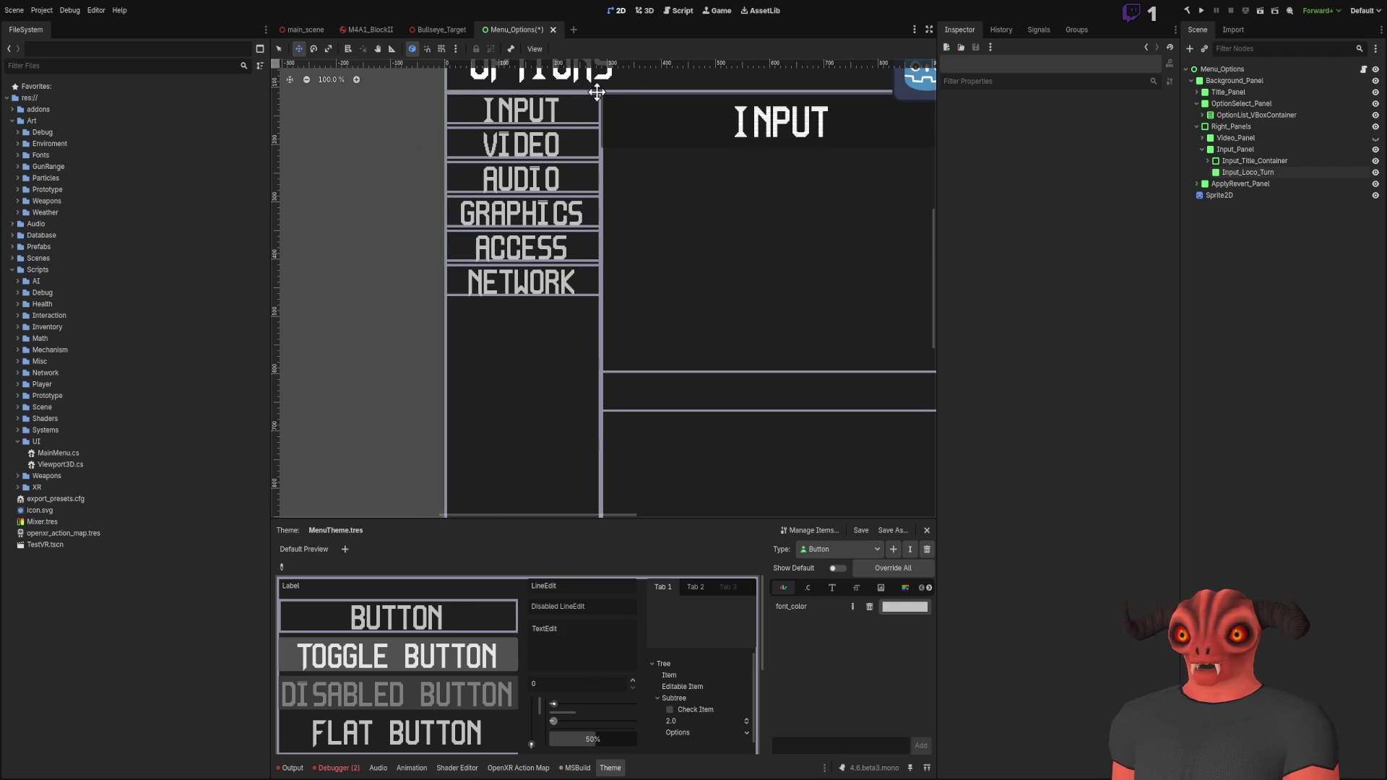
pyautogui.scroll(-5, 610, 182)
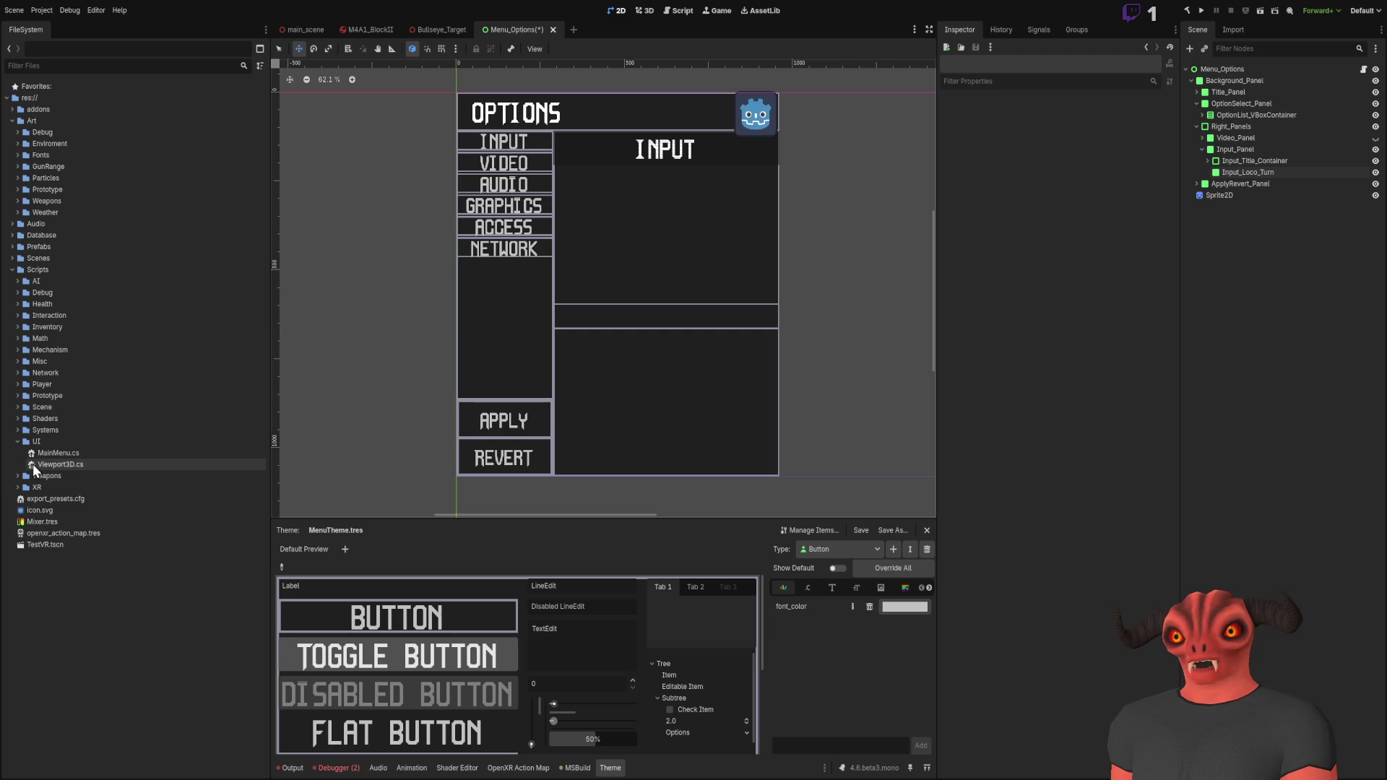
pyautogui.click(68, 444)
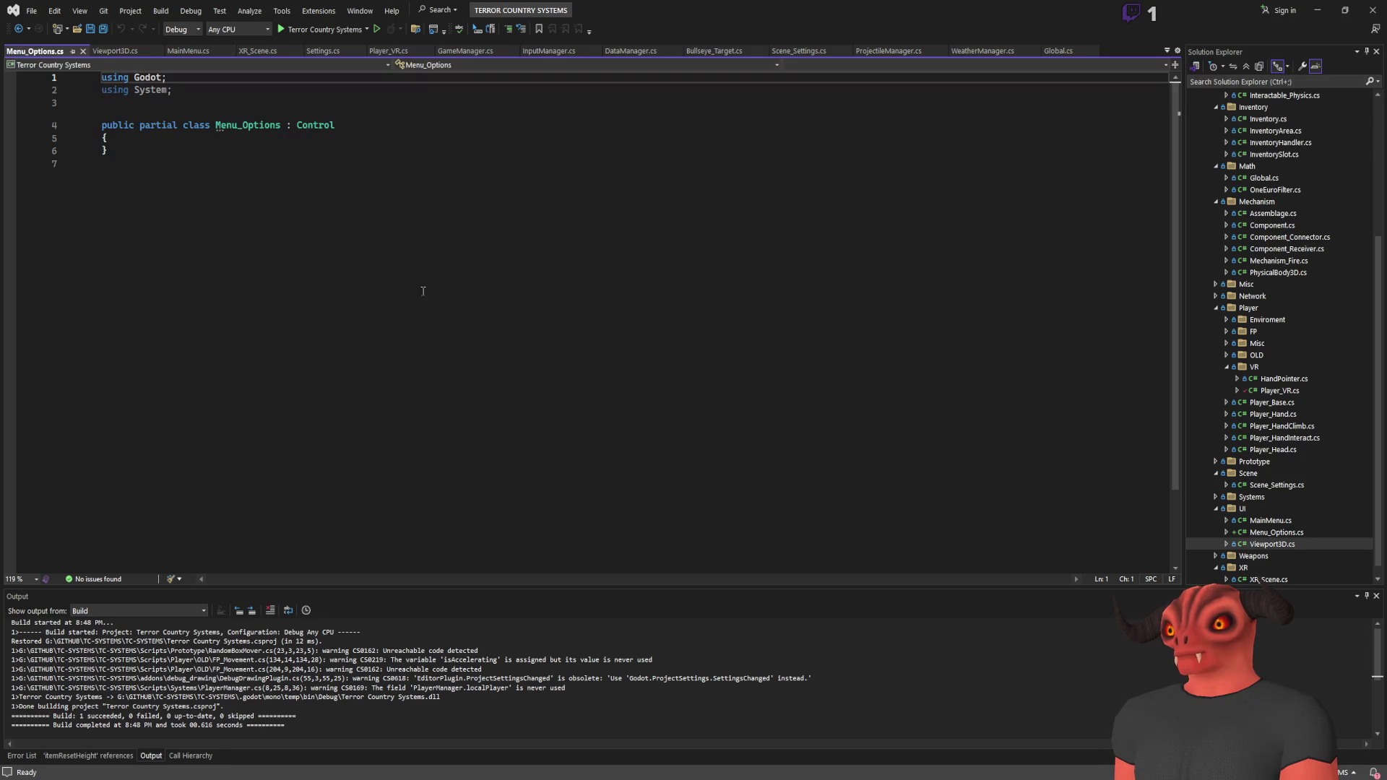
# Step: Put the cursor in the new Menu_Options.cs script in Visual Studio to begin editing
pyautogui.click(210, 137)
# Step: Add a blank line above the class declaration and empty lines inside the class body
pyautogui.click(217, 102)
pyautogui.press('Return')
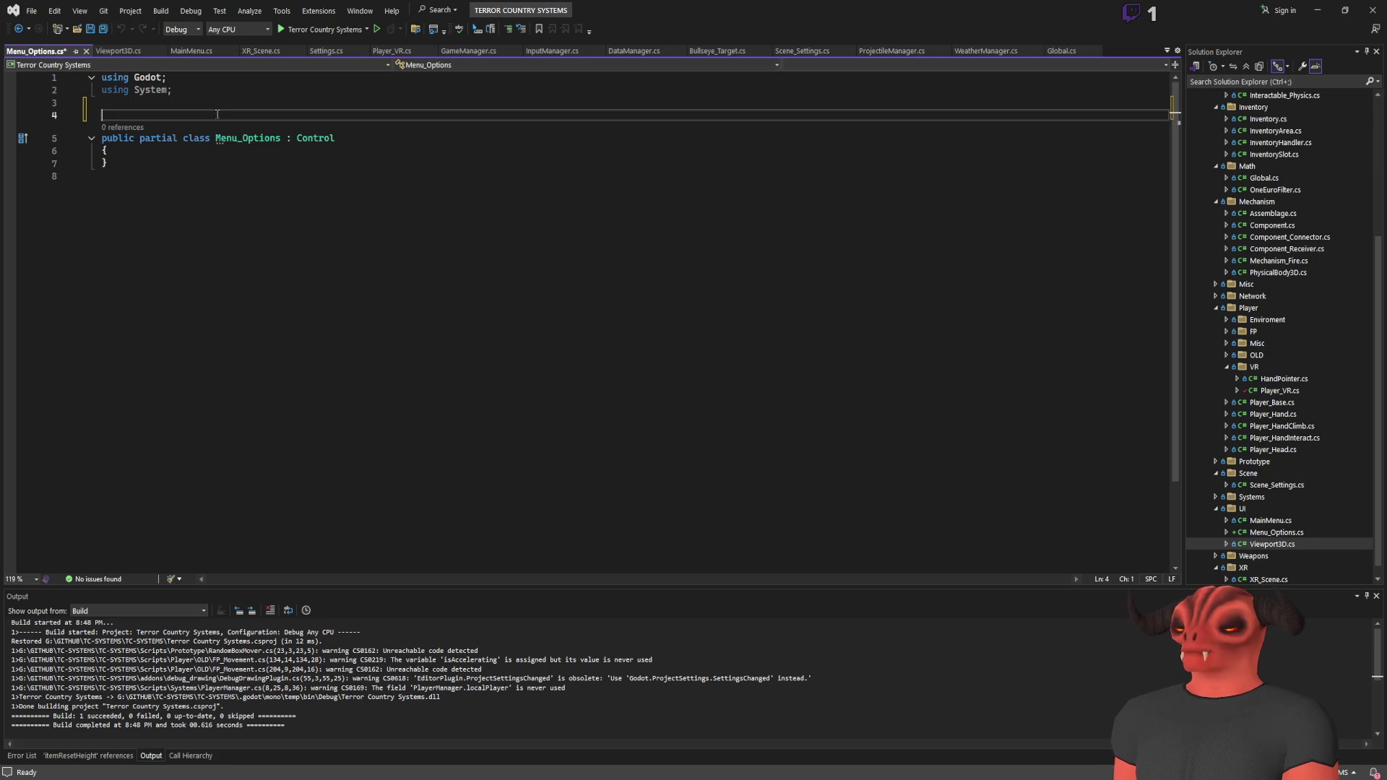
pyautogui.click(265, 151)
pyautogui.press('Return')
pyautogui.press('Return')
pyautogui.press('Return')
pyautogui.press('Up')
pyautogui.press('Up')
pyautogui.press('Up')
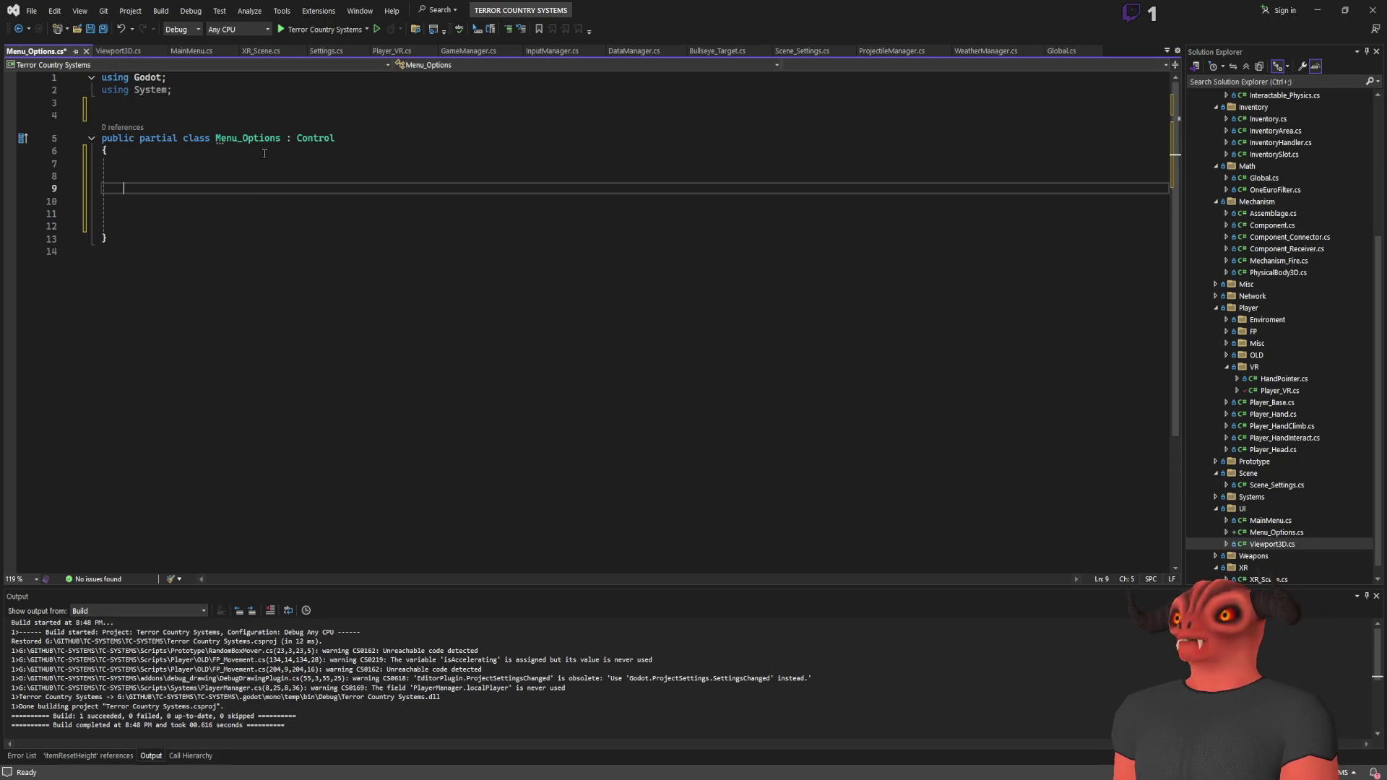
# Step: Write '[Export] private Button' on line 7, then switch to Godot to check node types
pyautogui.write('[Export(')
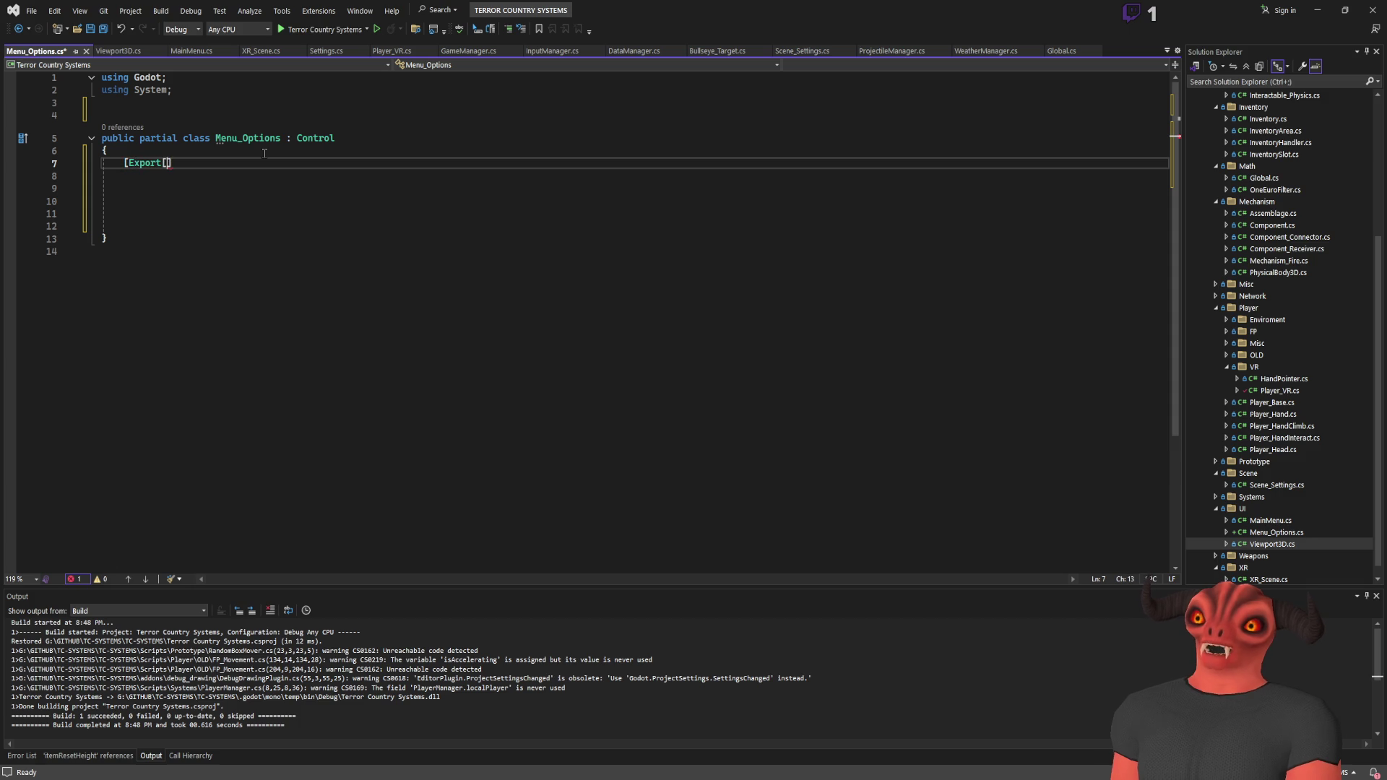
pyautogui.press('BackSpace')
pyautogui.press('End')
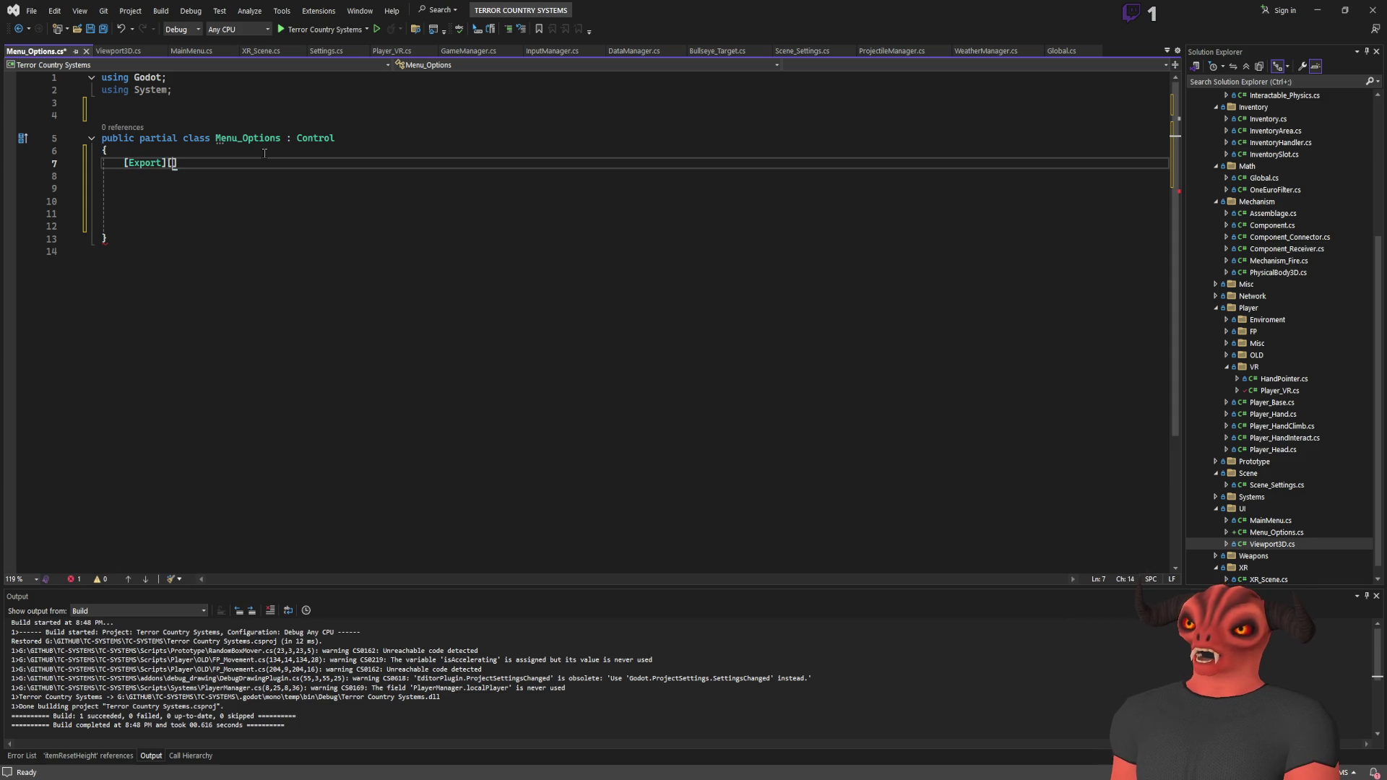
pyautogui.write('private ')
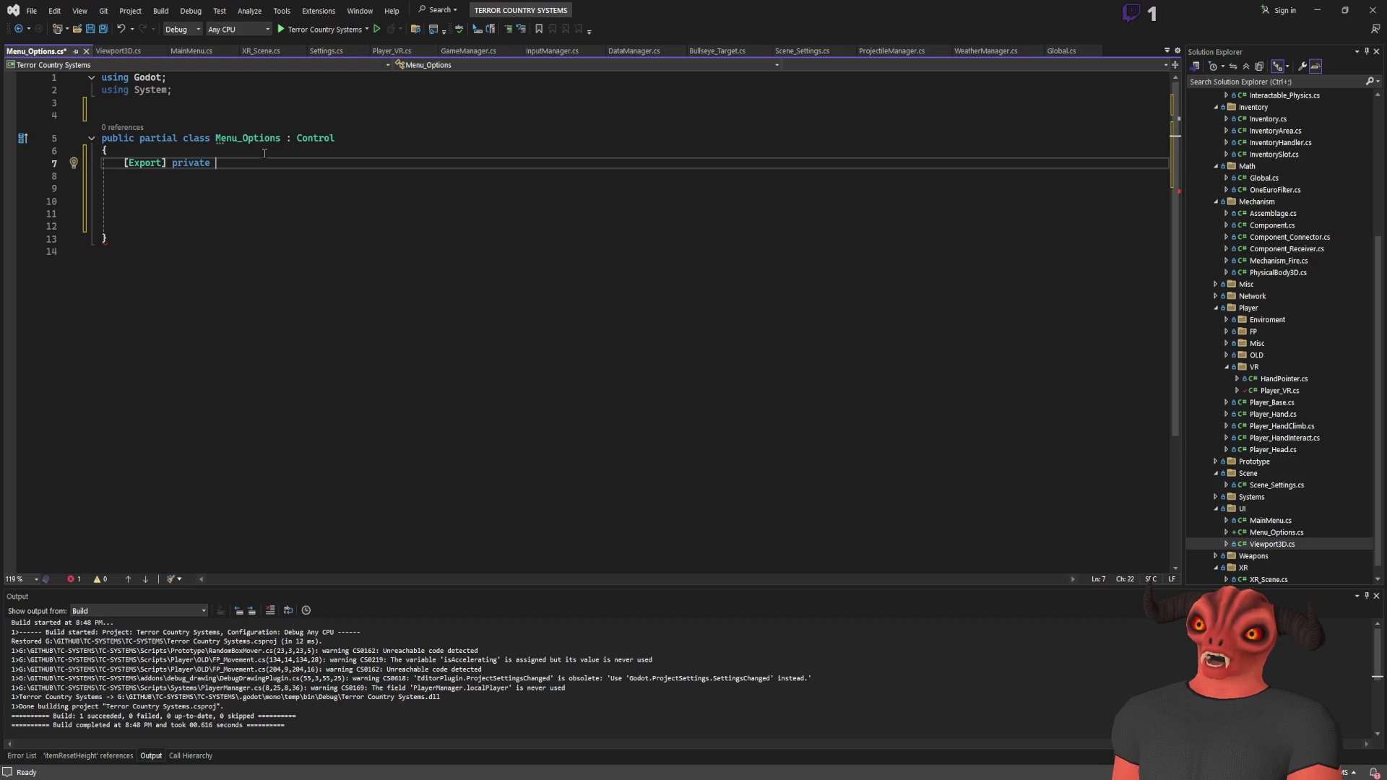
pyautogui.write('Button')
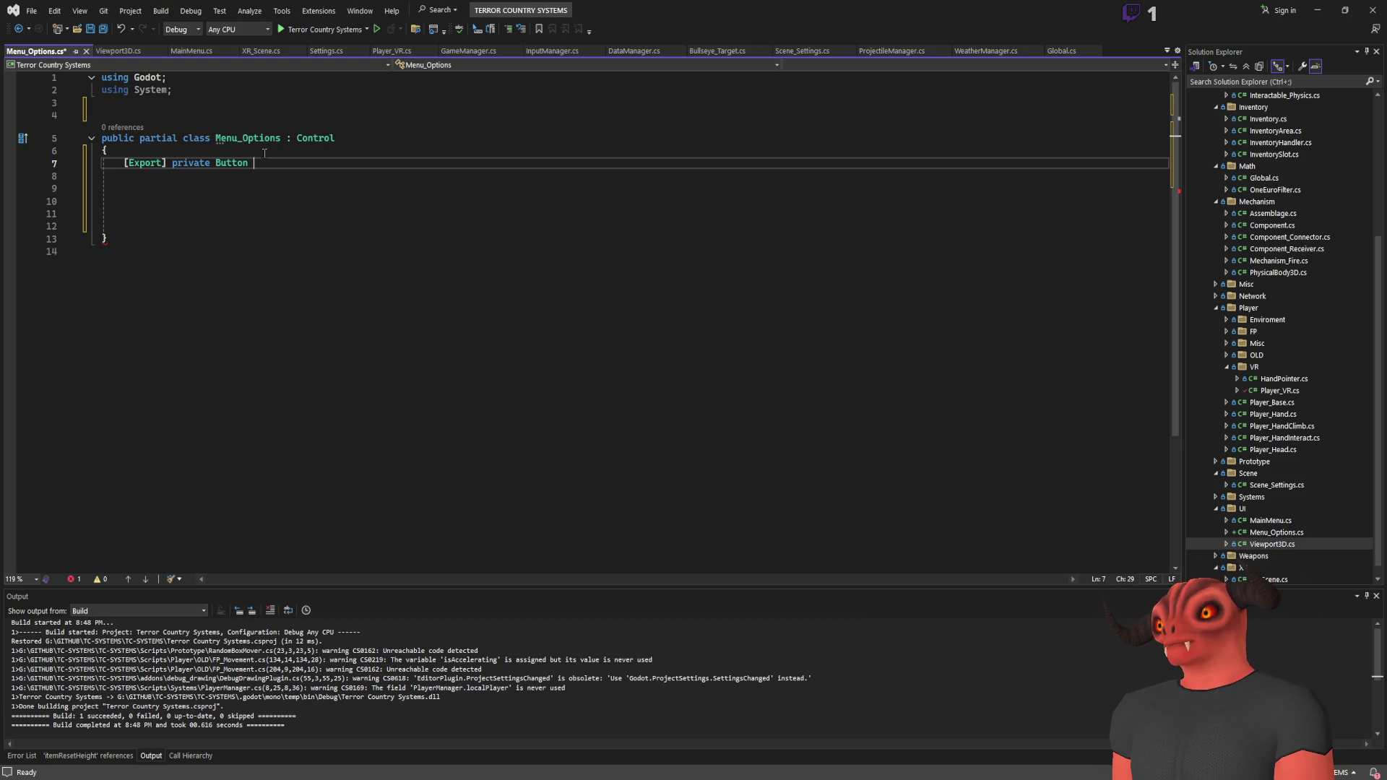
pyautogui.write(' ex')
pyautogui.press('BackSpace')
pyautogui.press('BackSpace')
pyautogui.press('BackSpace')
pyautogui.press('BackSpace')
pyautogui.press('BackSpace')
pyautogui.write('Toggle')
pyautogui.press('BackSpace')
pyautogui.press('BackSpace')
pyautogui.press('BackSpace')
pyautogui.write('Button')
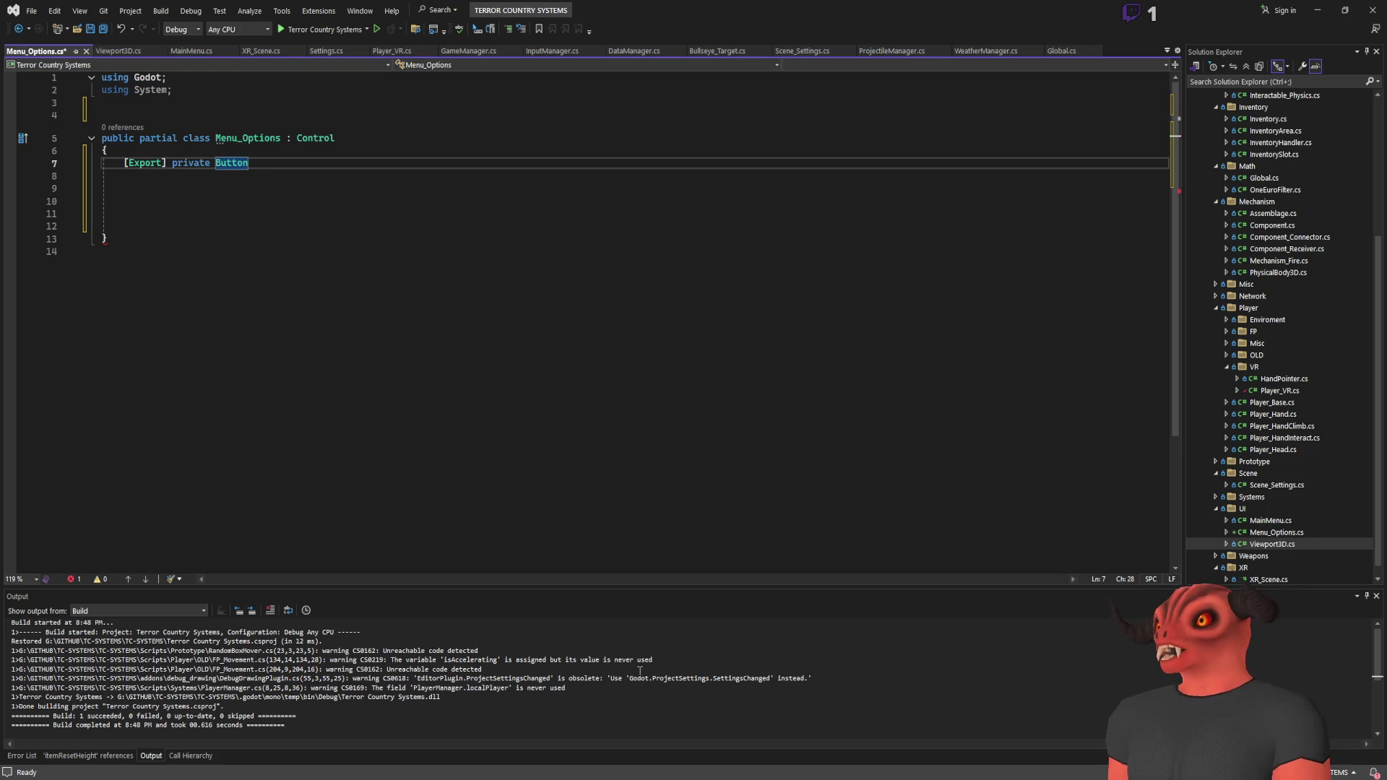
pyautogui.hotkey('alt', 'Tab')
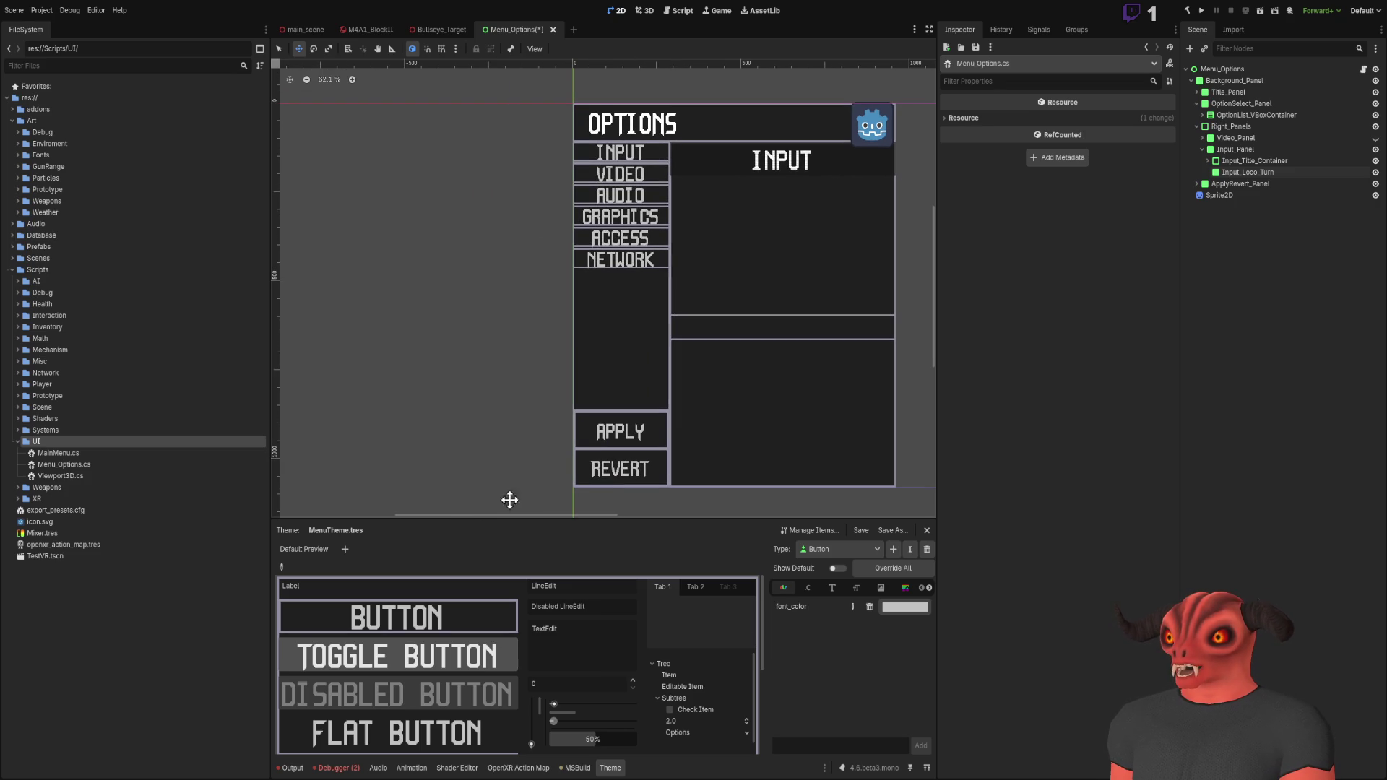
# Step: Change the exported field's type on line 7 from Button to Checkbox
pyautogui.hotkey('alt', 'Tab')
pyautogui.doubleClick(241, 162)
pyautogui.write('Checkbox')
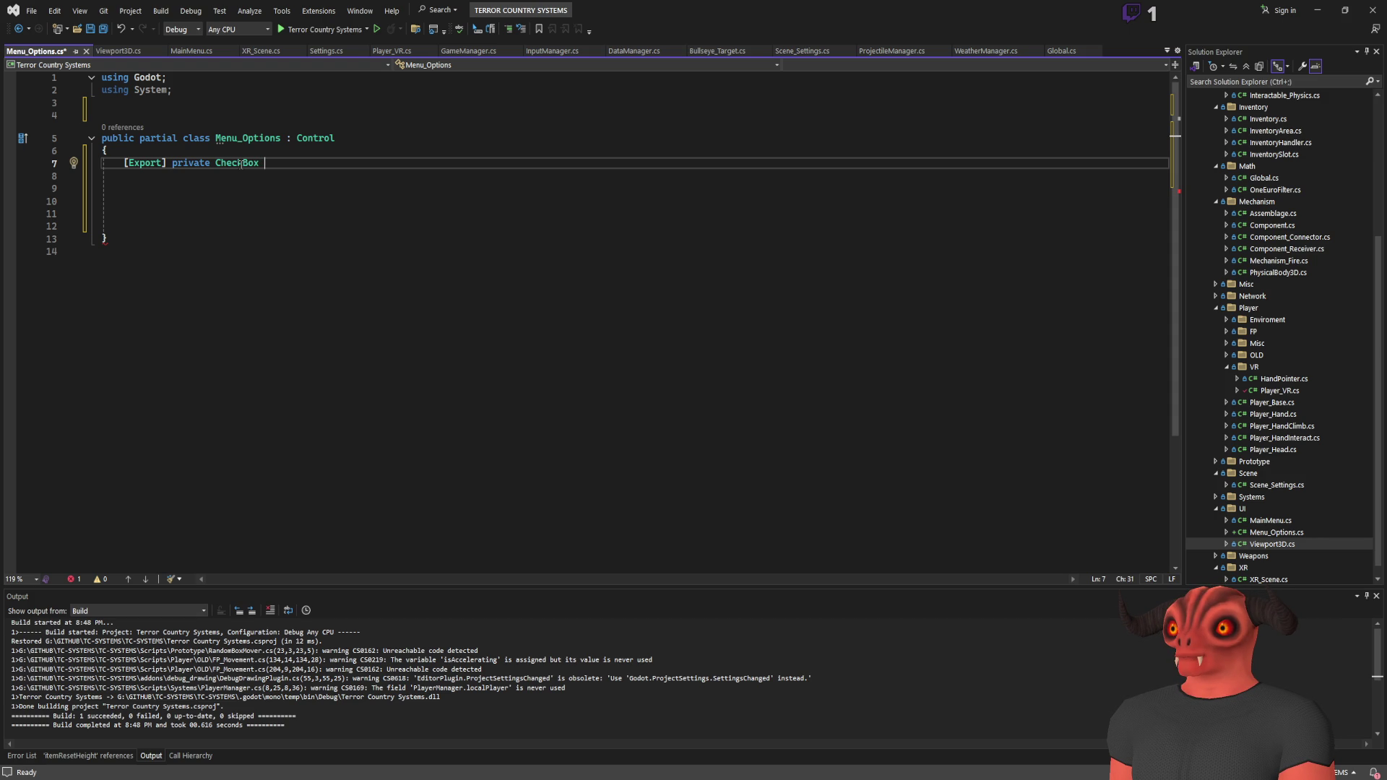
# Step: Replace the Checkbox type on line 7 with RichTextLabel
pyautogui.doubleClick(240, 163)
pyautogui.write('RichTextLabel')
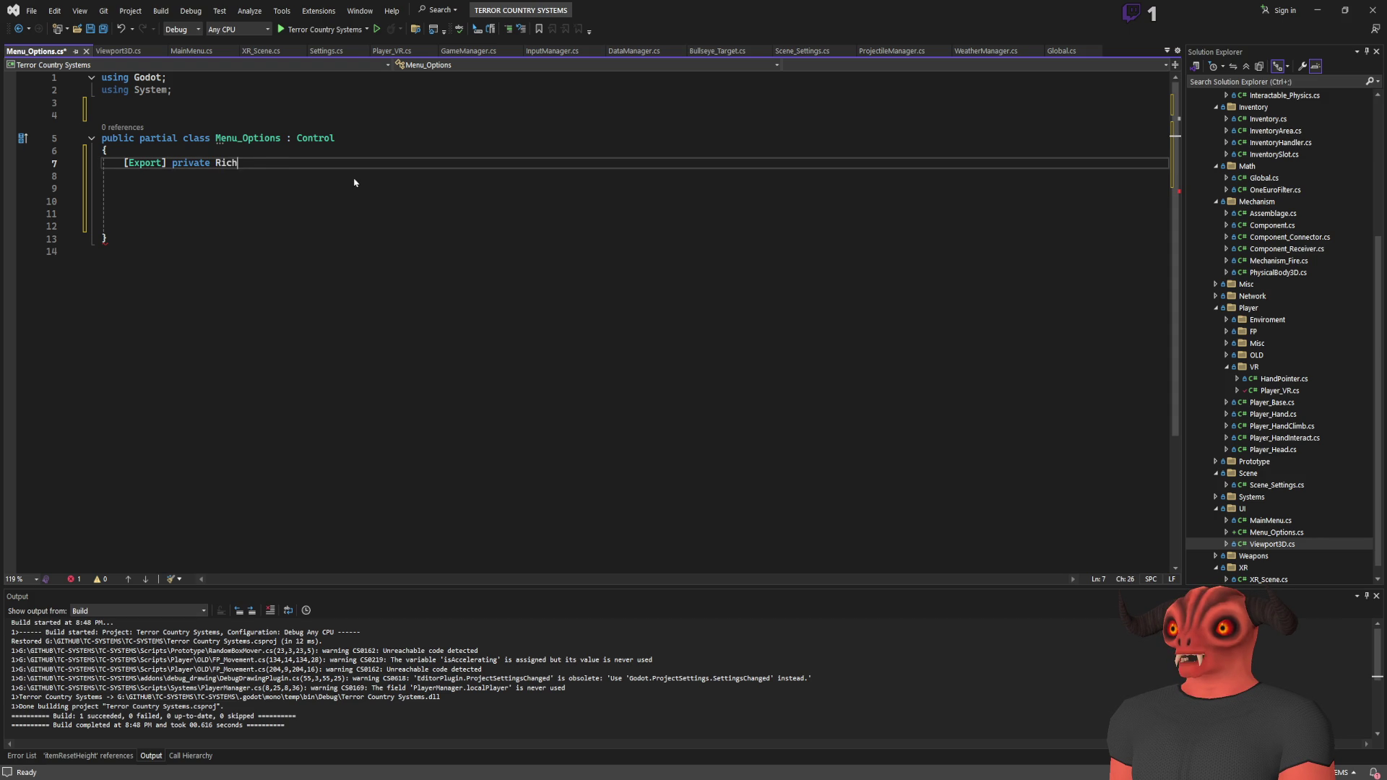
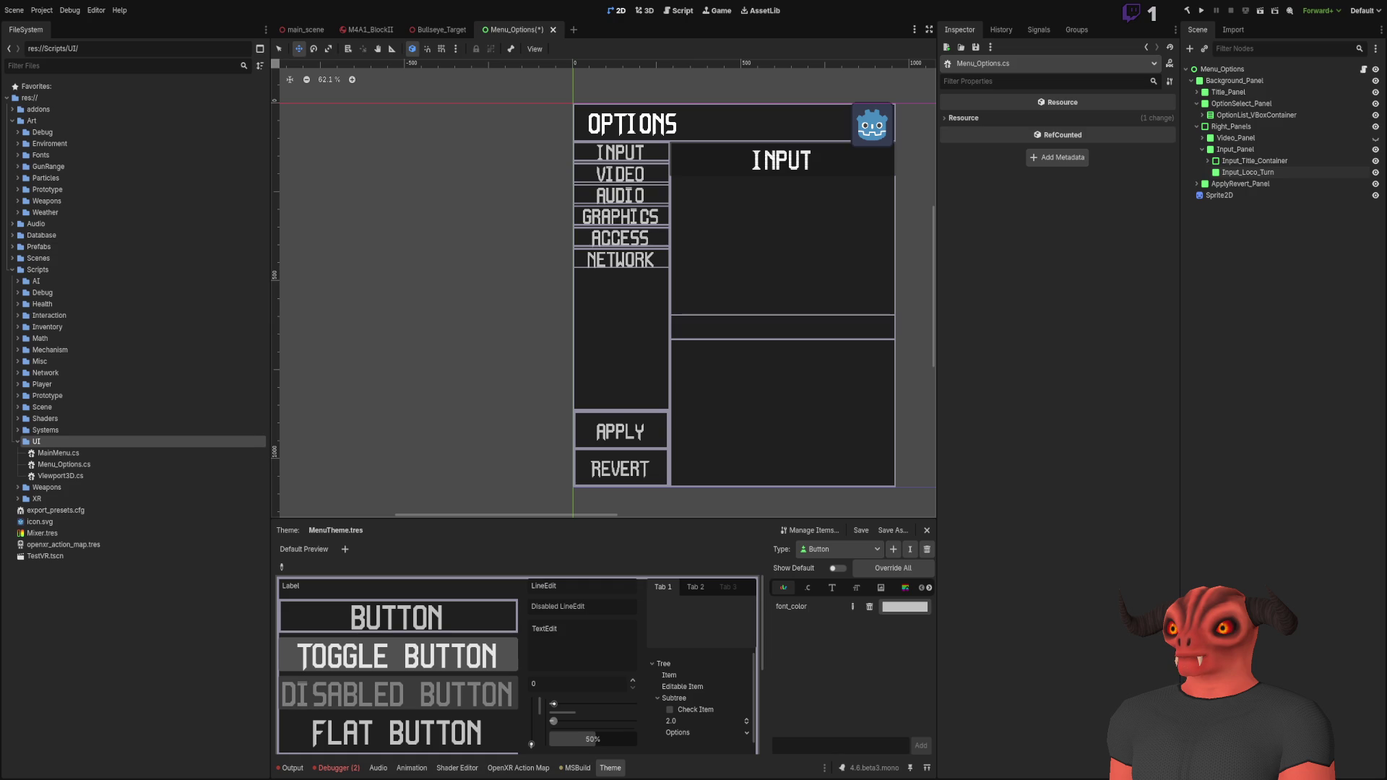
# Step: Compare Menu_Options.cs with Godot's options menu scene, ending back on the script at line 7
pyautogui.hotkey('alt', 'Tab')
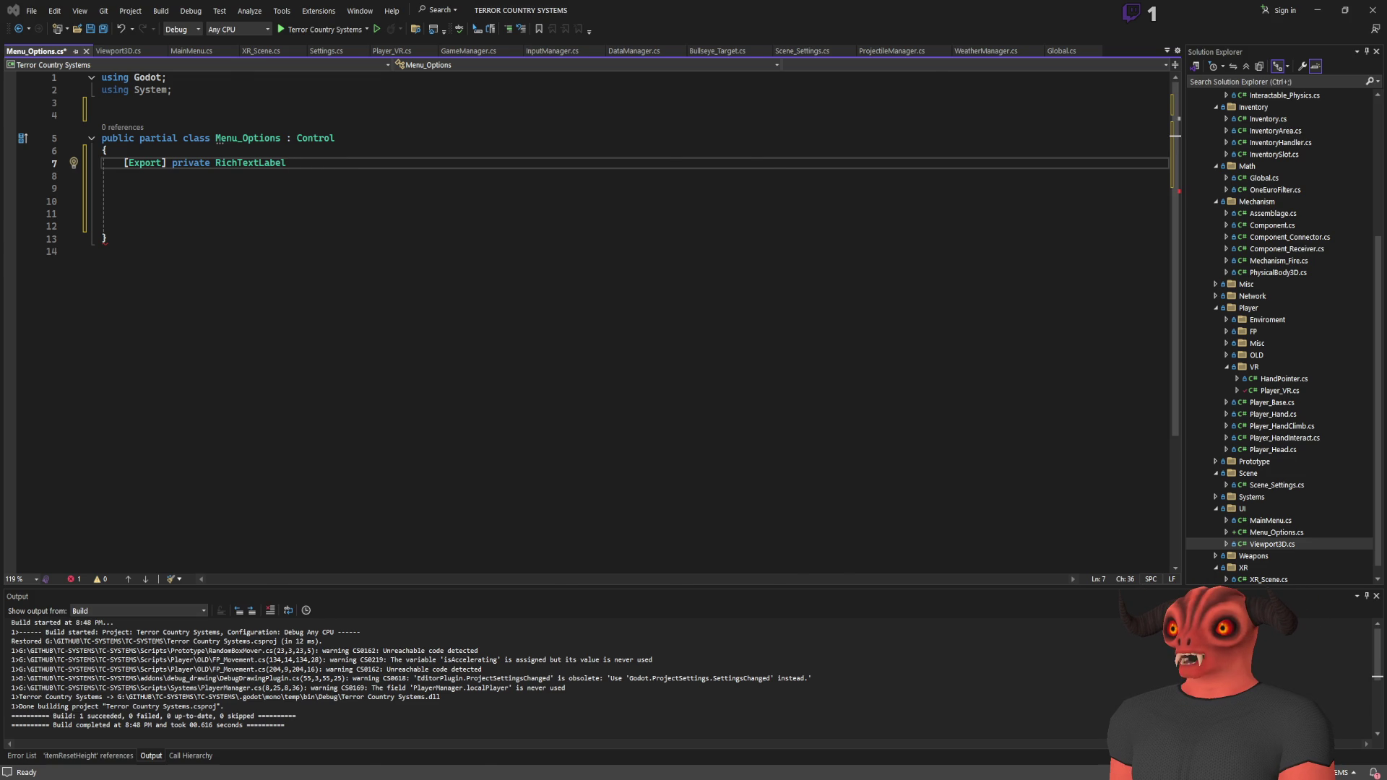
pyautogui.hotkey('alt', 'Tab')
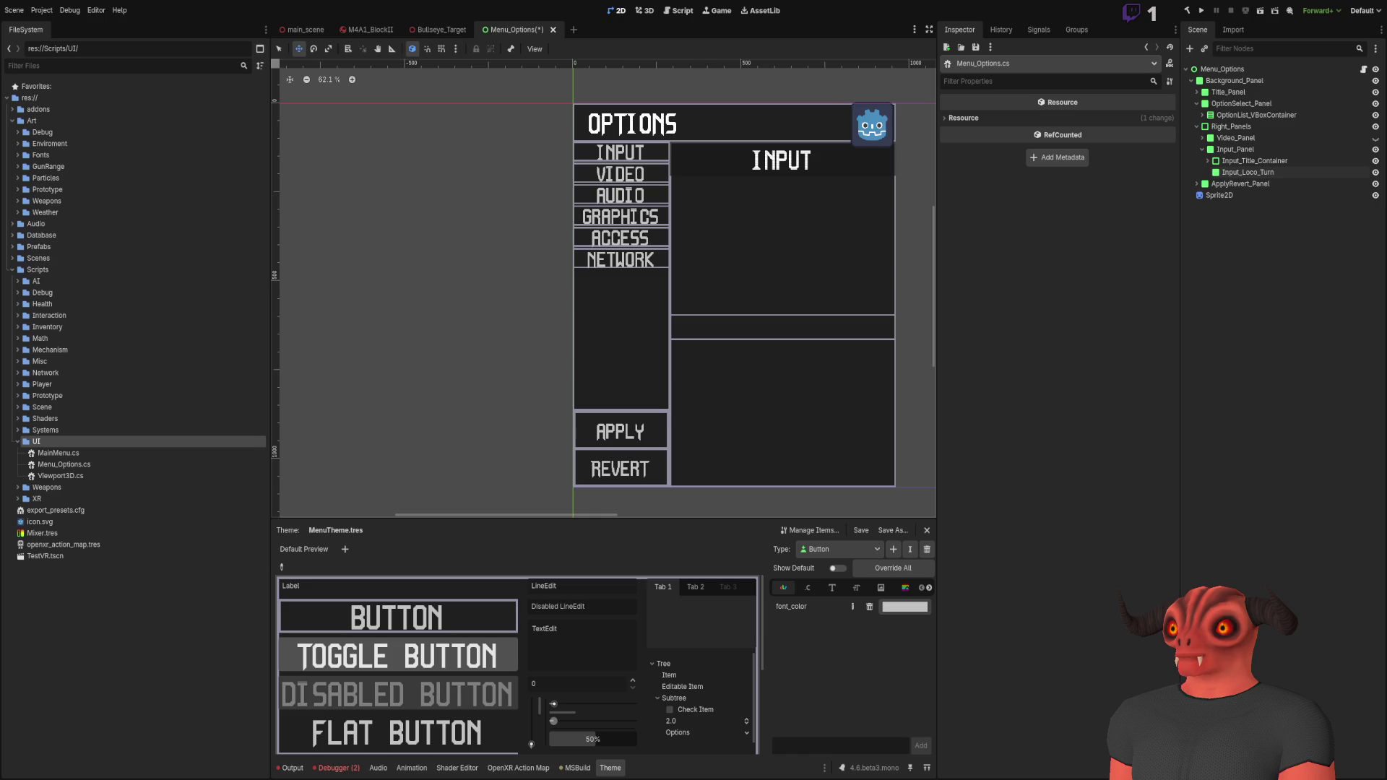
pyautogui.hotkey('alt', 'Tab')
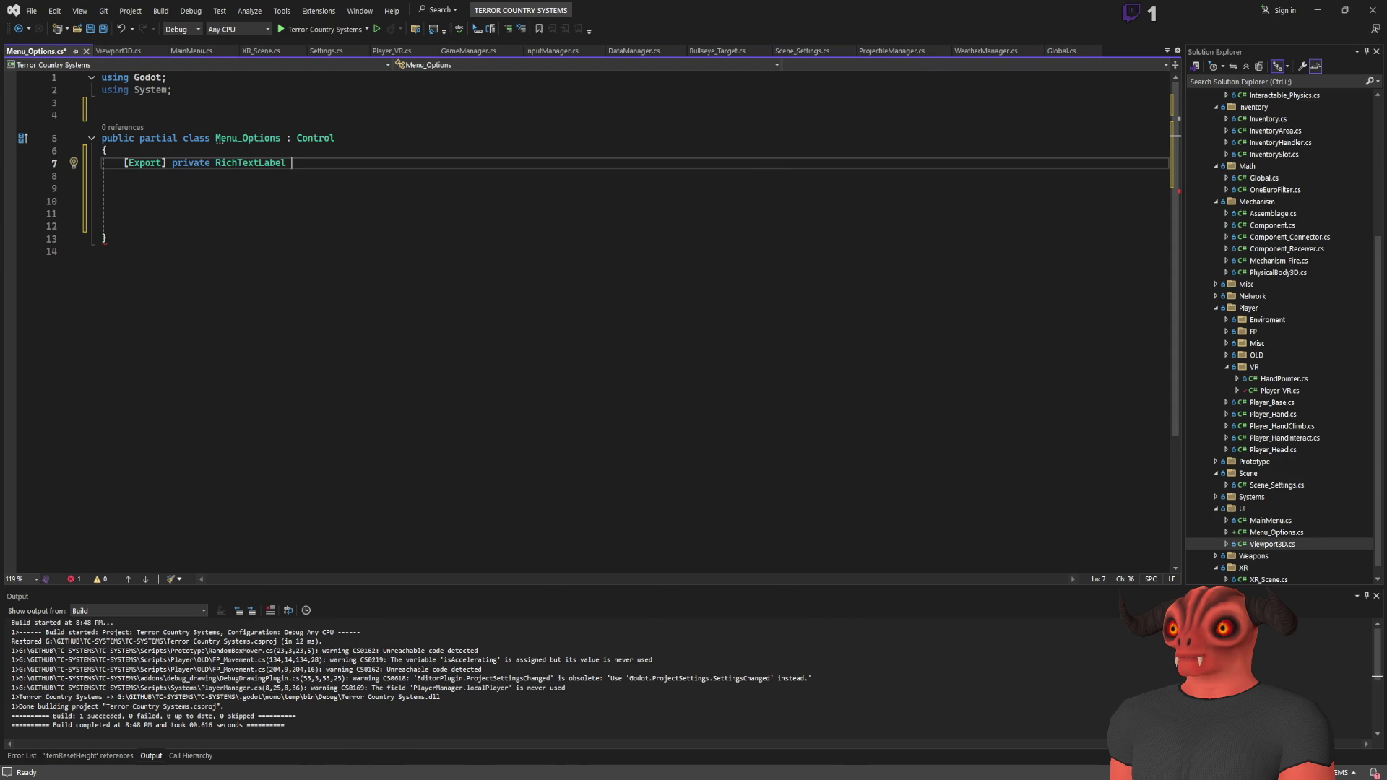
pyautogui.hotkey('alt', 'Tab')
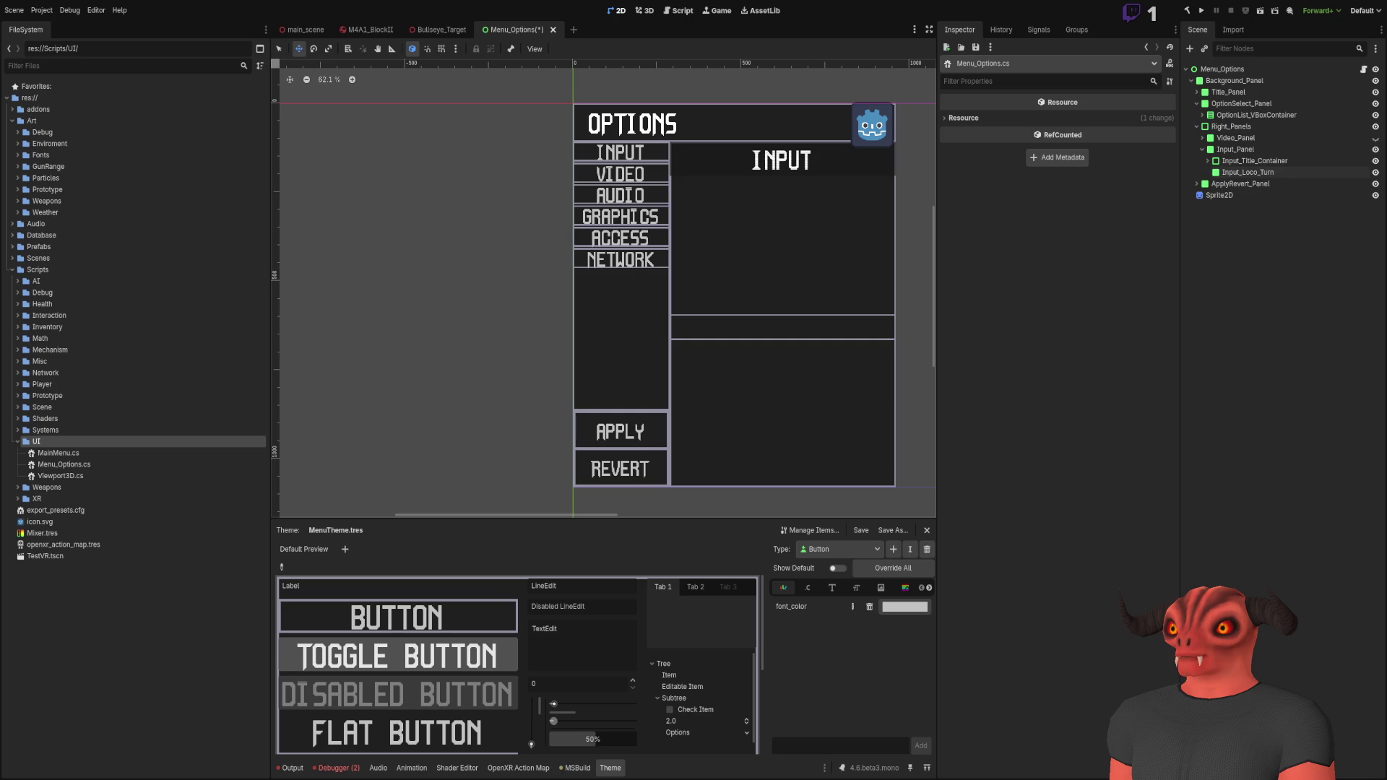
pyautogui.hotkey('alt', 'Tab')
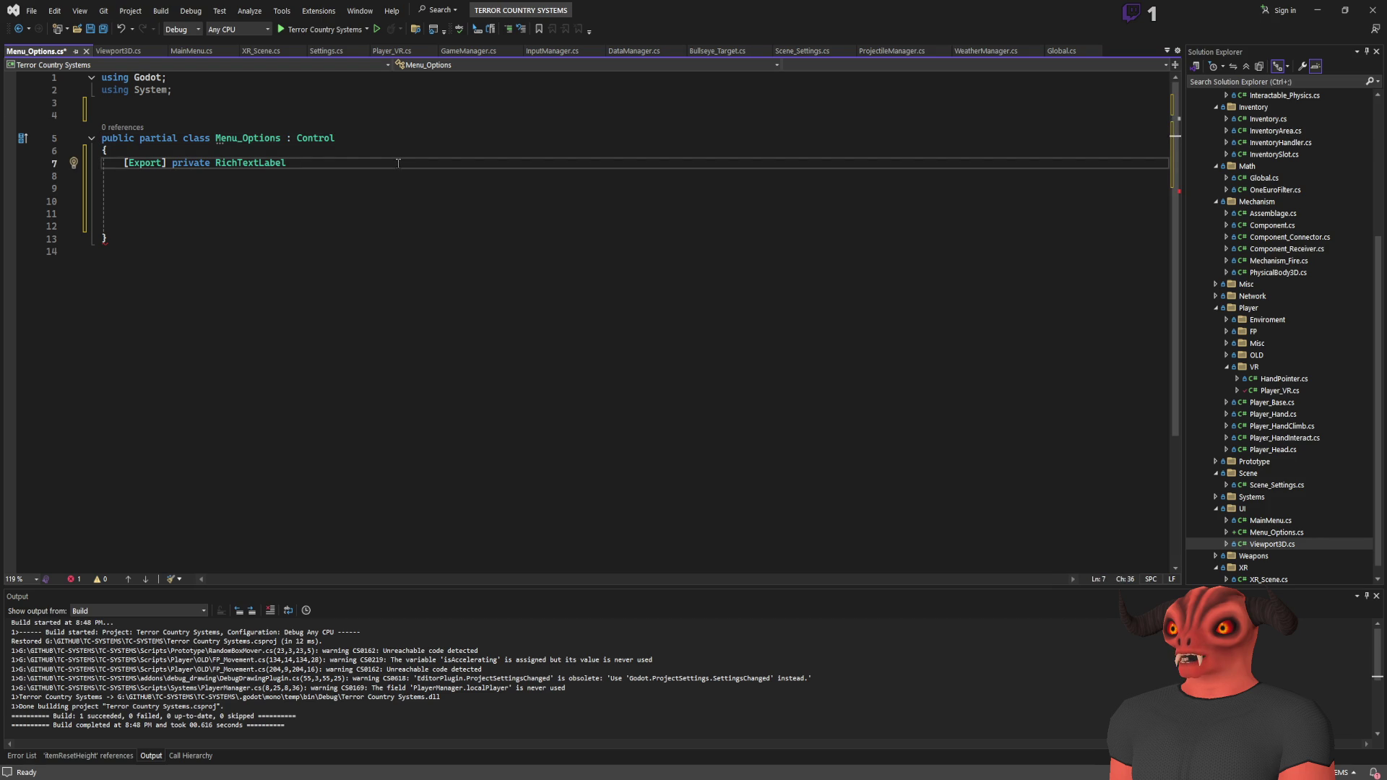
# Step: Name the field SnapText, save, and add an empty public void SetSnapRotation() method
pyautogui.write('SnapText;')
pyautogui.hotkey('ctrl', 's')
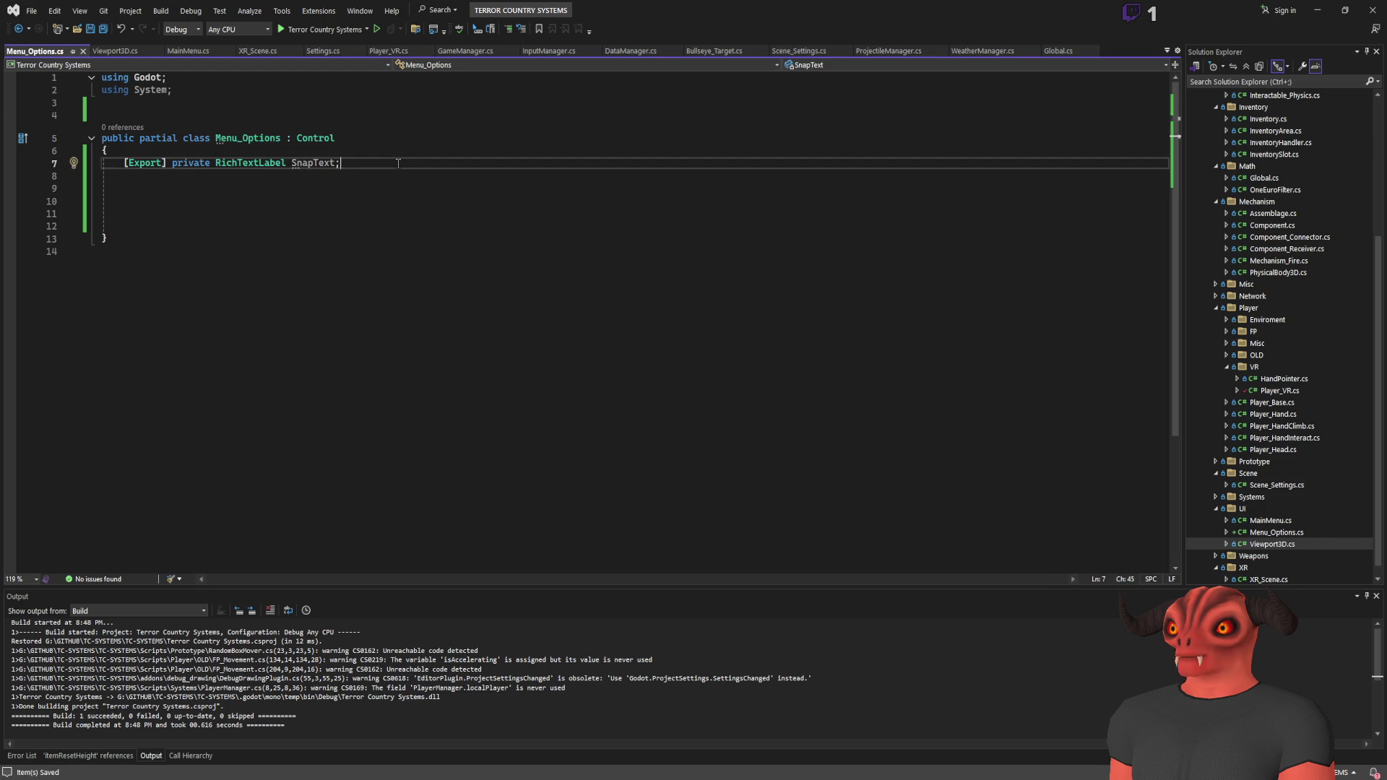
pyautogui.click(284, 217)
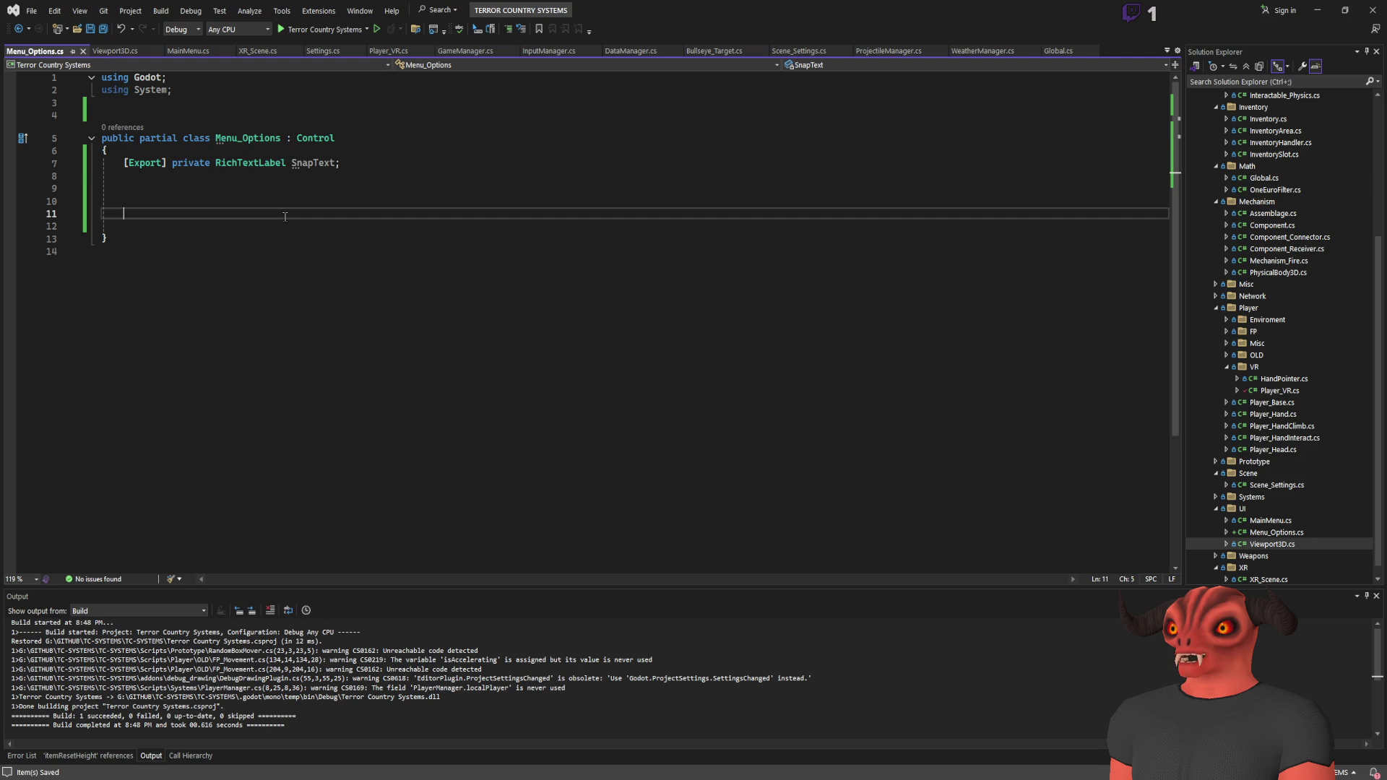
pyautogui.write('public void ')
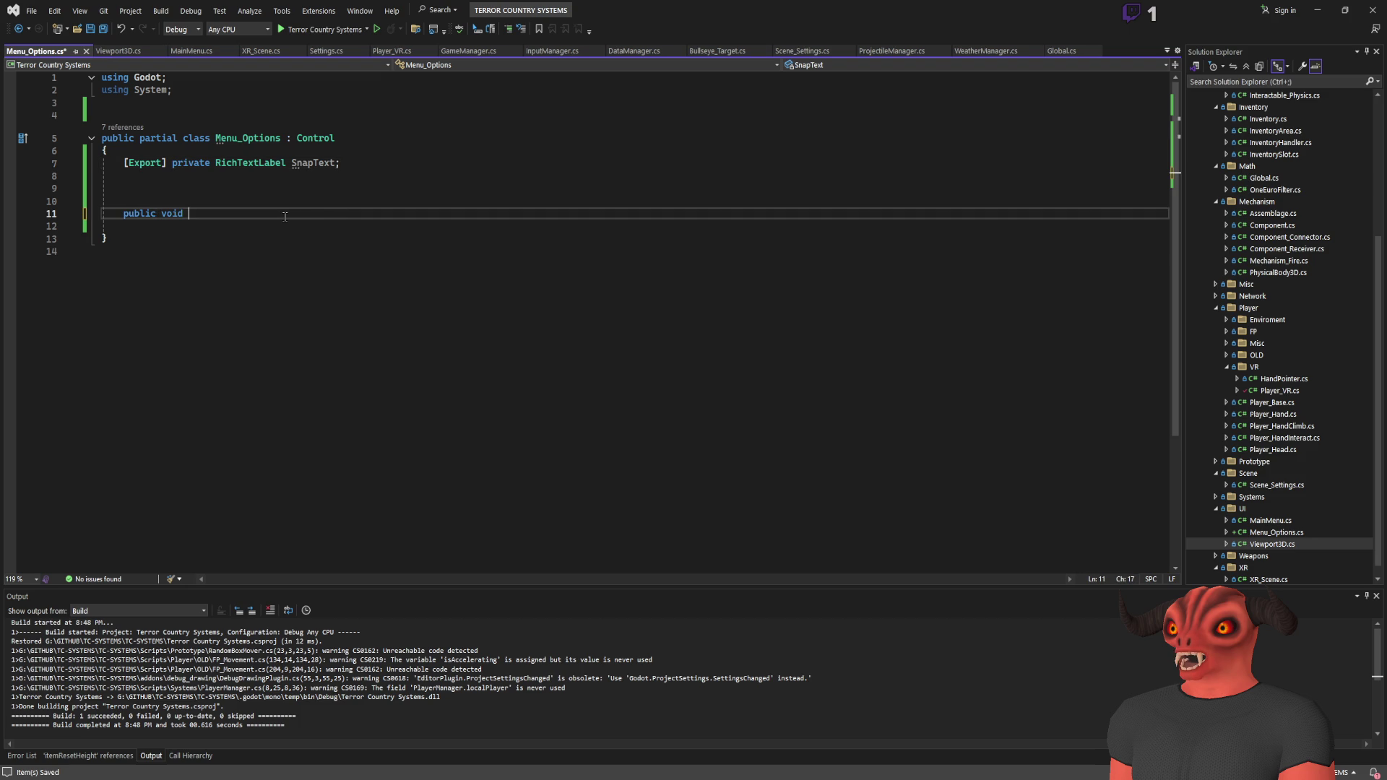
pyautogui.write('Set')
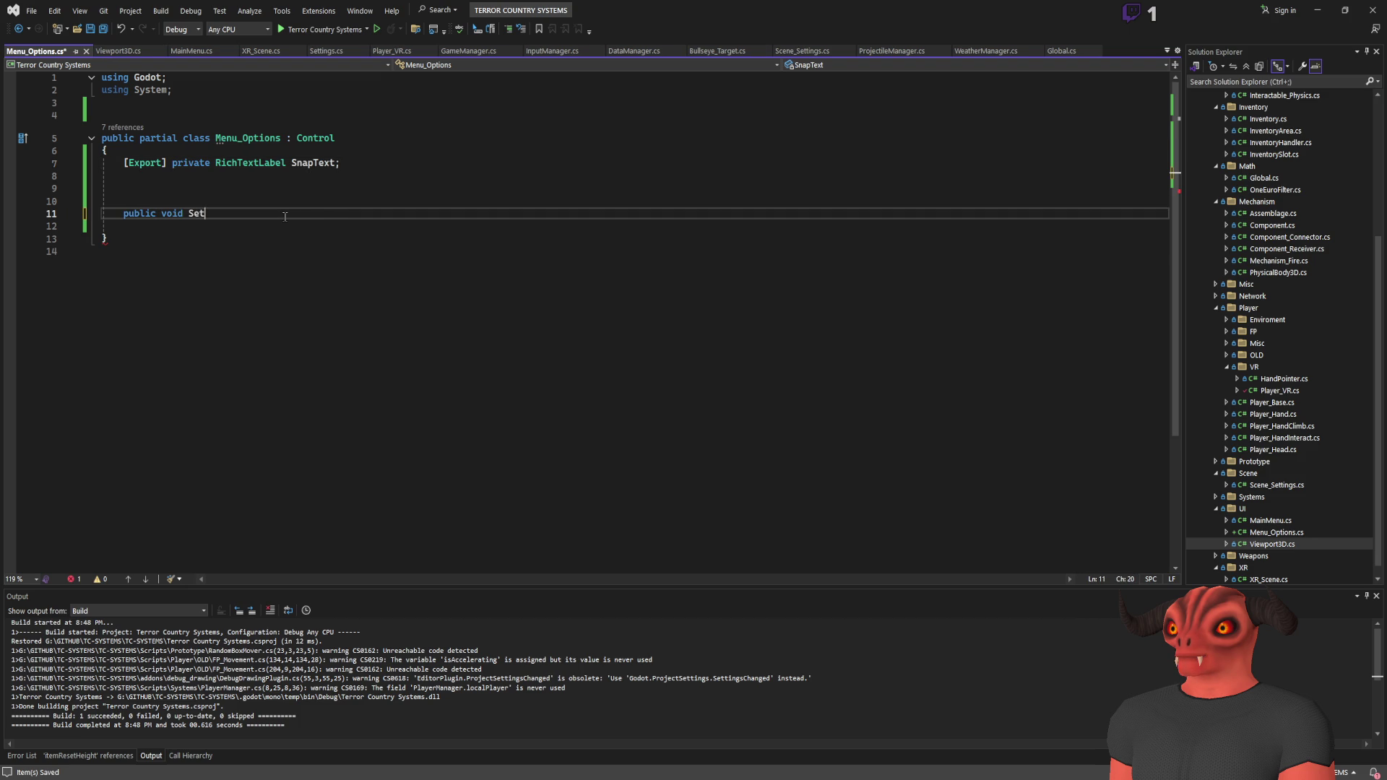
pyautogui.write('SnapRotation()')
pyautogui.press('Return')
pyautogui.write('{')
pyautogui.press('Return')
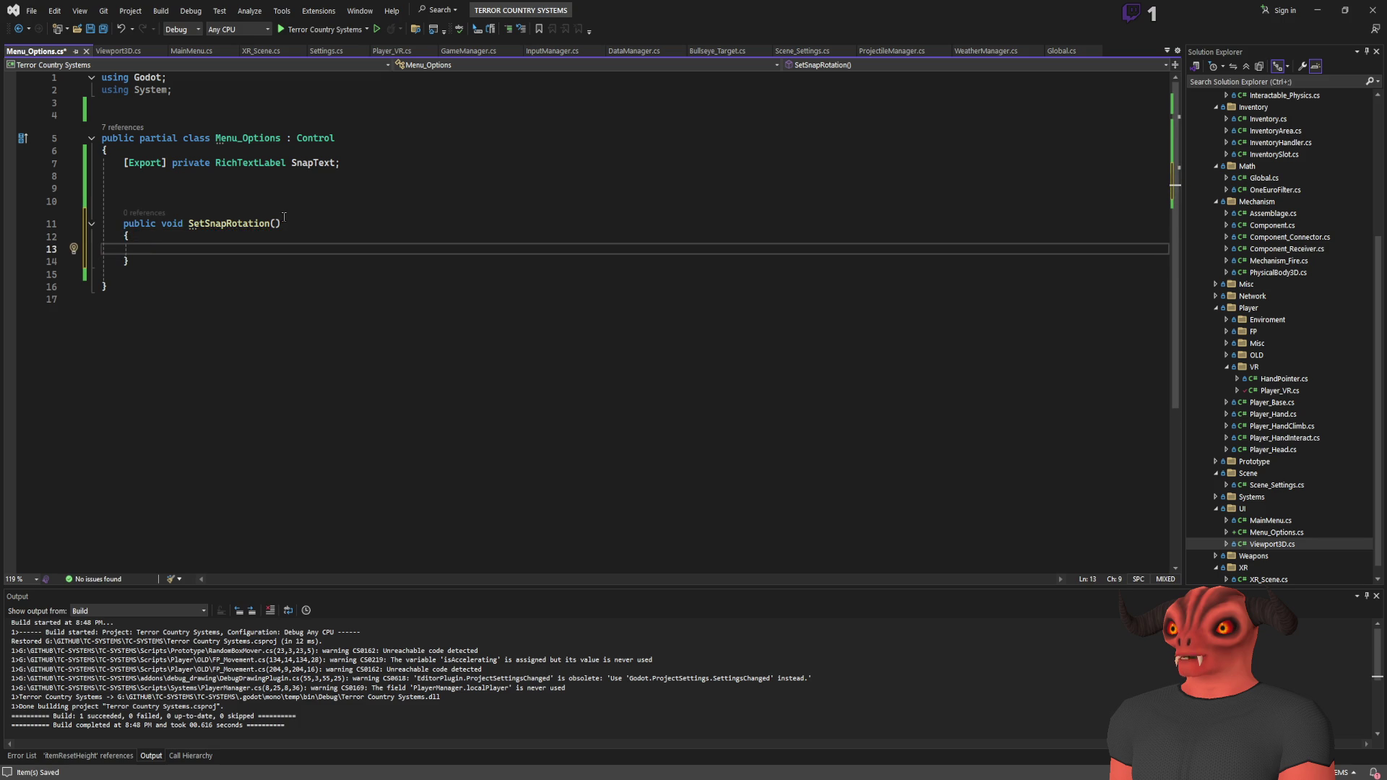
# Step: Draft a duplicated Checkbox declaration under SnapText, then remove it again
pyautogui.click(380, 167)
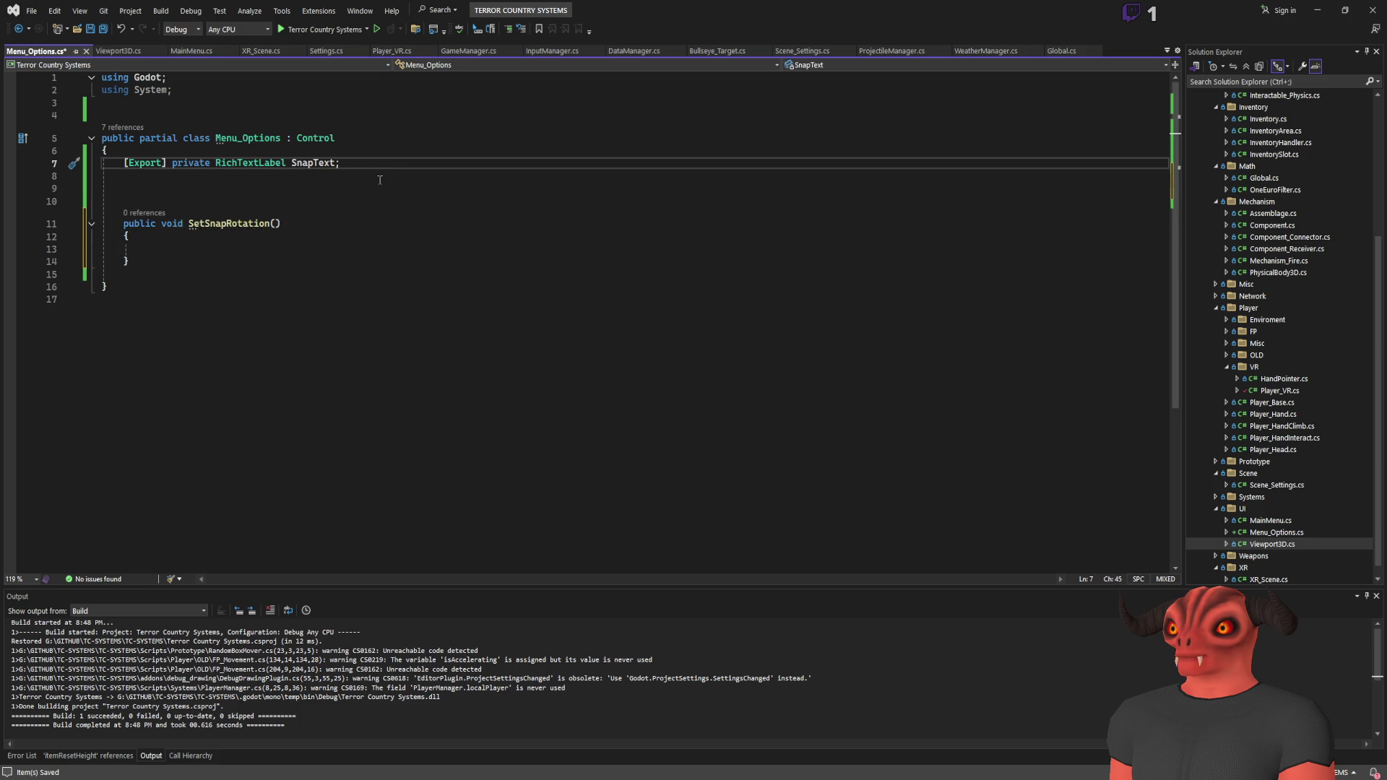
pyautogui.hotkey('ctrl', 'd')
pyautogui.doubleClick(239, 175)
pyautogui.press('BackSpace')
pyautogui.write('Checkbox')
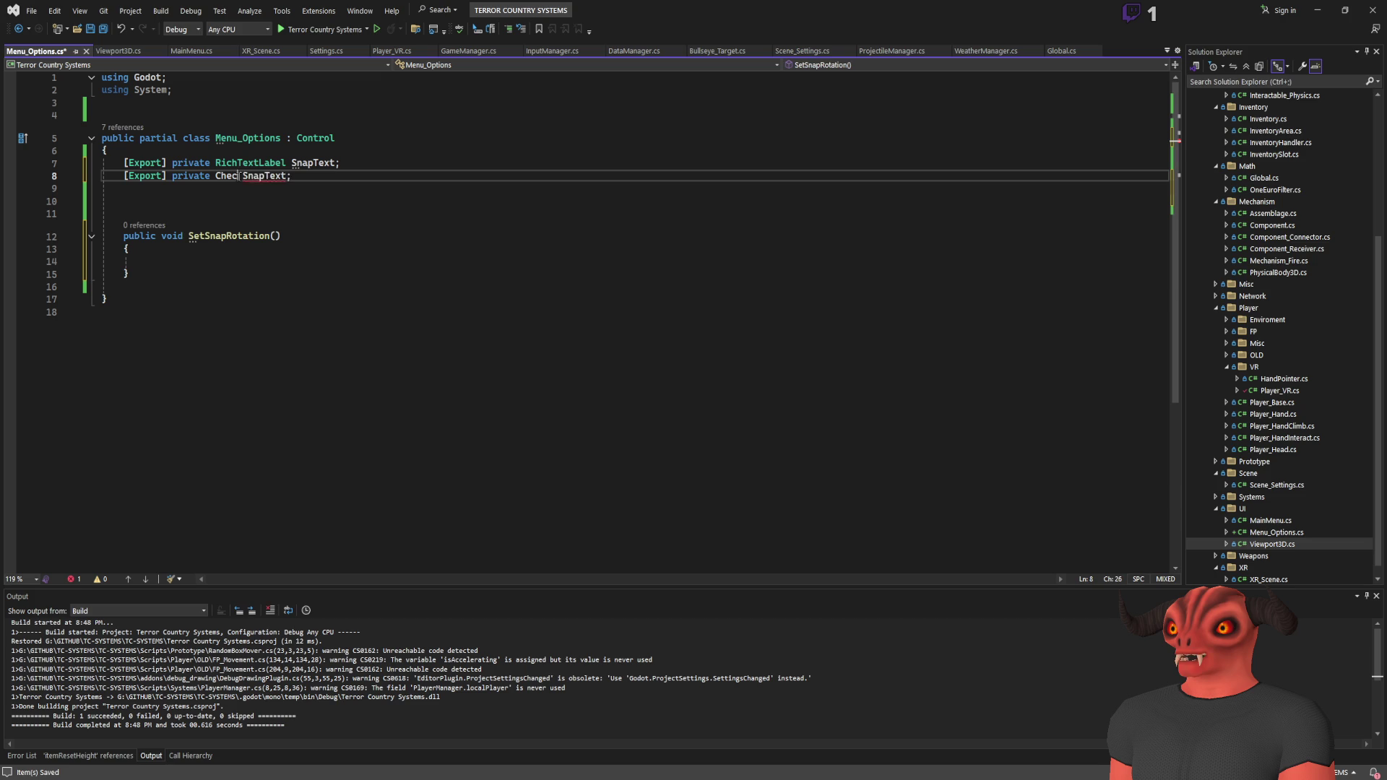
pyautogui.click(454, 172)
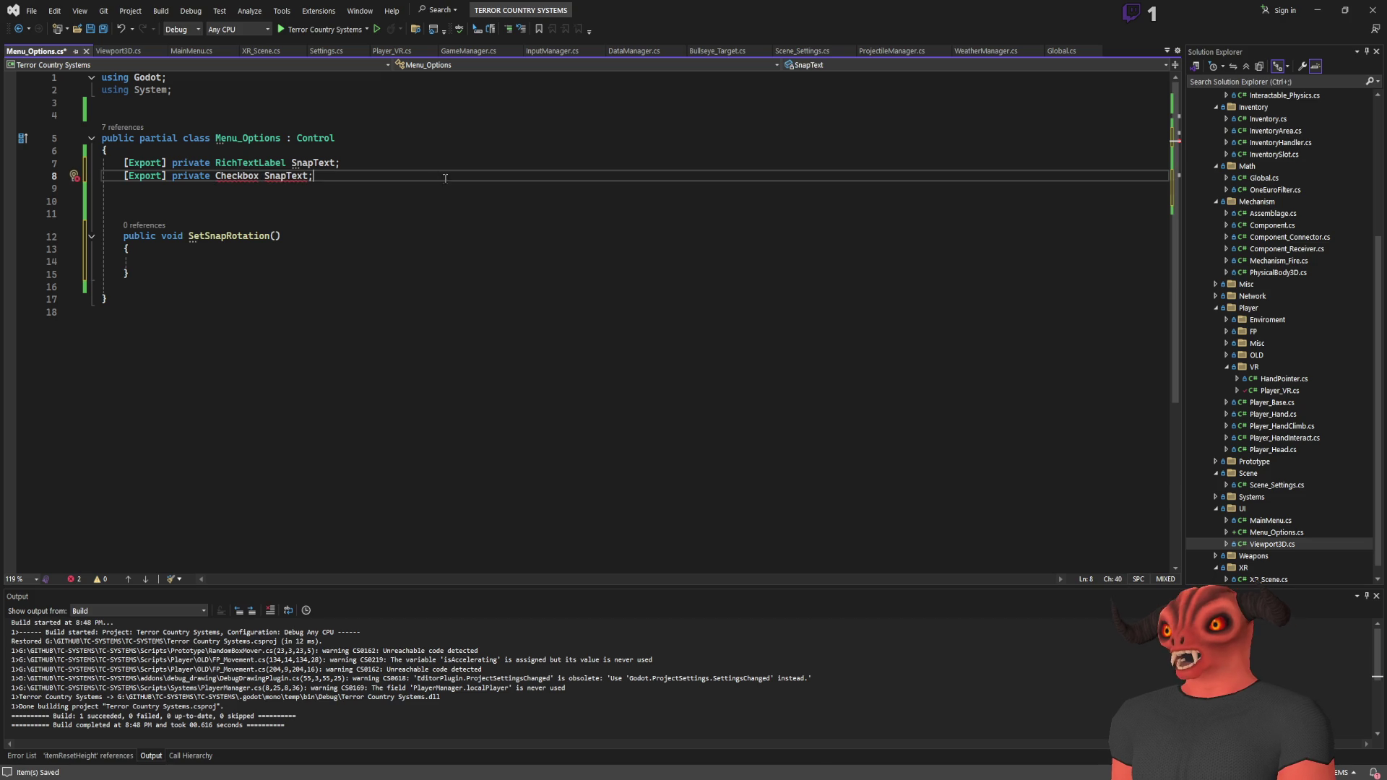
pyautogui.hotkey('ctrl', 'x')
pyautogui.press('Down')
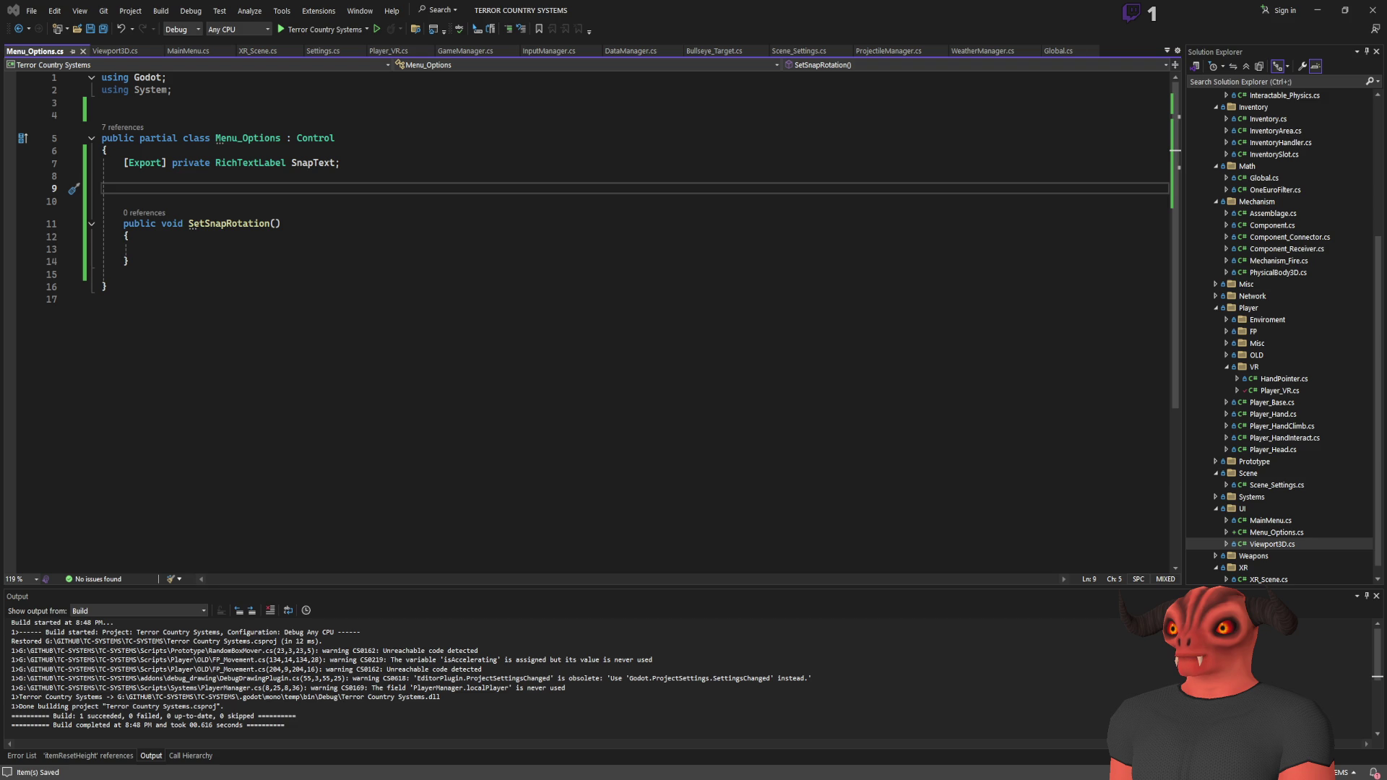
# Step: Bring the Godot editor with the Menu_Options scene to the front
pyautogui.hotkey('alt', 'Tab')
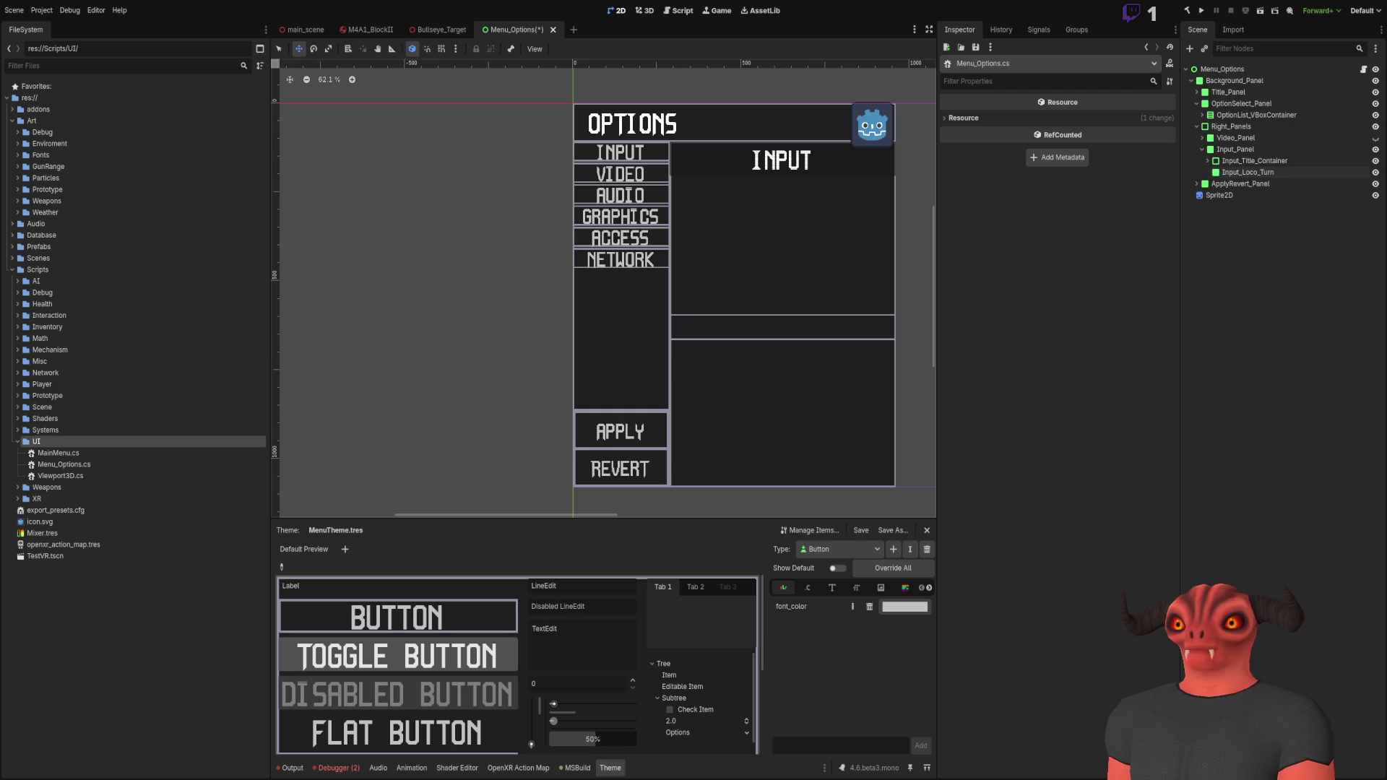
# Step: Come back to Menu_Options.cs and place the caret just below the SnapText field
pyautogui.hotkey('alt', 'Tab')
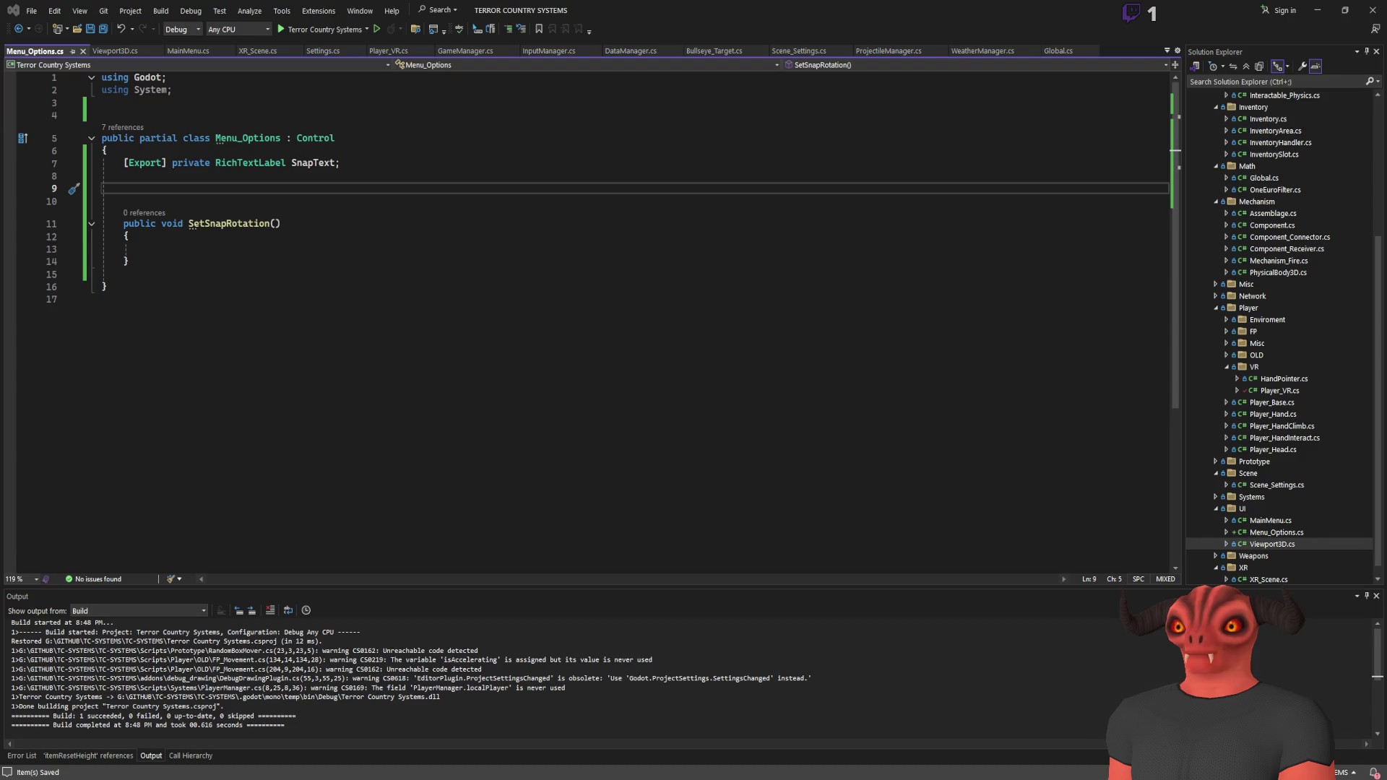
pyautogui.hotkey('alt', 'Tab')
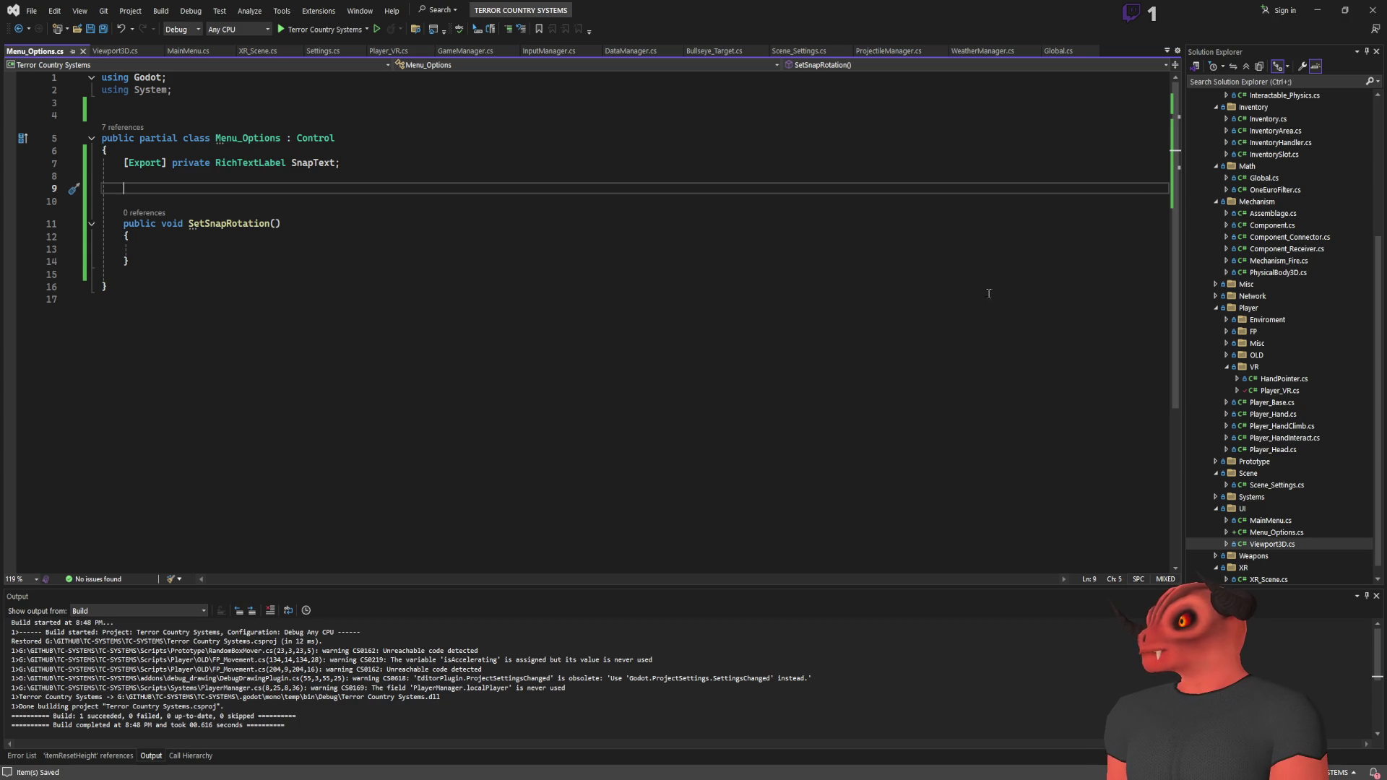
pyautogui.click(404, 263)
# Step: Declare '[Export] private CheckBox SnapCheckbox;' below SnapText and save Menu_Options.cs
pyautogui.click(417, 165)
pyautogui.press('Return')
pyautogui.write('[Export] ')
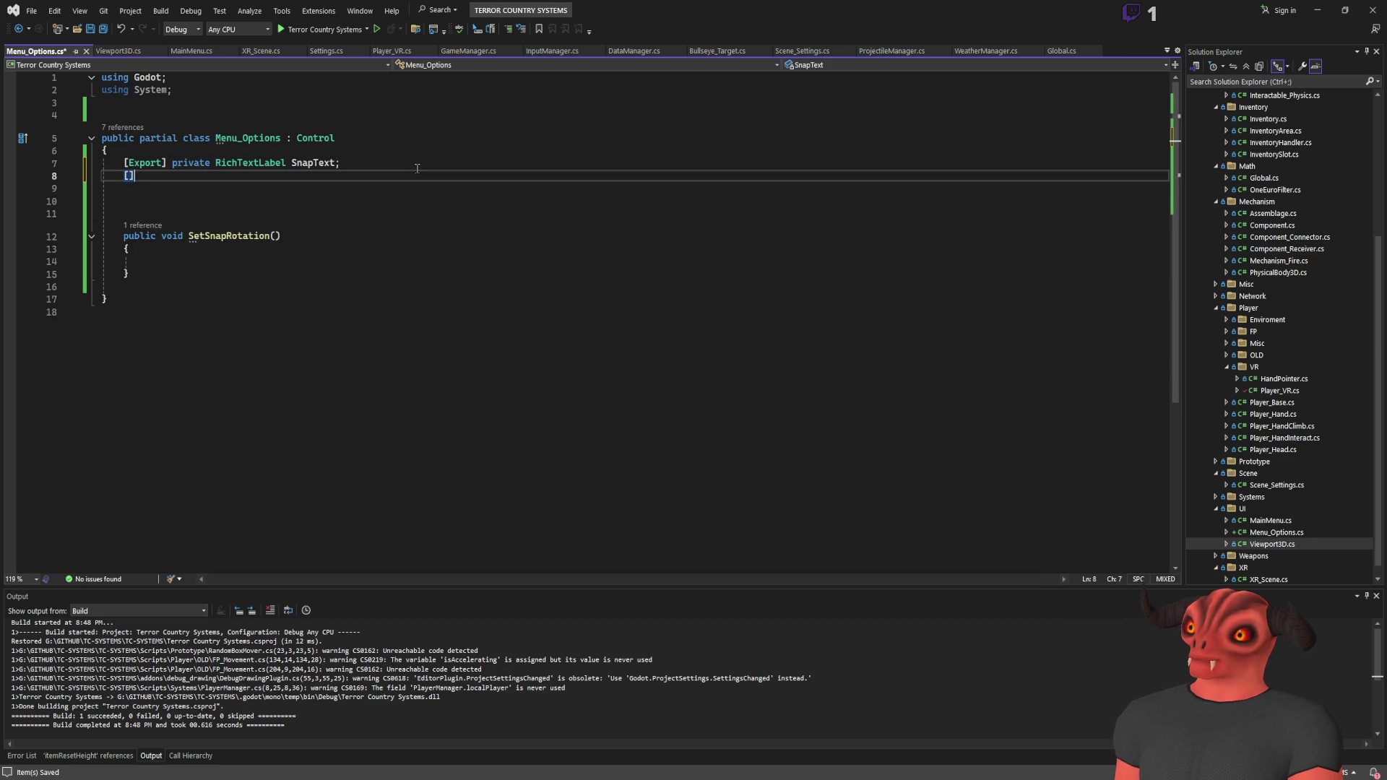
pyautogui.write('priv')
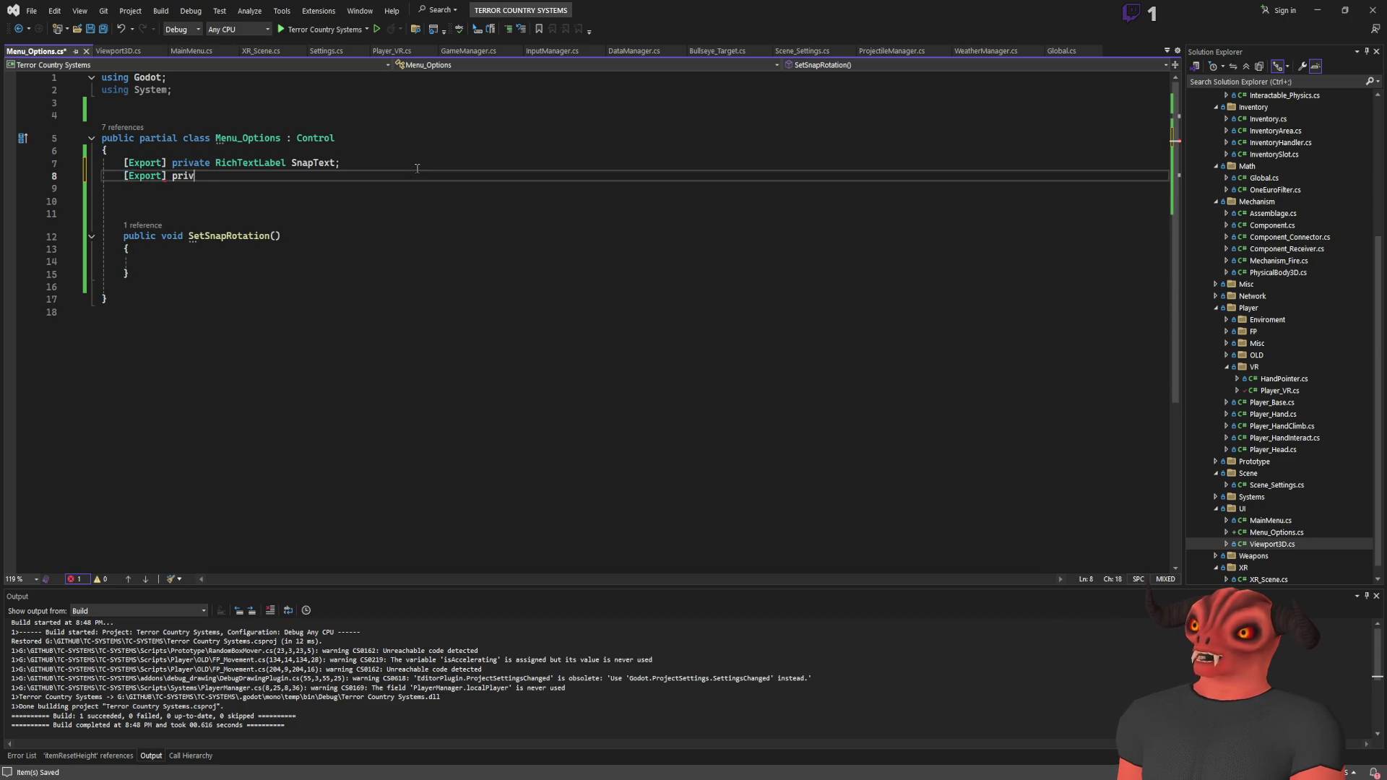
pyautogui.write('ate Chec')
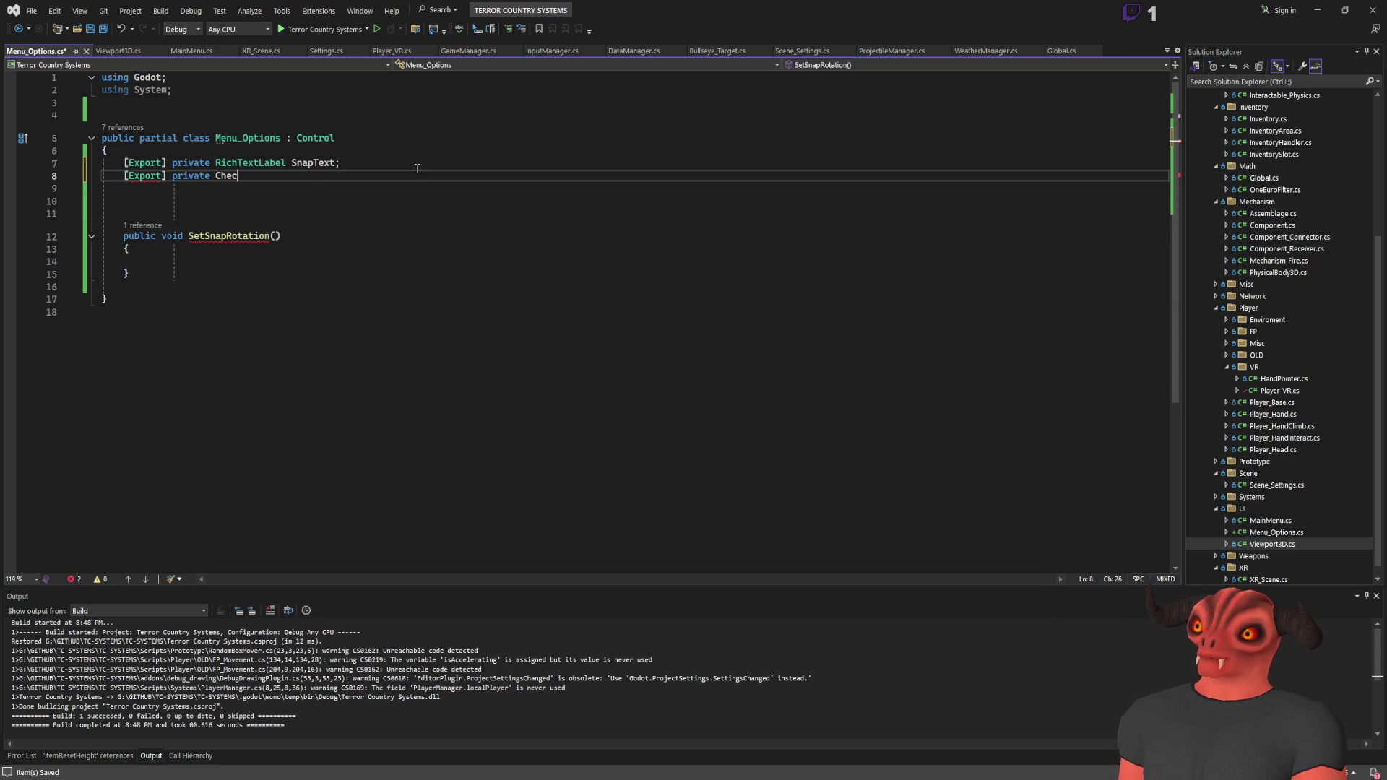
pyautogui.write('kBox Snap')
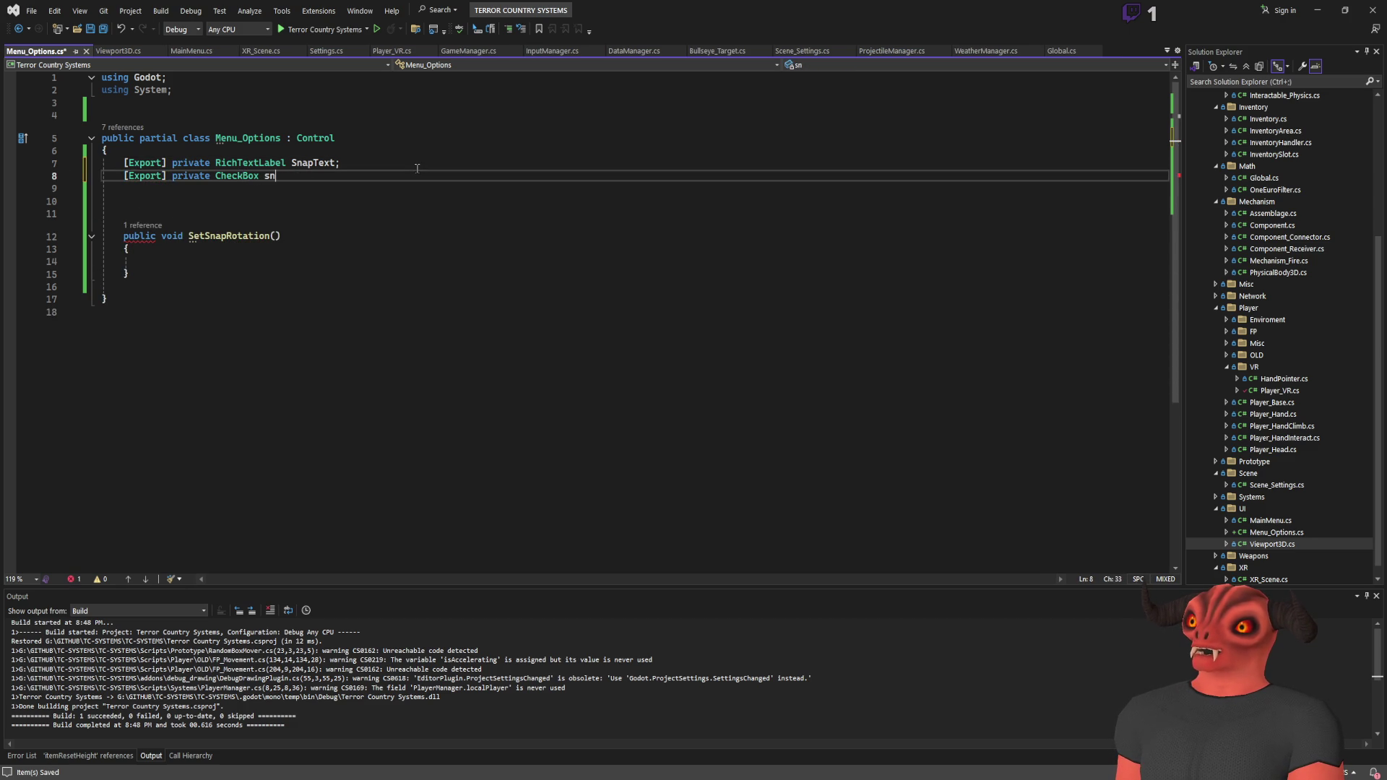
pyautogui.write('Checkbox;')
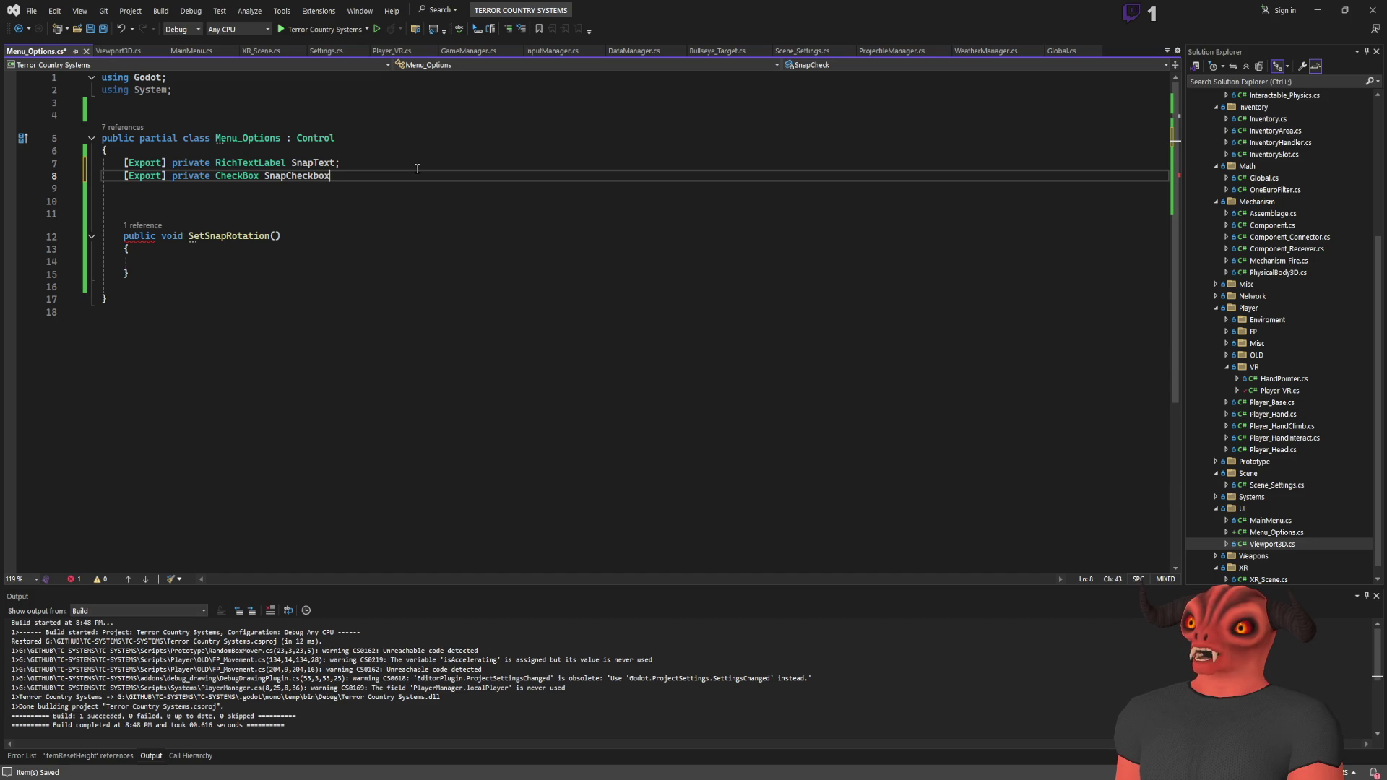
pyautogui.click(270, 177)
pyautogui.click(234, 265)
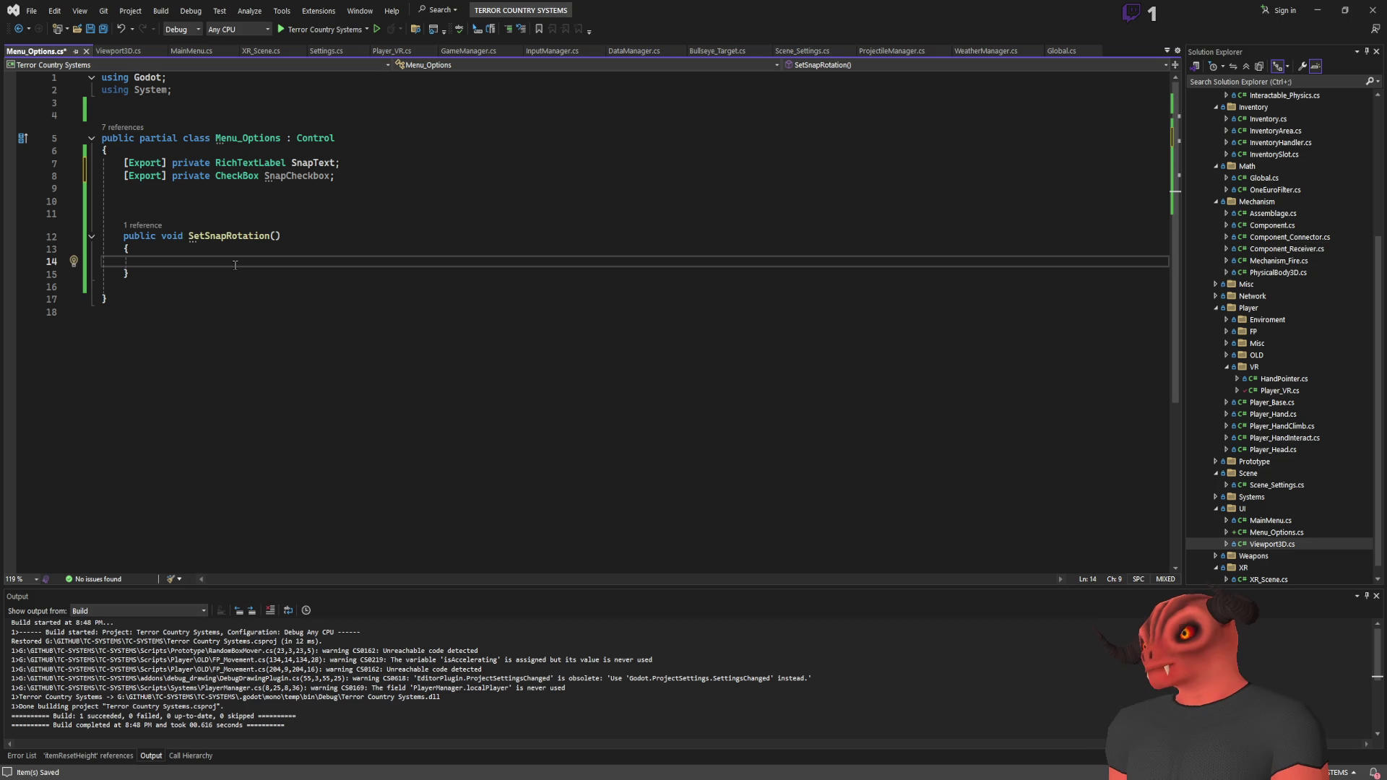
pyautogui.hotkey('ctrl', 's')
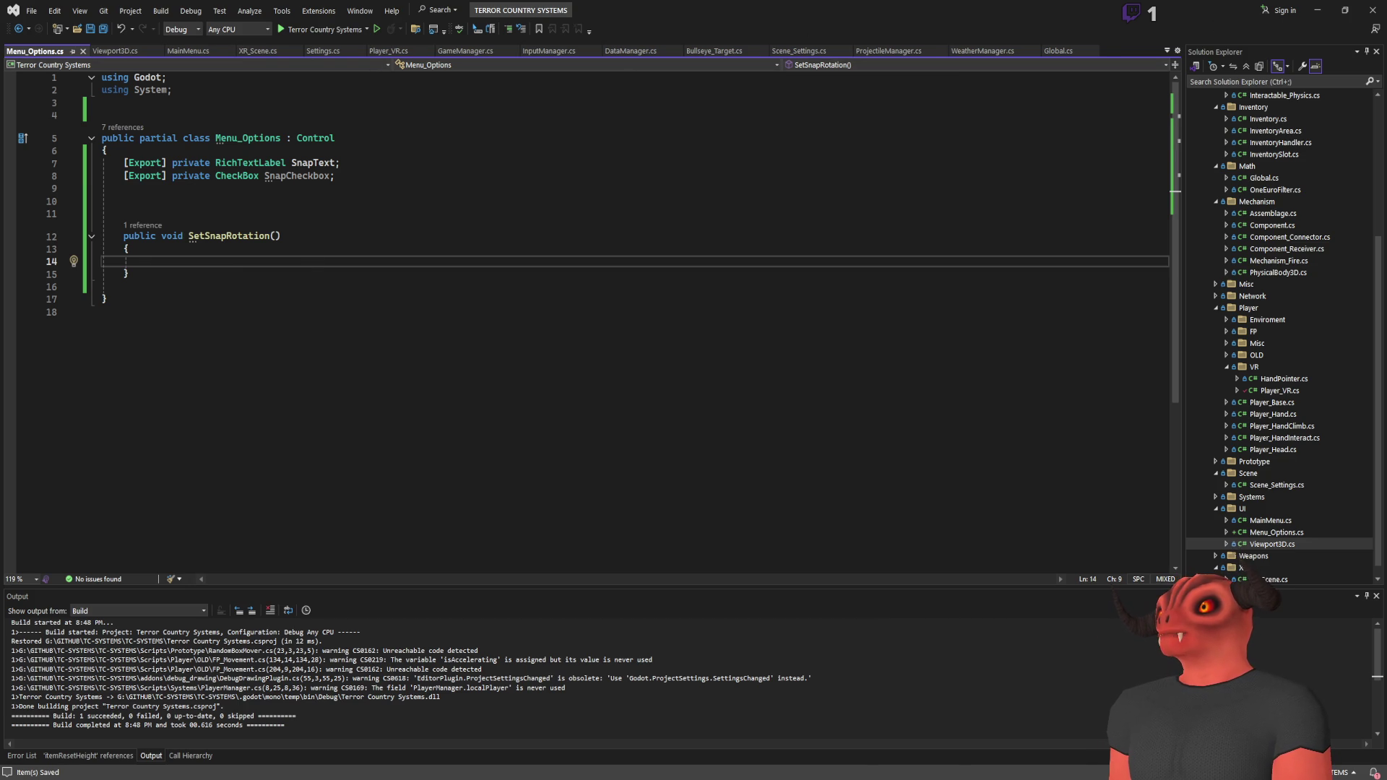
# Step: Review Player_VR.cs's Settings.Get lines in _Ready, save it, then open Player_Base.cs
pyautogui.click(391, 50)
pyautogui.scroll(20, 517, 132)
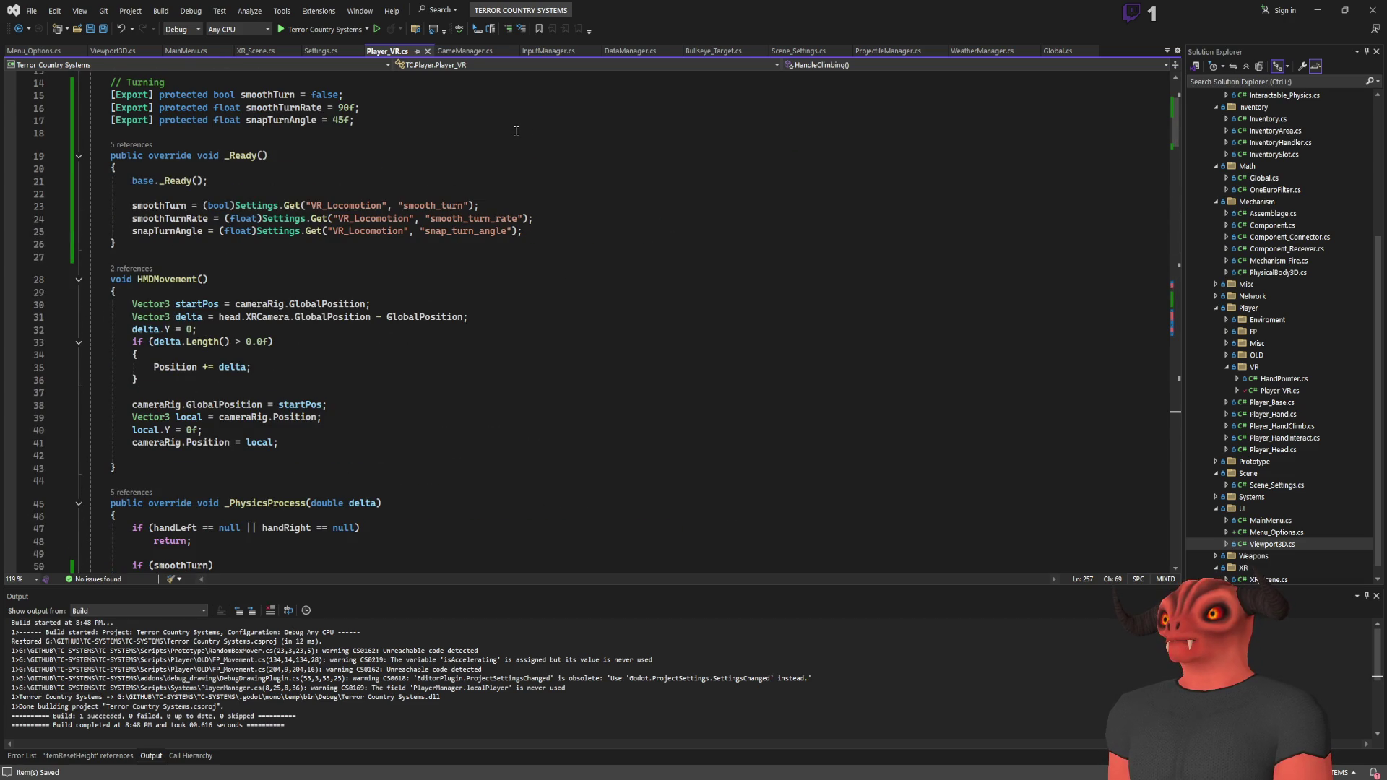
pyautogui.moveTo(143, 206)
pyautogui.mouseDown()
pyautogui.moveTo(623, 219)
pyautogui.moveTo(624, 231)
pyautogui.mouseUp()
pyautogui.click(623, 249)
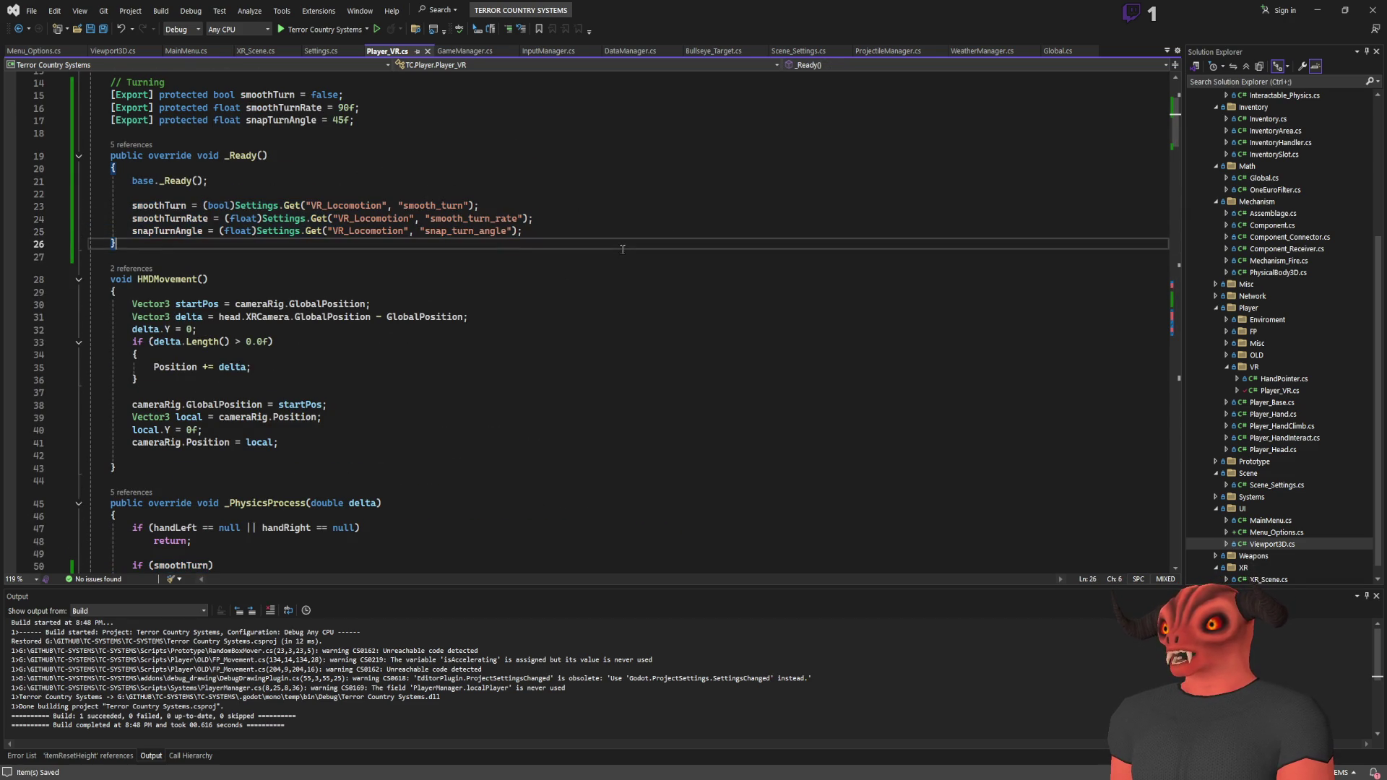
pyautogui.press('Return')
pyautogui.press('Return')
pyautogui.write('public vo')
pyautogui.press('BackSpace')
pyautogui.press('BackSpace')
pyautogui.press('BackSpace')
pyautogui.hotkey('ctrl', 's')
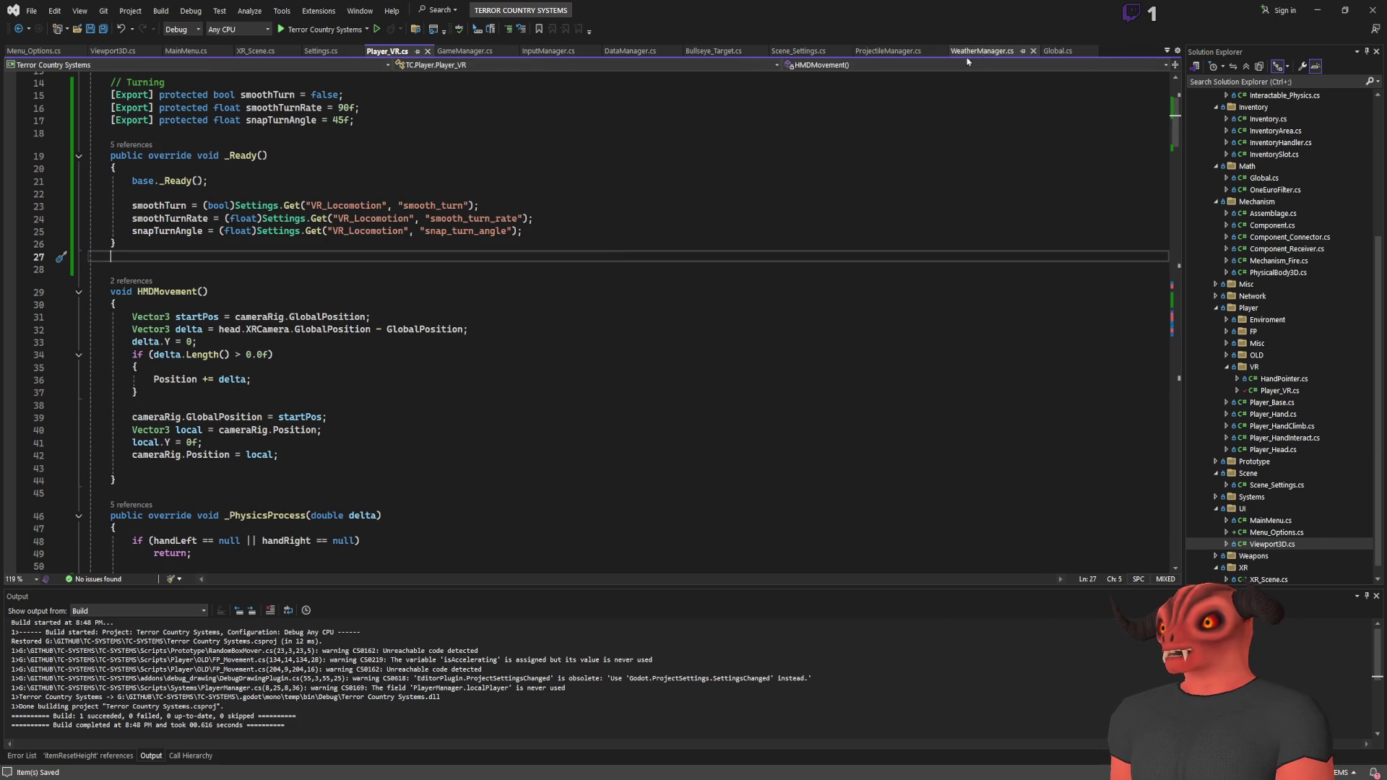
pyautogui.doubleClick(1271, 403)
pyautogui.scroll(-8, 300, 284)
# Step: Find InputMoveDirection in Player_Base.cs and begin a 'public virtual' line right after it
pyautogui.scroll(-15, 299, 284)
pyautogui.scroll(7, 495, 331)
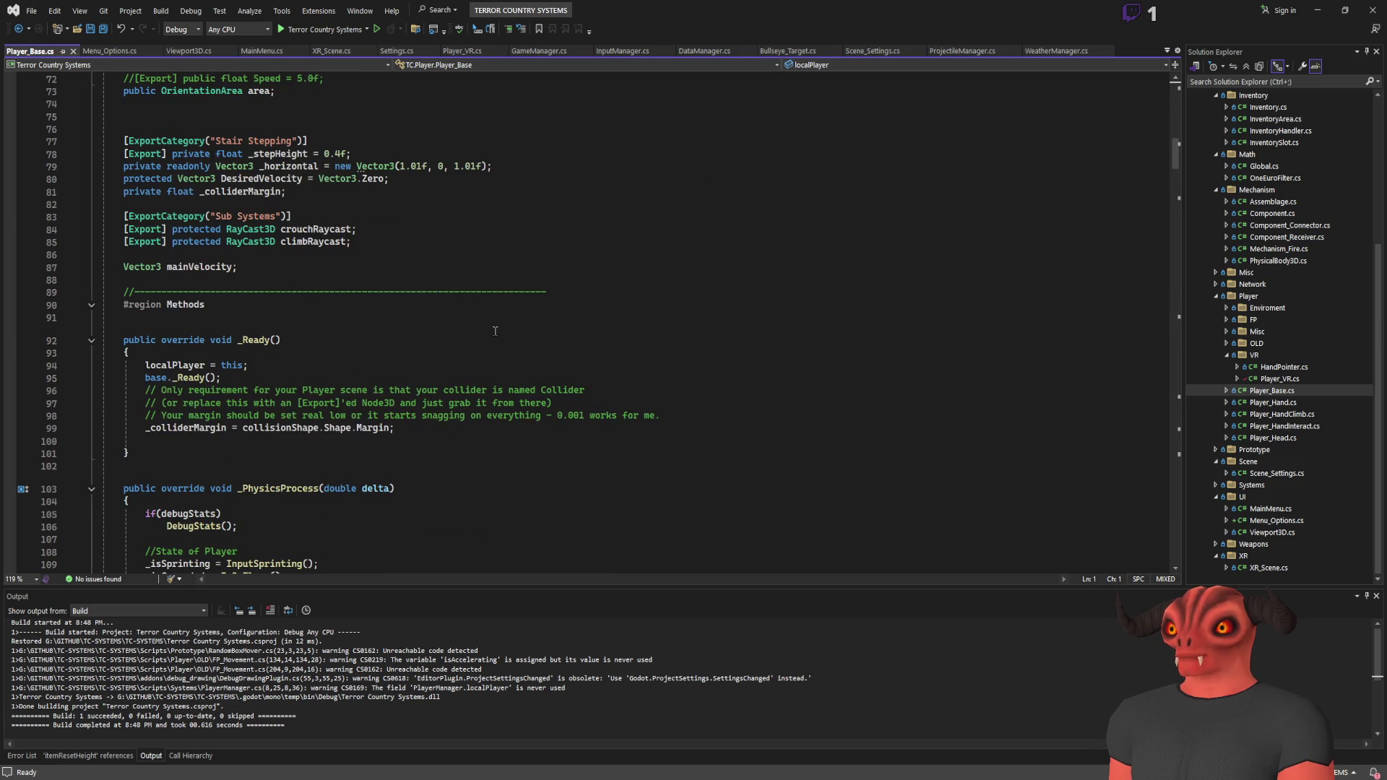
pyautogui.scroll(7, 495, 331)
pyautogui.scroll(-7, 495, 331)
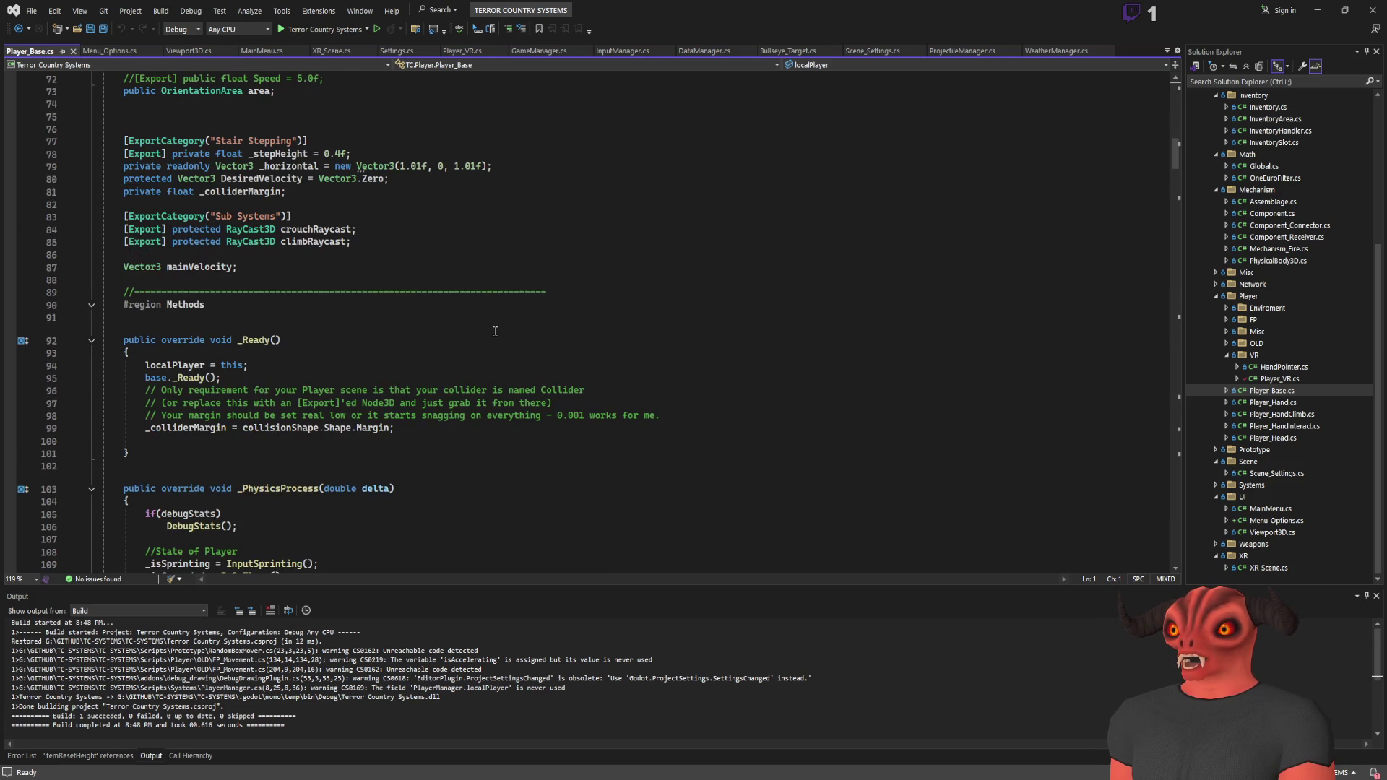
pyautogui.scroll(-20, 479, 320)
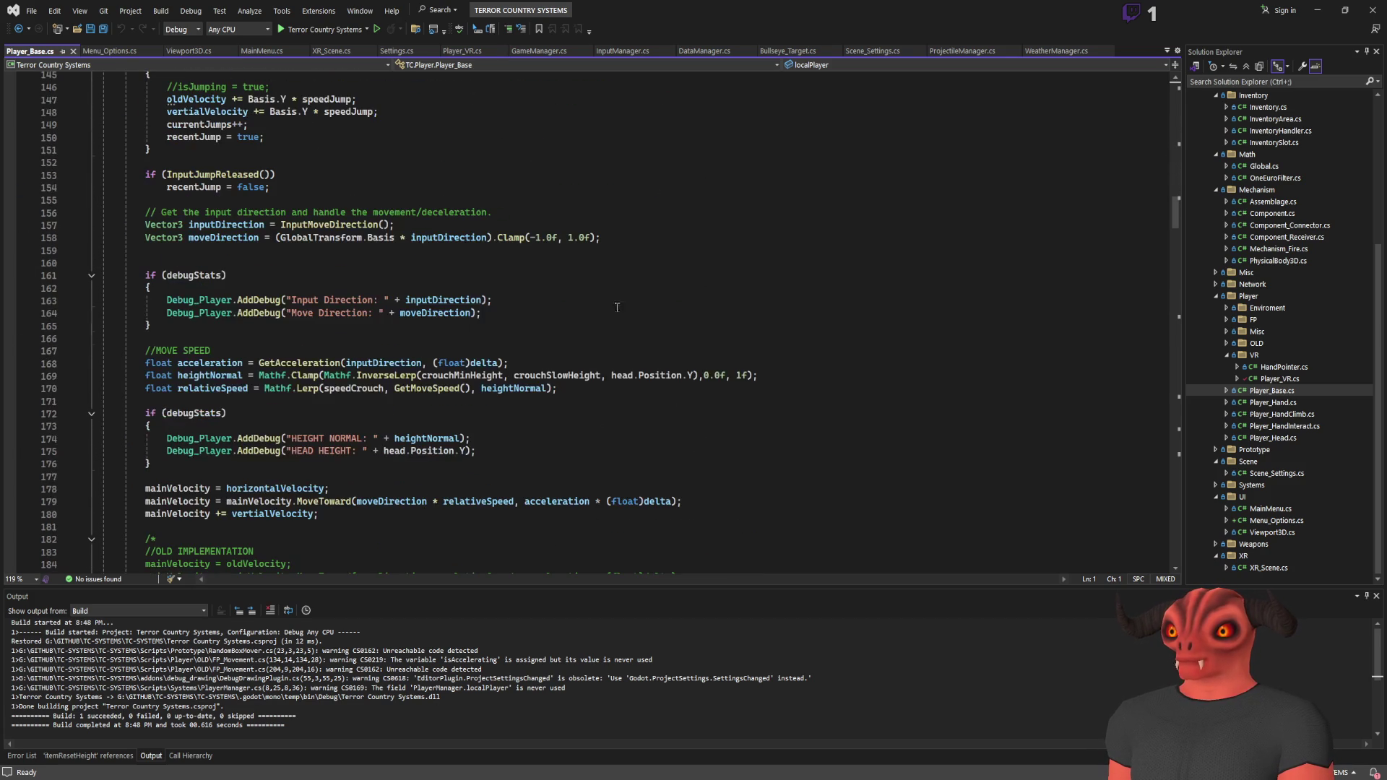
pyautogui.moveTo(1175, 217); pyautogui.dragTo(1174, 543)
pyautogui.scroll(15, 556, 356)
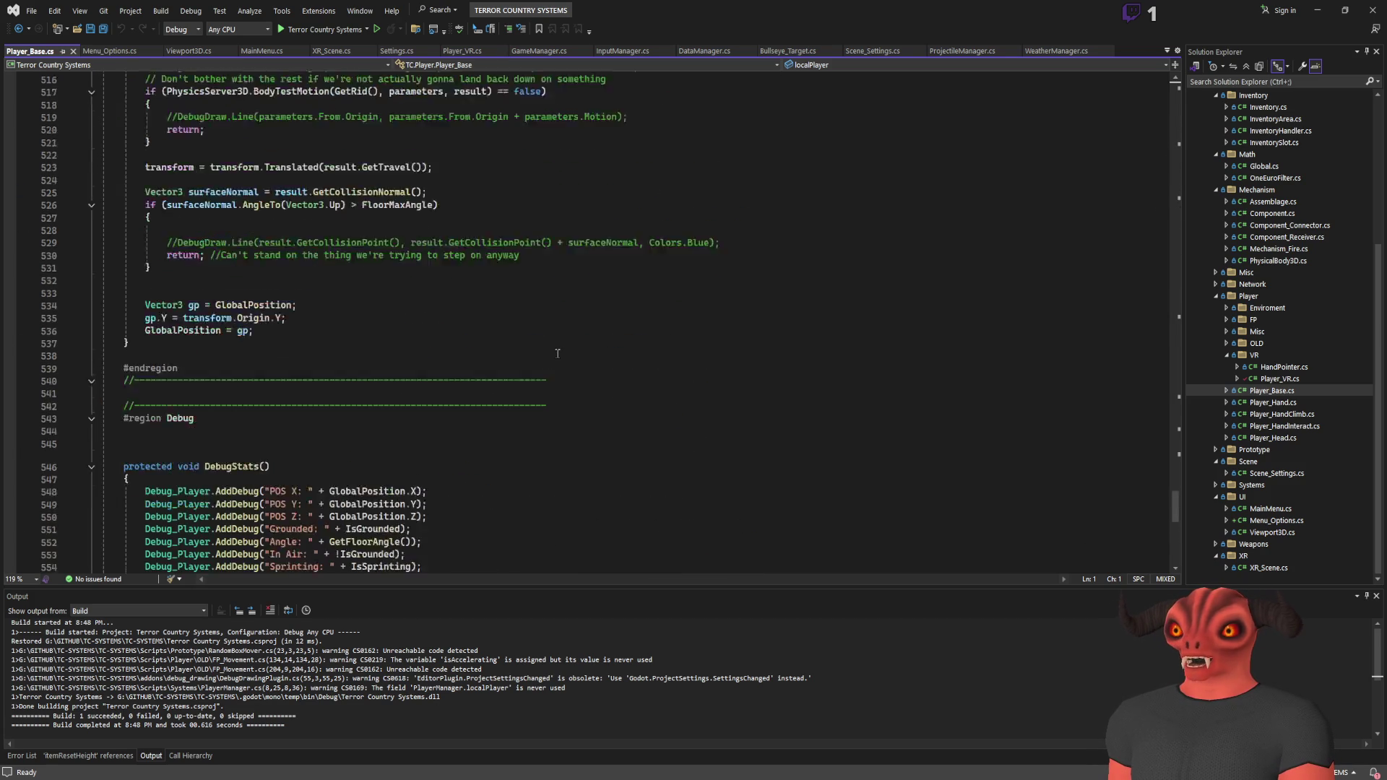
pyautogui.scroll(20, 304, 376)
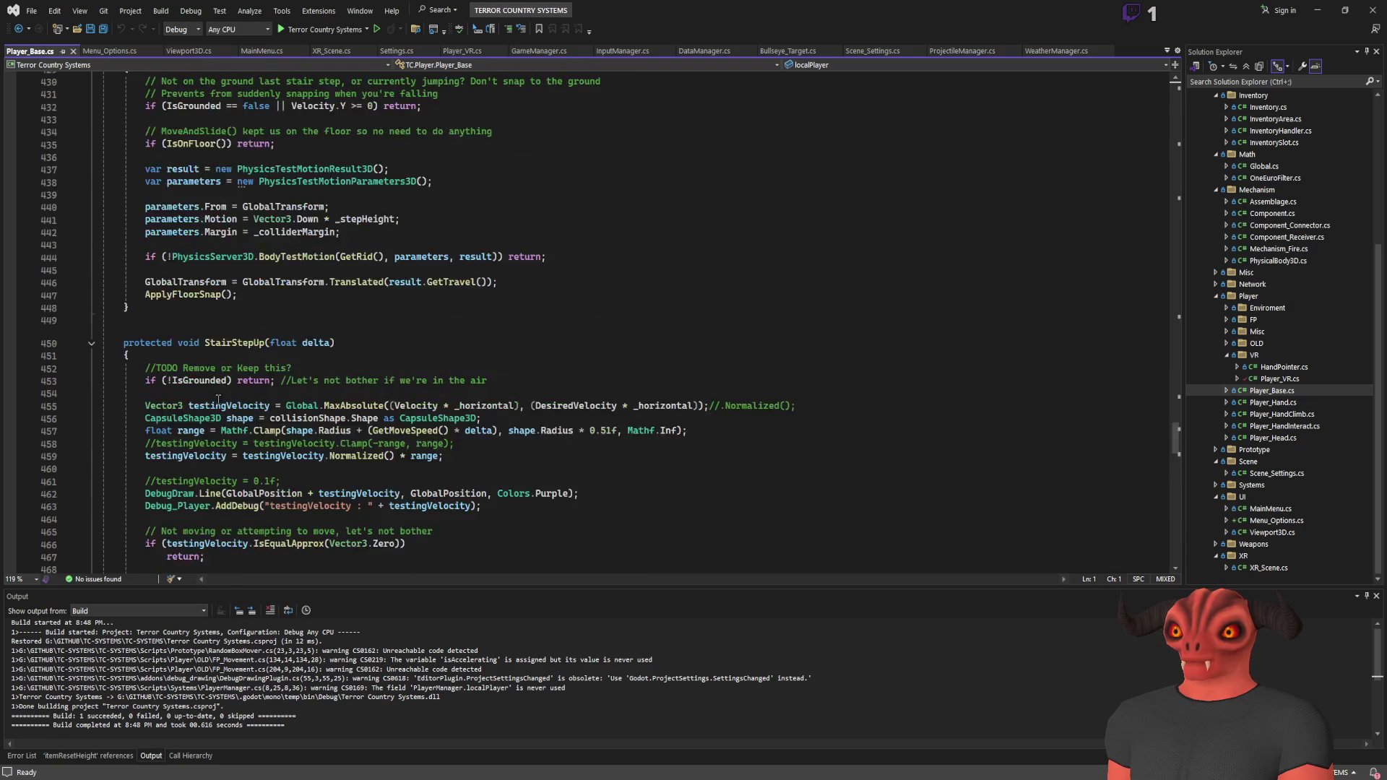
pyautogui.scroll(20, 197, 320)
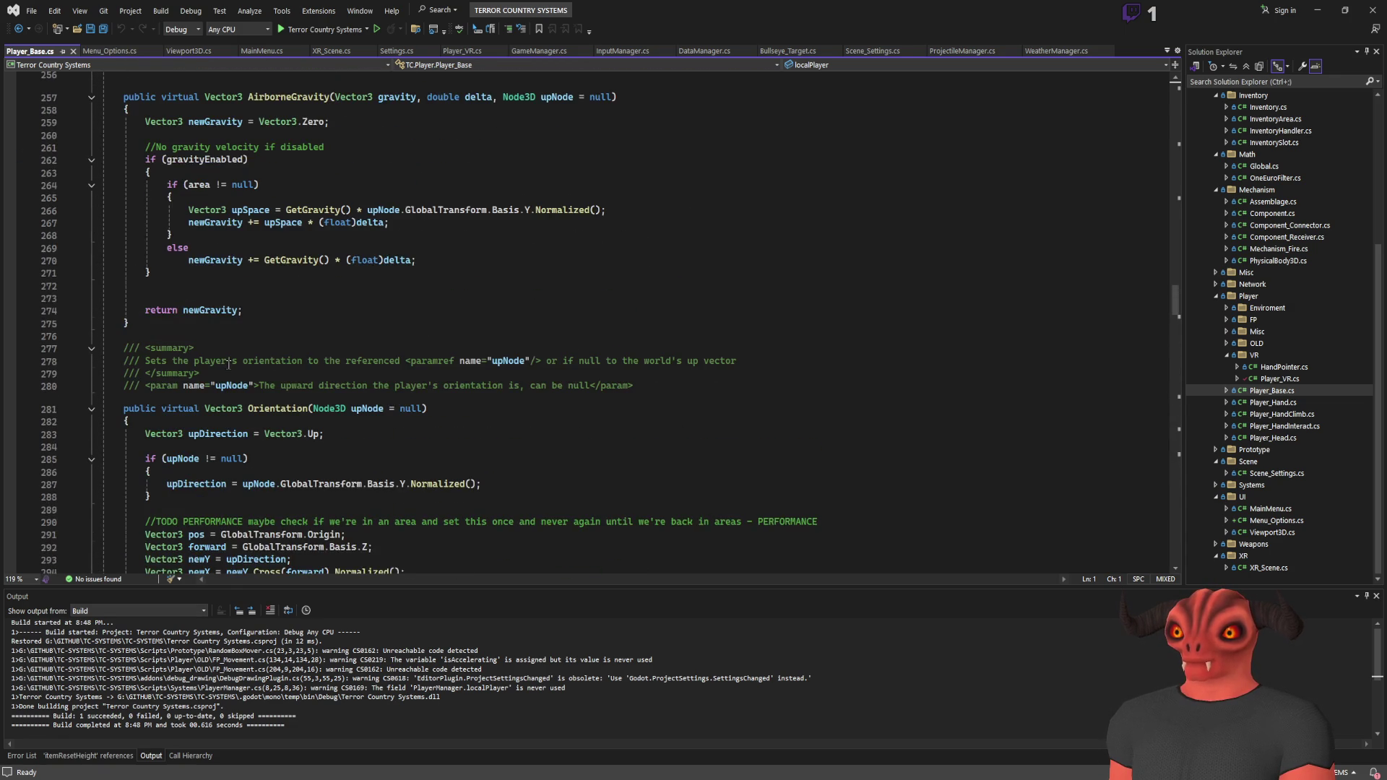
pyautogui.scroll(20, 229, 364)
pyautogui.scroll(10, 249, 370)
pyautogui.scroll(-18, 242, 354)
pyautogui.scroll(-4, 242, 354)
pyautogui.scroll(4, 242, 361)
pyautogui.scroll(-2, 241, 375)
pyautogui.click(238, 388)
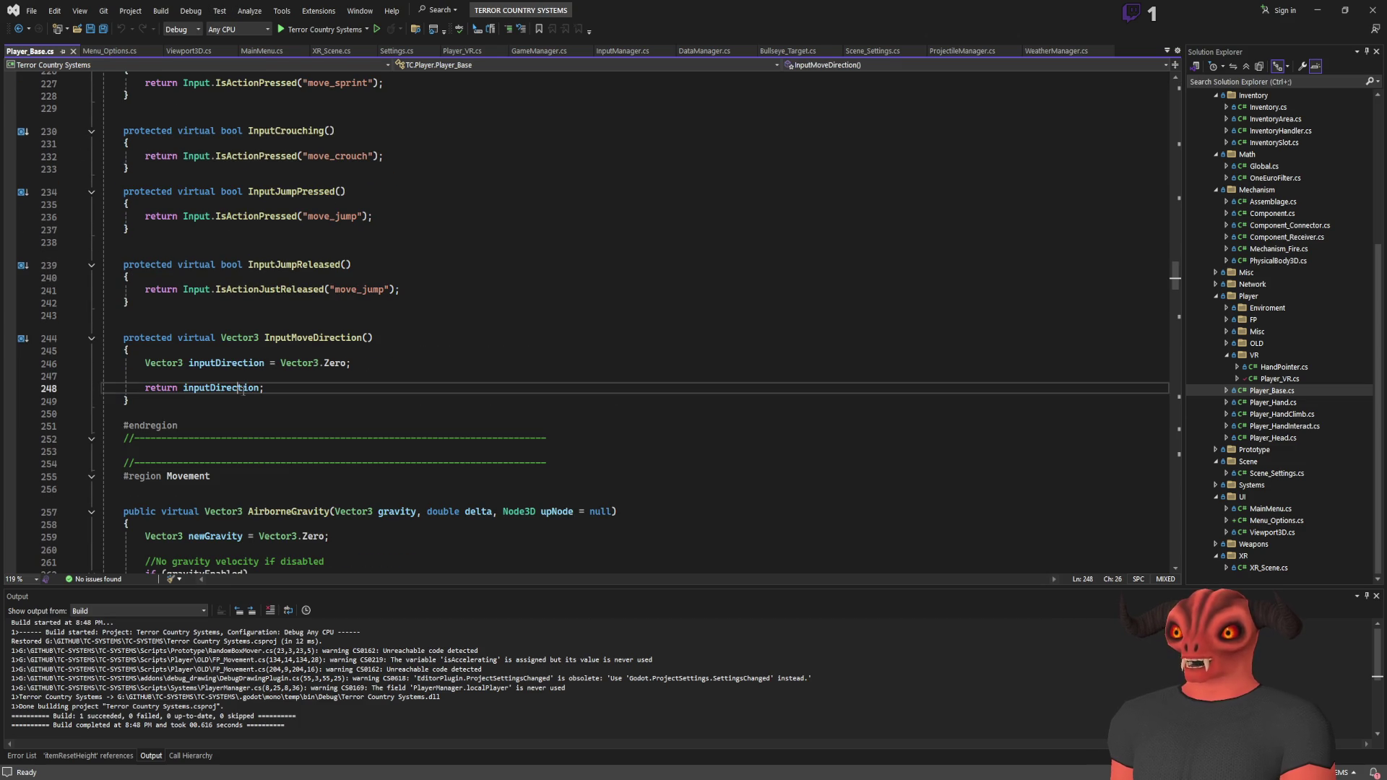
pyautogui.click(217, 401)
pyautogui.press('Return')
pyautogui.press('Return')
pyautogui.write('public virtual')
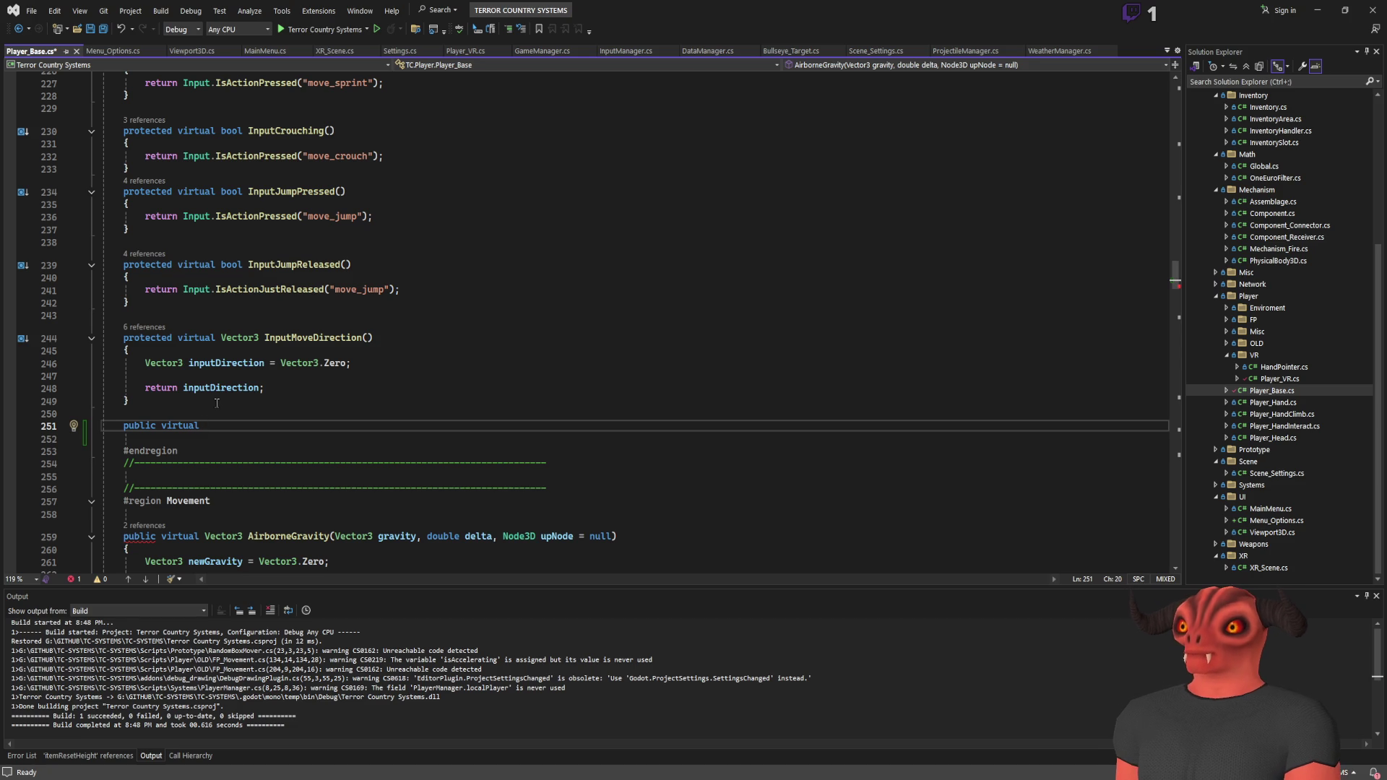
# Step: Complete an empty public virtual void UpdateInputs() method and save Player_Base.cs
pyautogui.write('void ')
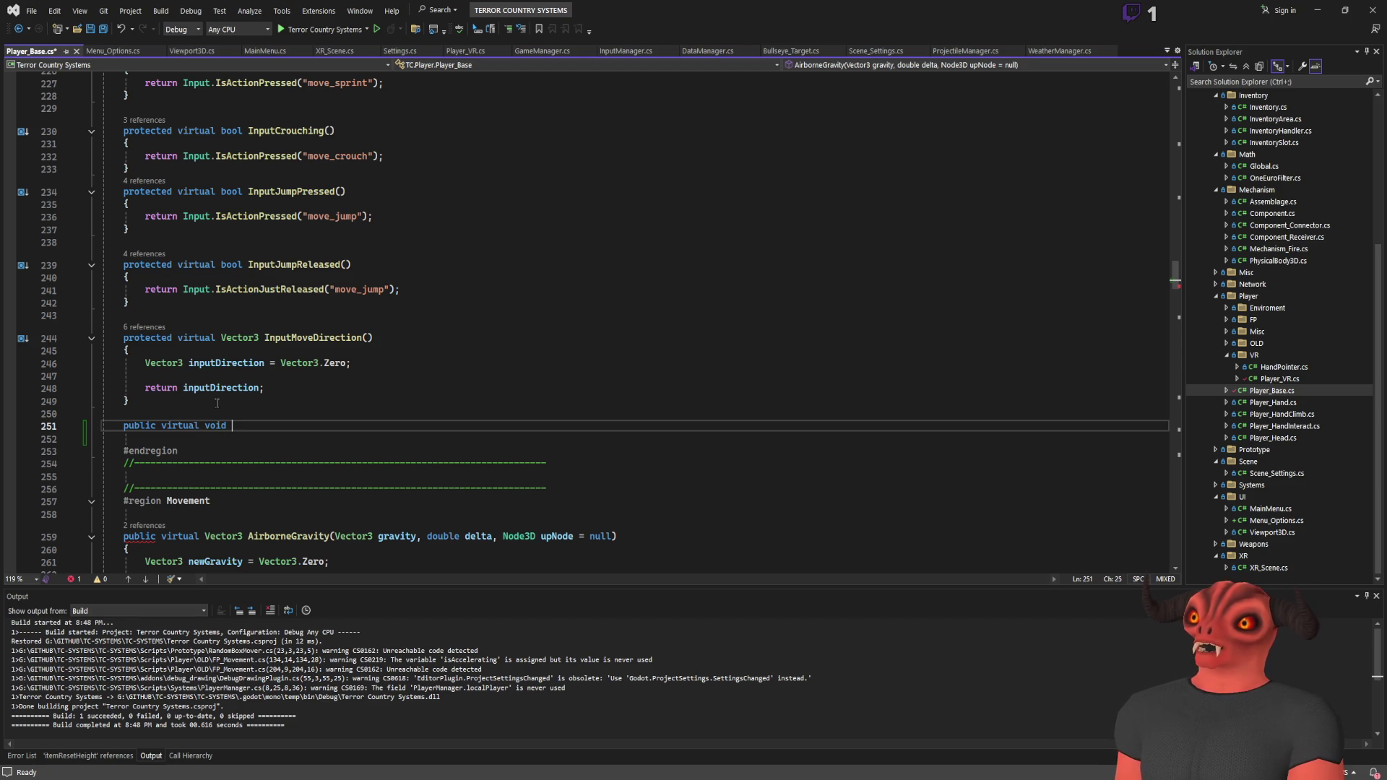
pyautogui.write('UpdateInputs()')
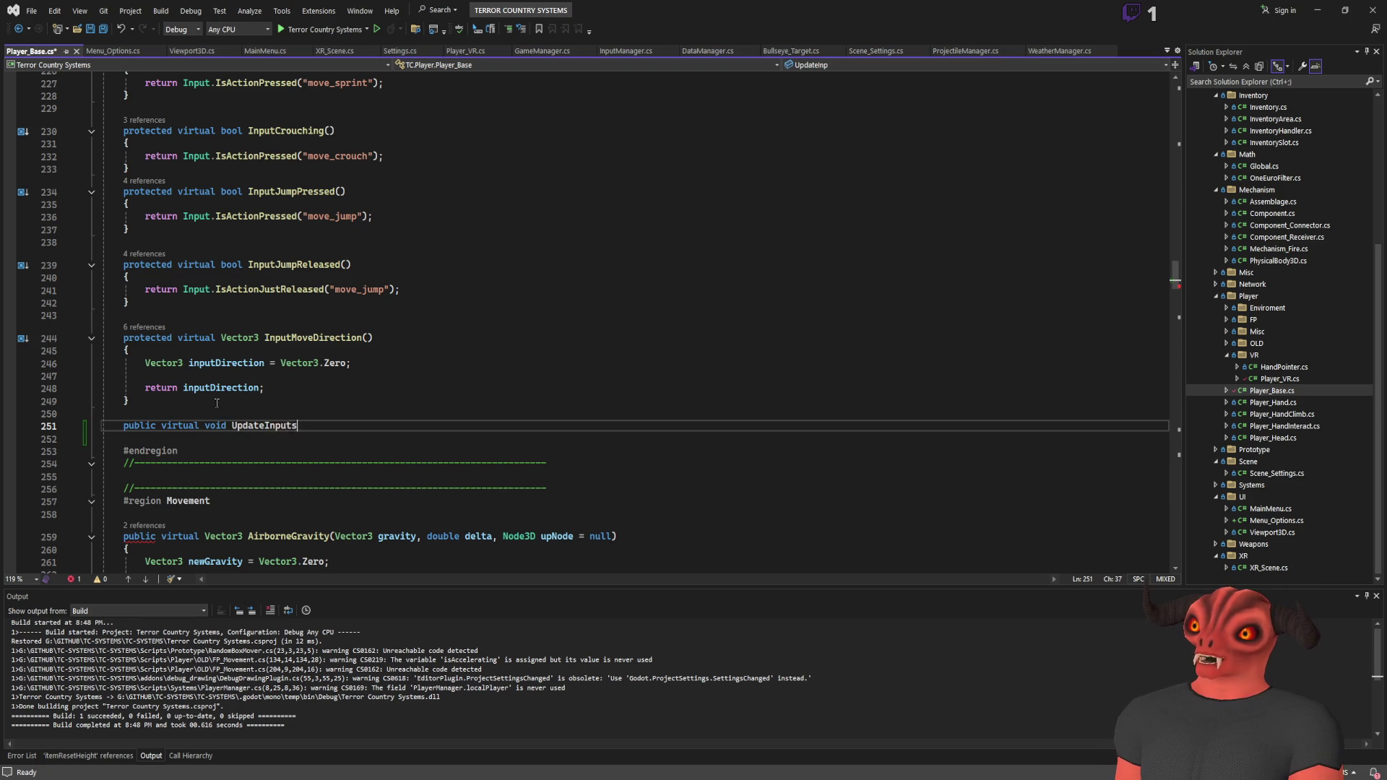
pyautogui.press('Return')
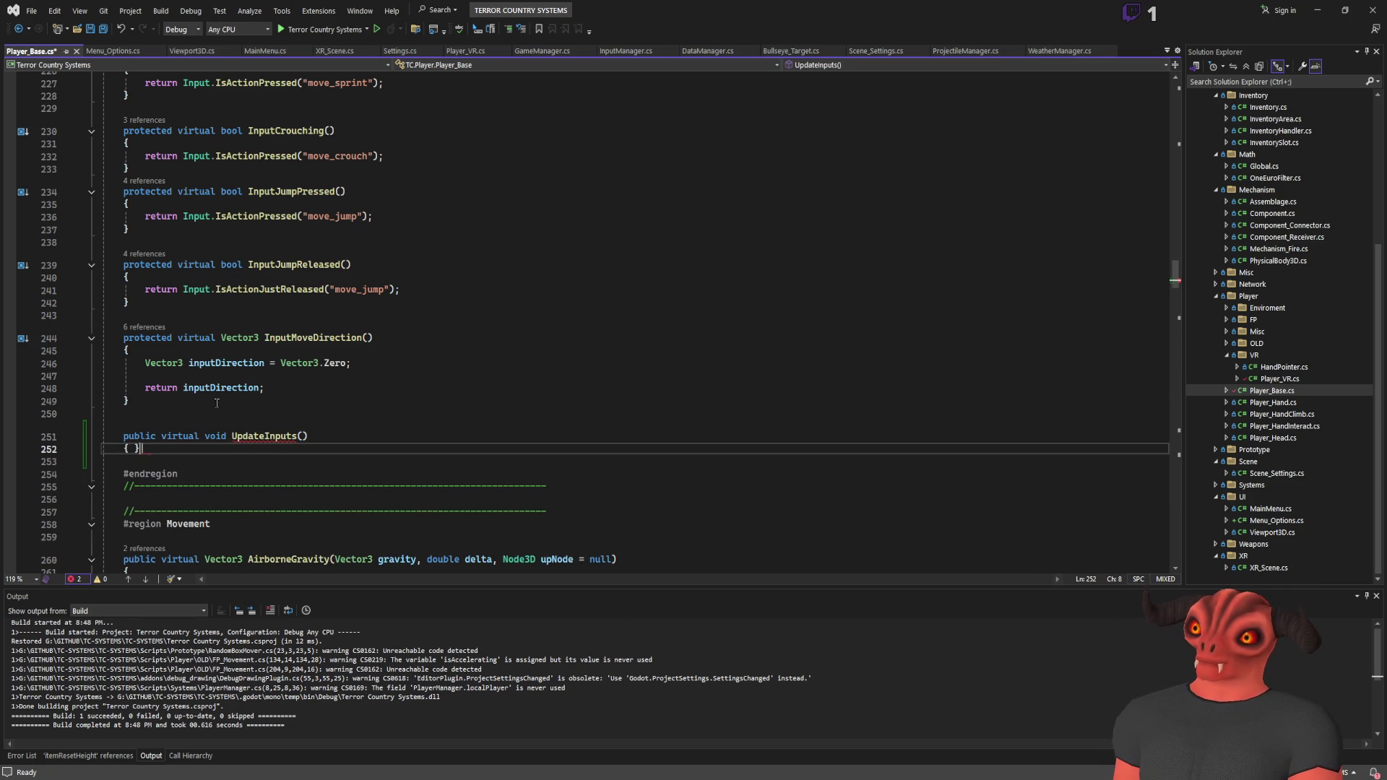
pyautogui.press('Down')
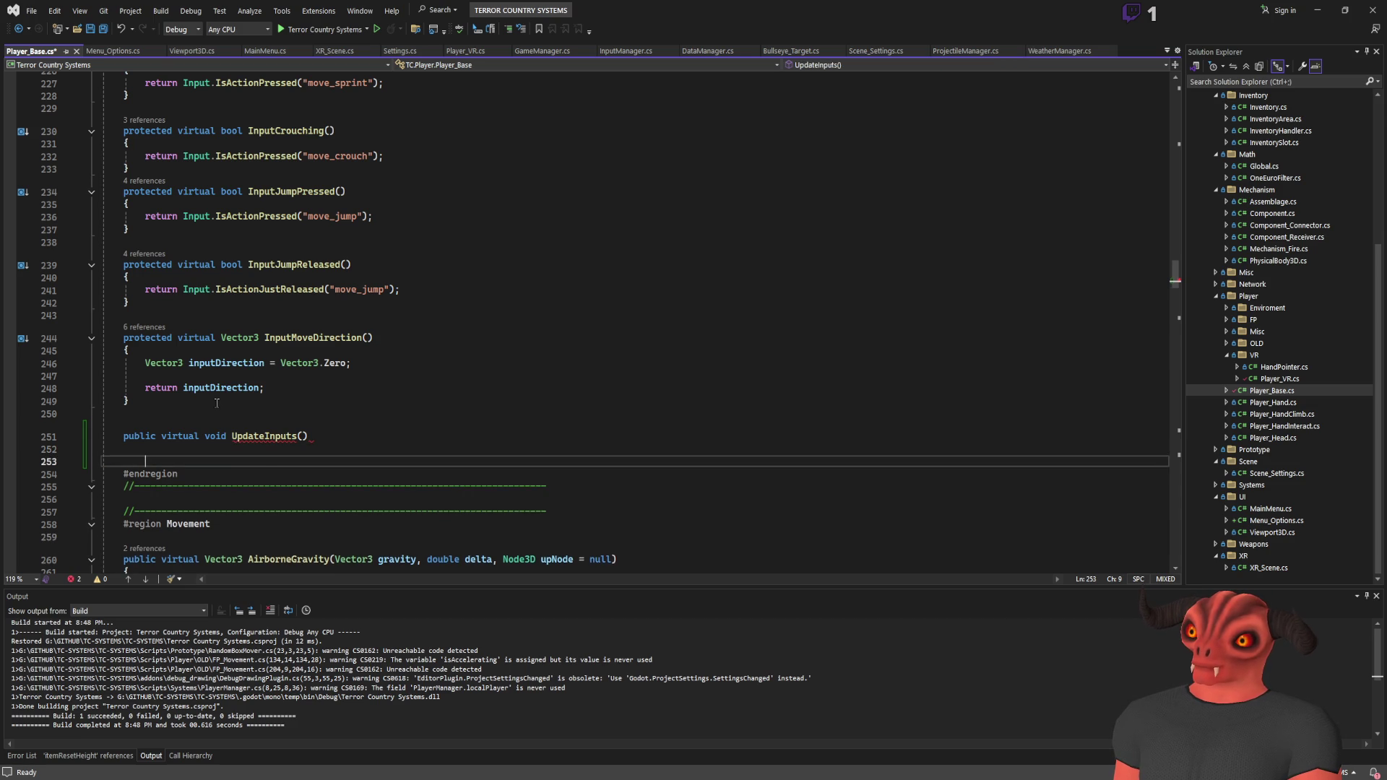
pyautogui.press('BackSpace')
pyautogui.write('{')
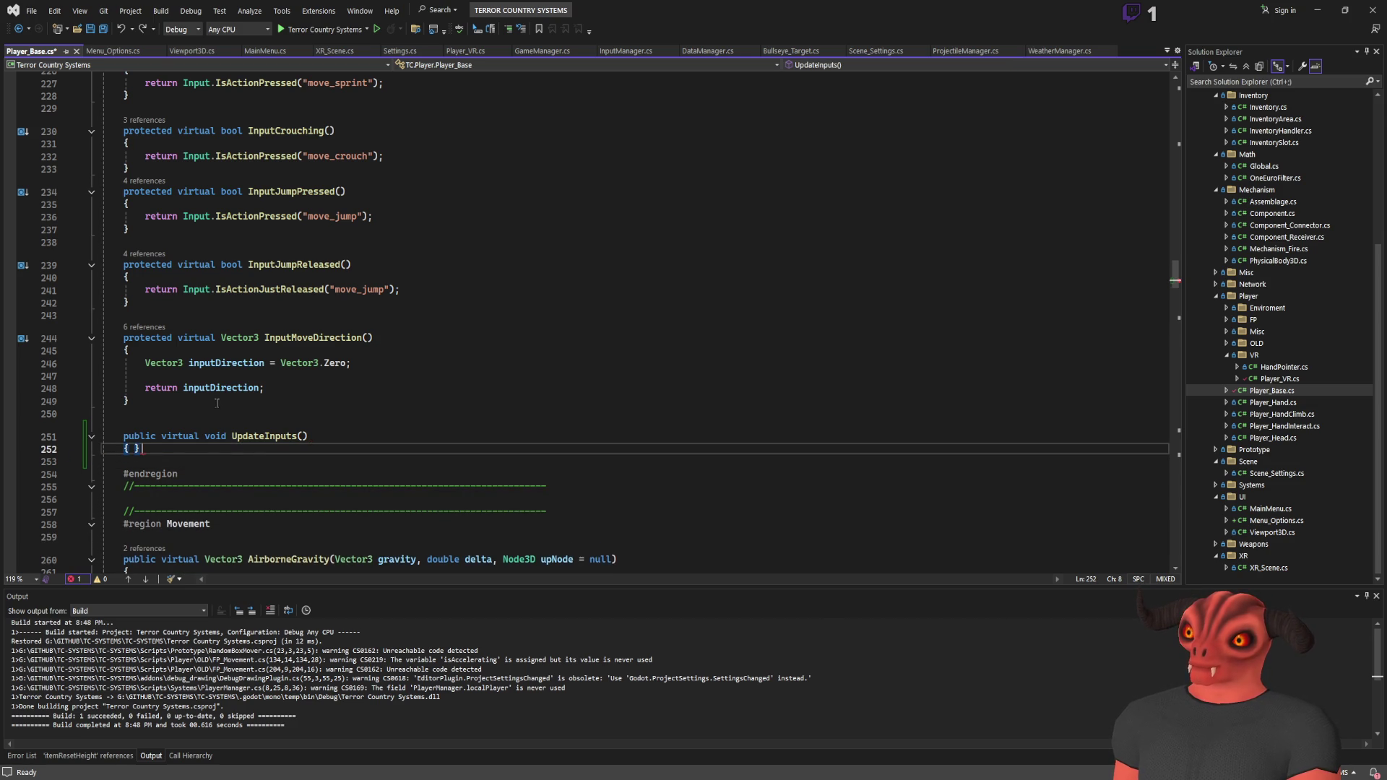
pyautogui.press('Return')
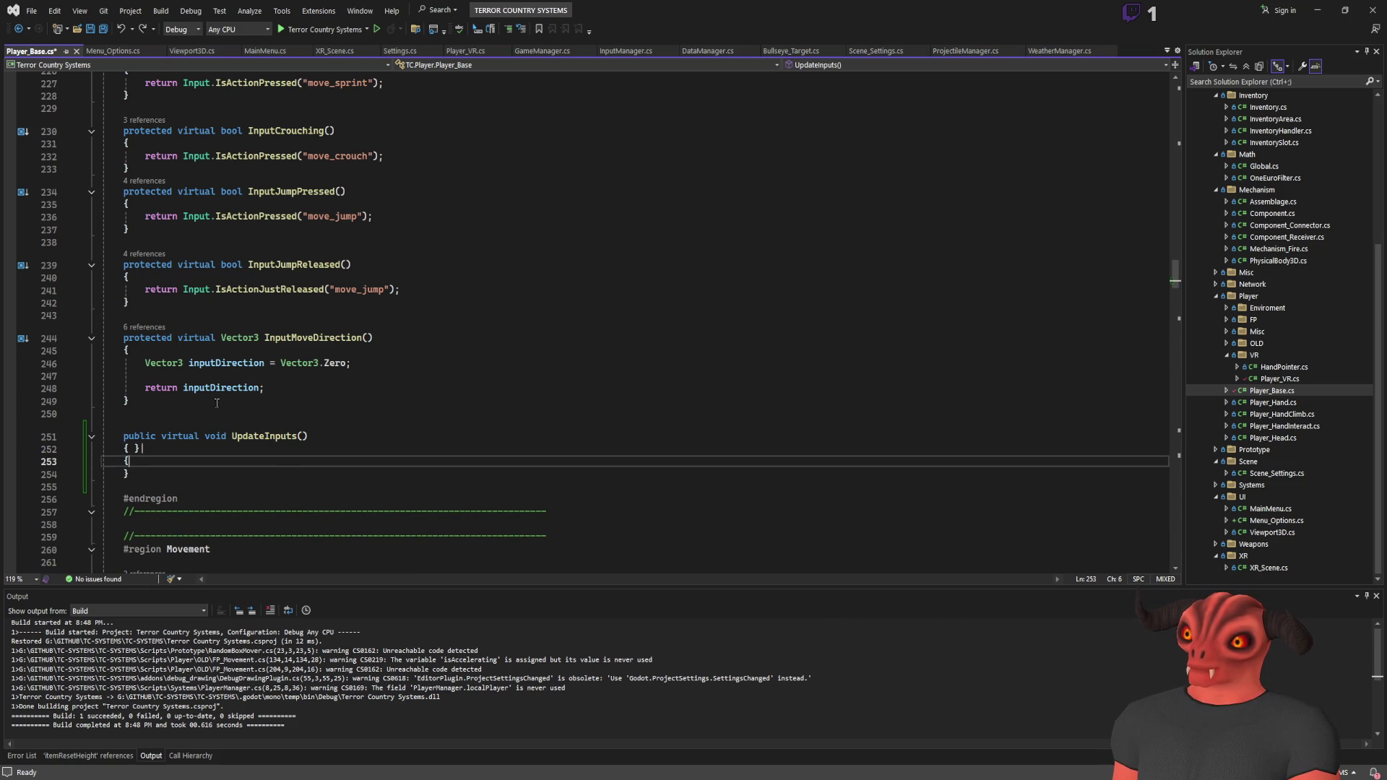
pyautogui.hotkey('ctrl', 's')
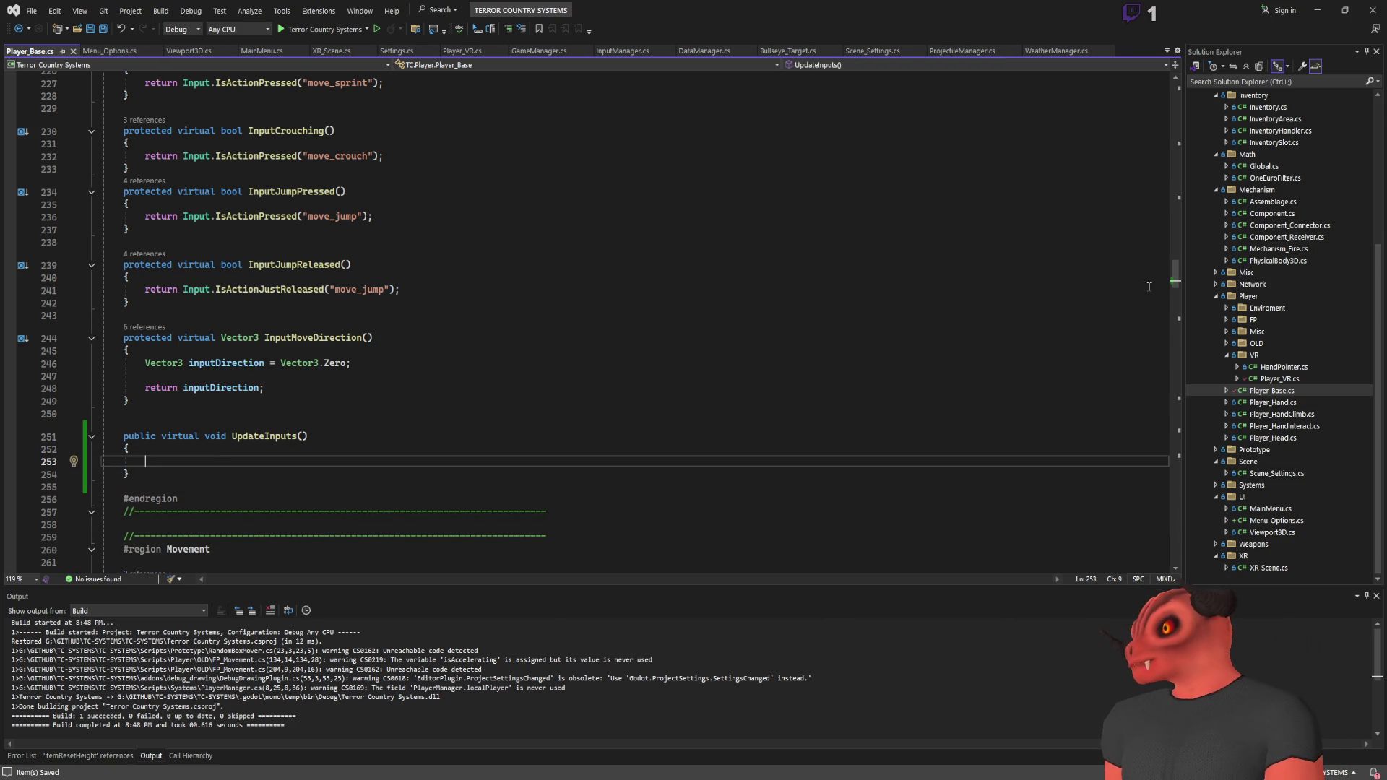
# Step: Select the UpdateInputs method name, then bring Menu_Options.cs back up
pyautogui.scroll(9, 402, 233)
pyautogui.scroll(9, 402, 233)
pyautogui.scroll(-20, 401, 260)
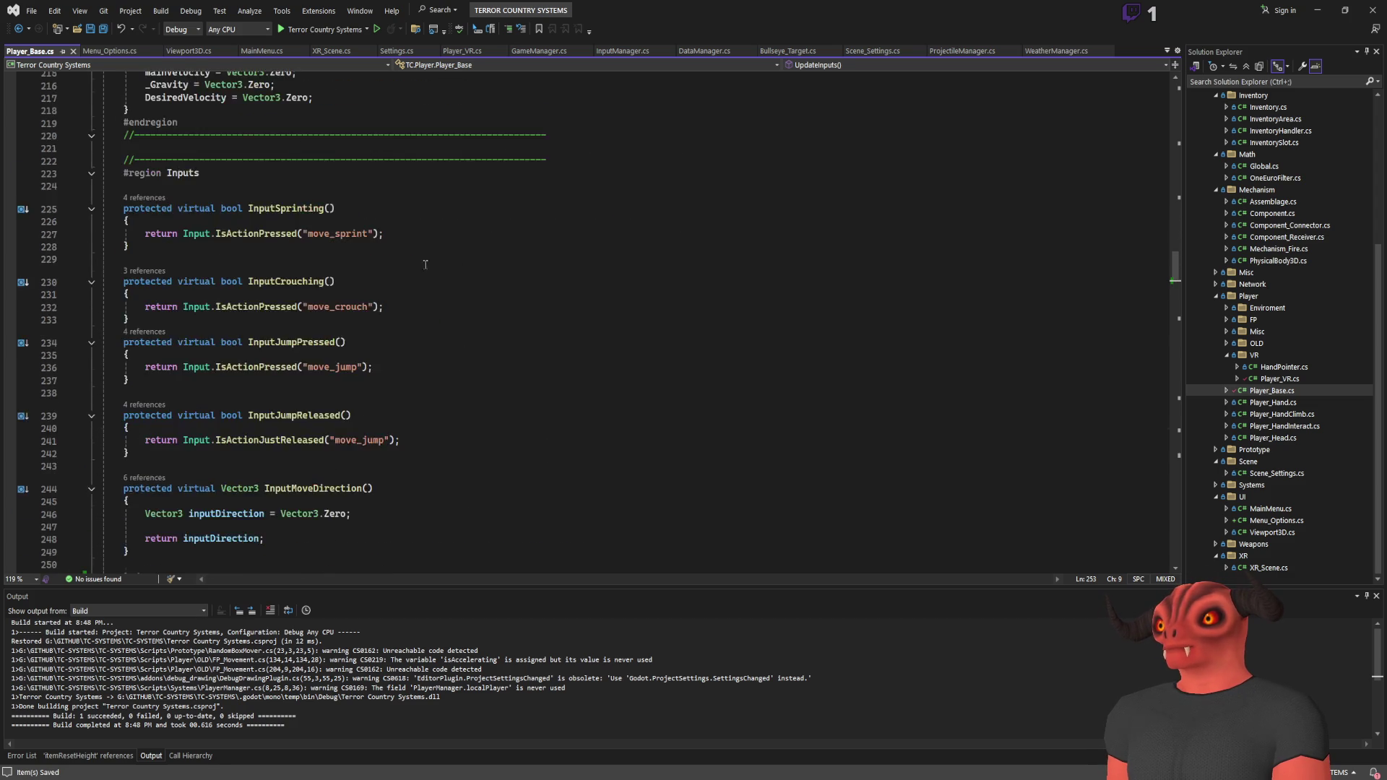
pyautogui.doubleClick(234, 284)
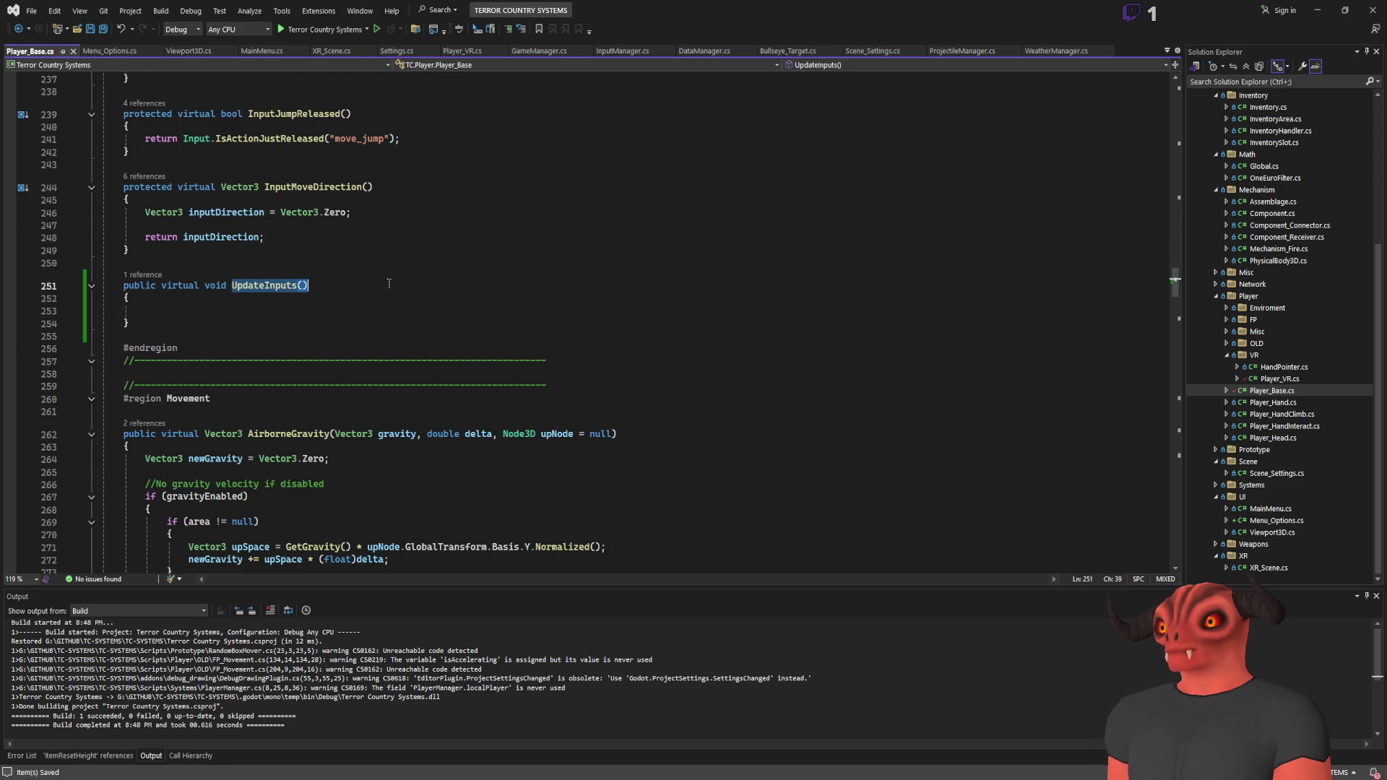
pyautogui.click(95, 53)
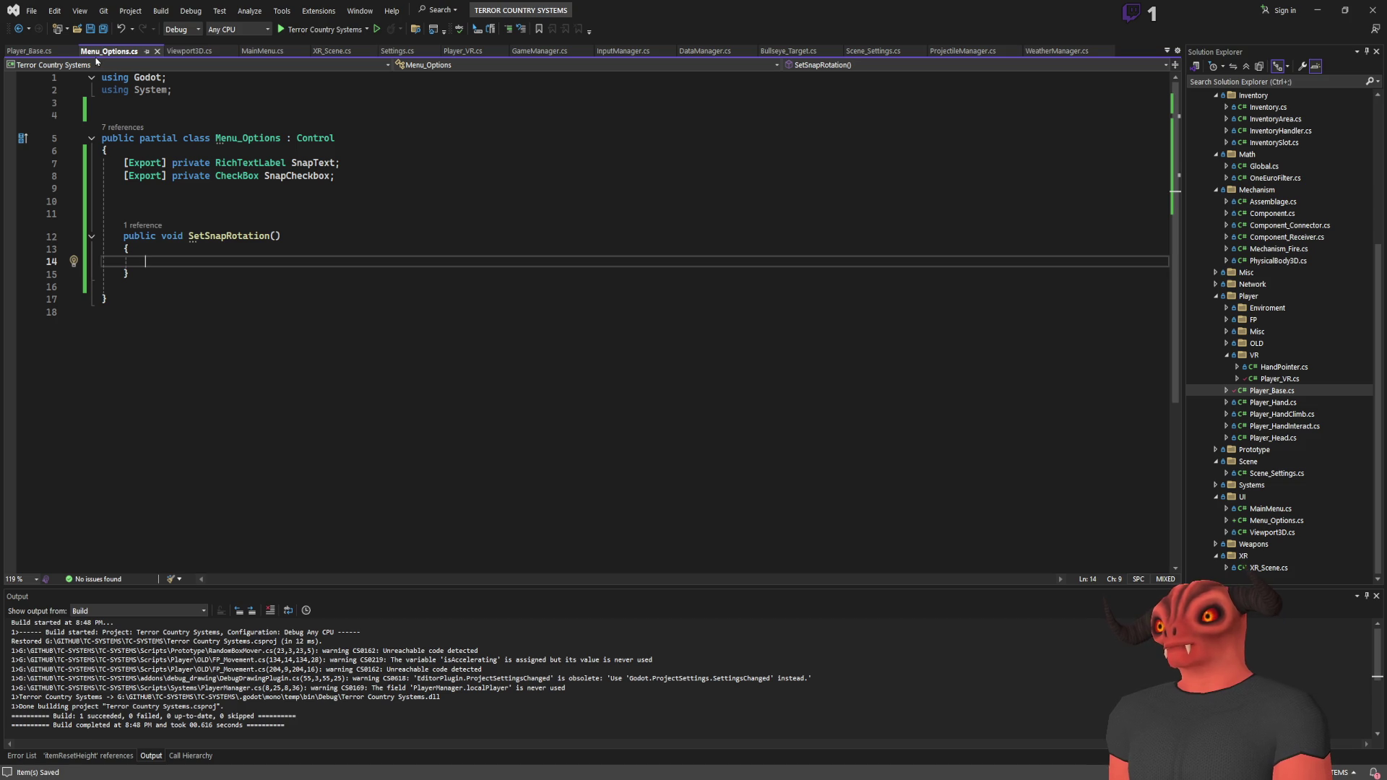
# Step: Leave a blank line atop the Menu_Options class, discarding a draft event line, then return to Player_Base.cs
pyautogui.click(174, 157)
pyautogui.press('Return')
pyautogui.press('Return')
pyautogui.press('Return')
pyautogui.press('Up')
pyautogui.write('public')
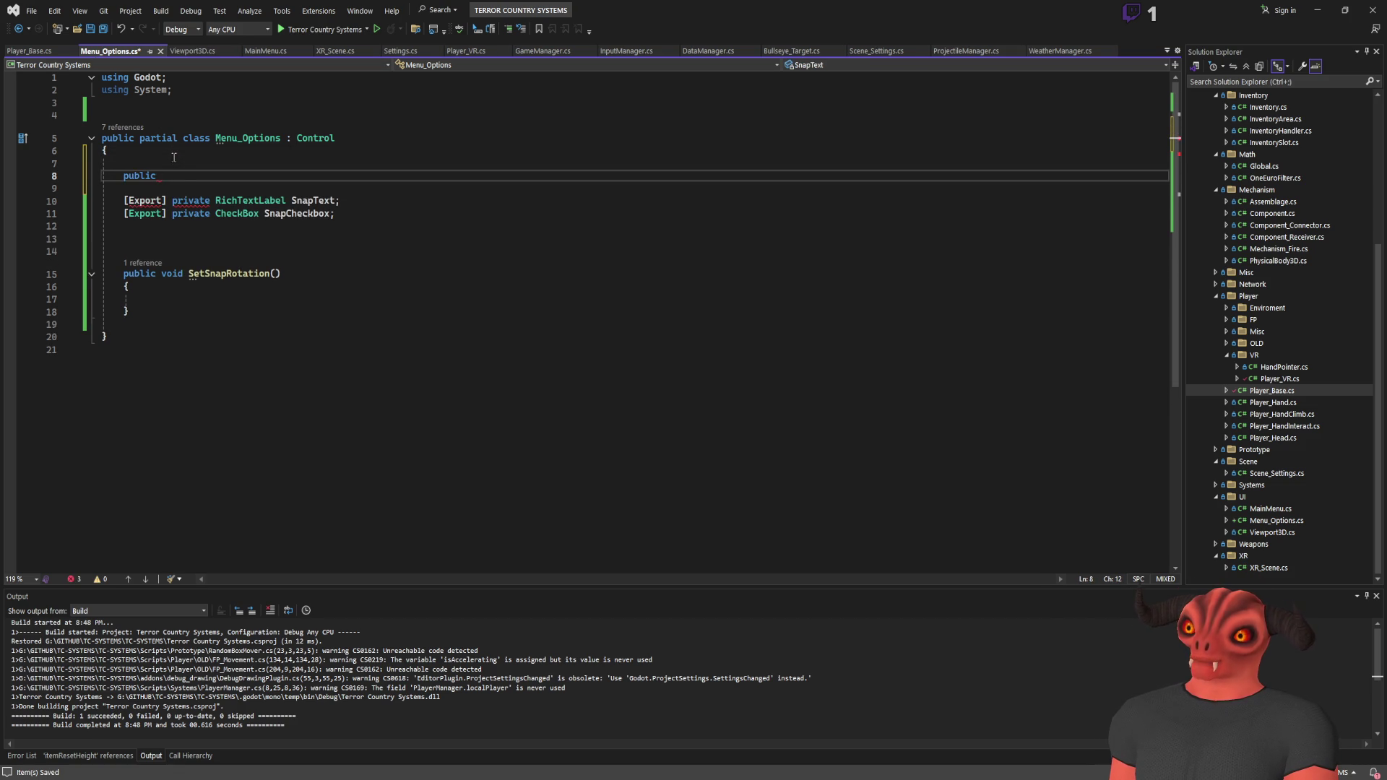
pyautogui.write(' static event ')
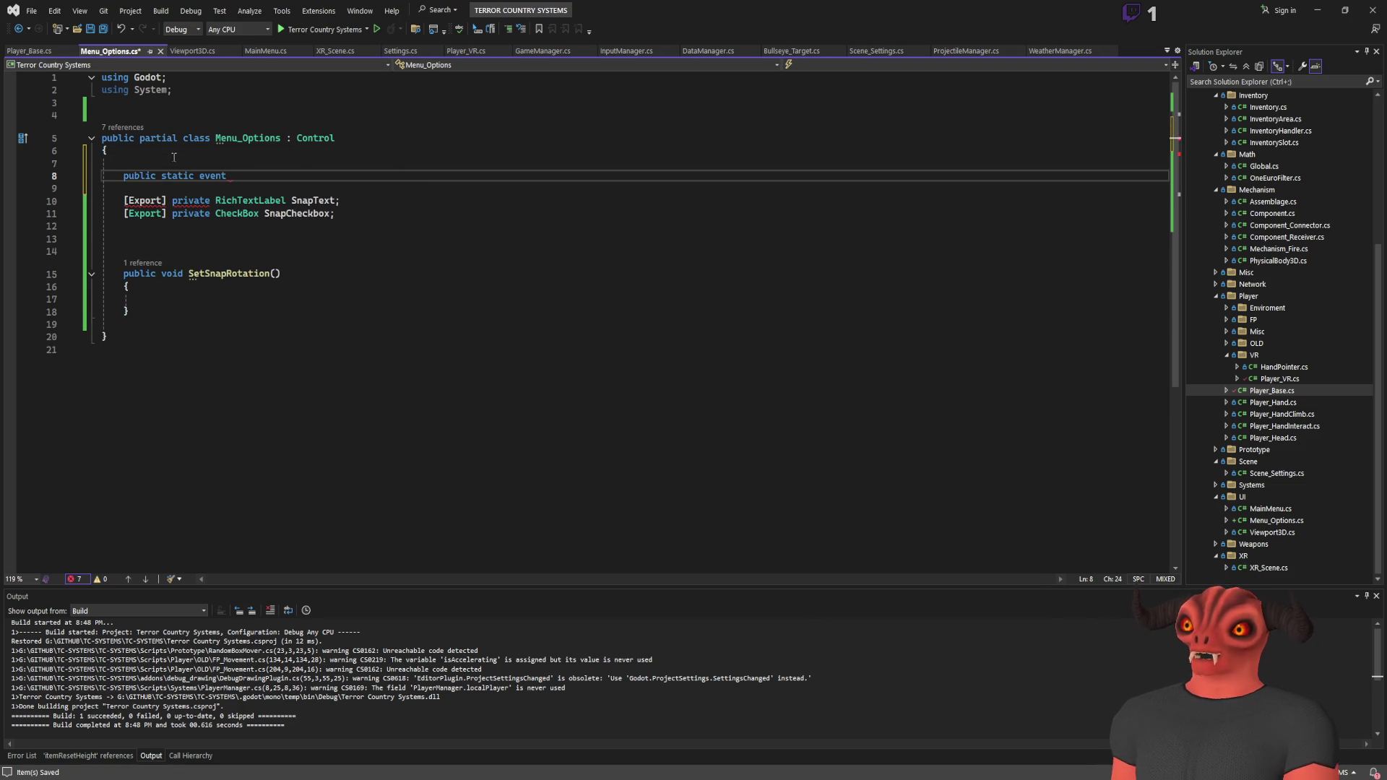
pyautogui.write("Thing()';")
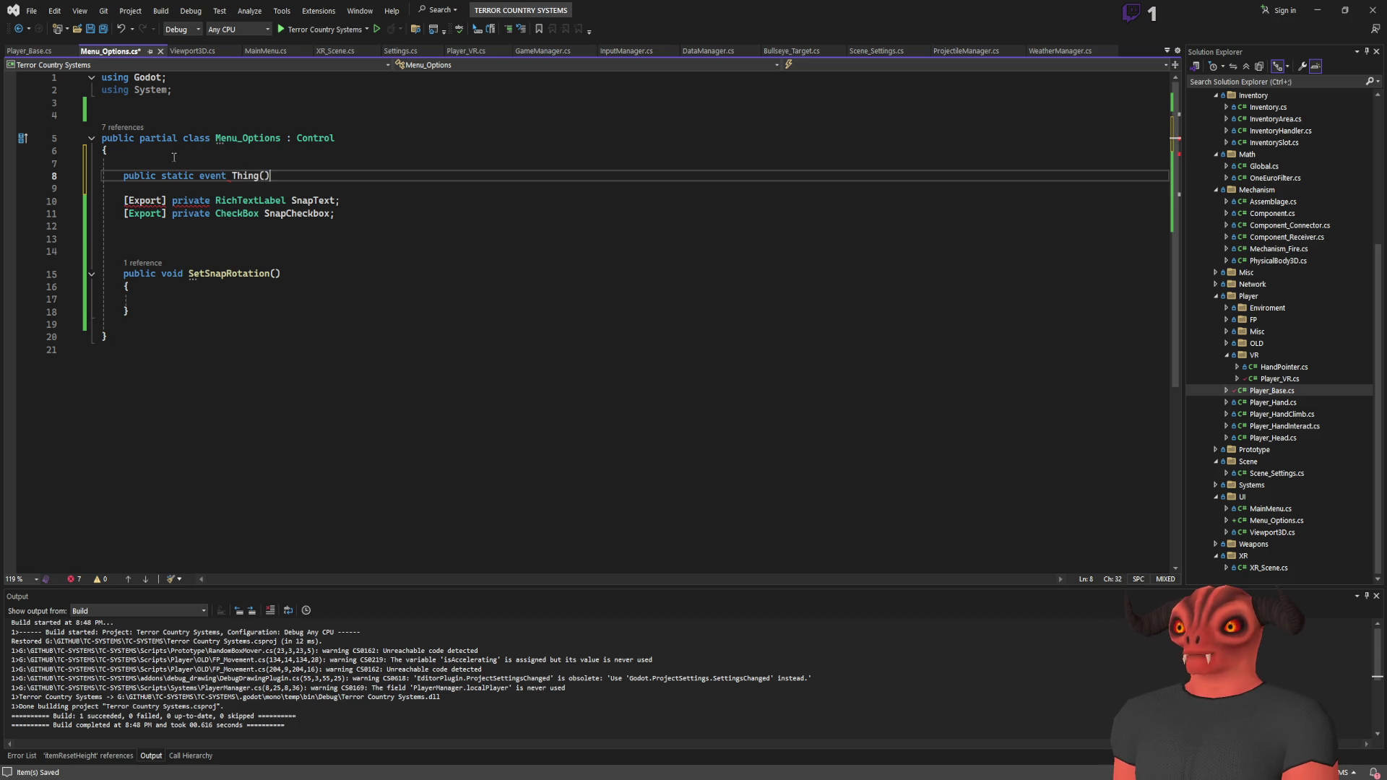
pyautogui.press('BackSpace')
pyautogui.press('BackSpace')
pyautogui.press('BackSpace')
pyautogui.hotkey('shift', 'Up')
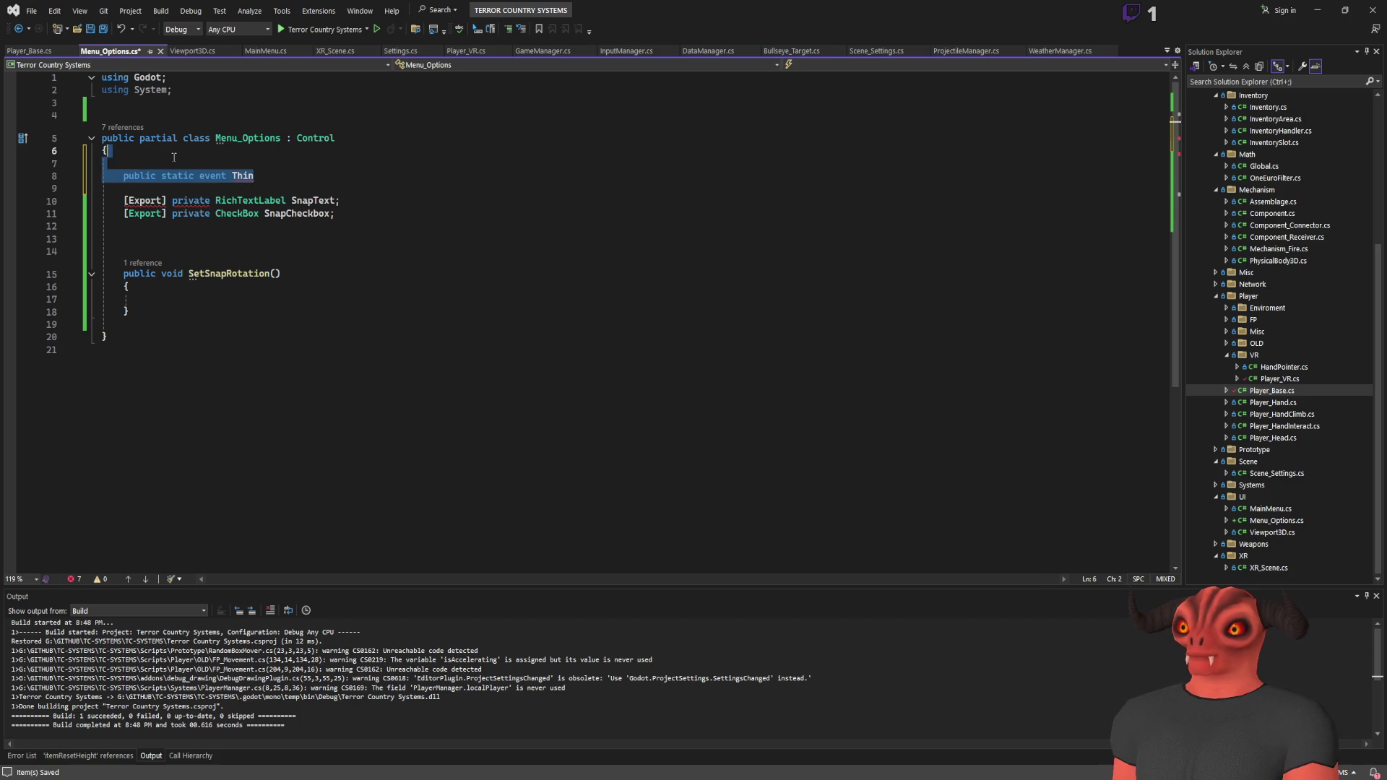
pyautogui.press('BackSpace')
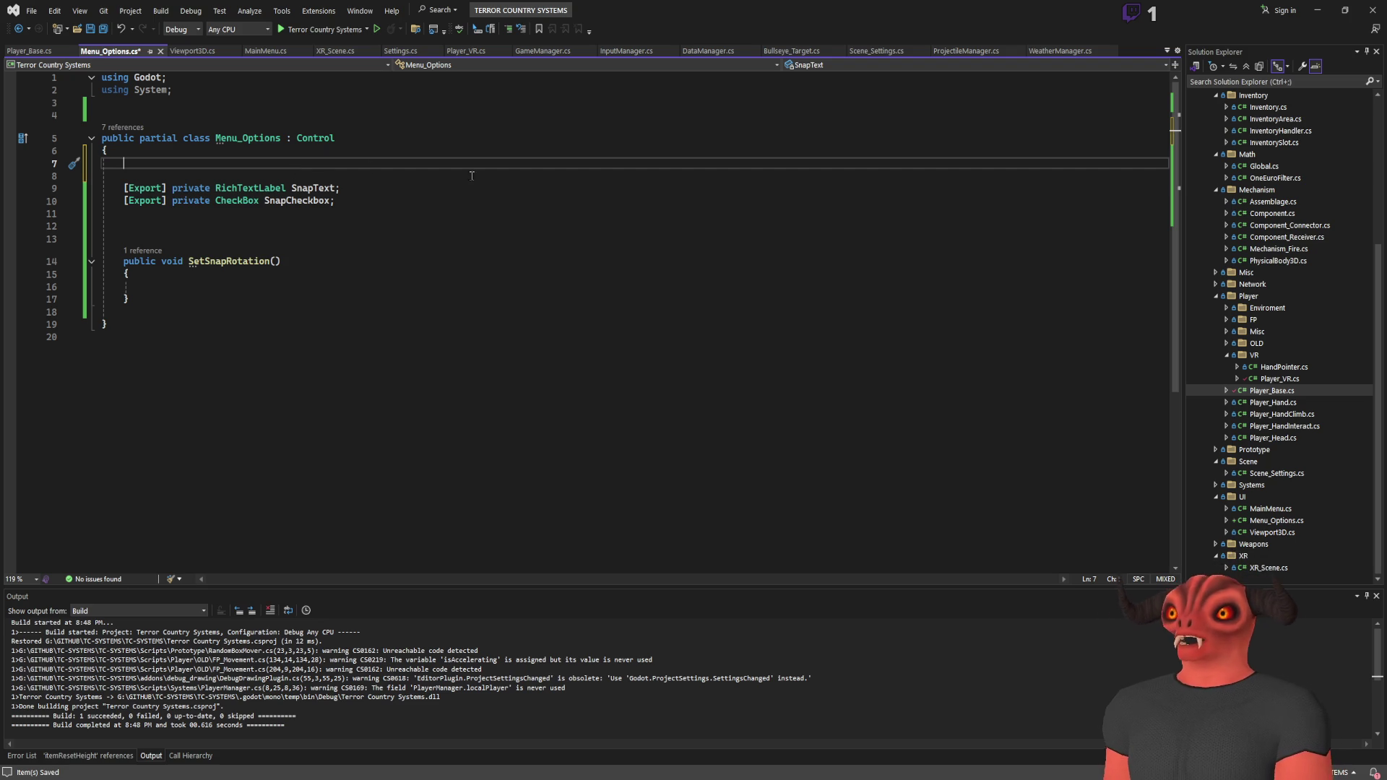
pyautogui.click(29, 51)
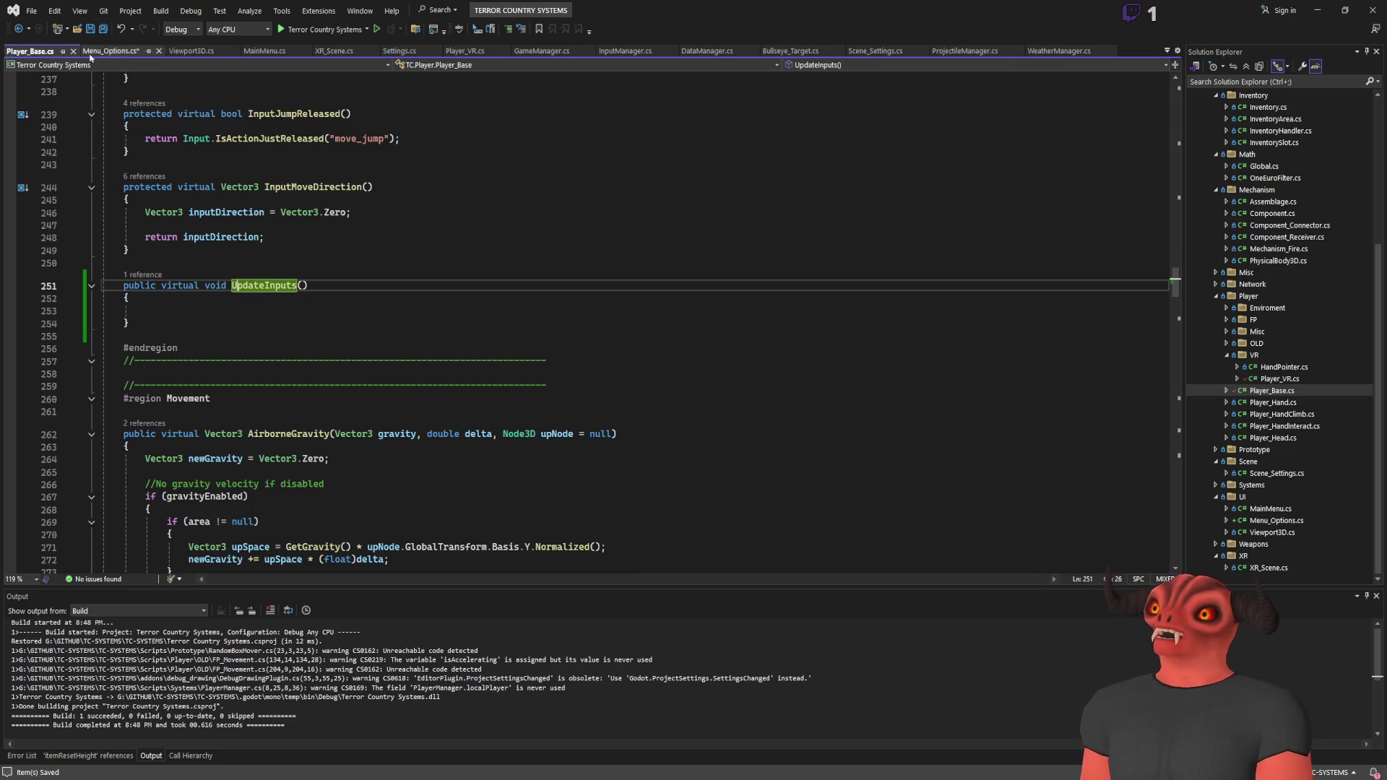
pyautogui.click(110, 50)
pyautogui.click(217, 51)
pyautogui.click(234, 51)
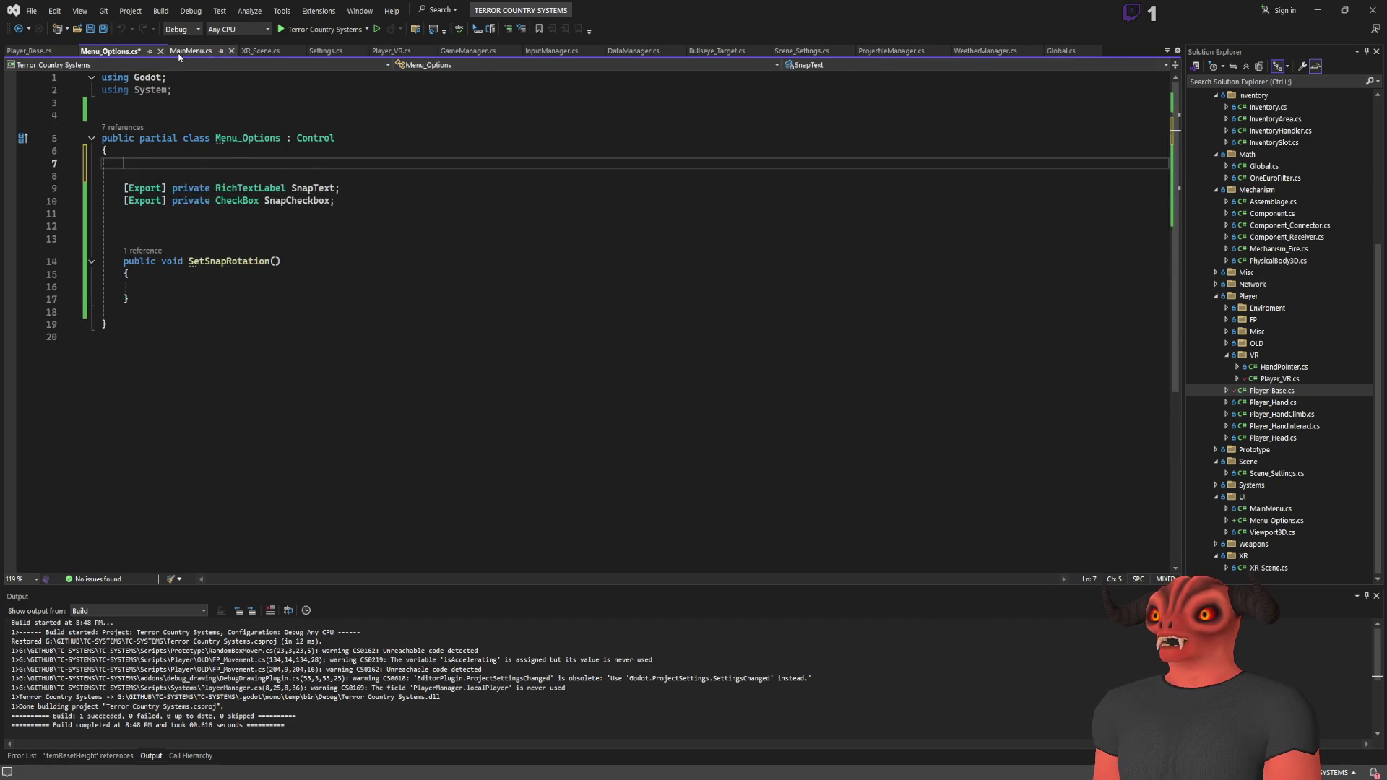
pyautogui.click(215, 52)
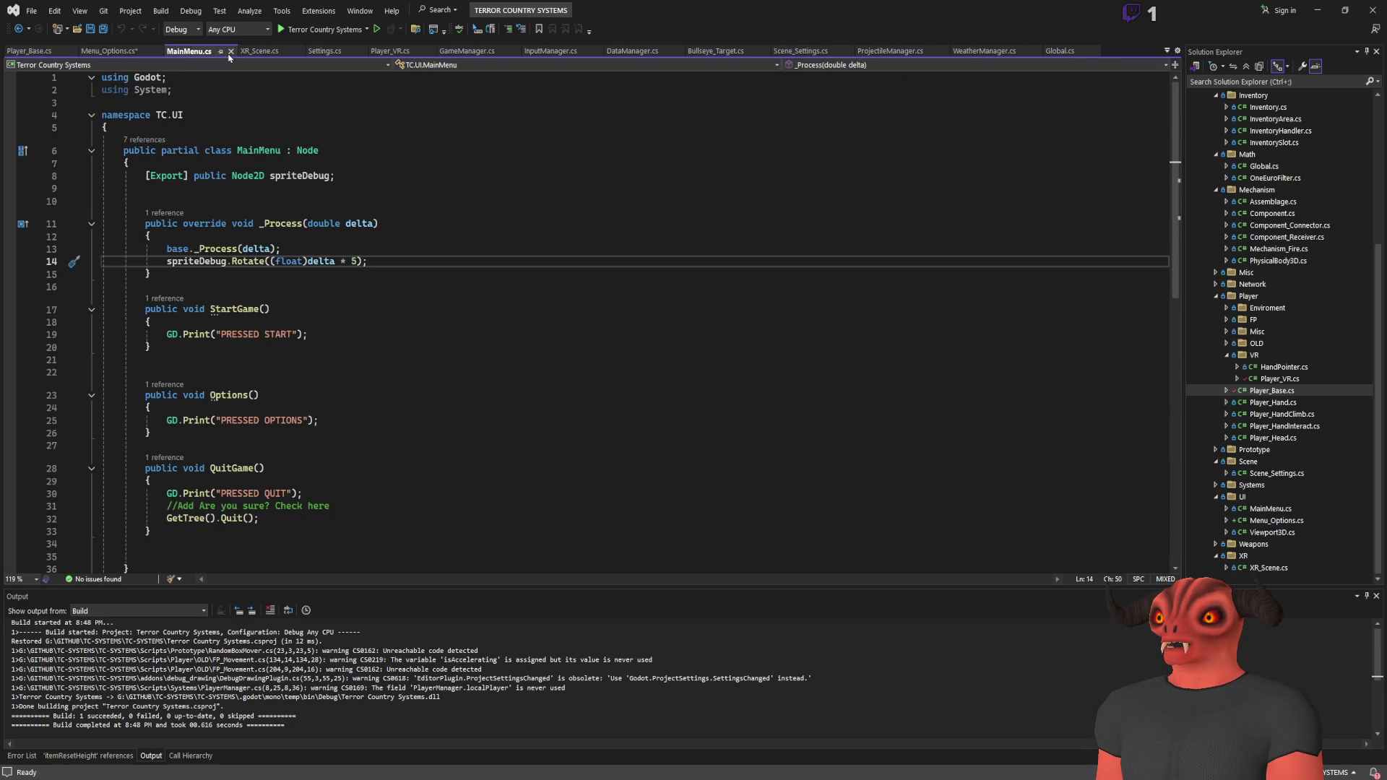
pyautogui.click(275, 52)
pyautogui.click(294, 51)
pyautogui.click(255, 52)
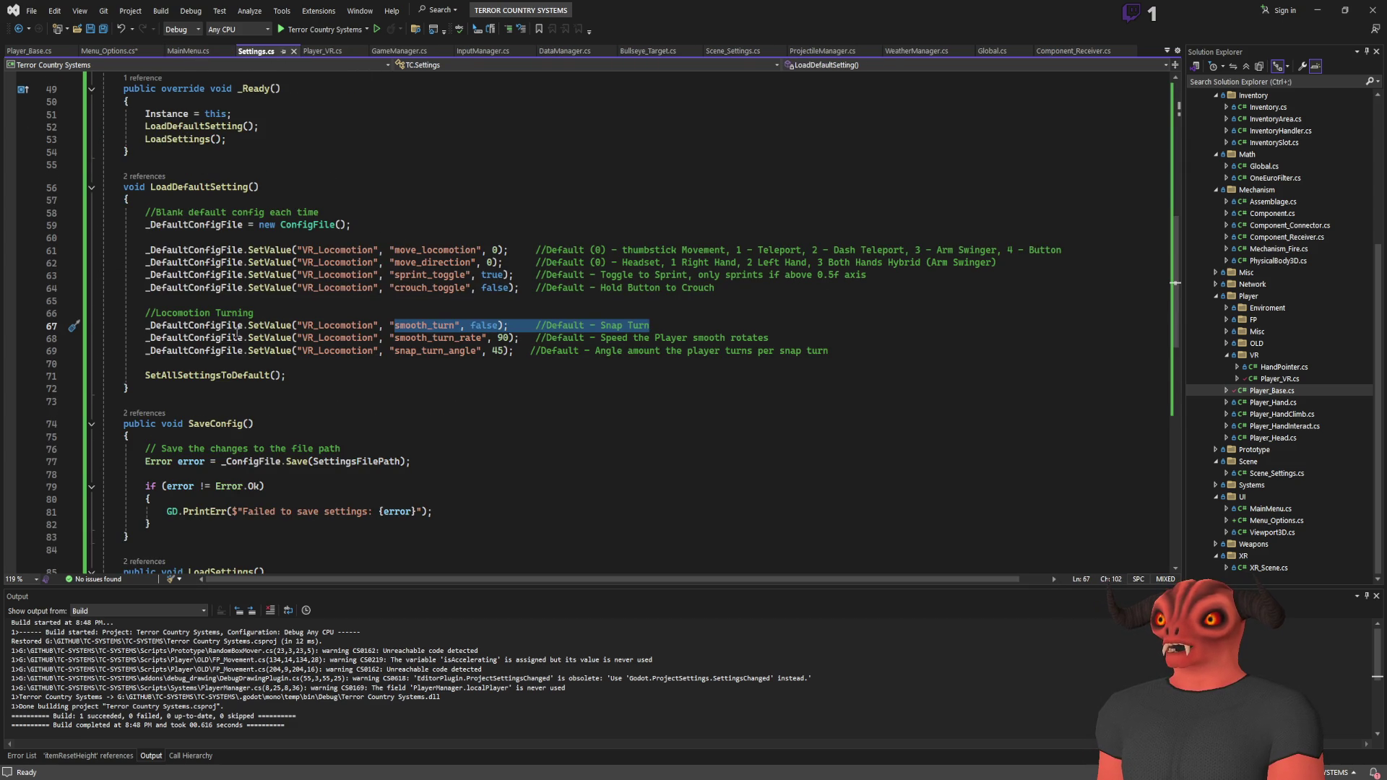
pyautogui.scroll(15, 222, 238)
pyautogui.click(259, 150)
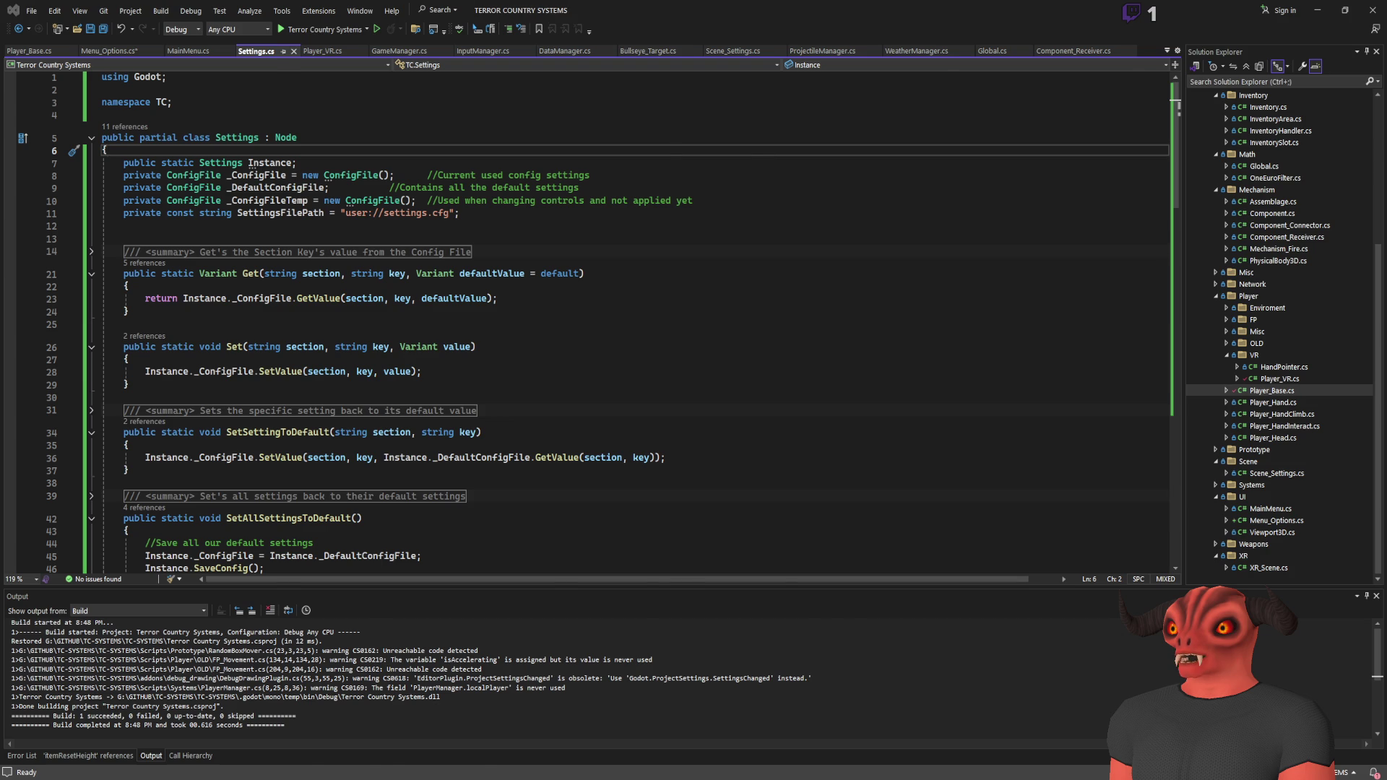
# Step: Check the Menu_Options scene in Godot, ending on Global.cs in Visual Studio
pyautogui.hotkey('alt', 'Tab')
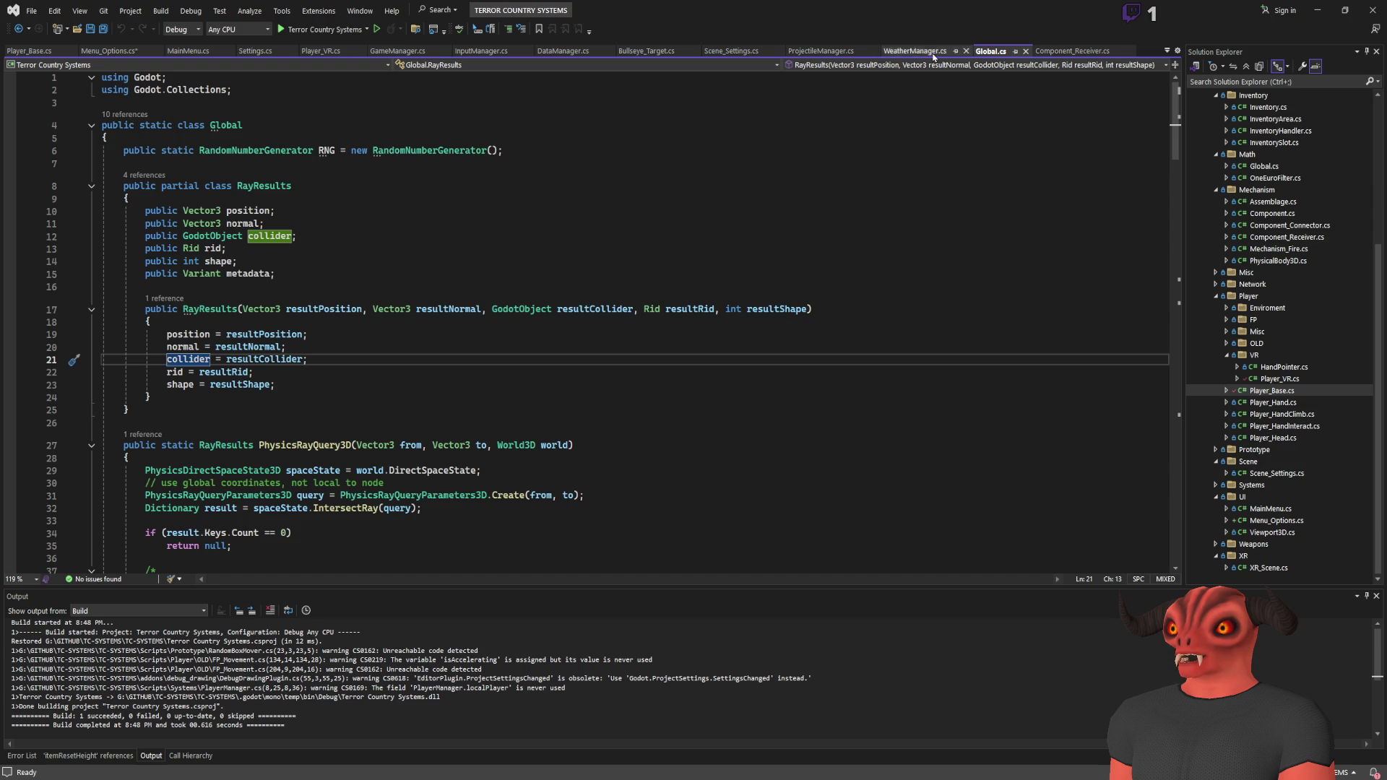
pyautogui.scroll(6, 1259, 372)
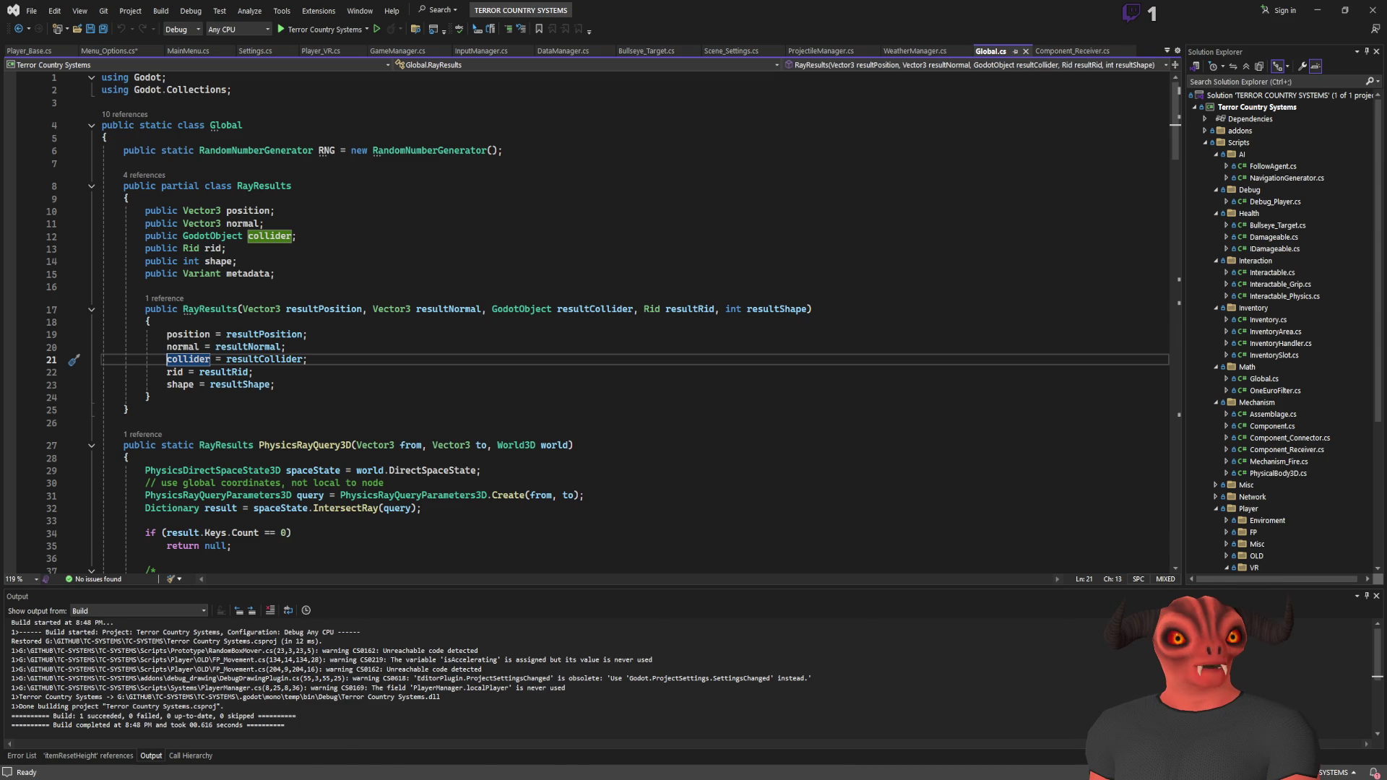
pyautogui.hotkey('alt', 'Tab')
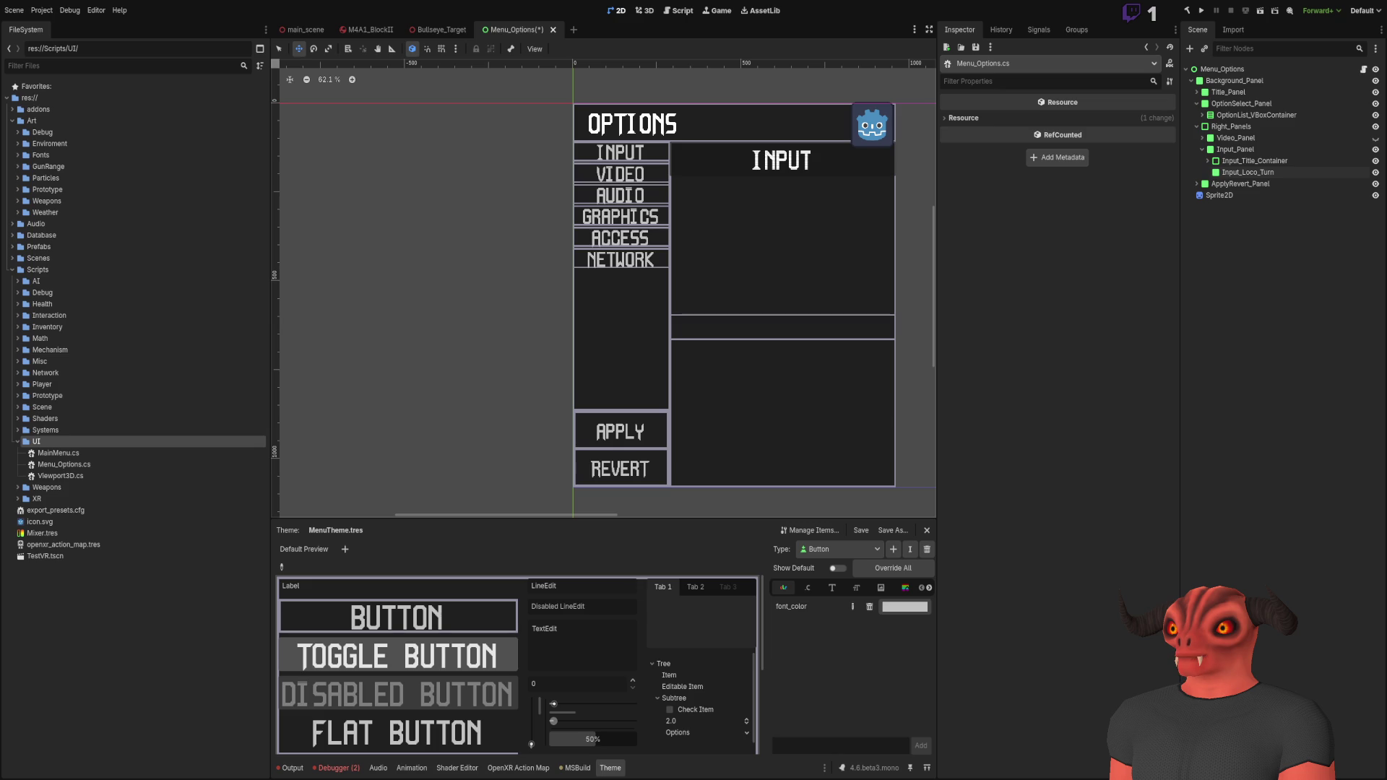
# Step: Switch from Godot back to Visual Studio and bring up the Menu_Options.cs script
pyautogui.hotkey('alt', 'Tab')
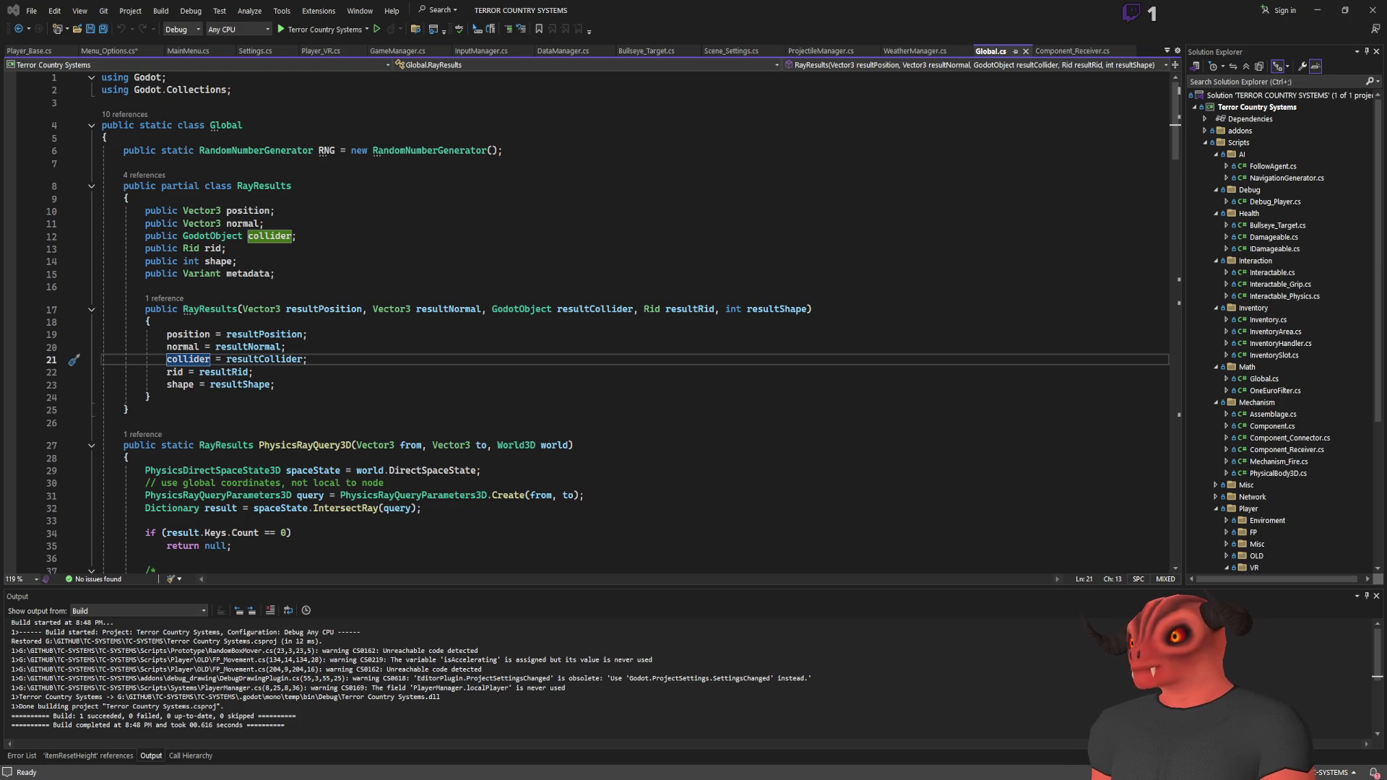
pyautogui.hotkey('alt', 'Tab')
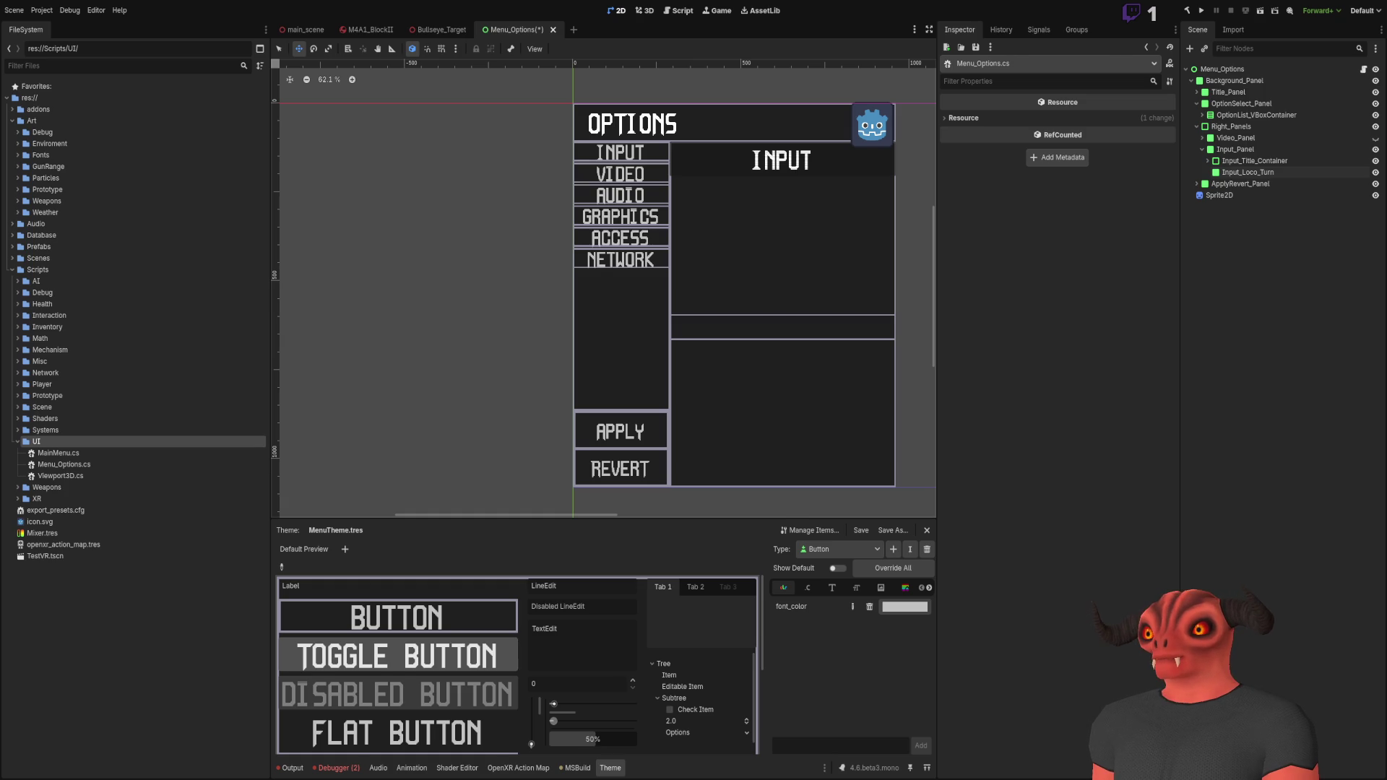
pyautogui.hotkey('alt', 'Tab')
pyautogui.click(148, 52)
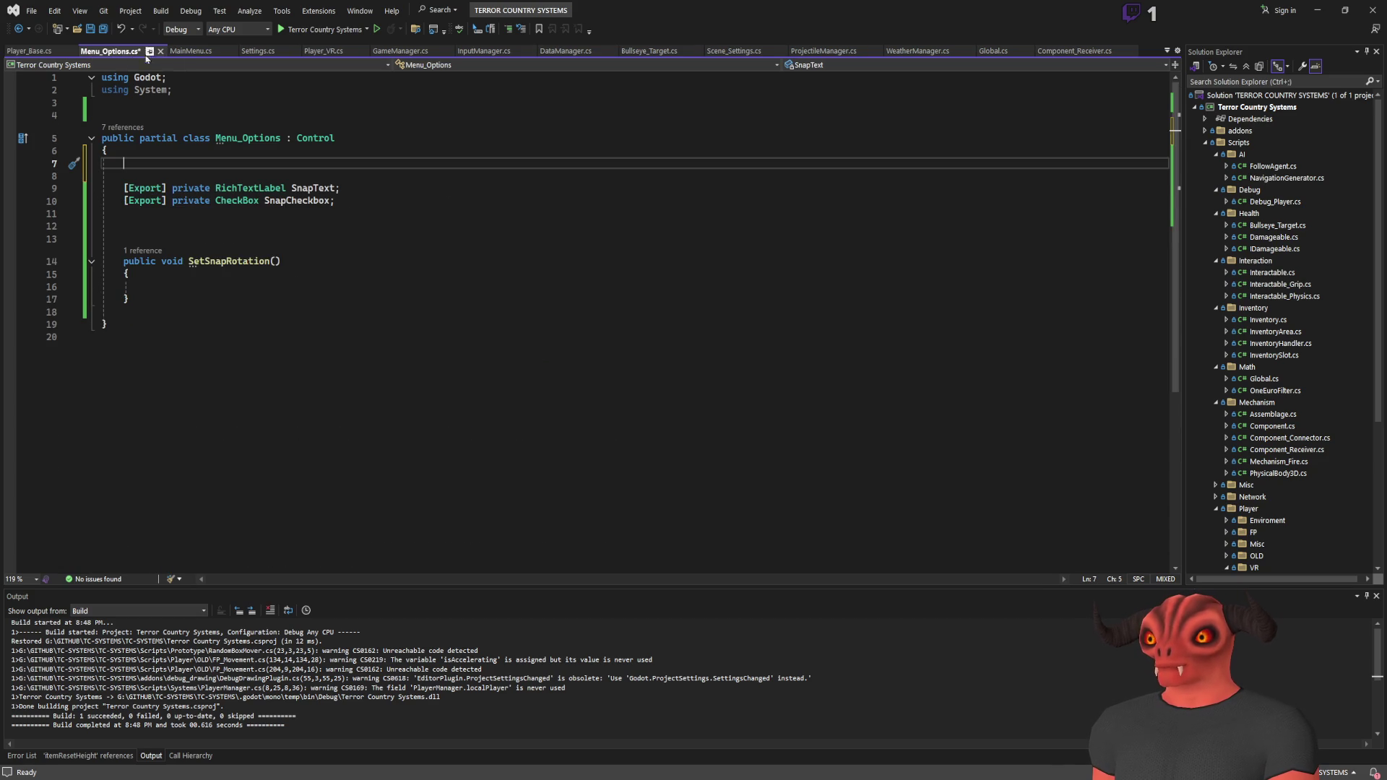
# Step: Paste the SupplyPointChange delegate and event lines into InputManager.cs, undo it, and switch to Settings.cs
pyautogui.click(500, 54)
pyautogui.scroll(20, 221, 203)
pyautogui.click(221, 203)
pyautogui.write('public delegate void SupplyPointChangeDelegate();     public static event SupplyPointChangeDelegate SupplyPointChangeEvent;')
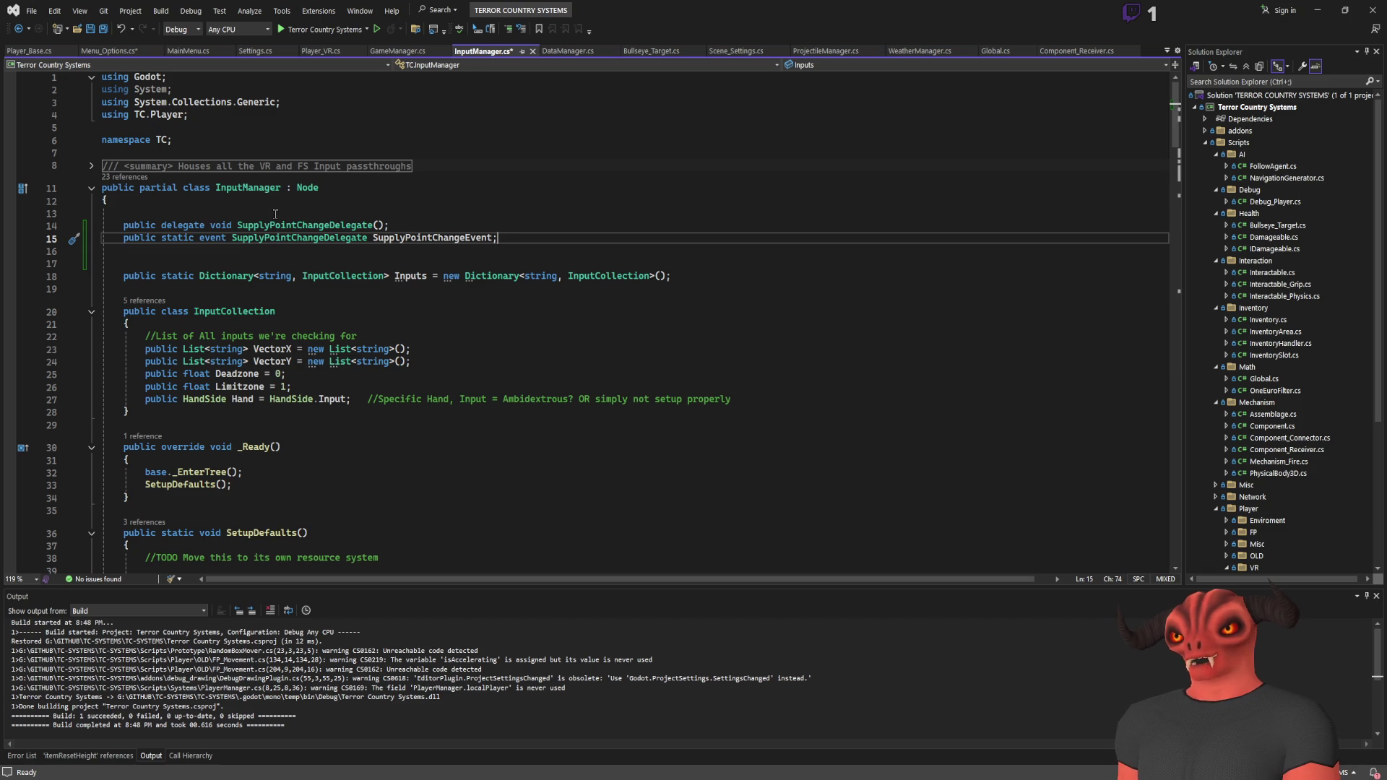
pyautogui.hotkey('ctrl', 'z')
pyautogui.hotkey('ctrl', 'z')
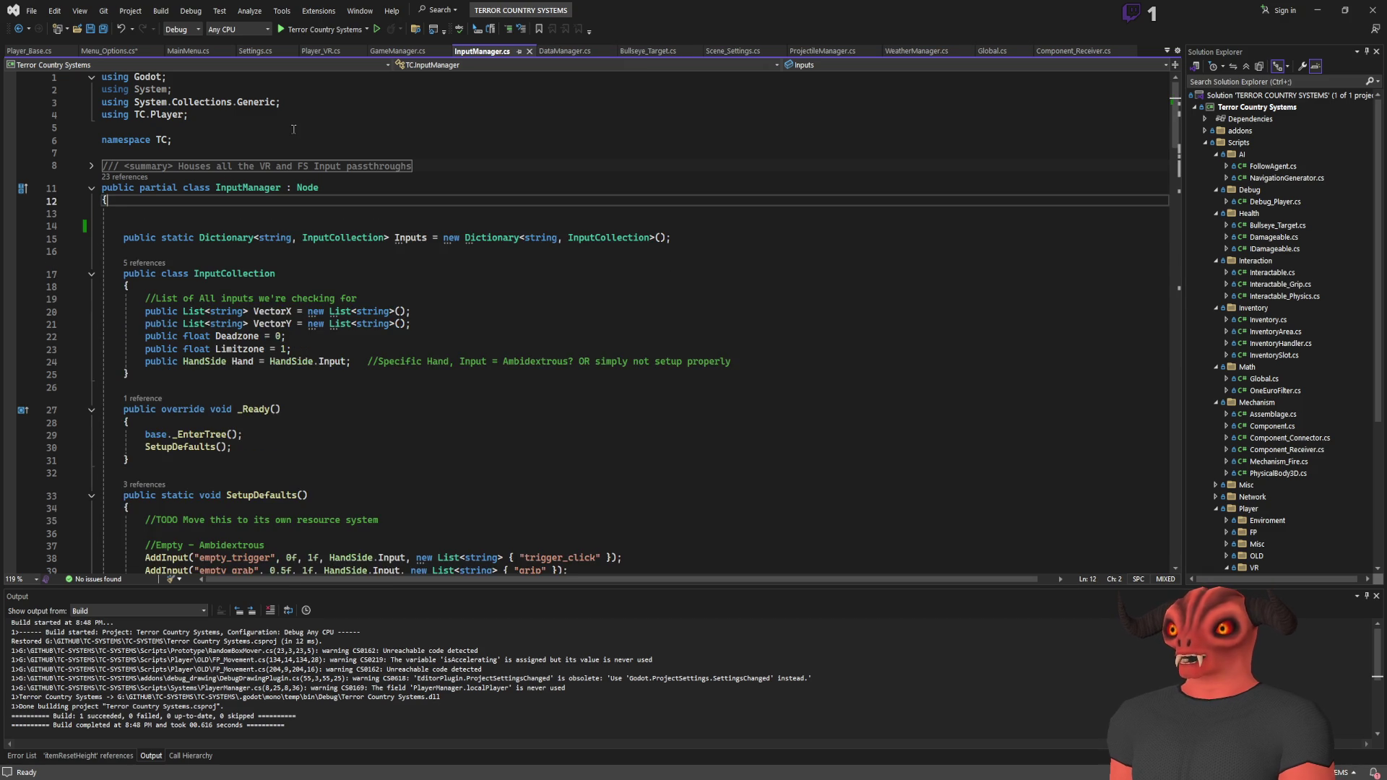
pyautogui.click(143, 54)
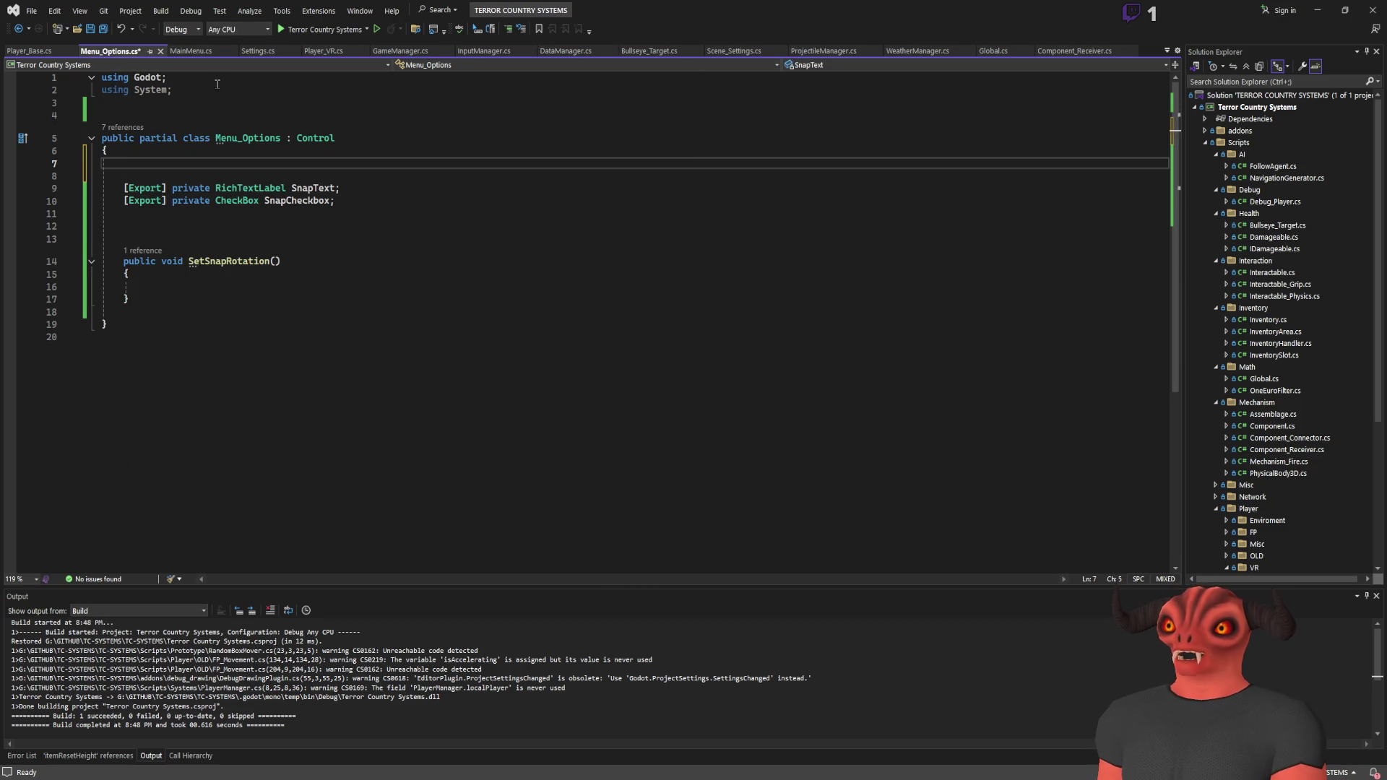
pyautogui.click(260, 54)
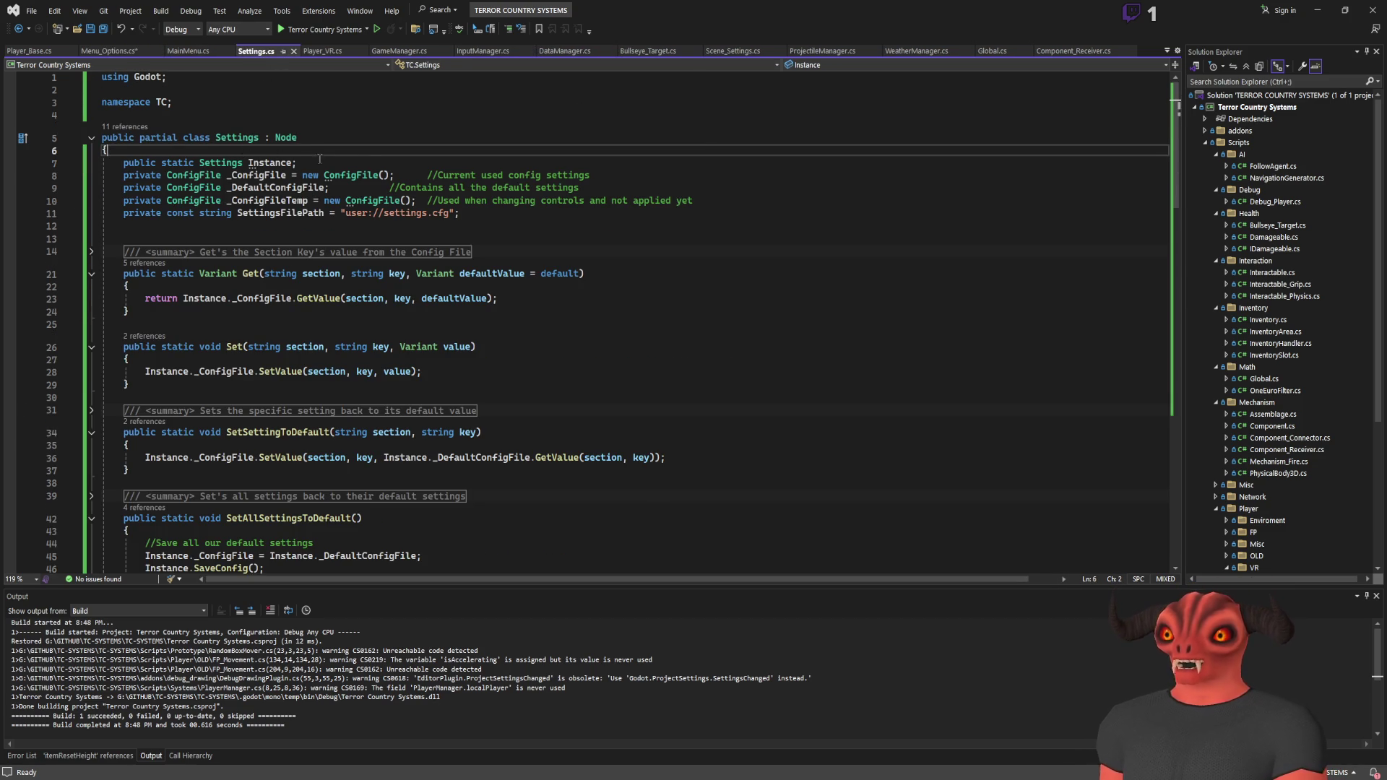
# Step: Paste the delegate and event lines below Settings' Instance declaration and rename the delegate InputUpdate
pyautogui.click(373, 171)
pyautogui.press('Return')
pyautogui.write('public delegate void SupplyPointChangeDelegate(); public static event SupplyPointChangeDelegate SupplyPointChangeEvent;')
pyautogui.press('Down')
pyautogui.press('Down')
pyautogui.press('End')
pyautogui.press('Return')
pyautogui.click(374, 187)
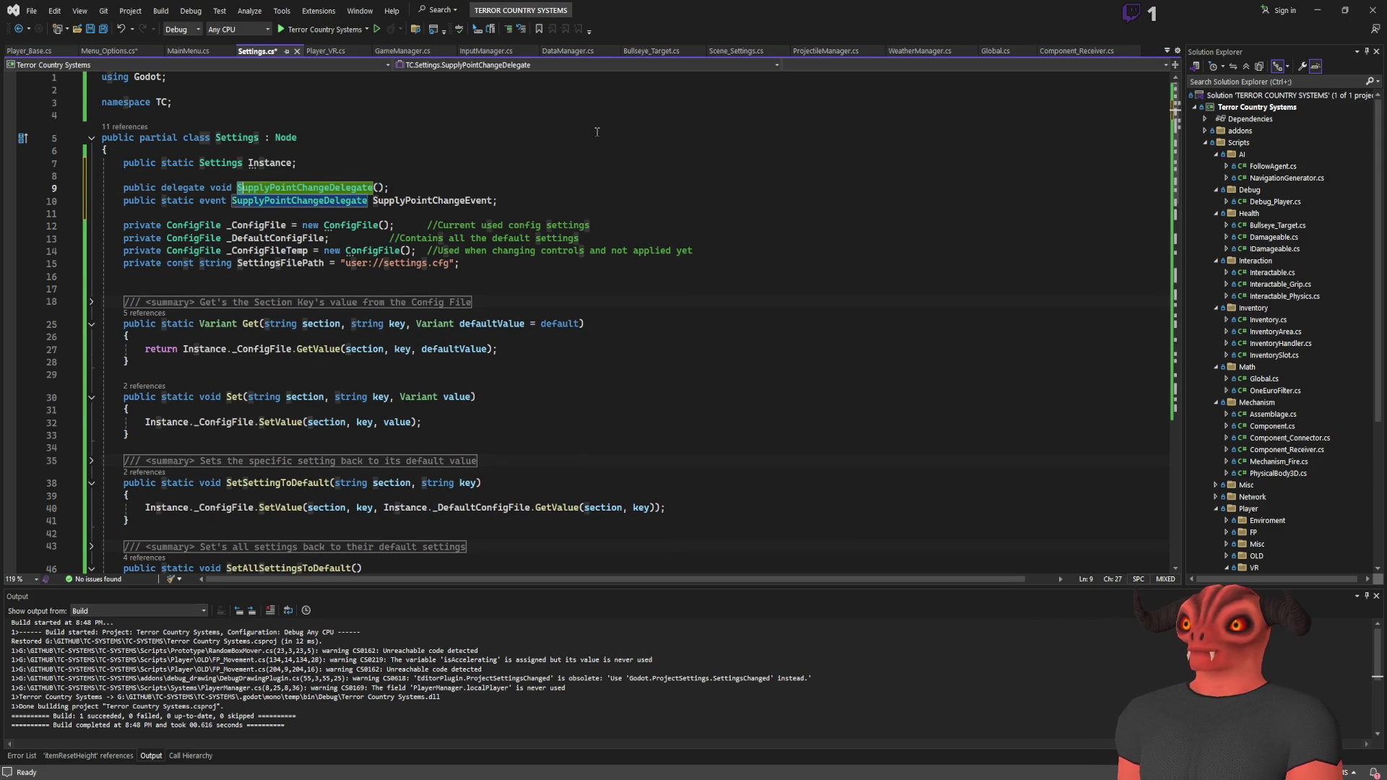
pyautogui.press('Left')
pyautogui.press('Left')
pyautogui.press('Left')
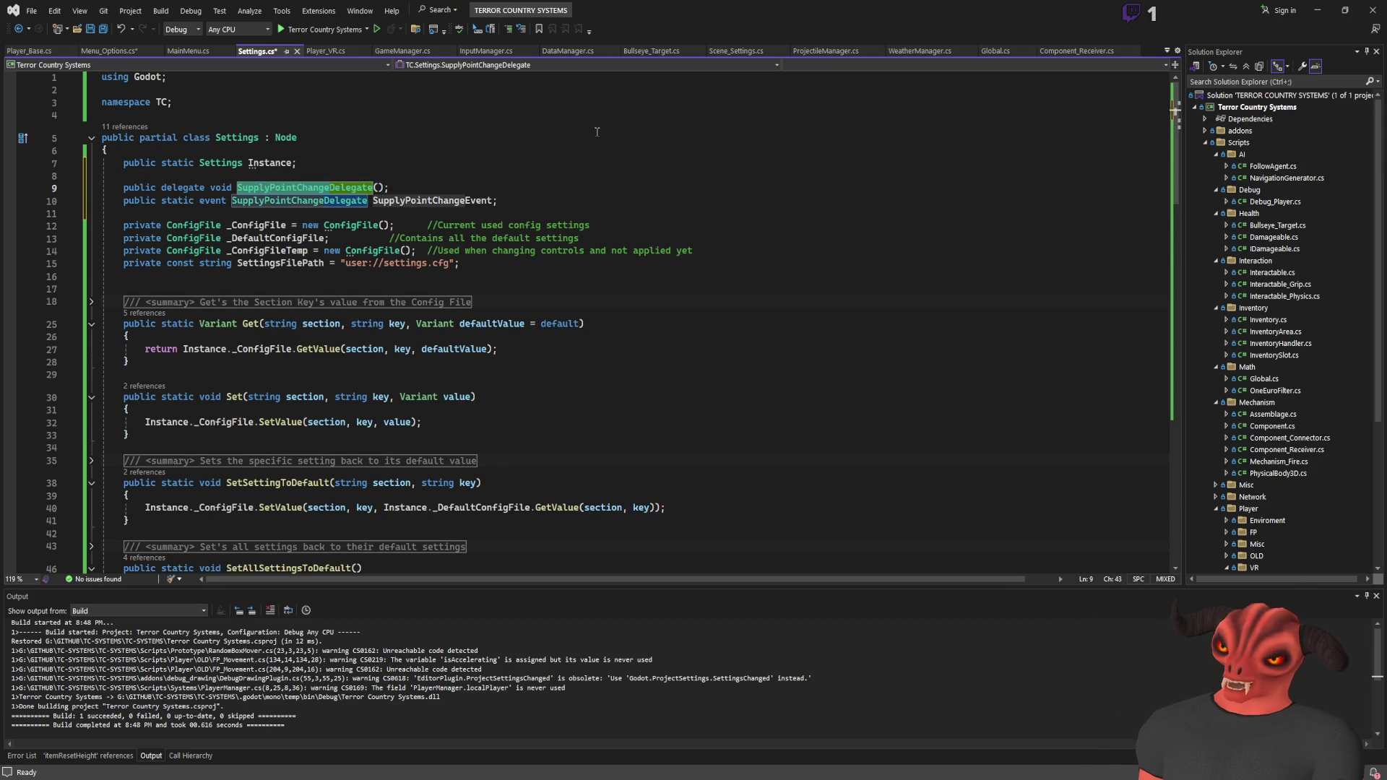
pyautogui.write('InputUpdatew')
pyautogui.press('BackSpace')
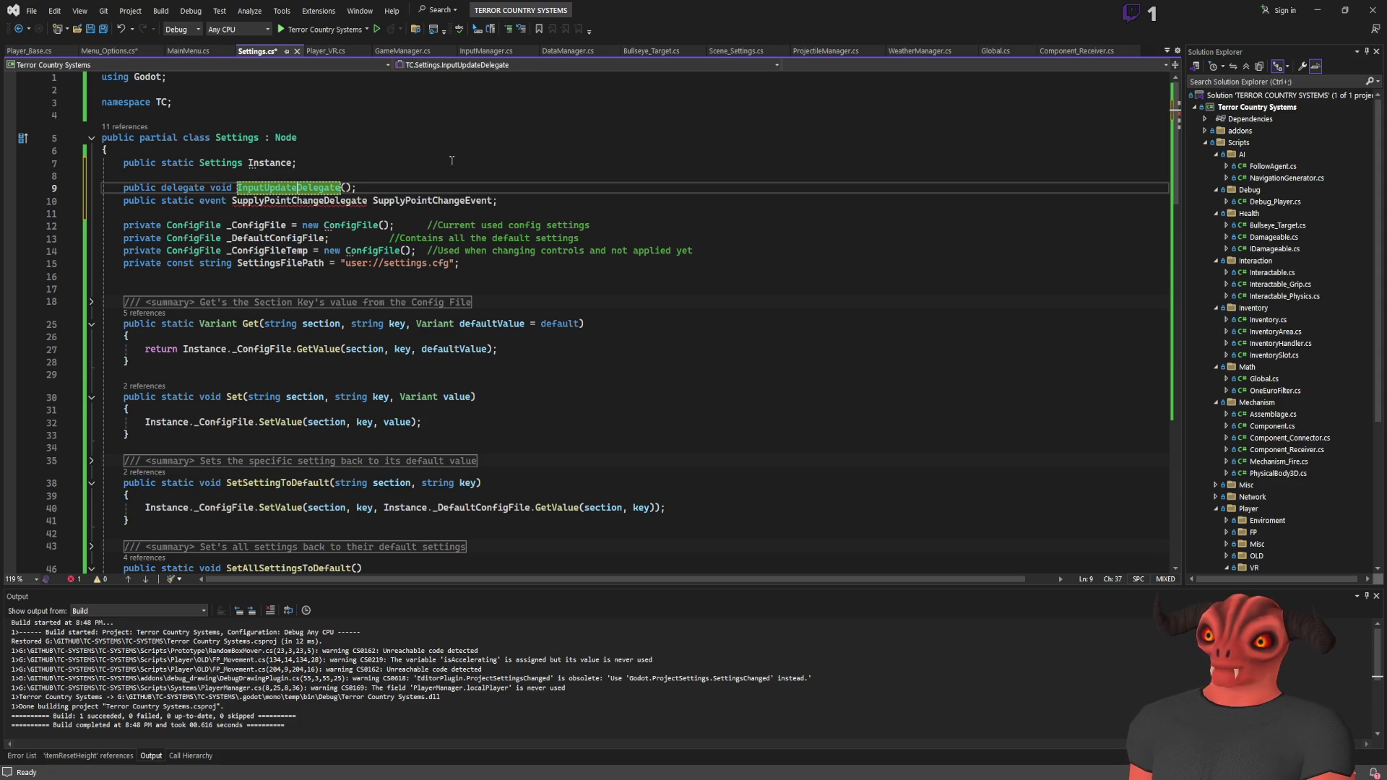
# Step: Change the event's delegate type to match the renamed InputUpdateDelegate
pyautogui.doubleClick(325, 201)
pyautogui.write('InputUpdateDelegate')
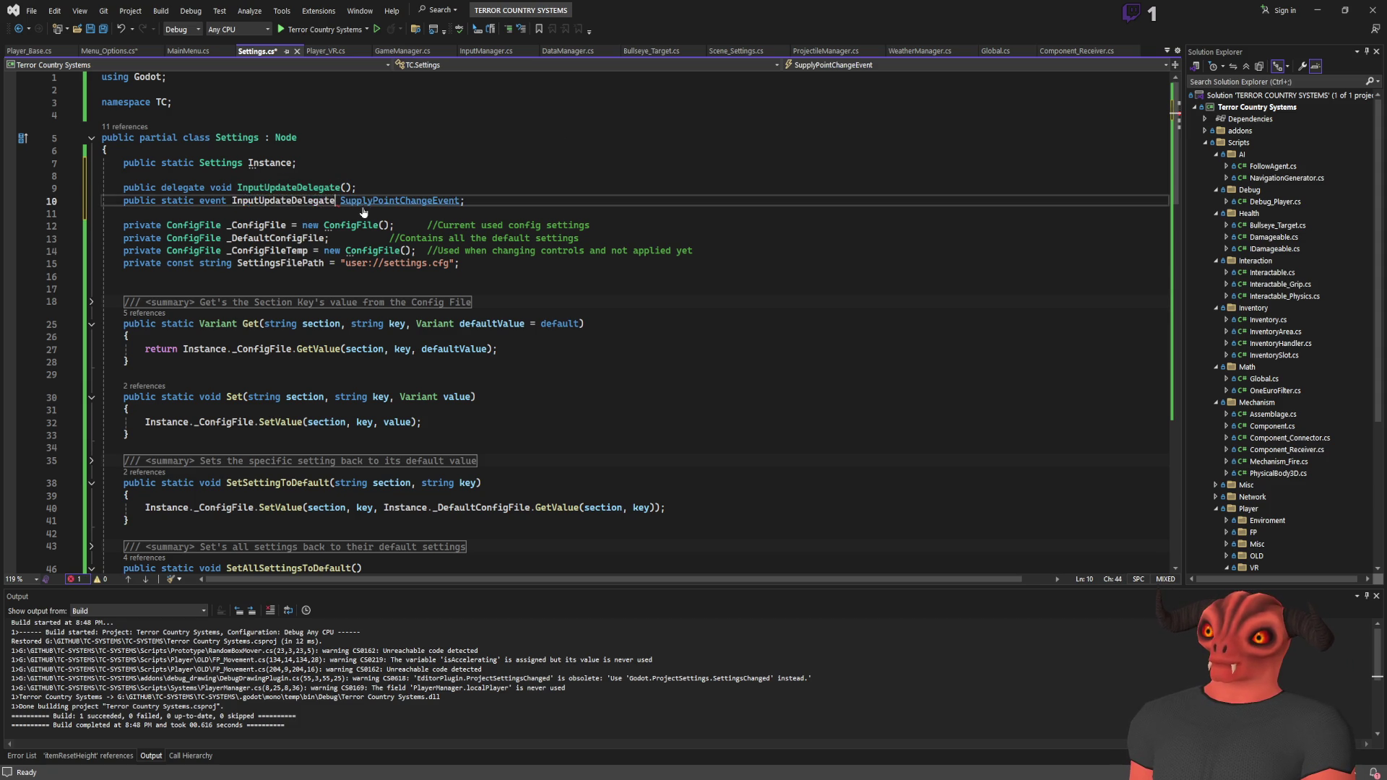
pyautogui.click(297, 187)
pyautogui.write('d')
pyautogui.press('Down')
pyautogui.press('Left')
pyautogui.press('Left')
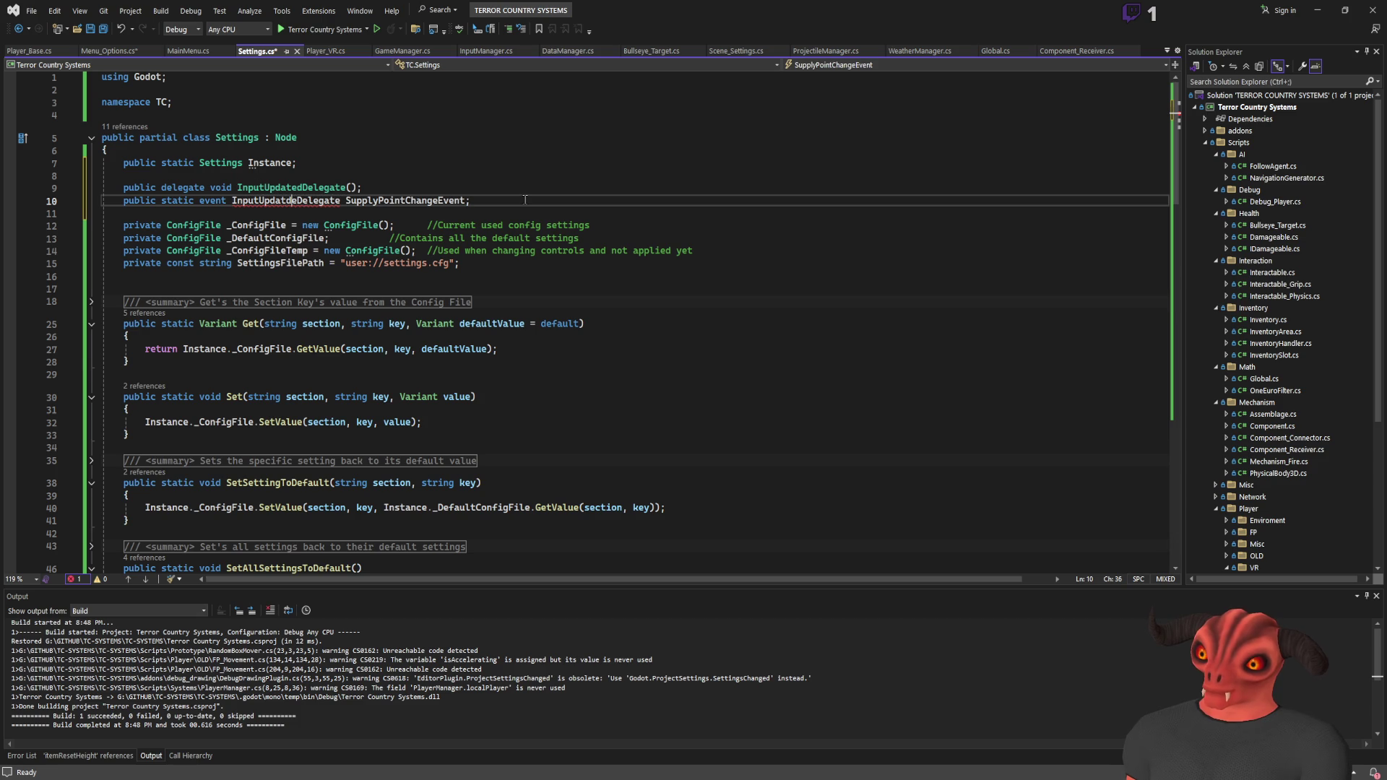
pyautogui.write('d')
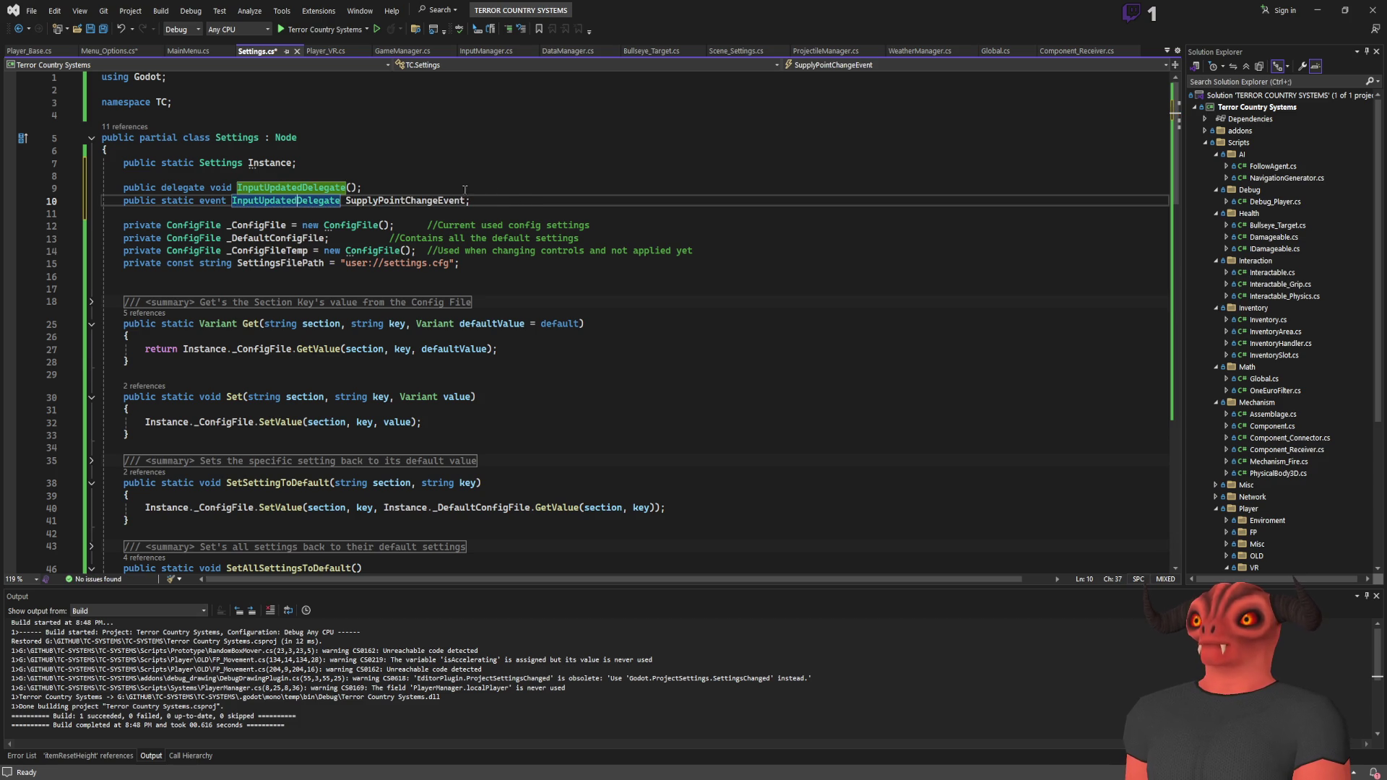
pyautogui.hotkey('ctrl', 'z')
pyautogui.hotkey('ctrl', 'z')
# Step: Rename the event to InputUpdateEvent and save Settings.cs
pyautogui.click(460, 187)
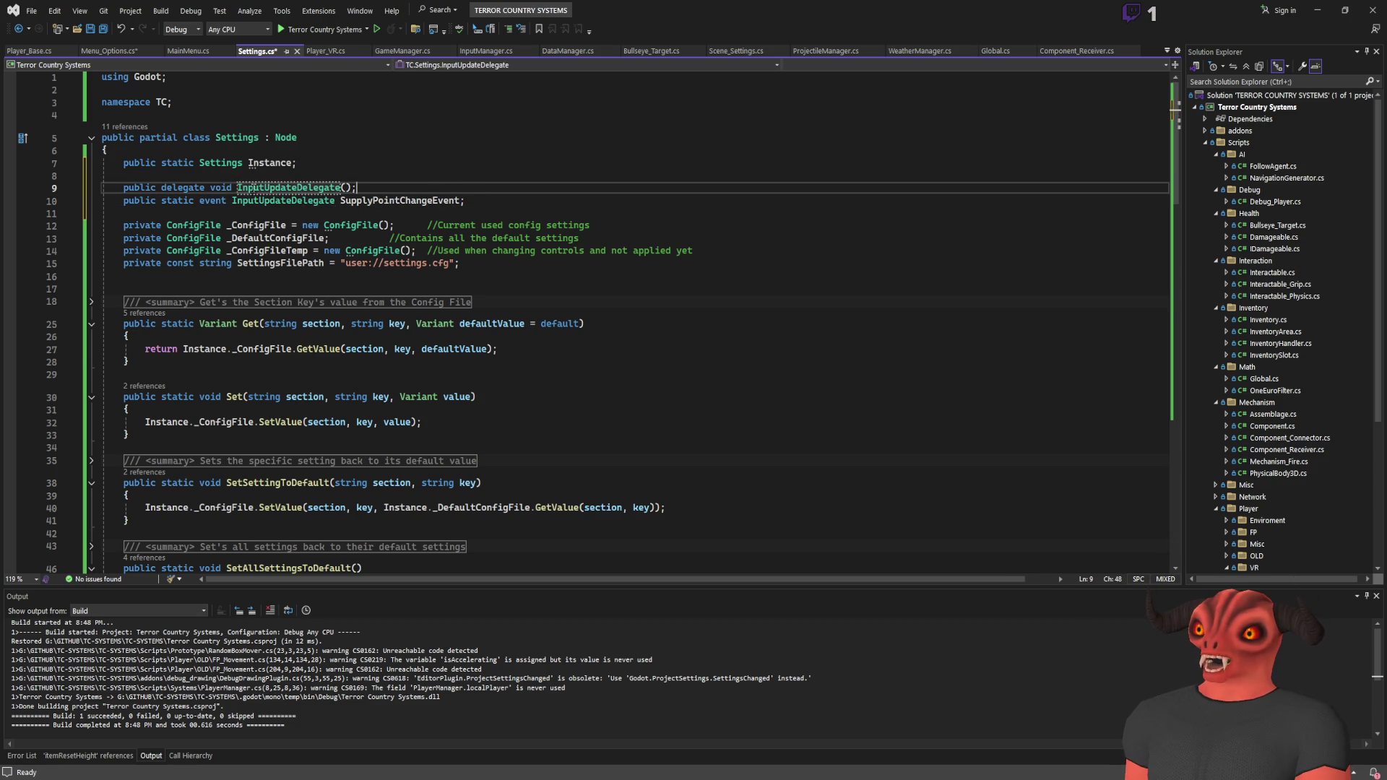
pyautogui.doubleClick(397, 200)
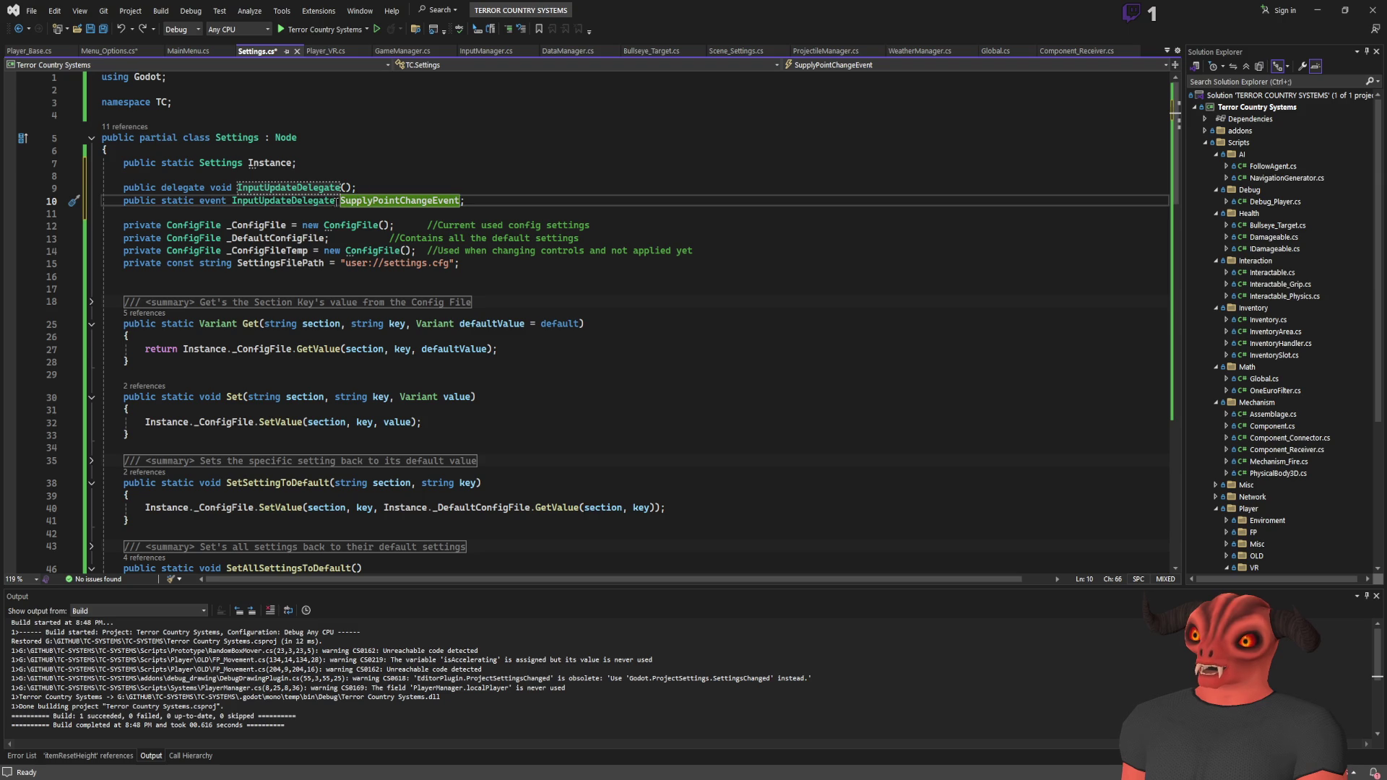
pyautogui.hotkey('shift', 'Left')
pyautogui.hotkey('shift', 'Left')
pyautogui.hotkey('shift', 'Left')
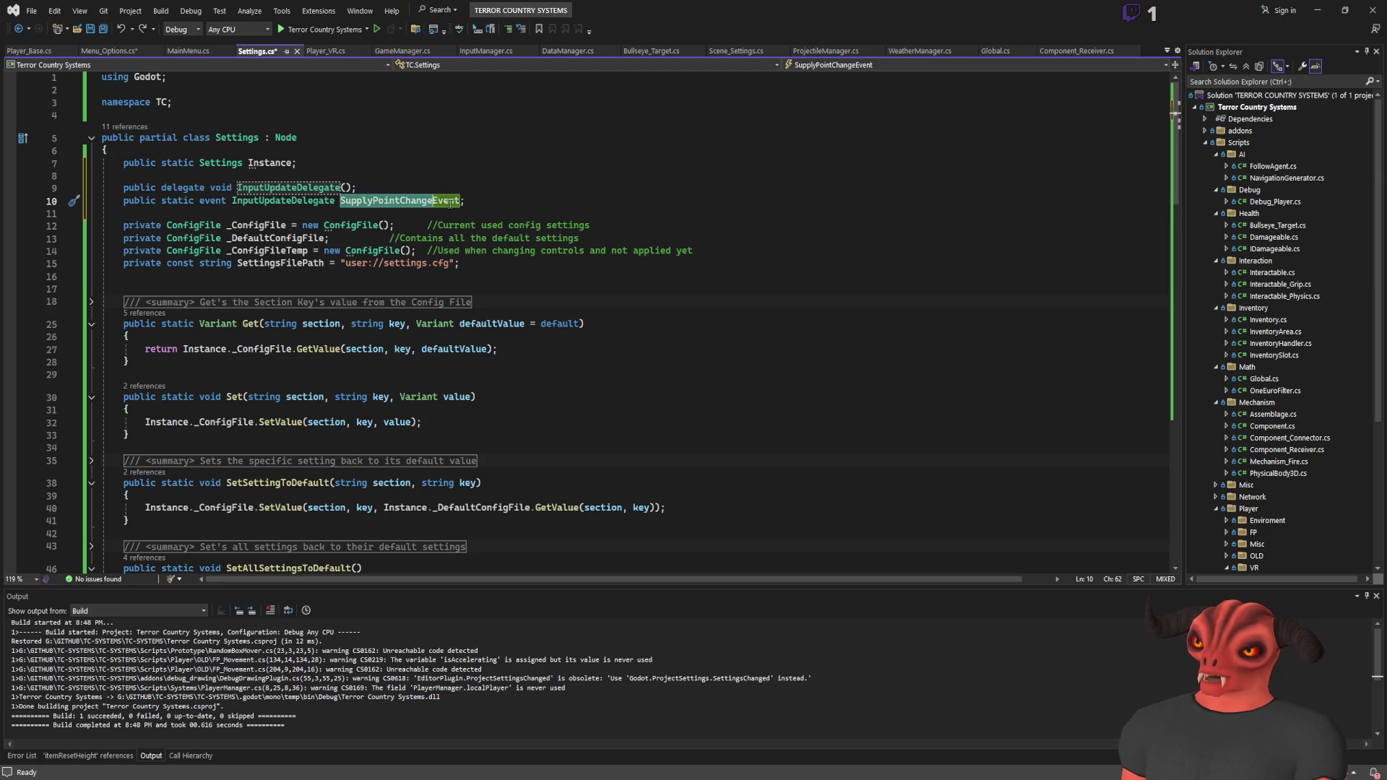
pyautogui.write('InputUpdate')
pyautogui.hotkey('ctrl', 's')
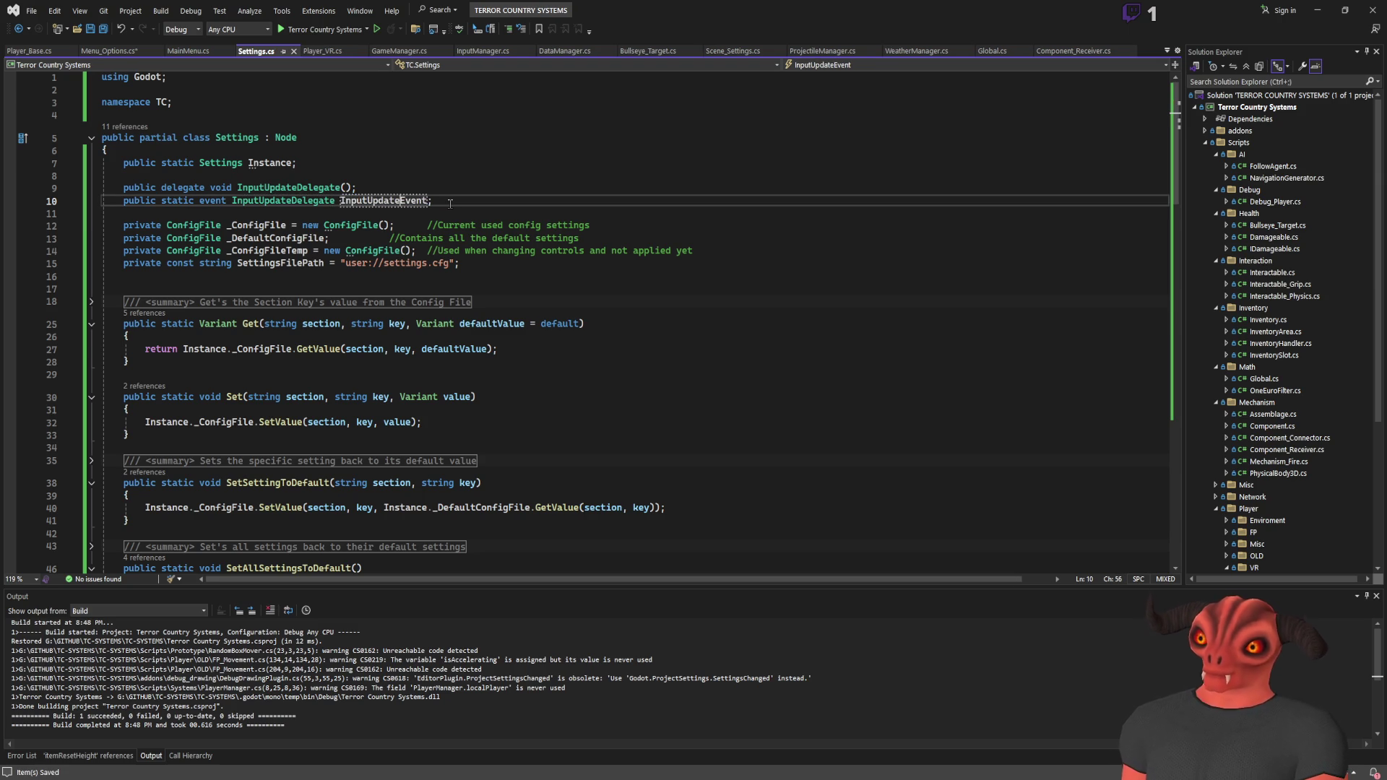
pyautogui.press('End')
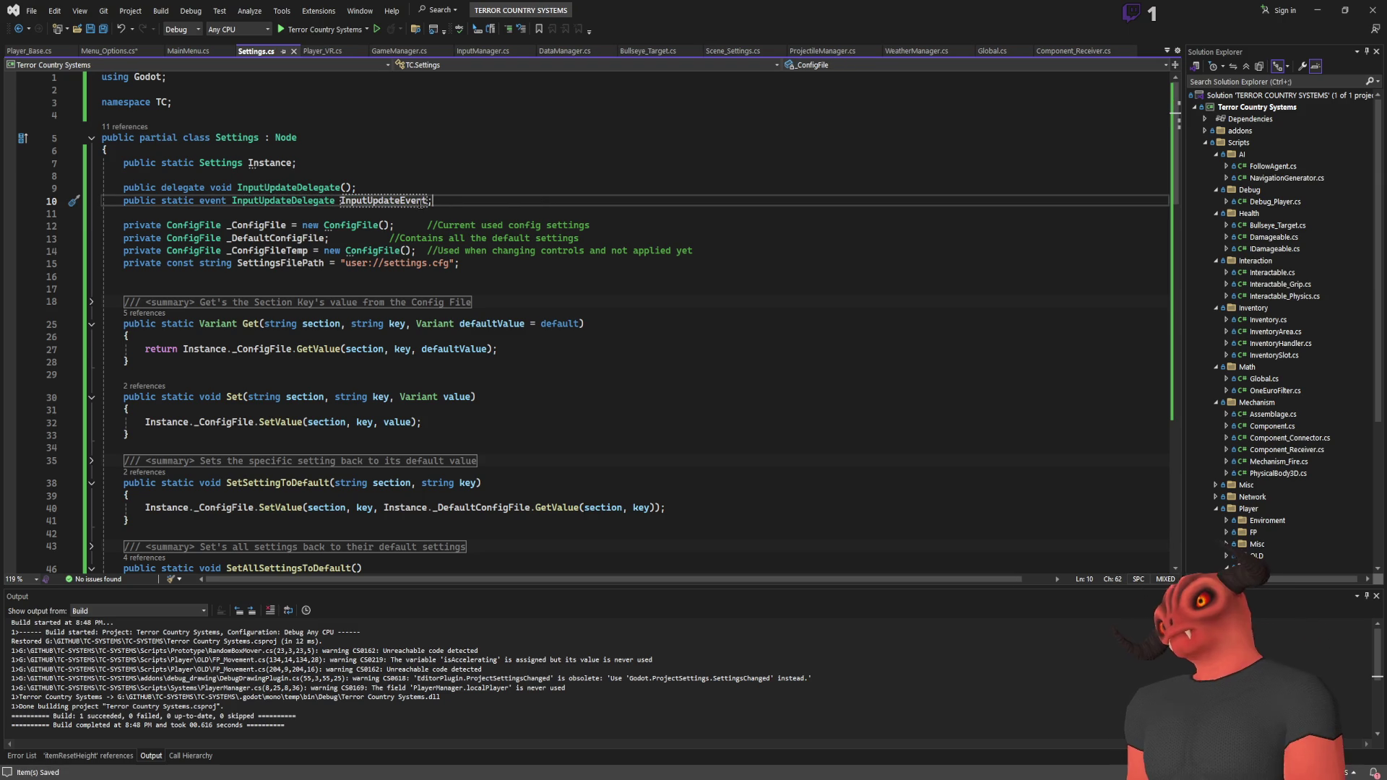
# Step: Add InputUpdateEvent?.Invoke(); to SetSettingToDefault and select that line for reuse
pyautogui.scroll(-9, 572, 370)
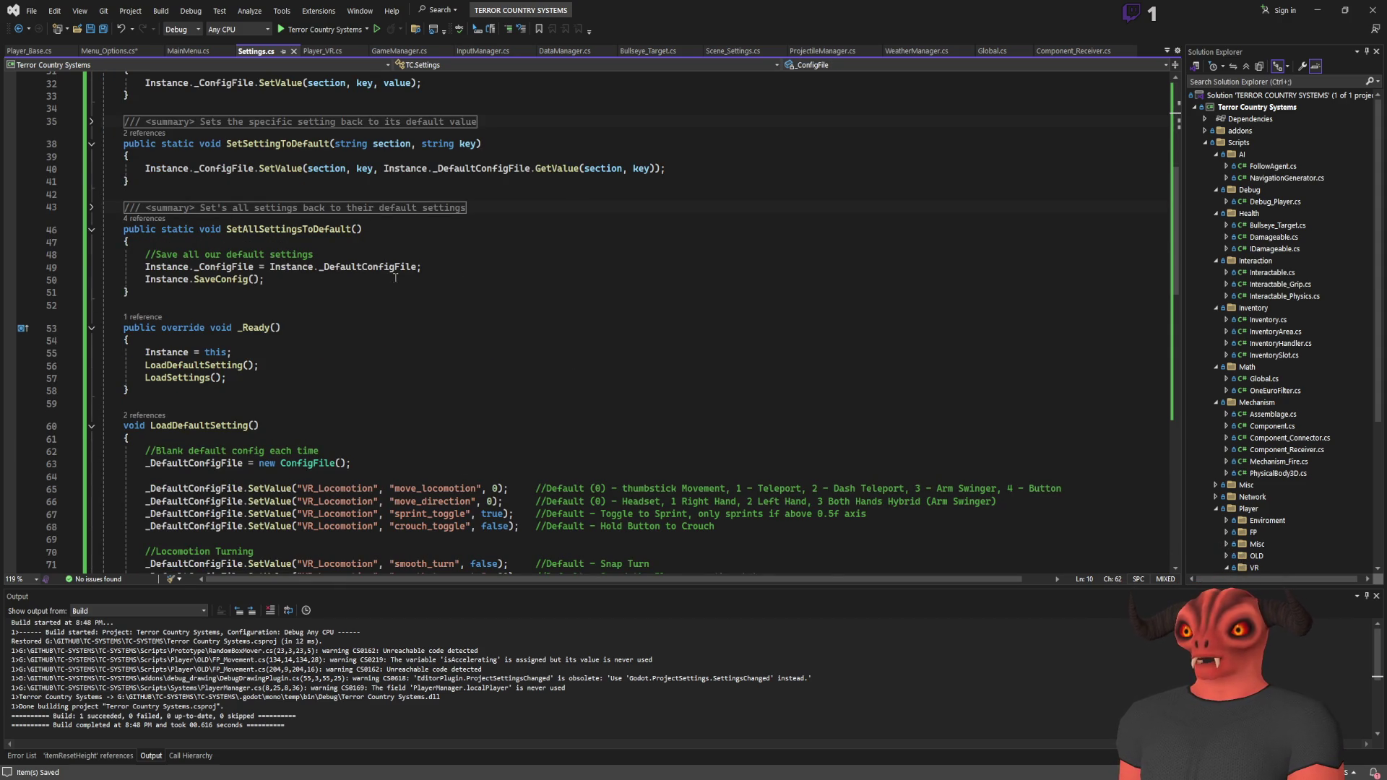
pyautogui.scroll(5, 342, 263)
pyautogui.click(716, 355)
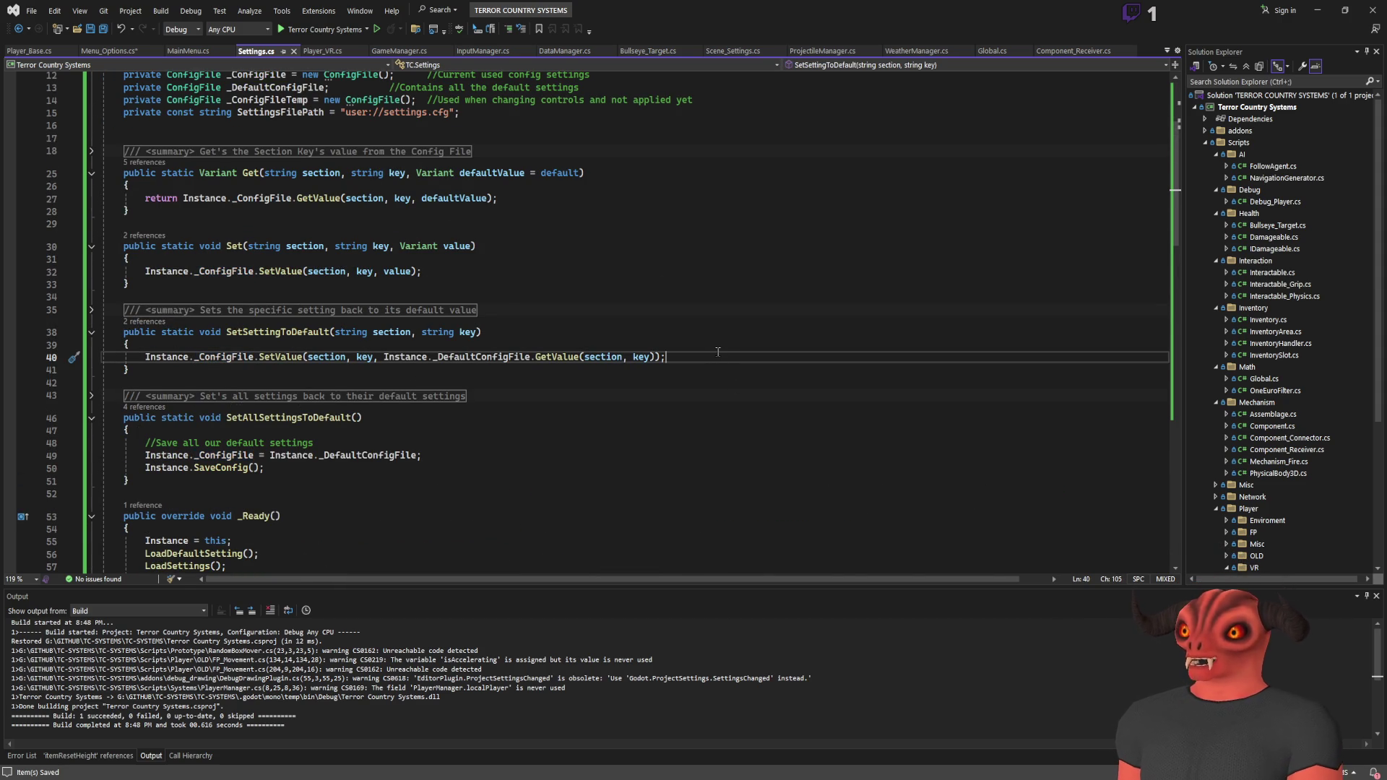
pyautogui.press('Return')
pyautogui.write('InputUpdateEvent?.Invoke();')
pyautogui.moveTo(325, 363); pyautogui.dragTo(816, 360)
pyautogui.hotkey('ctrl', 'c')
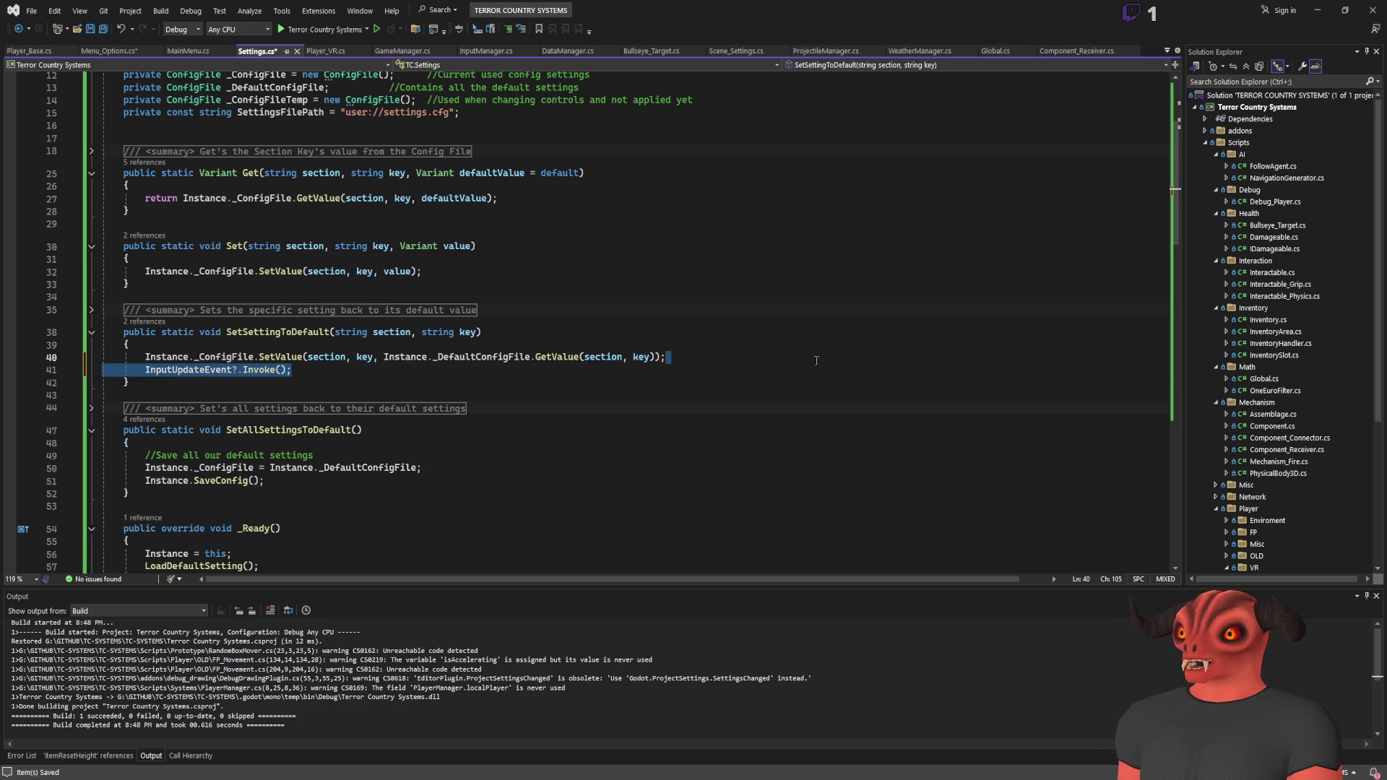
# Step: Add the InputUpdateEvent?.Invoke(); line after SetValue in Set() and save Settings.cs
pyautogui.doubleClick(207, 359)
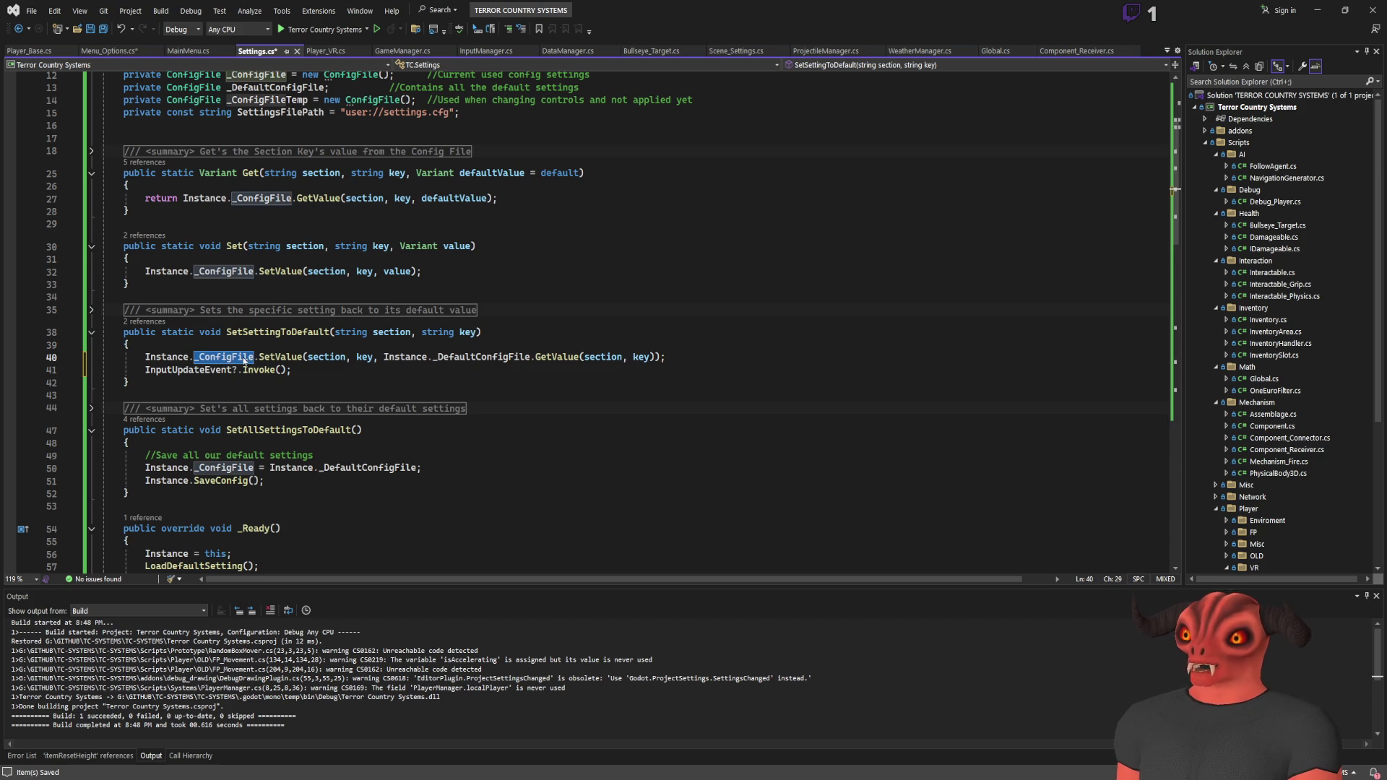
pyautogui.click(442, 271)
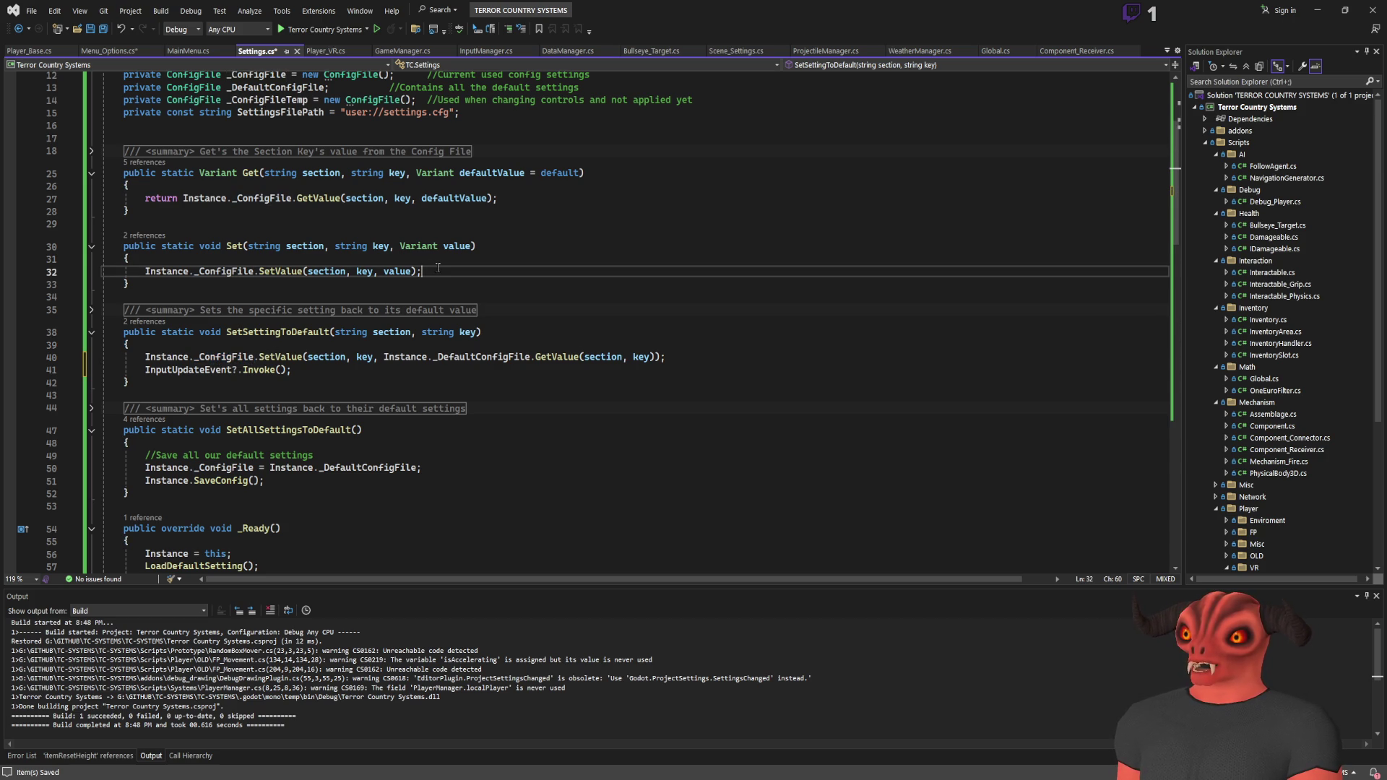
pyautogui.press('Return')
pyautogui.hotkey('ctrl', 'v')
pyautogui.click(441, 281)
pyautogui.press('Up')
pyautogui.press('End')
pyautogui.press('Delete')
pyautogui.hotkey('ctrl', 's')
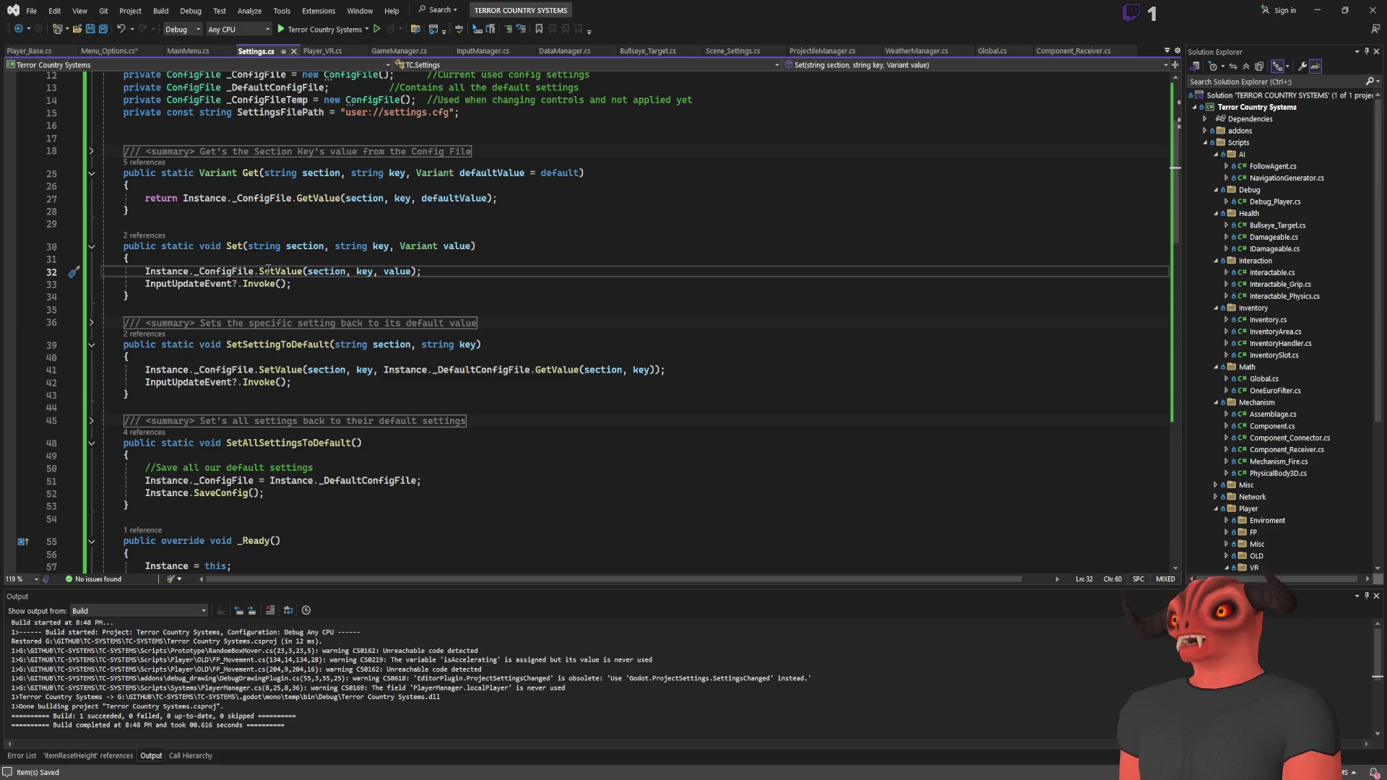
# Step: Add the InputUpdateEvent invoke after SaveConfig in SetAllSettingsToDefault and save
pyautogui.click(279, 271)
pyautogui.scroll(-13, 489, 364)
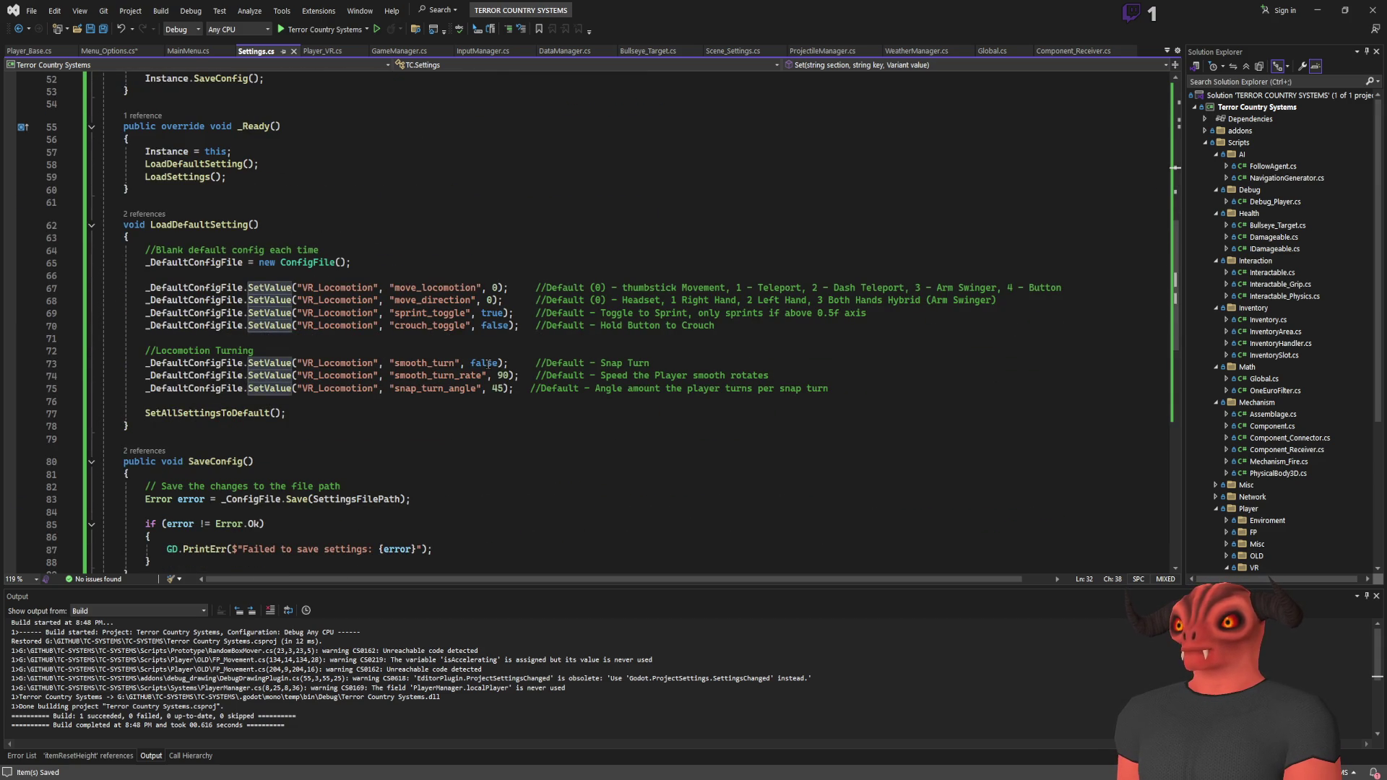
pyautogui.click(272, 413)
pyautogui.scroll(8, 477, 433)
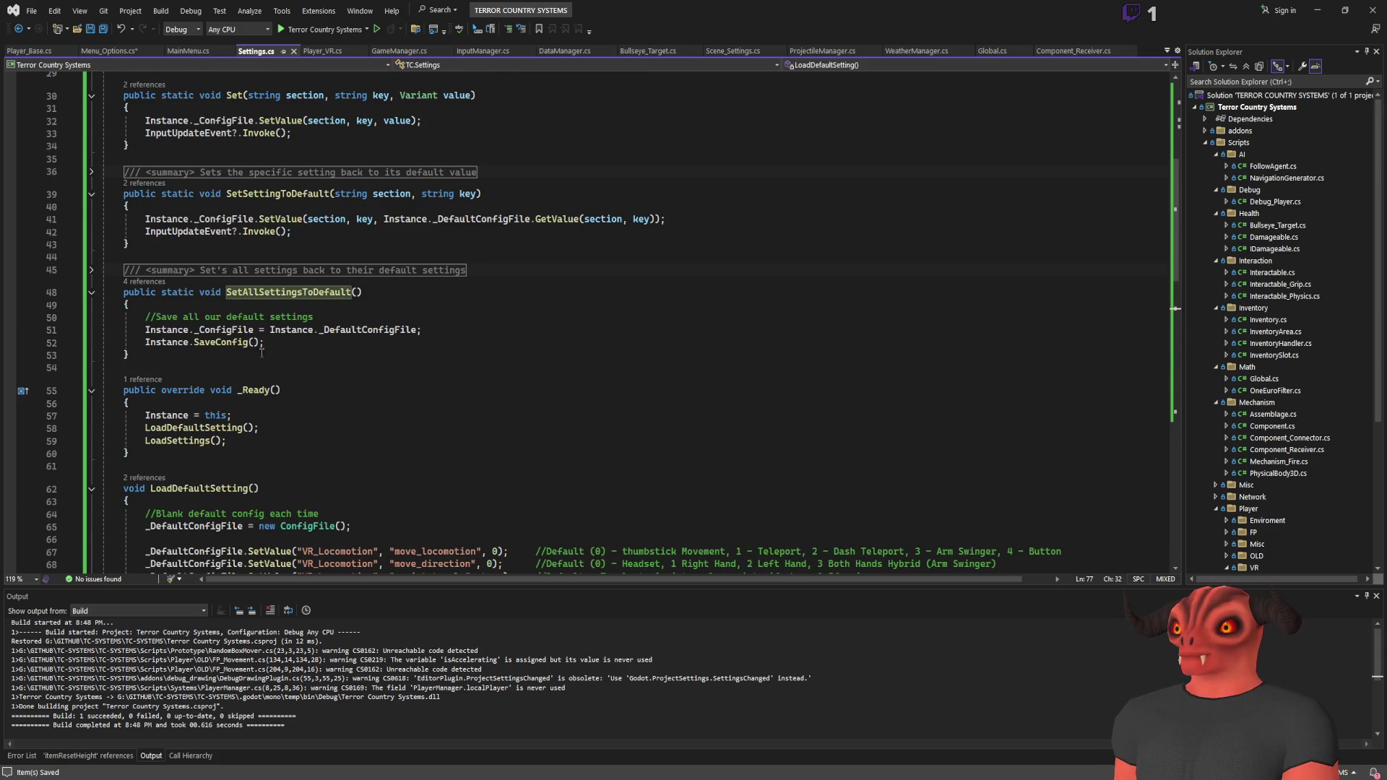
pyautogui.click(534, 325)
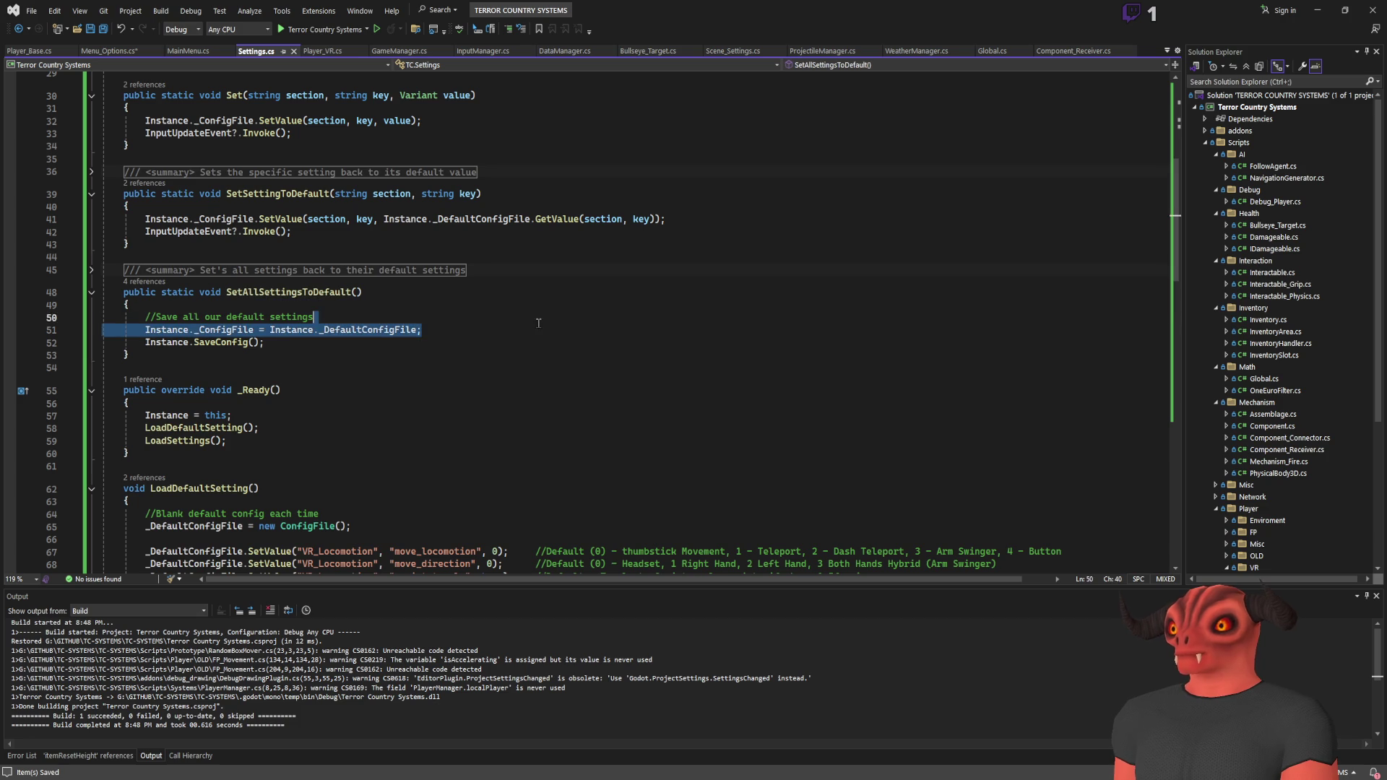
pyautogui.click(538, 341)
pyautogui.press('Return')
pyautogui.hotkey('ctrl', 'v')
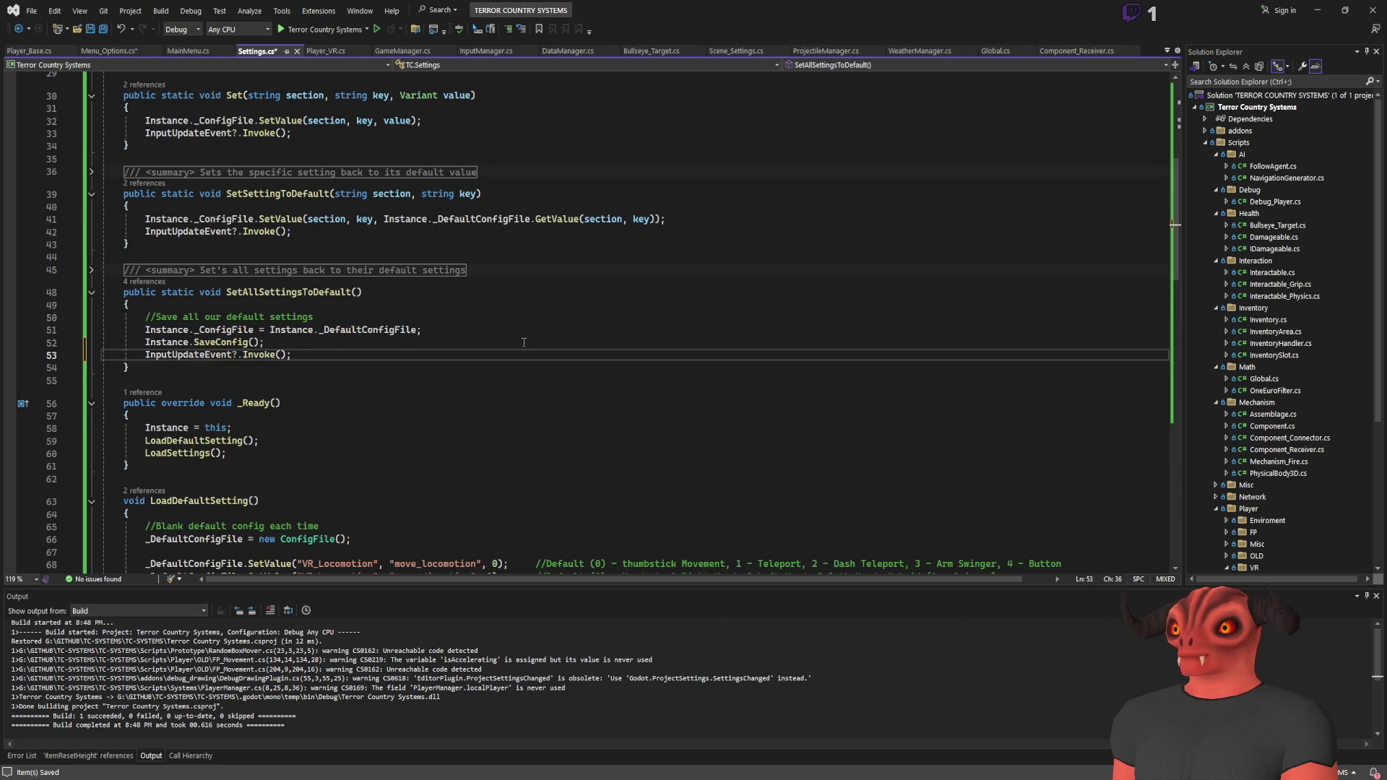
pyautogui.hotkey('ctrl', 's')
# Step: Scroll through Settings.cs to review the added InputUpdateEvent invoke calls
pyautogui.scroll(-9, 521, 354)
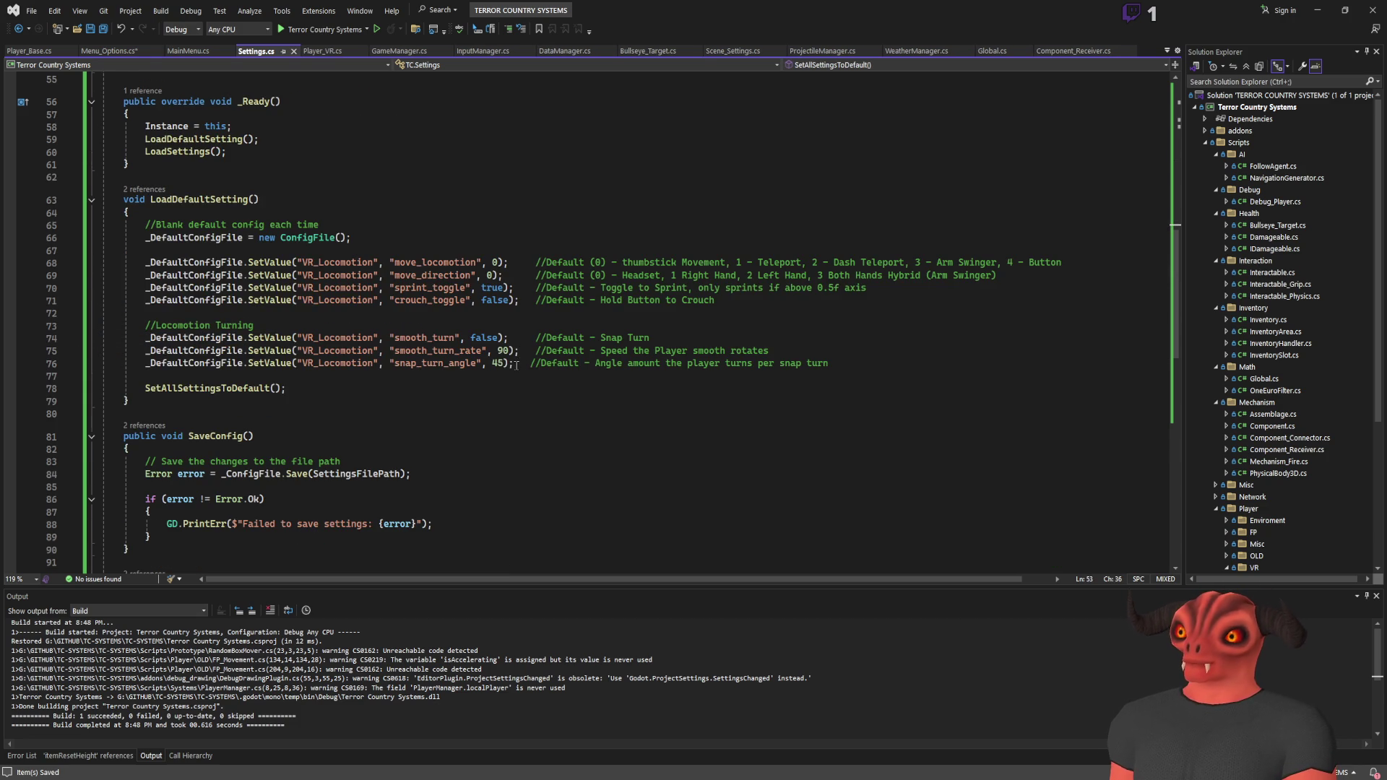
pyautogui.scroll(-5, 516, 365)
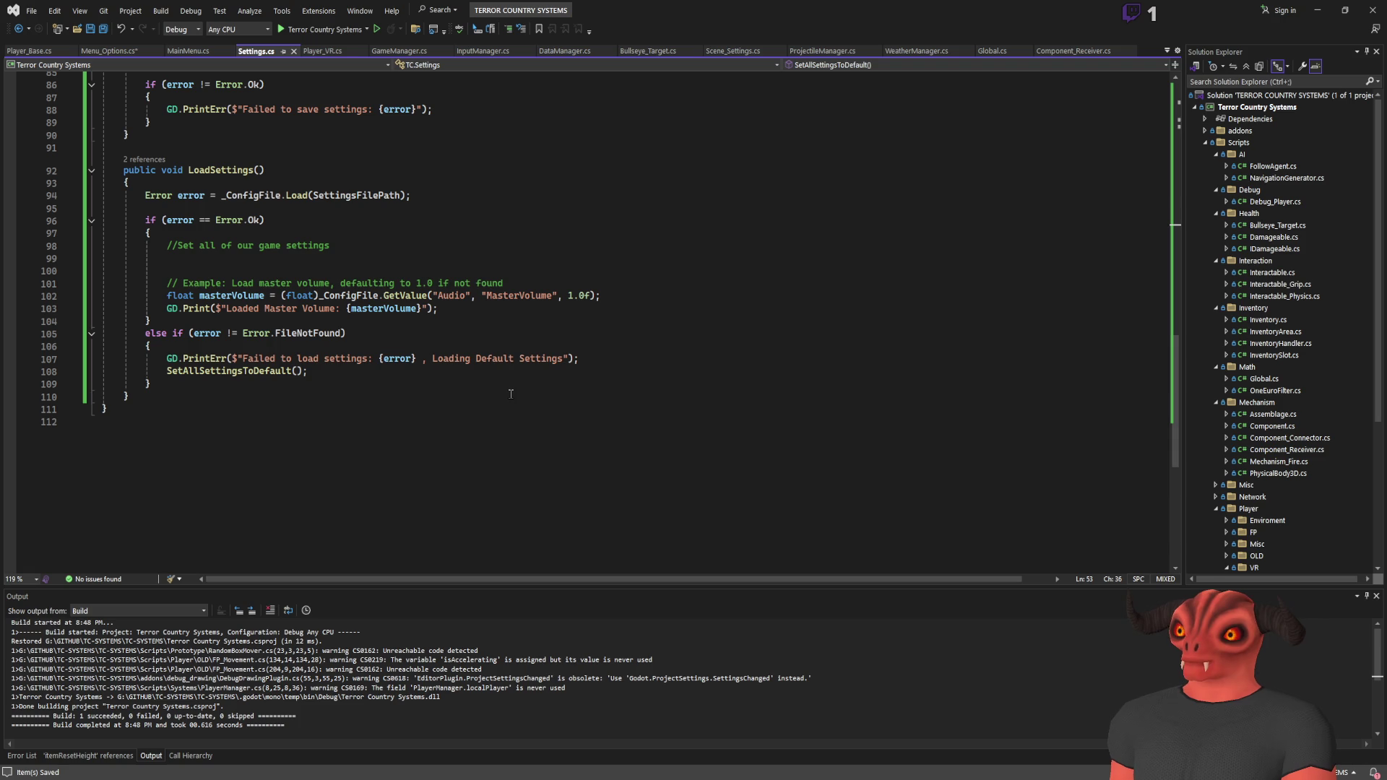
pyautogui.scroll(20, 511, 394)
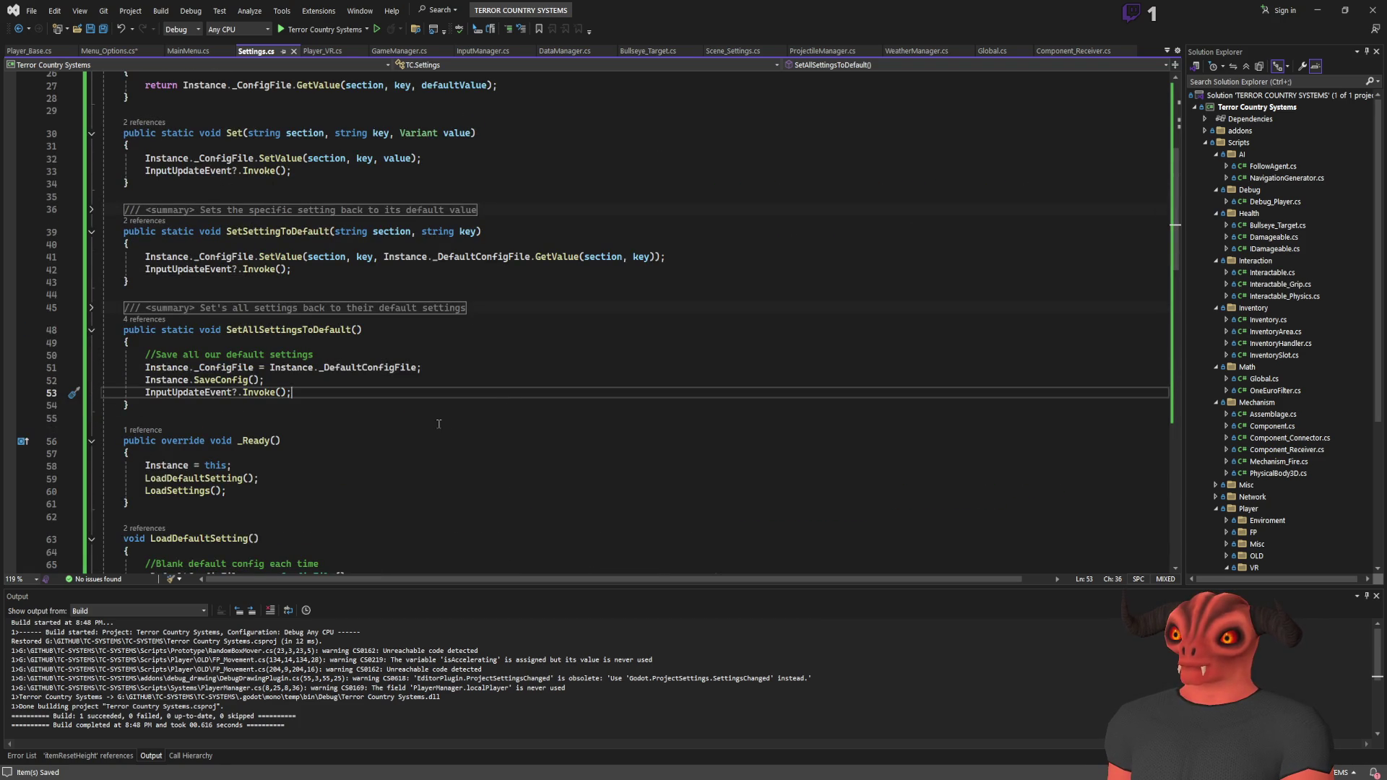
pyautogui.scroll(8, 439, 424)
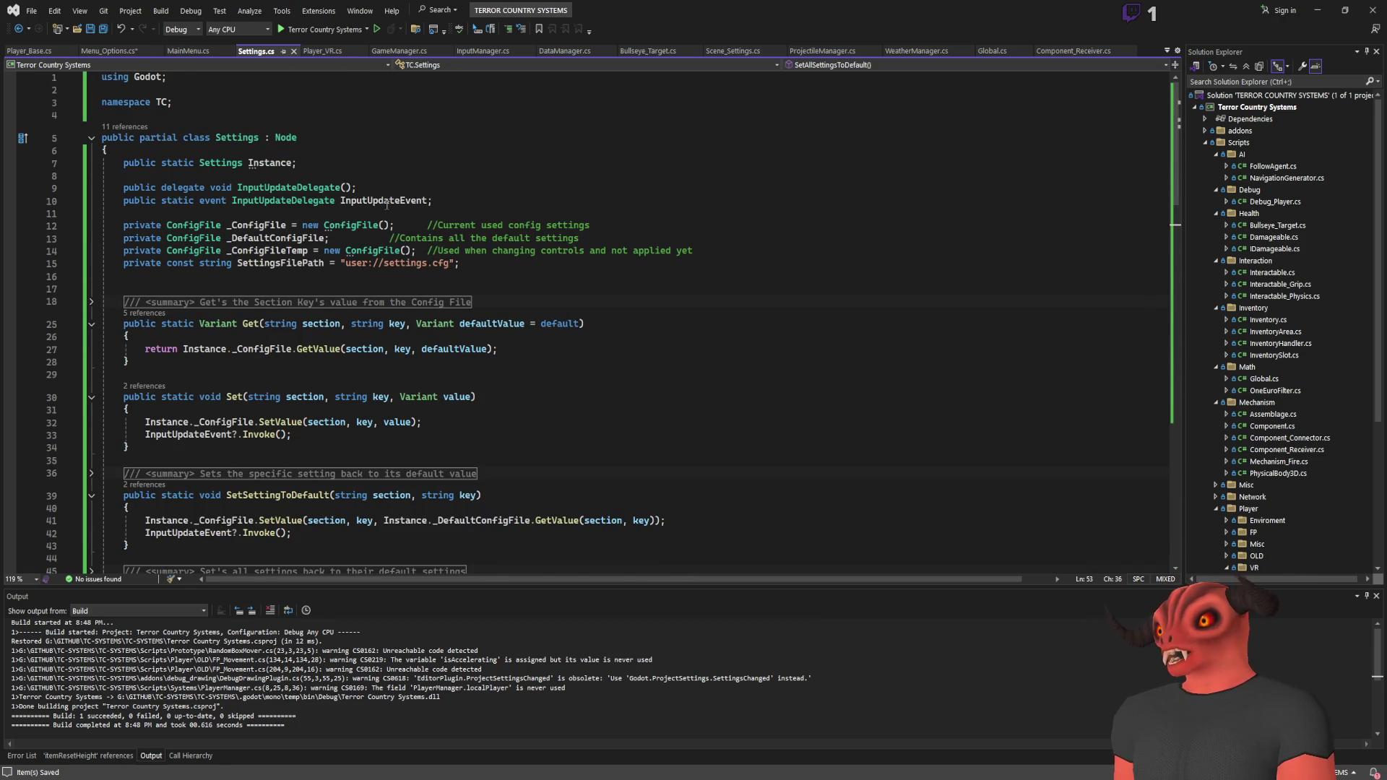
pyautogui.scroll(-10, 323, 279)
pyautogui.scroll(-8, 322, 279)
pyautogui.scroll(18, 396, 289)
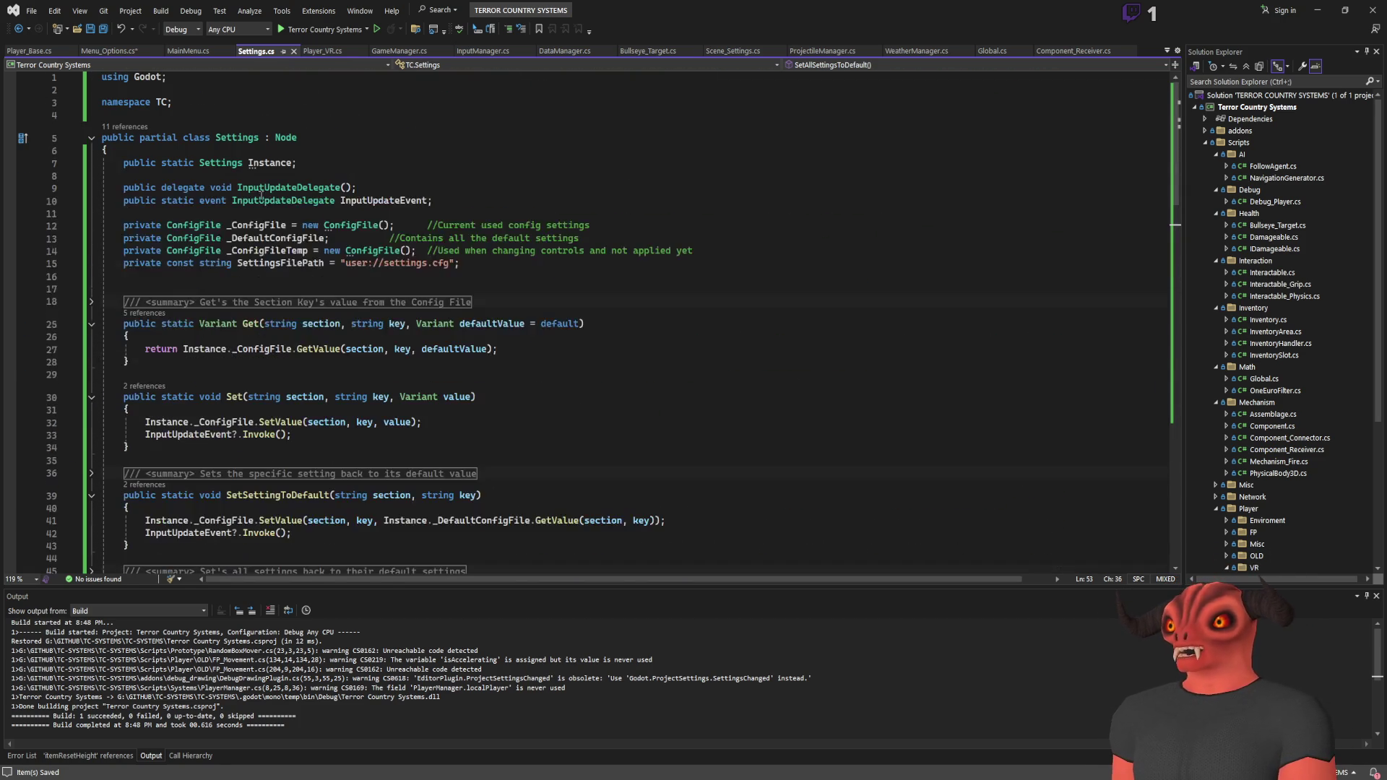
pyautogui.scroll(-20, 310, 273)
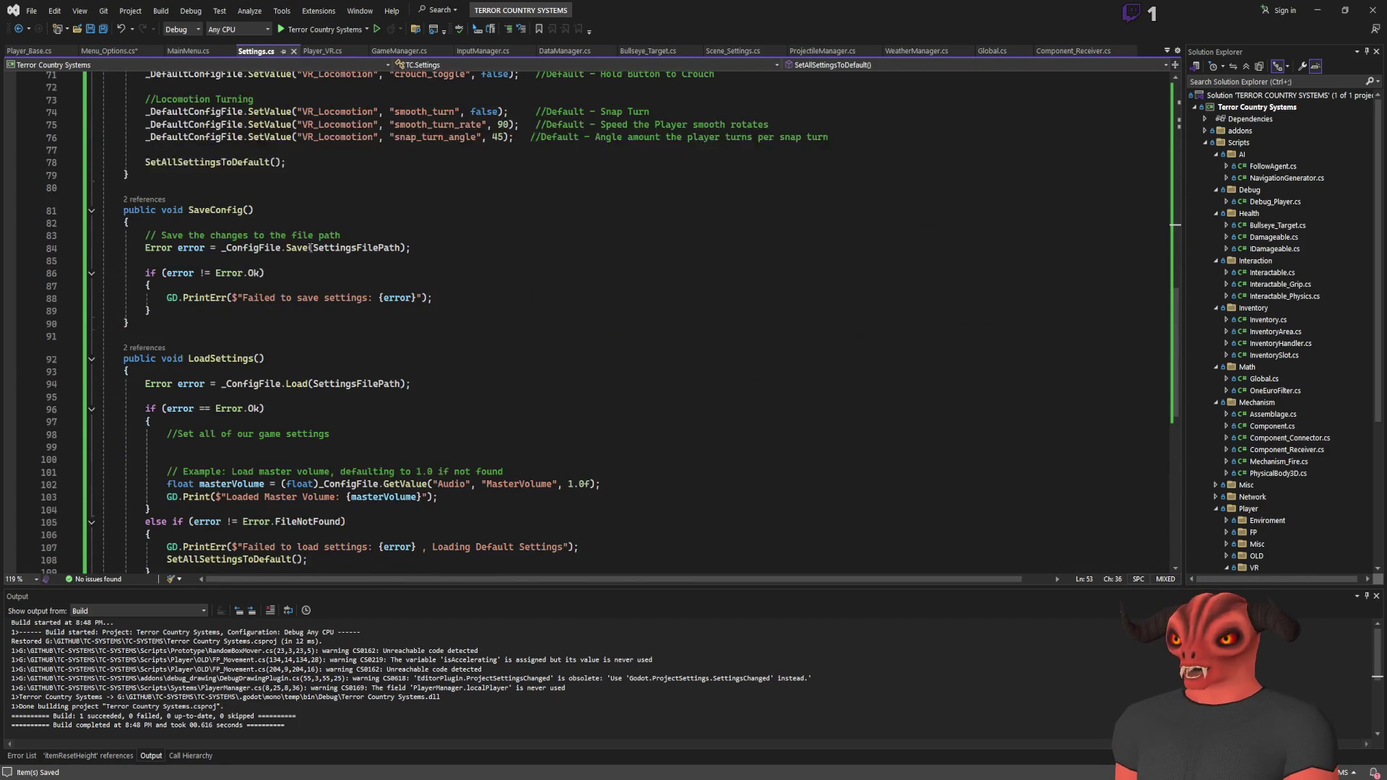
pyautogui.scroll(20, 311, 274)
# Step: In Player_VR.cs, add an UpdateInputs override stub after _Ready
pyautogui.click(322, 51)
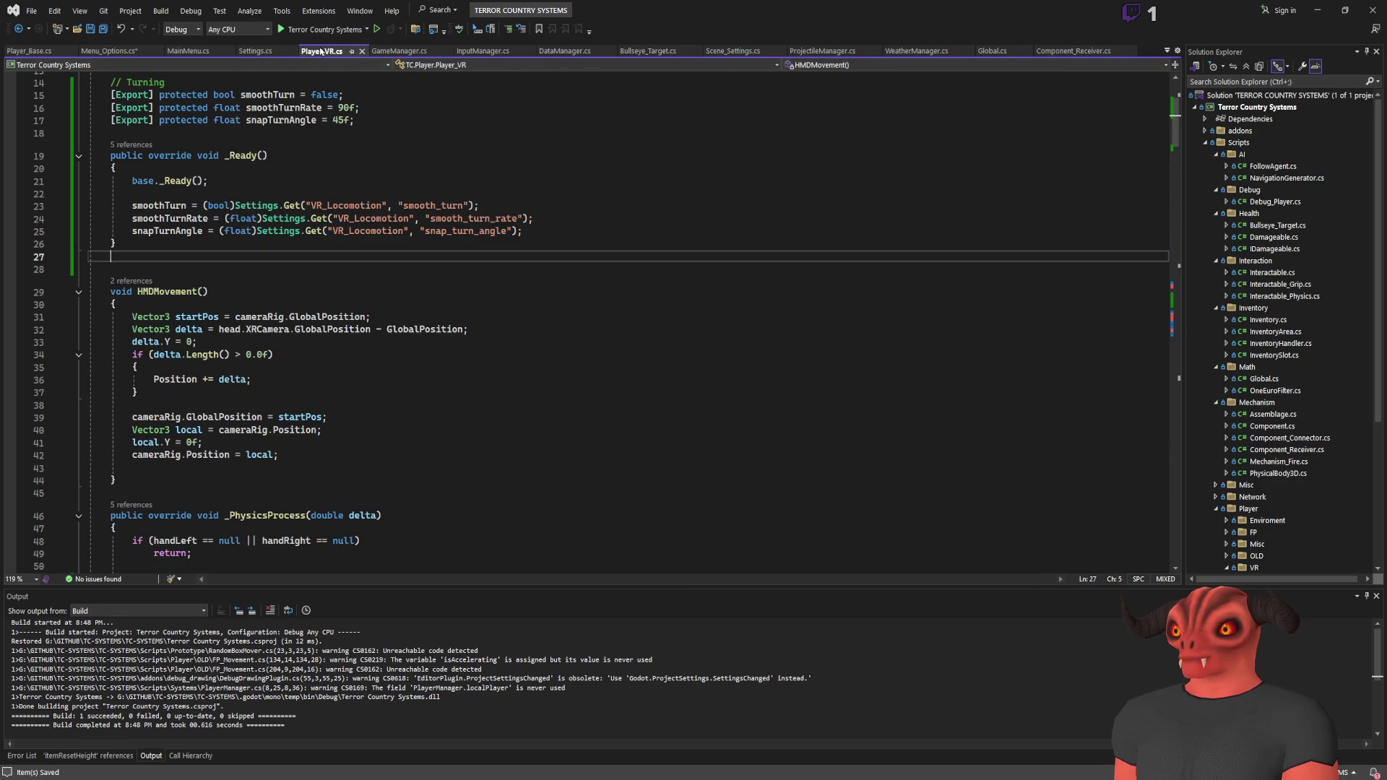
pyautogui.scroll(3, 345, 312)
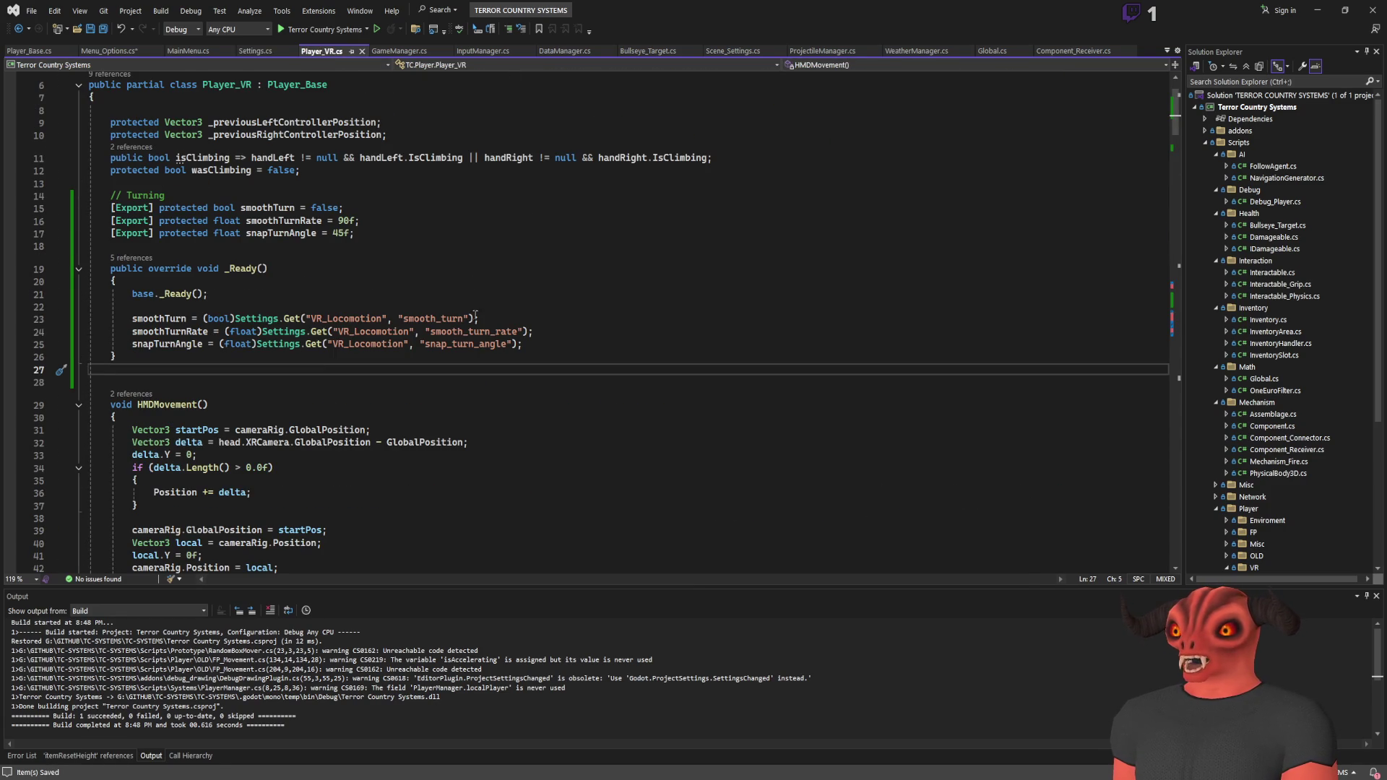
pyautogui.scroll(-6, 336, 380)
pyautogui.scroll(5, 310, 306)
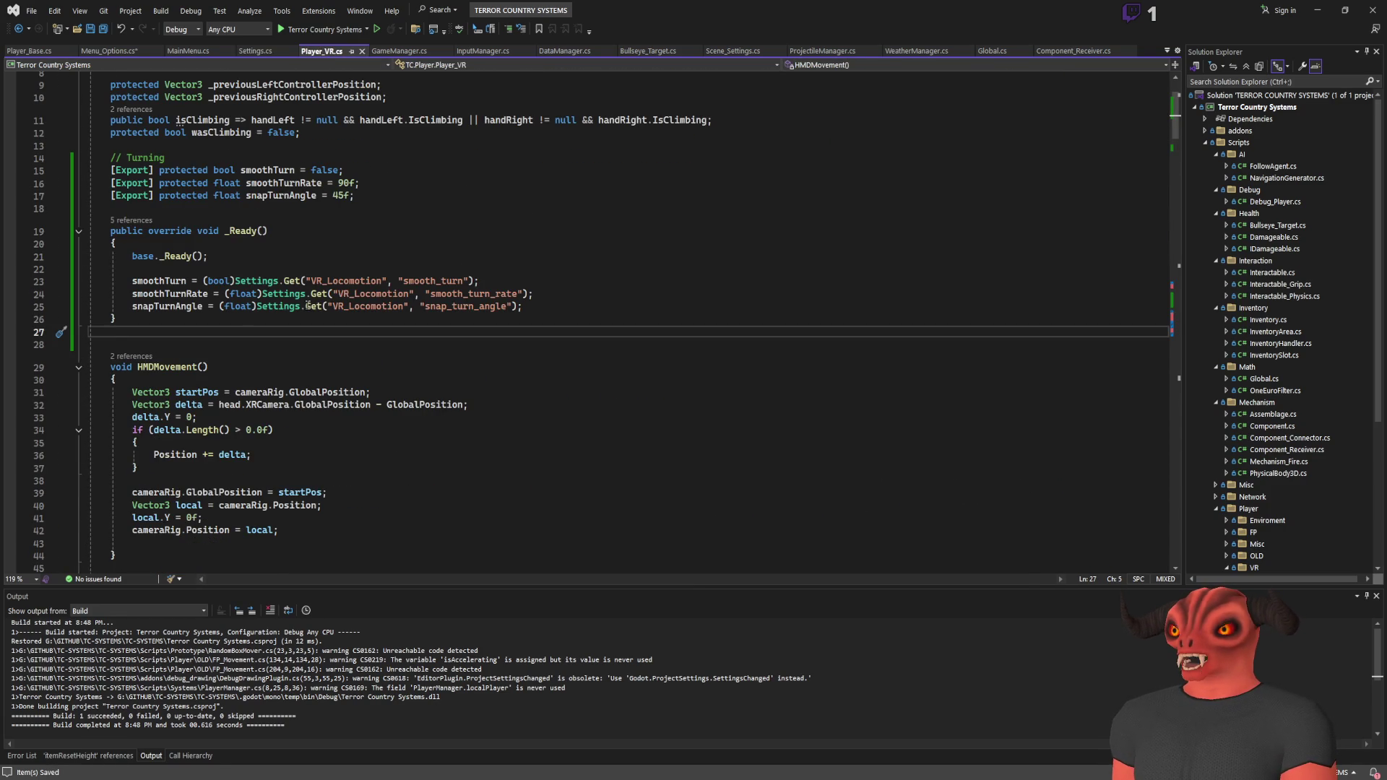
pyautogui.press('Return')
pyautogui.write('override ')
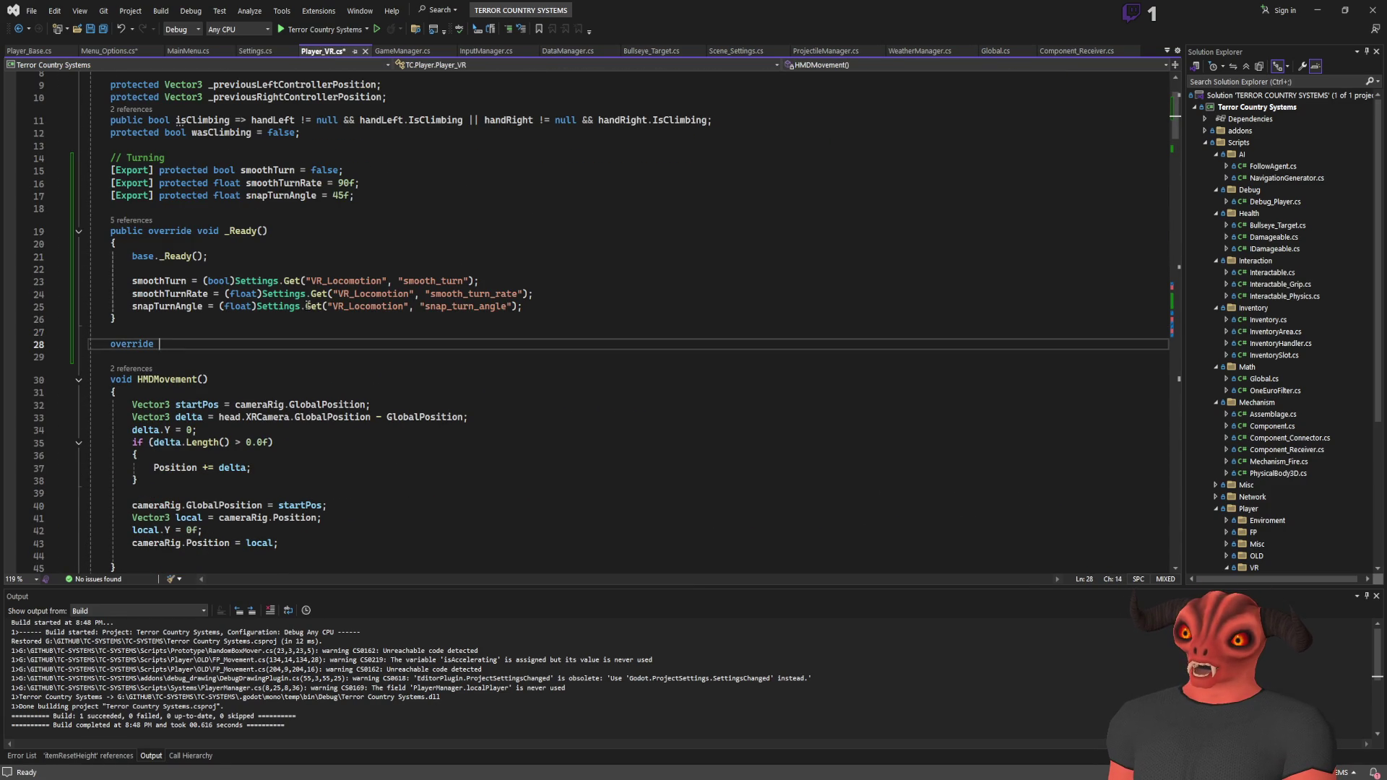
pyautogui.write('input')
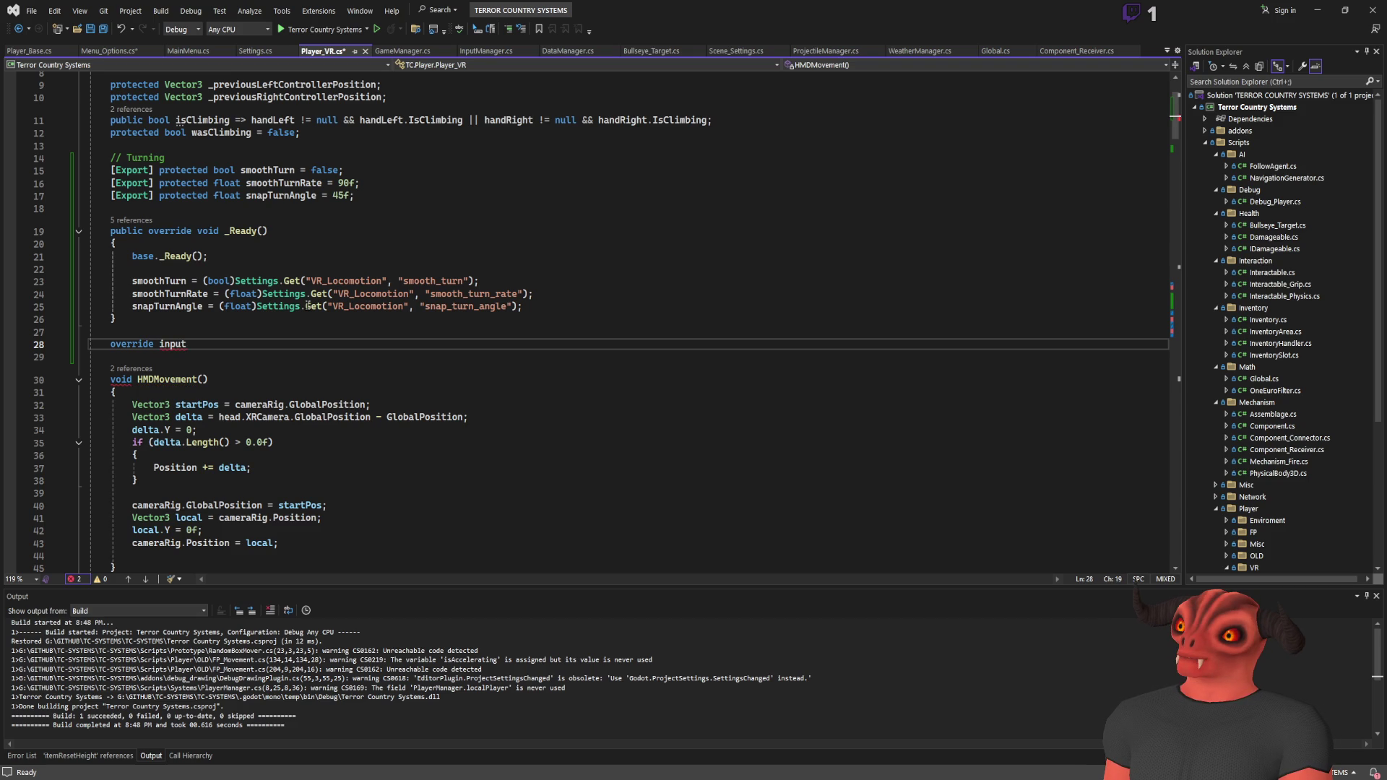
pyautogui.press('Return')
# Step: Move the three Settings.Get lines from _Ready into the UpdateInputs override, replacing base.UpdateInputs
pyautogui.moveTo(573, 302); pyautogui.dragTo(94, 278)
pyautogui.press('Delete')
pyautogui.click(291, 337)
pyautogui.hotkey('shift', 'Home')
pyautogui.write('smoothTurn = (bool)Settings.Get("VR_Locomotion", "smooth_turn");         smoothTurnRate = (float)Settings.Get("VR_Locomotion", "smooth_turn_rate");         snapTurnAngle = (float)Settings.Get("VR_Locomotion", "snap_turn_angle");')
pyautogui.click(326, 274)
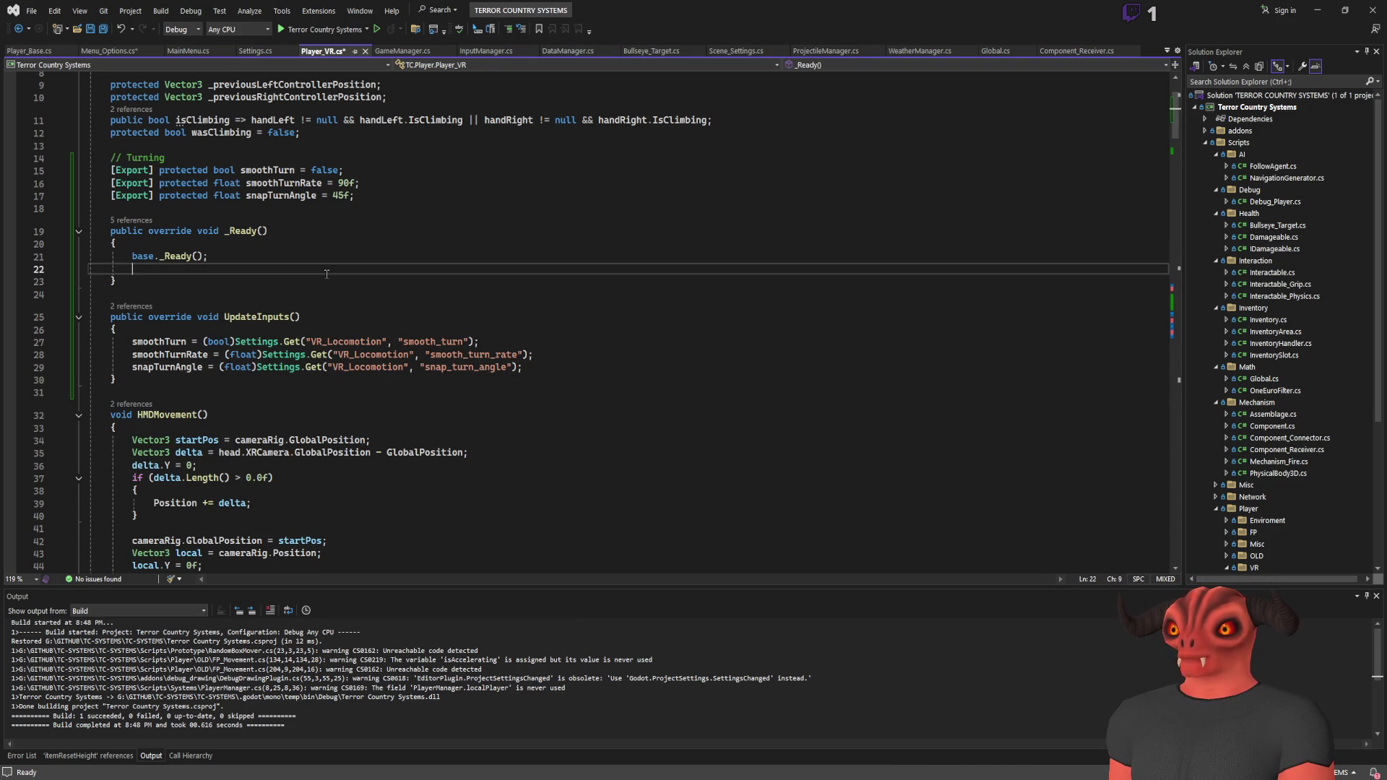
pyautogui.moveTo(219, 318); pyautogui.dragTo(302, 318)
# Step: Add Settings.InputUpdateEvent += UpdateInputs(); inside _Ready and save Player_VR.cs
pyautogui.click(341, 269)
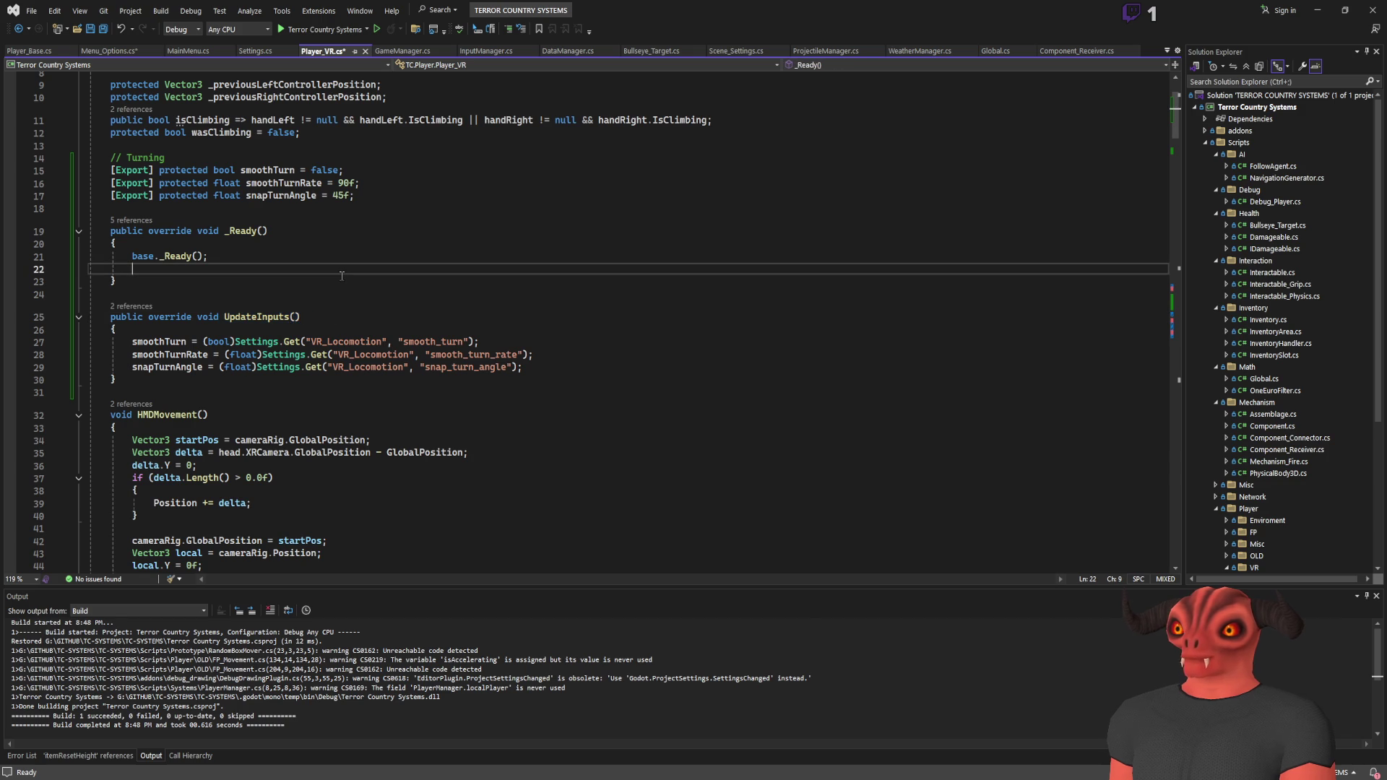
pyautogui.press('Return')
pyautogui.press('Return')
pyautogui.press('Up')
pyautogui.write('Settin')
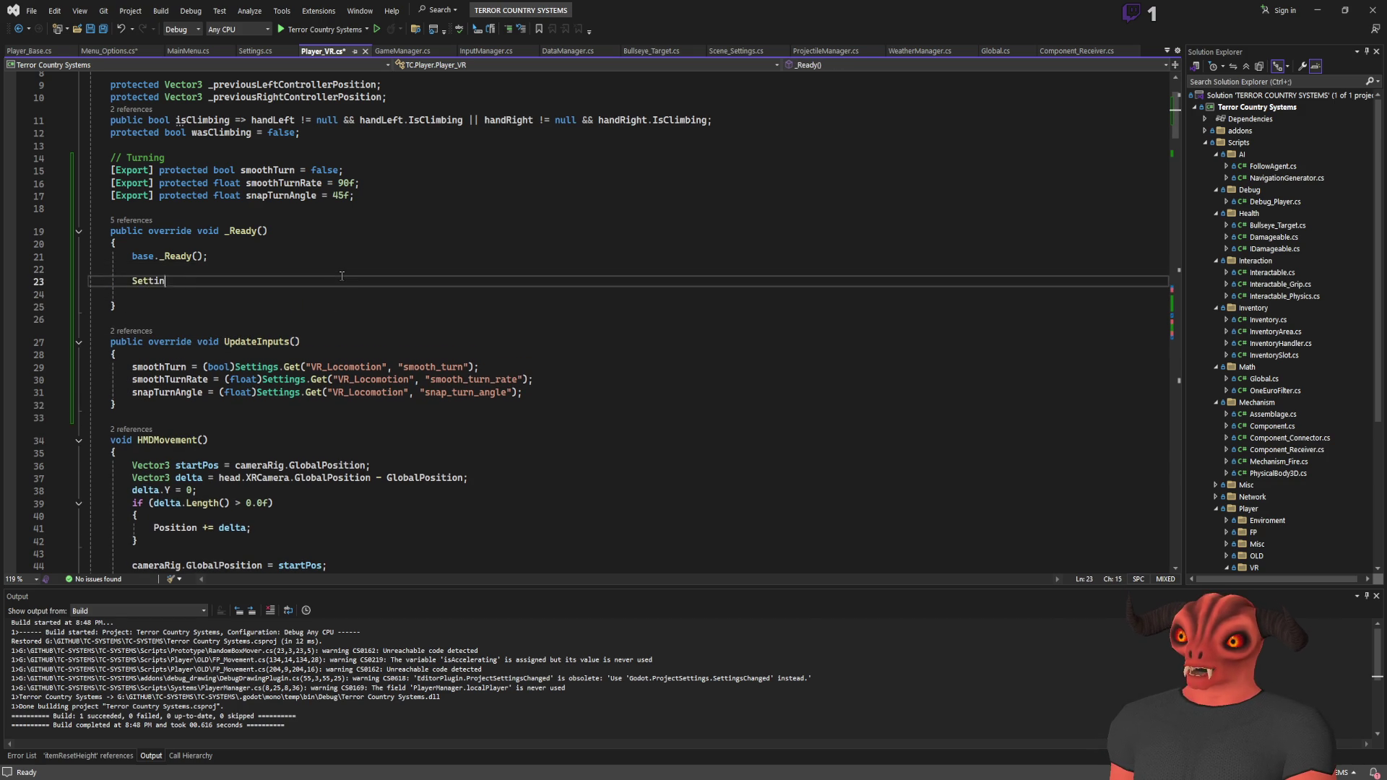
pyautogui.write('gs.event')
pyautogui.press('Tab')
pyautogui.write('+= UpdateInputs();')
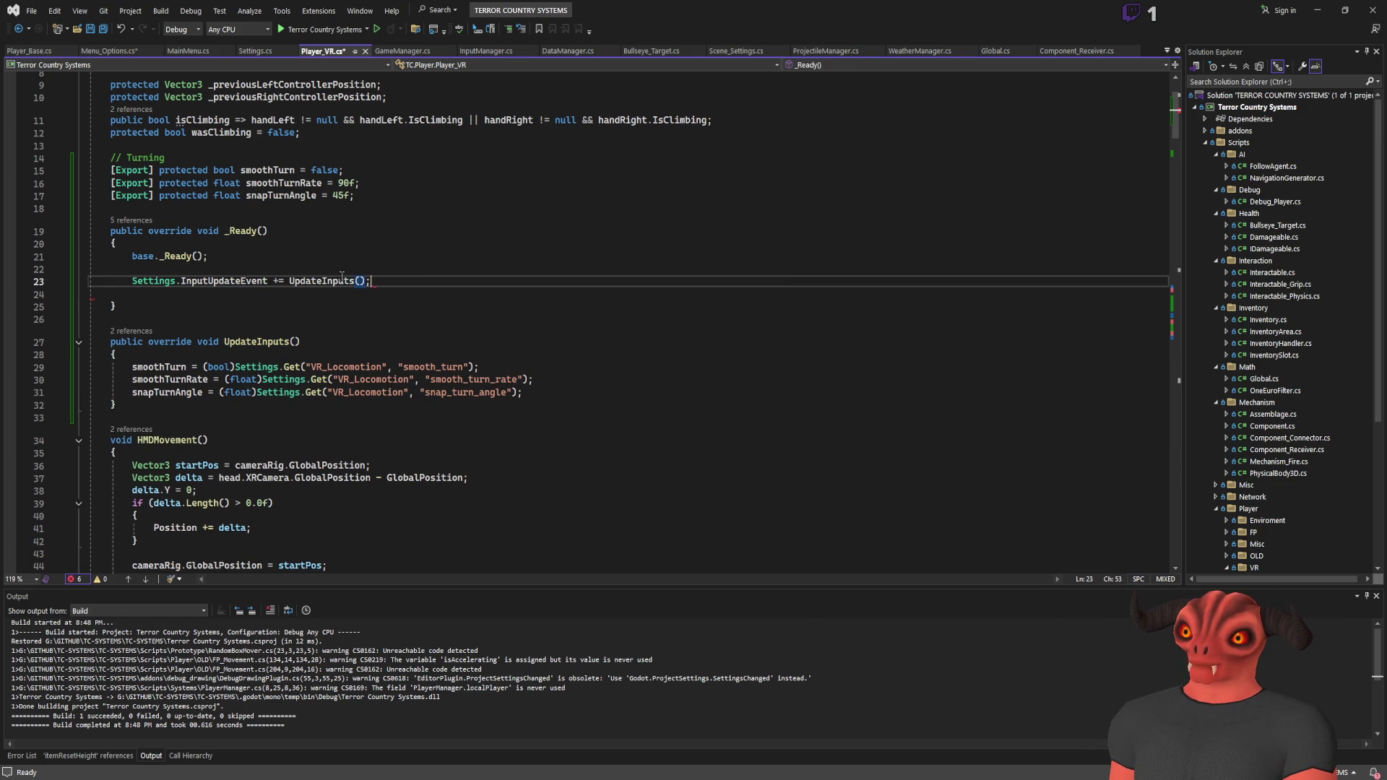
pyautogui.hotkey('ctrl', 's')
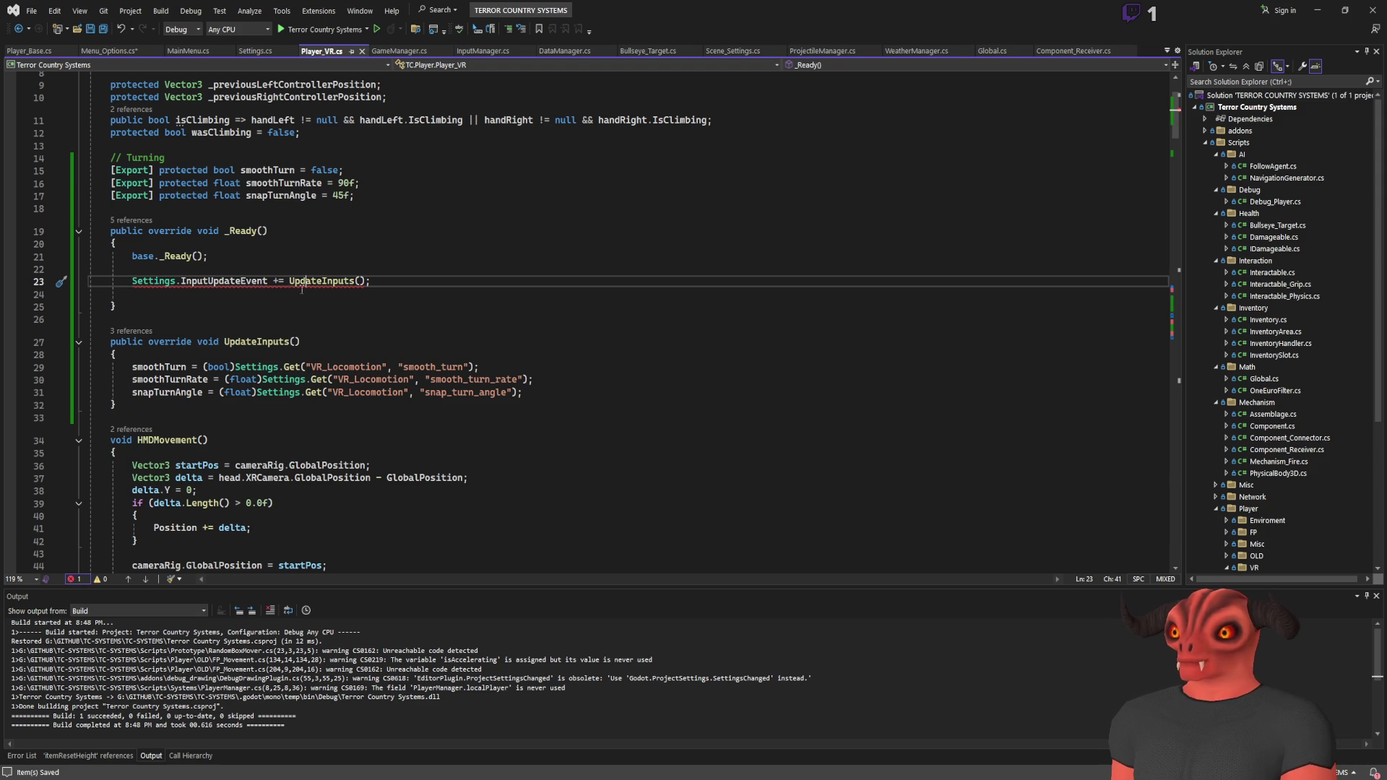
# Step: Correct the subscription to += UpdateInputs; then cut it out of Player_VR's _Ready
pyautogui.click(306, 281)
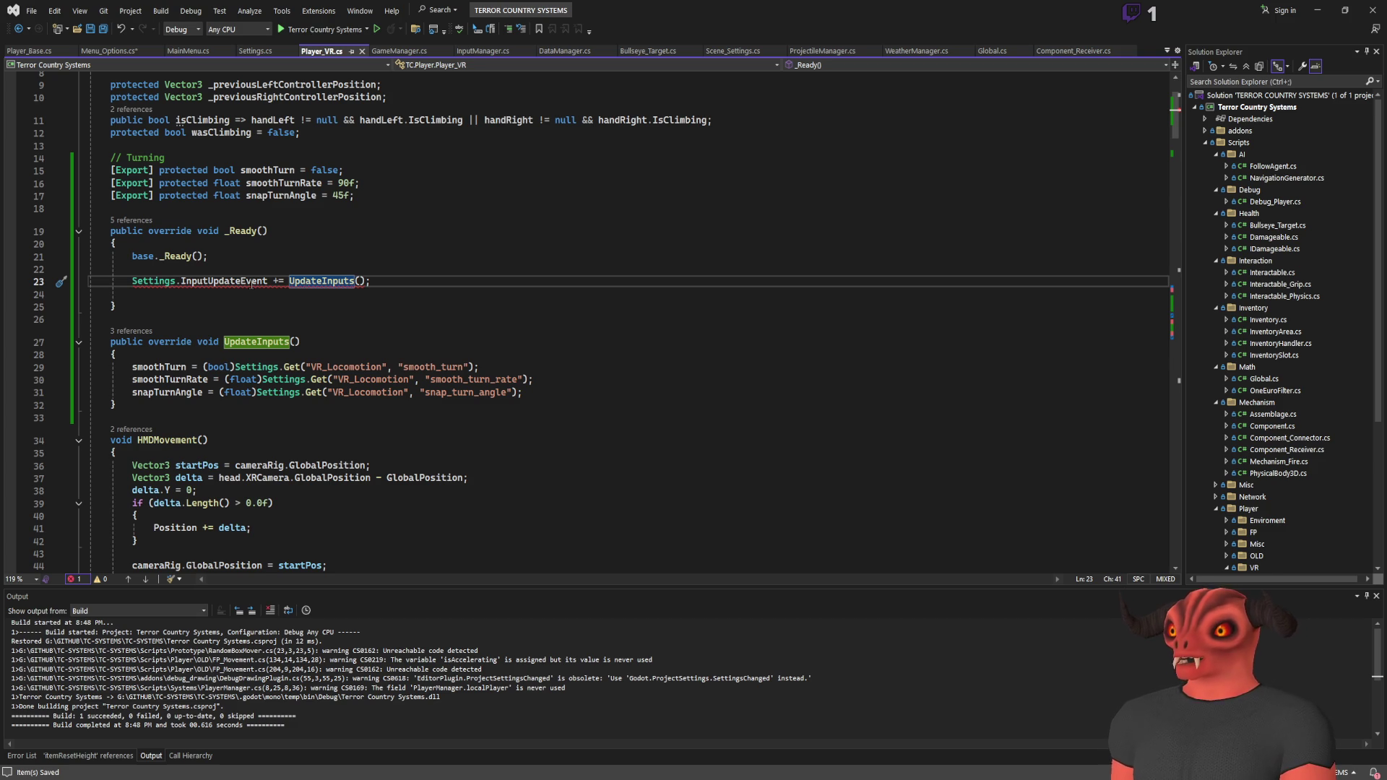
pyautogui.click(358, 269)
pyautogui.click(365, 281)
pyautogui.press('BackSpace')
pyautogui.press('BackSpace')
pyautogui.press('Up')
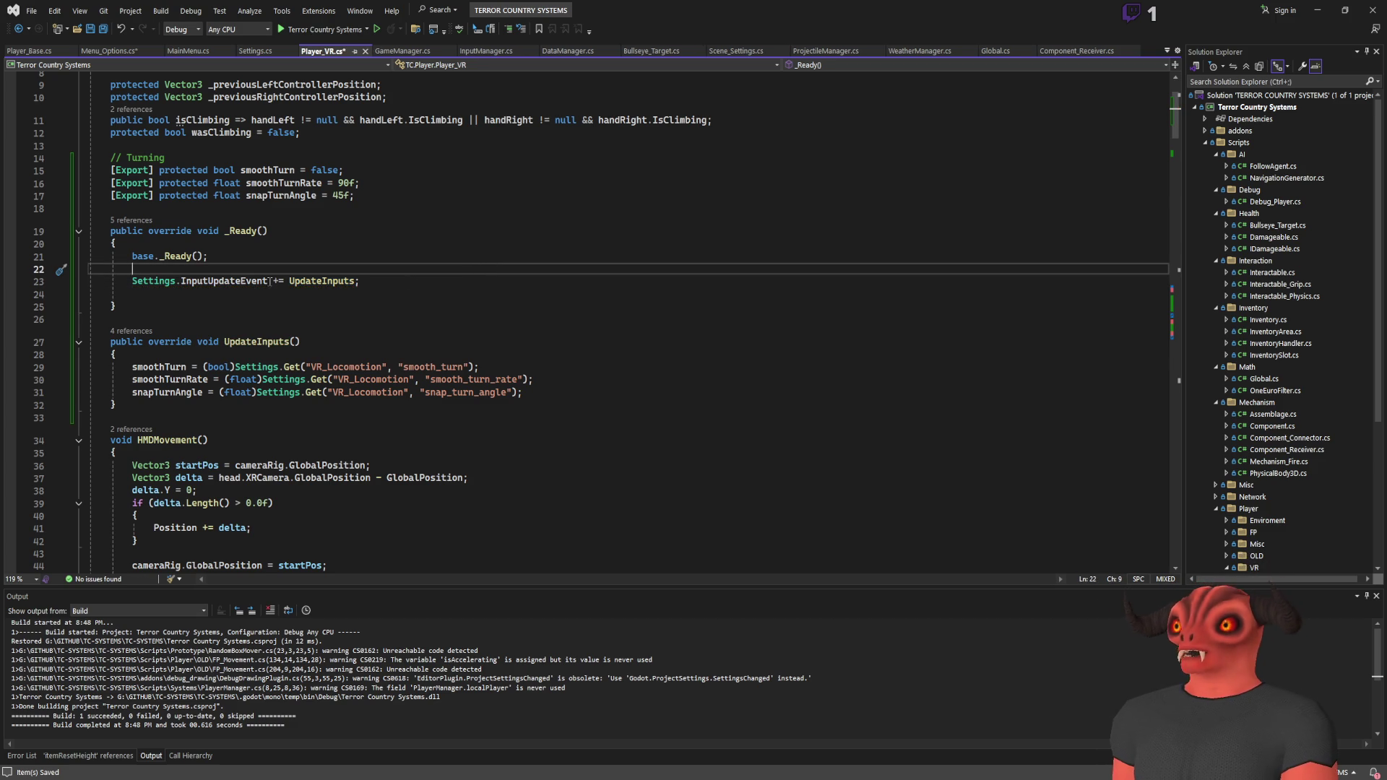
pyautogui.press('Down')
pyautogui.press('Down')
pyautogui.press('Down')
pyautogui.scroll(-7, 405, 368)
pyautogui.scroll(7, 406, 369)
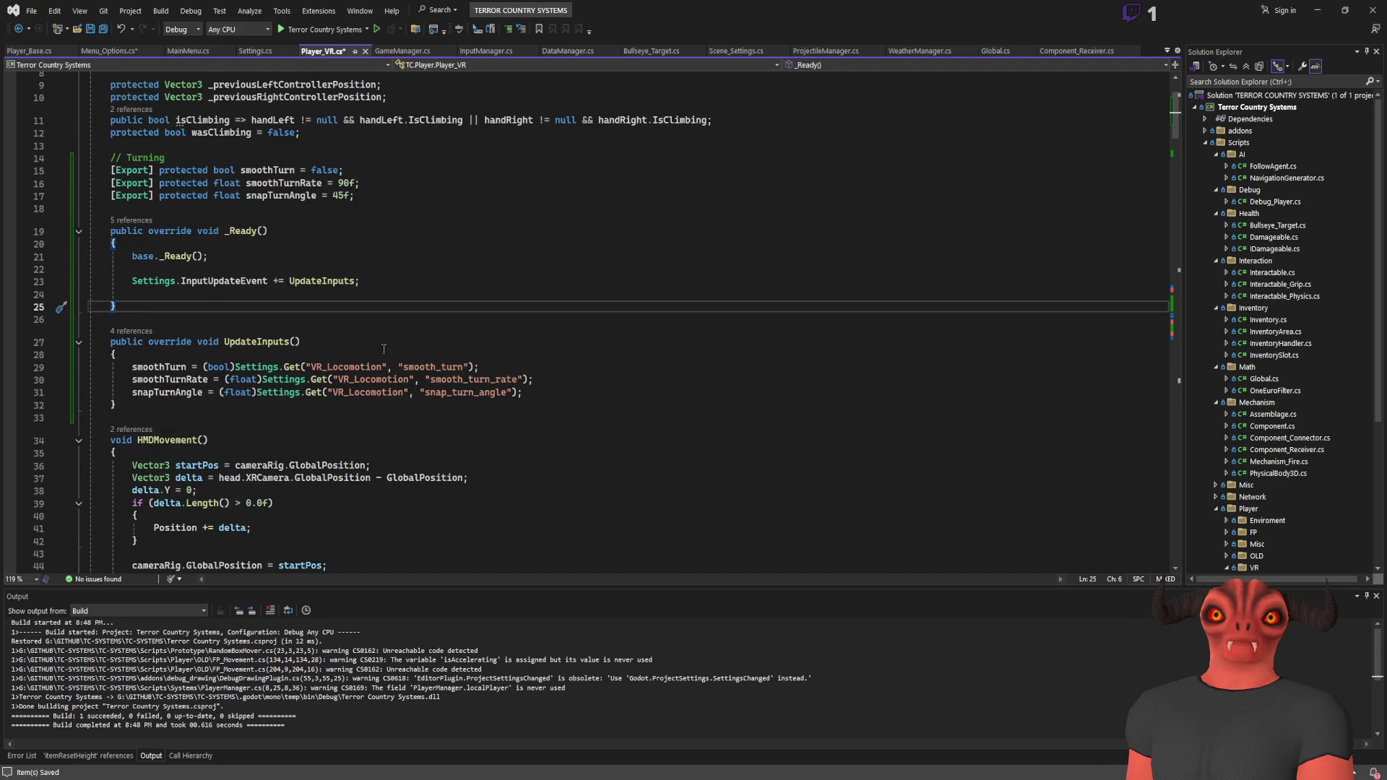
pyautogui.tripleClick(368, 282)
pyautogui.hotkey('ctrl', 'c')
pyautogui.press('Delete')
# Step: Paste the subscription after base._Ready() in Player_Base.cs's _Ready and save
pyautogui.click(159, 256)
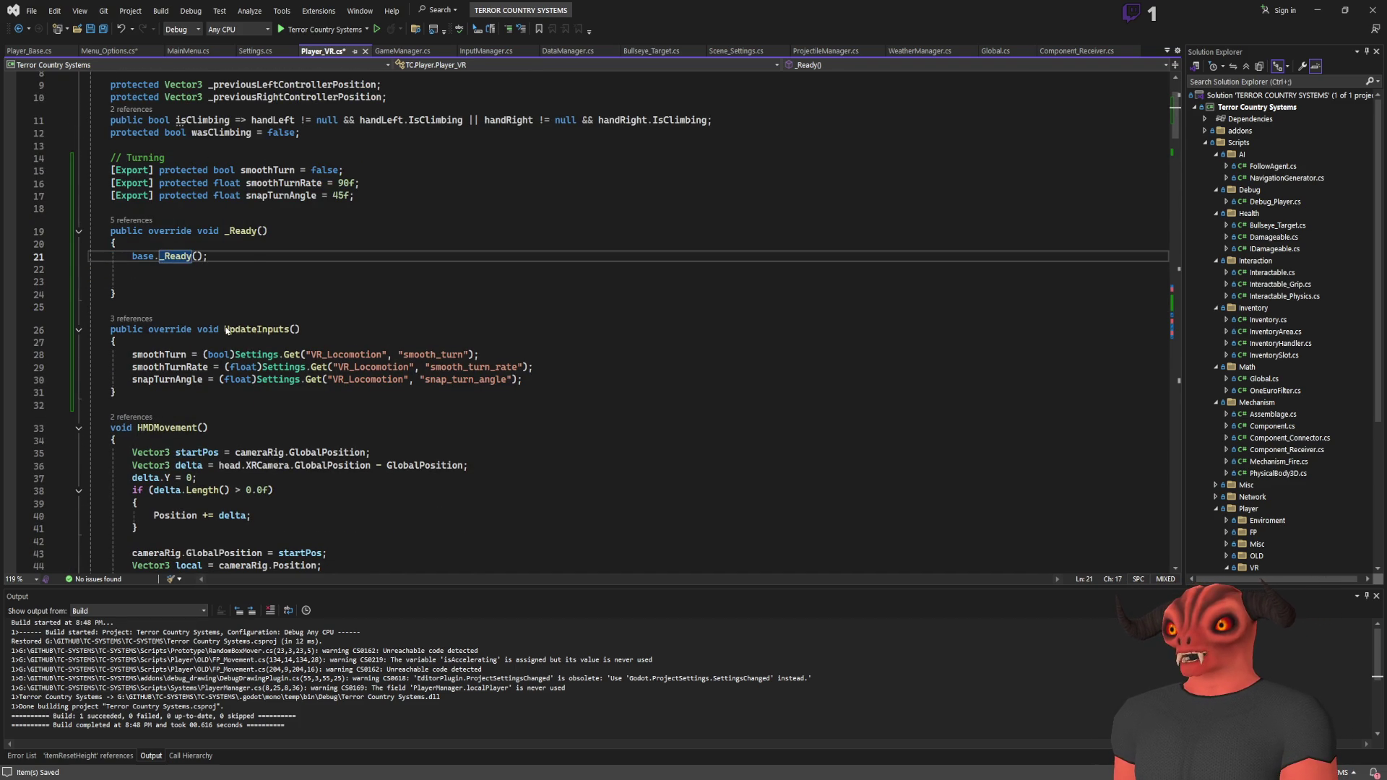
pyautogui.press('F12')
pyautogui.click(301, 359)
pyautogui.press('Return')
pyautogui.press('Return')
pyautogui.hotkey('ctrl', 'v')
pyautogui.click(404, 359)
pyautogui.click(408, 384)
pyautogui.hotkey('ctrl', 's')
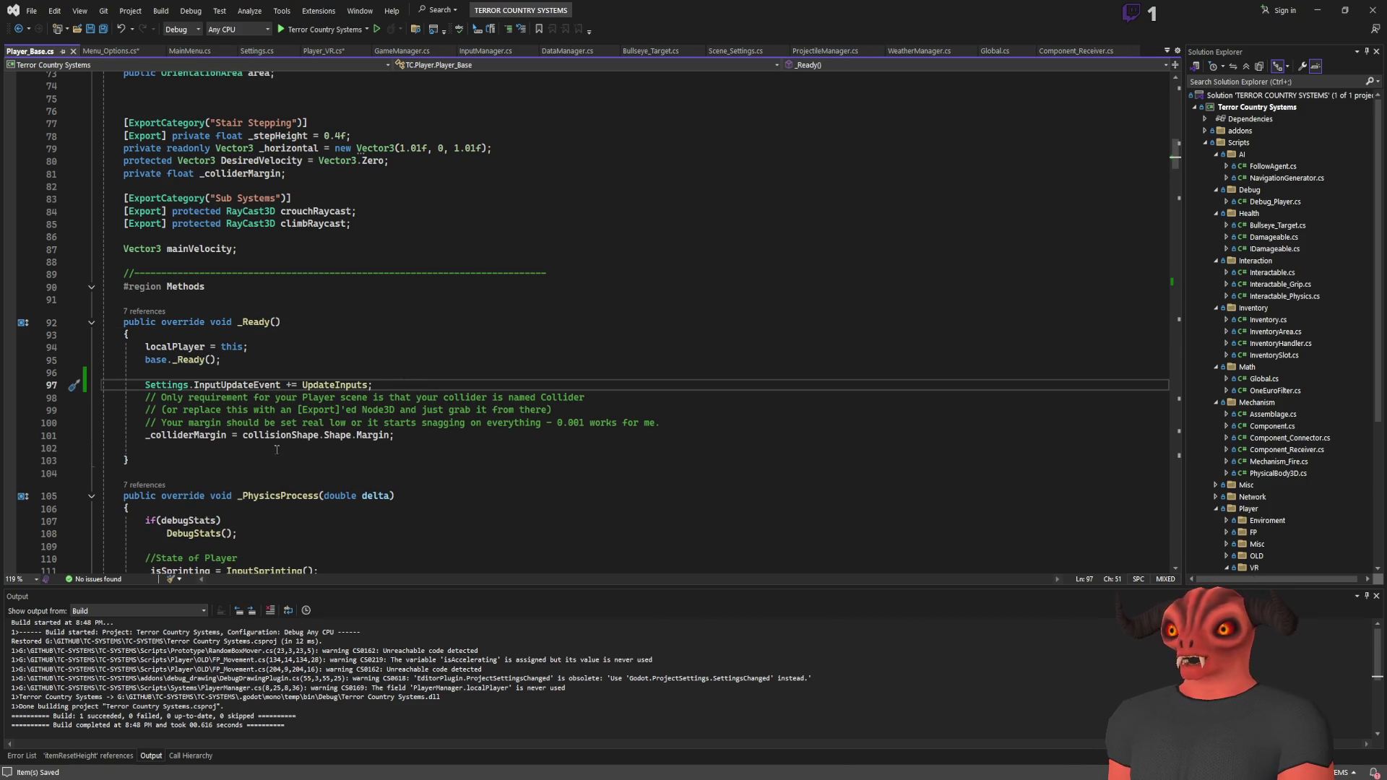
# Step: Search Player_Base.cs for 'exittree', close the find box, and switch to the Godot editor
pyautogui.scroll(-8, 285, 444)
pyautogui.scroll(5, 273, 434)
pyautogui.press('Up')
pyautogui.press('Up')
pyautogui.press('Up')
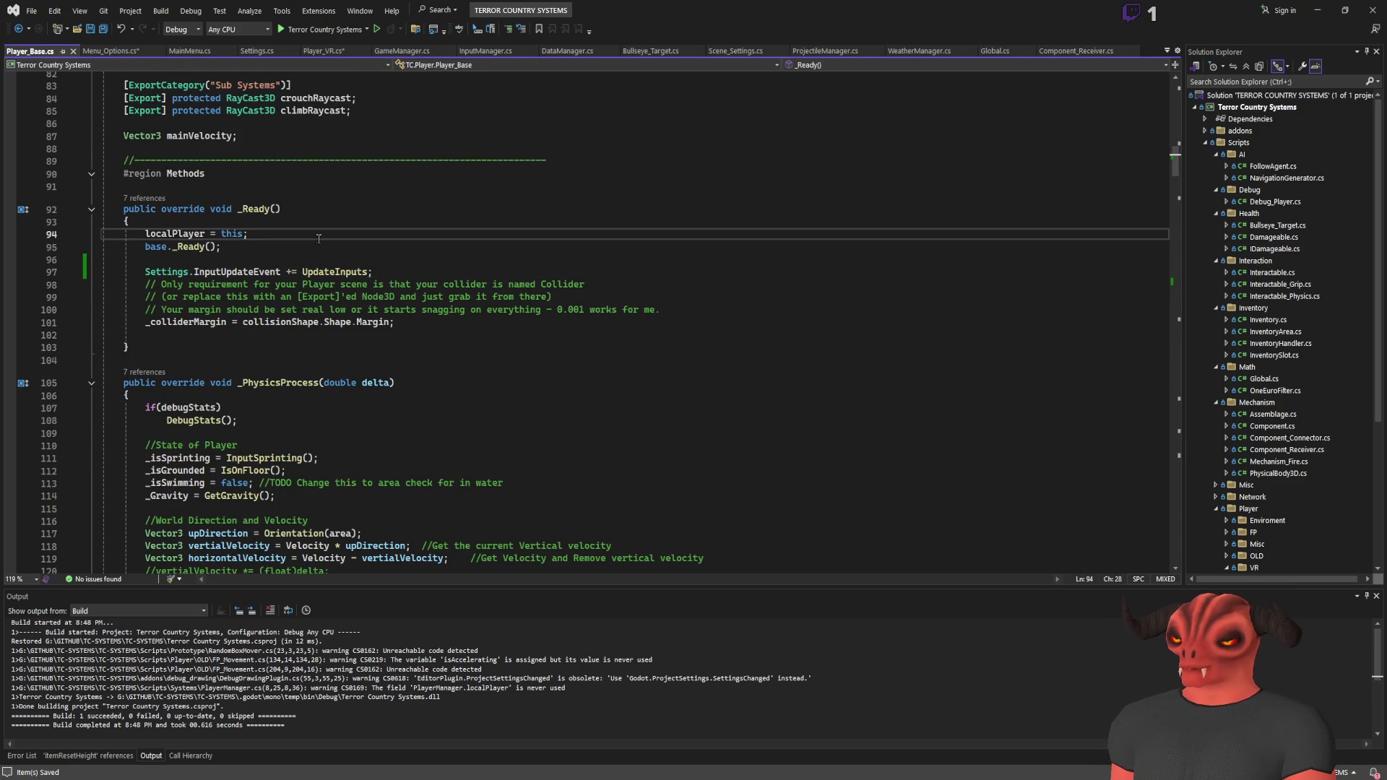
pyautogui.hotkey('ctrl', 'f')
pyautogui.write('exittree')
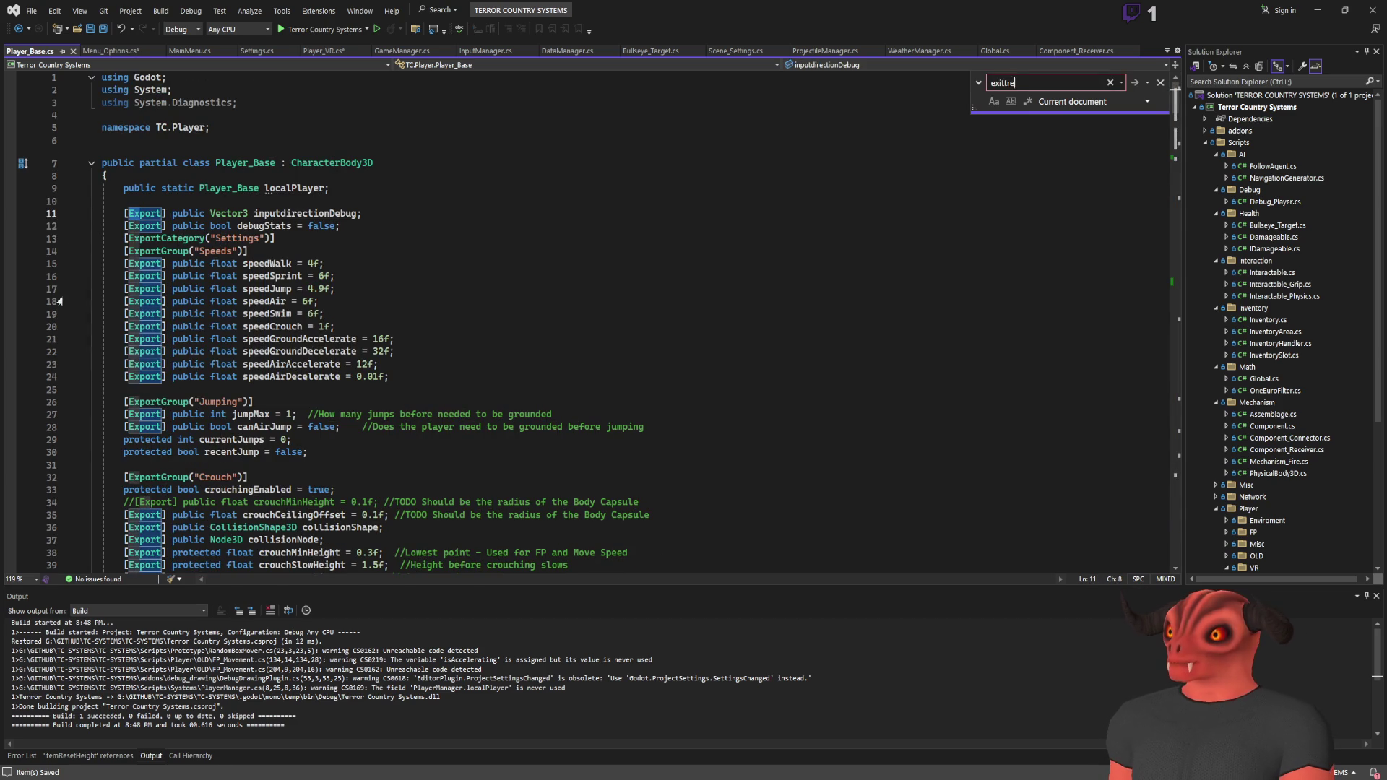
pyautogui.press('Escape')
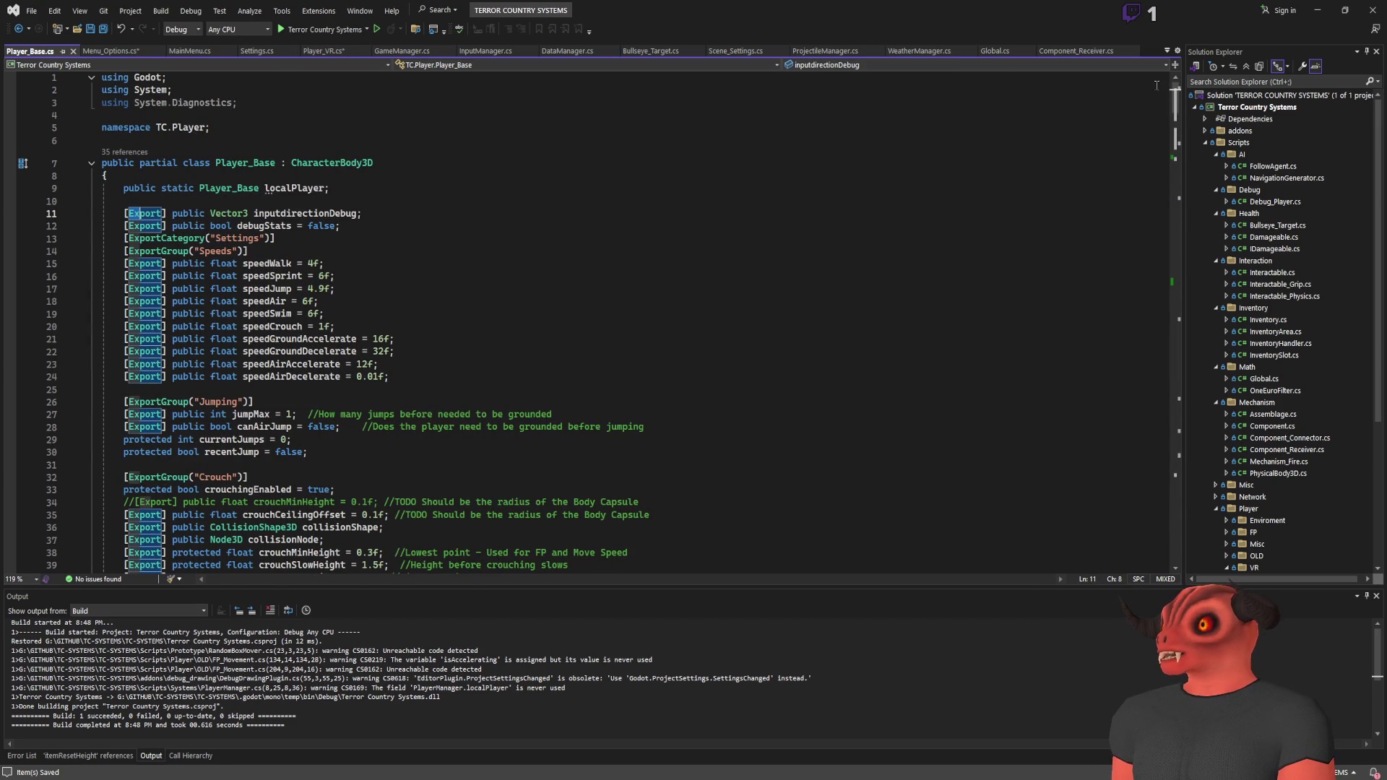
pyautogui.hotkey('alt', 'Tab')
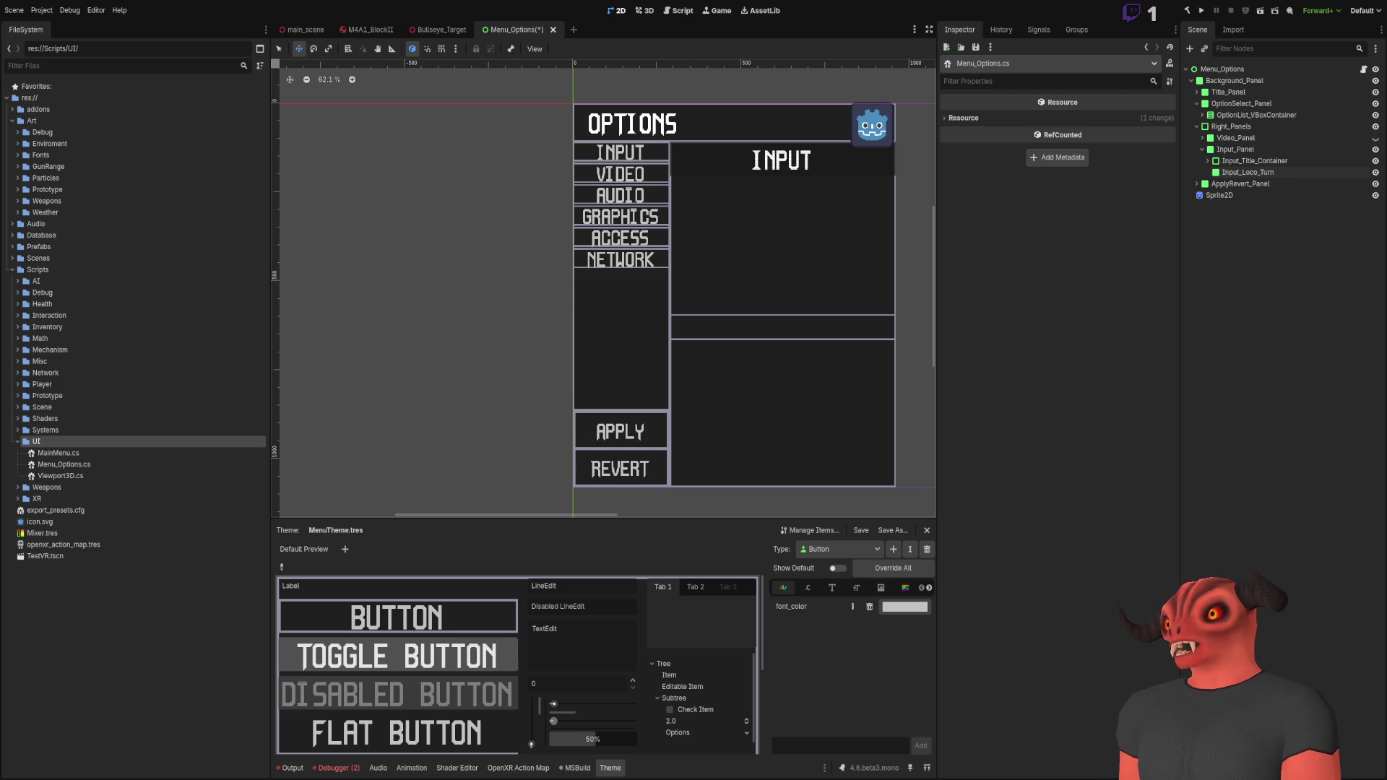
# Step: Add '//Subscribe to Inputs being updated' above the subscription, a blank line below, and save
pyautogui.hotkey('alt', 'Tab')
pyautogui.scroll(15, 638, 211)
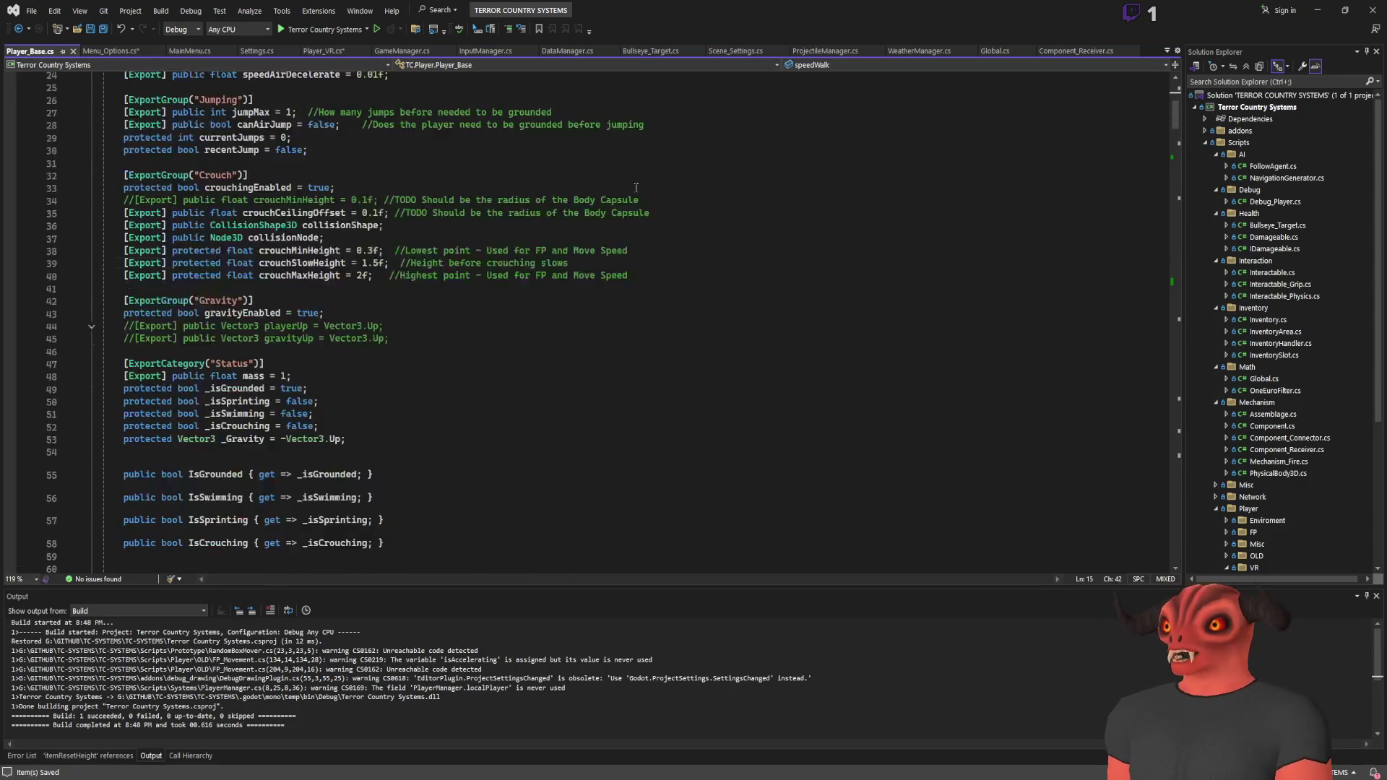
pyautogui.scroll(-20, 637, 211)
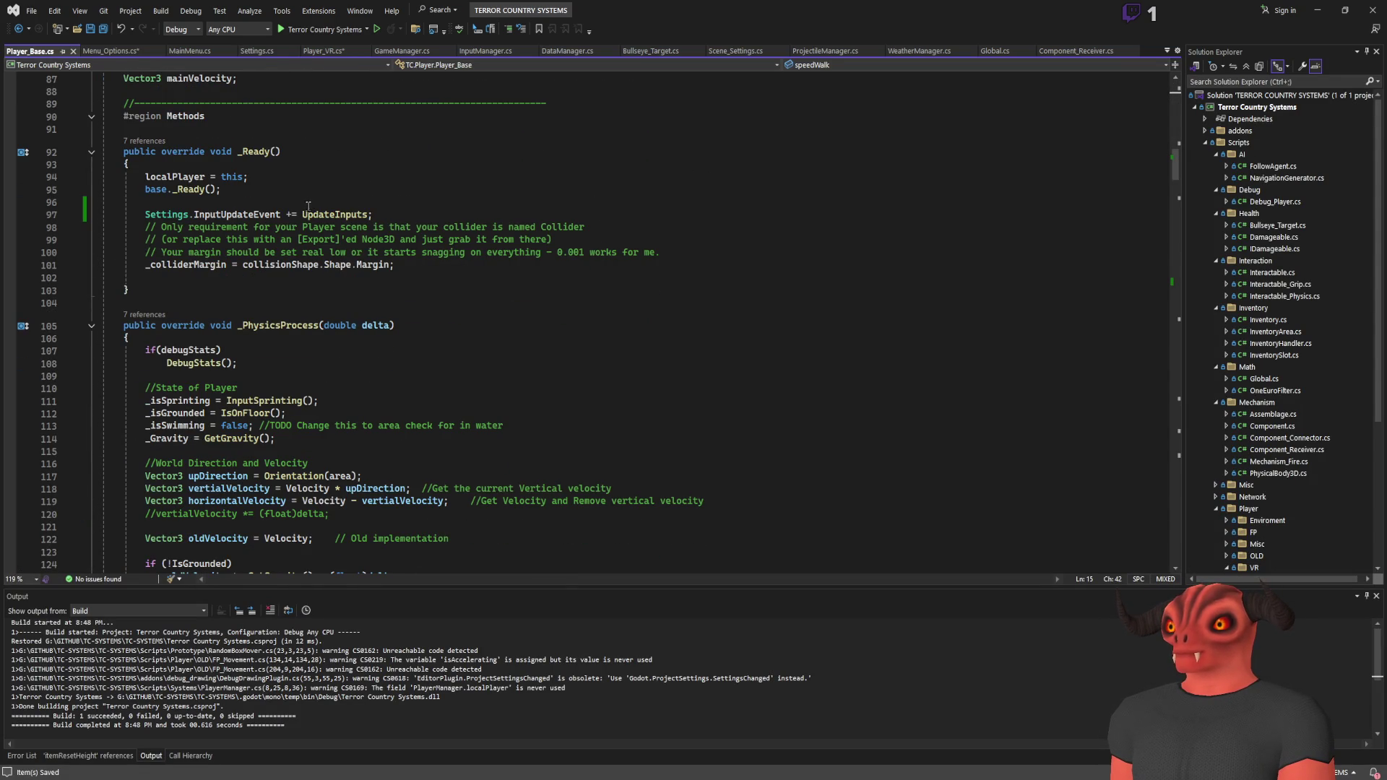
pyautogui.click(396, 215)
pyautogui.hotkey('ctrl', 'Return')
pyautogui.write('//')
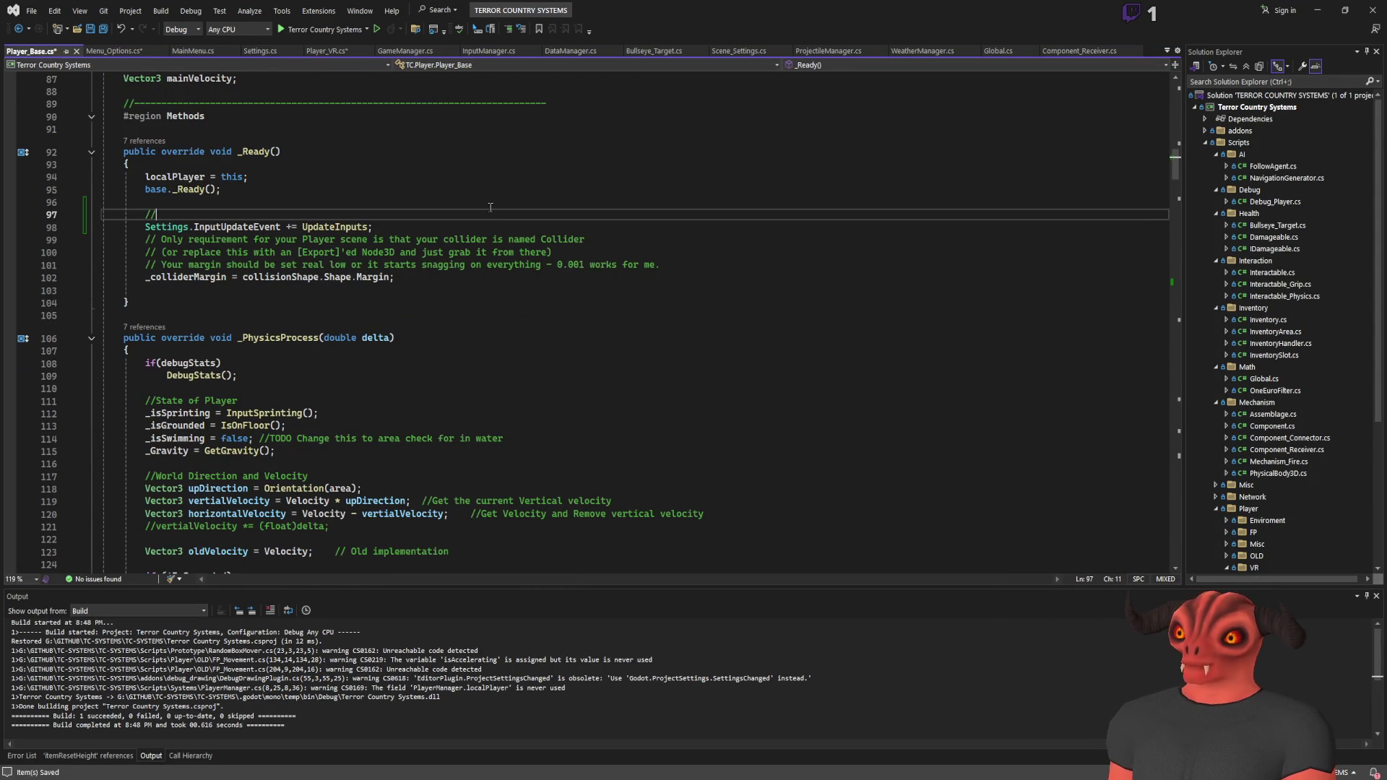
pyautogui.write('Subscribe ')
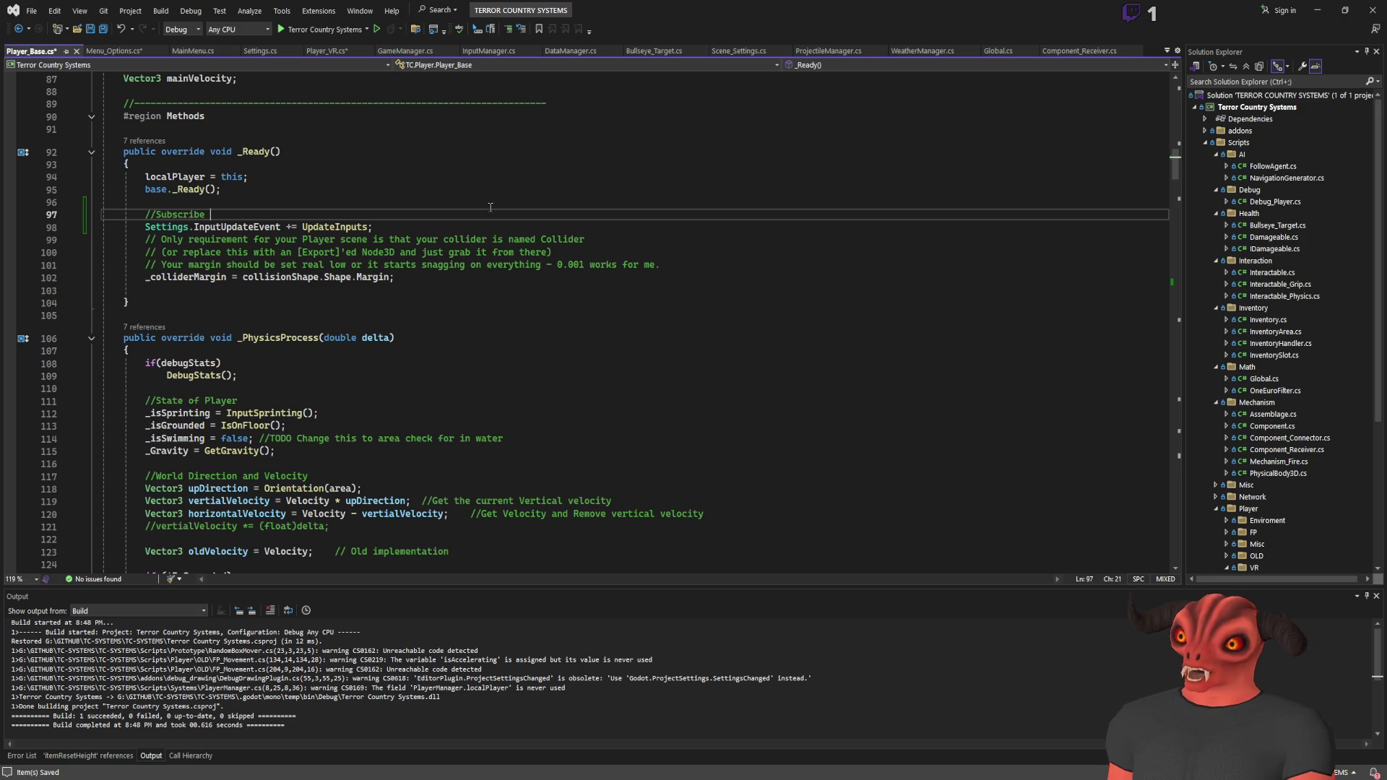
pyautogui.write('to Inputs being updated')
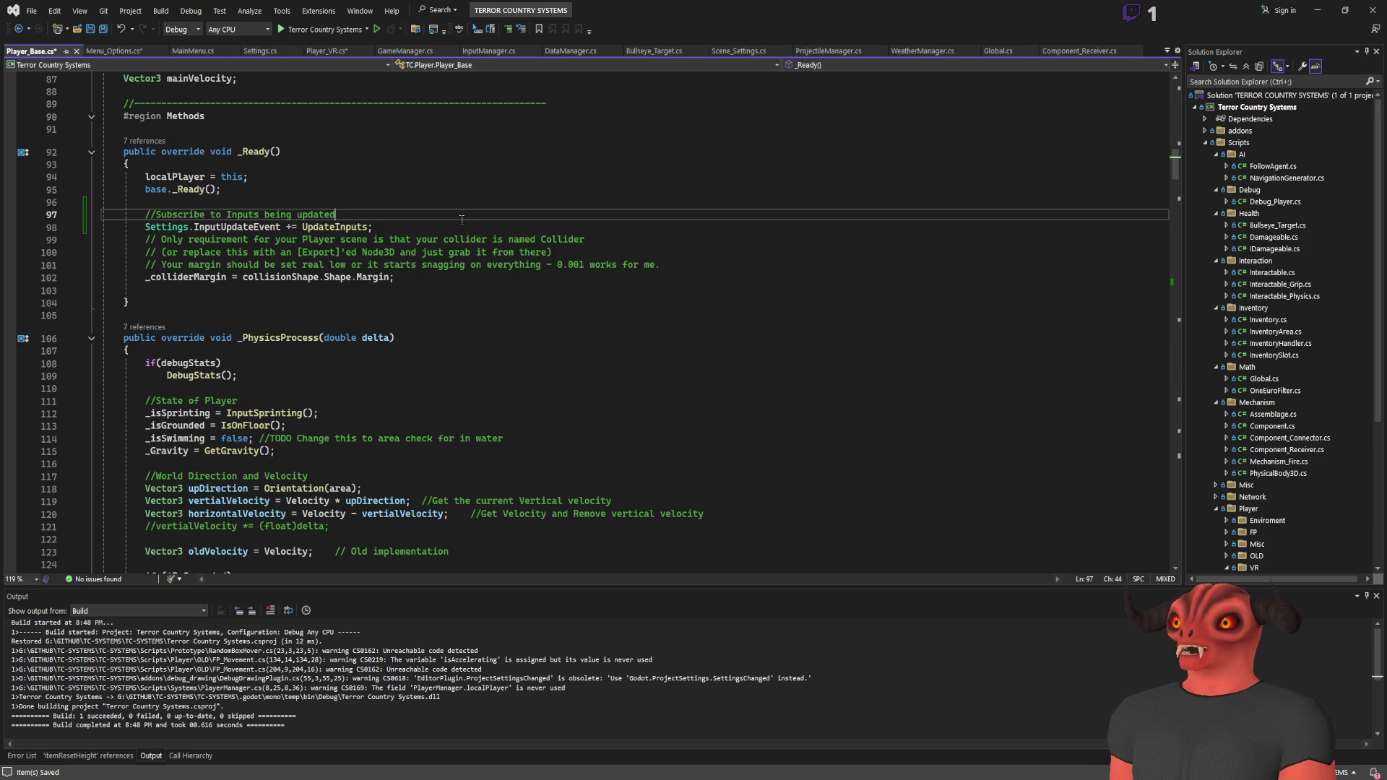
pyautogui.click(476, 223)
pyautogui.press('Return')
pyautogui.press('Up')
pyautogui.hotkey('ctrl', 's')
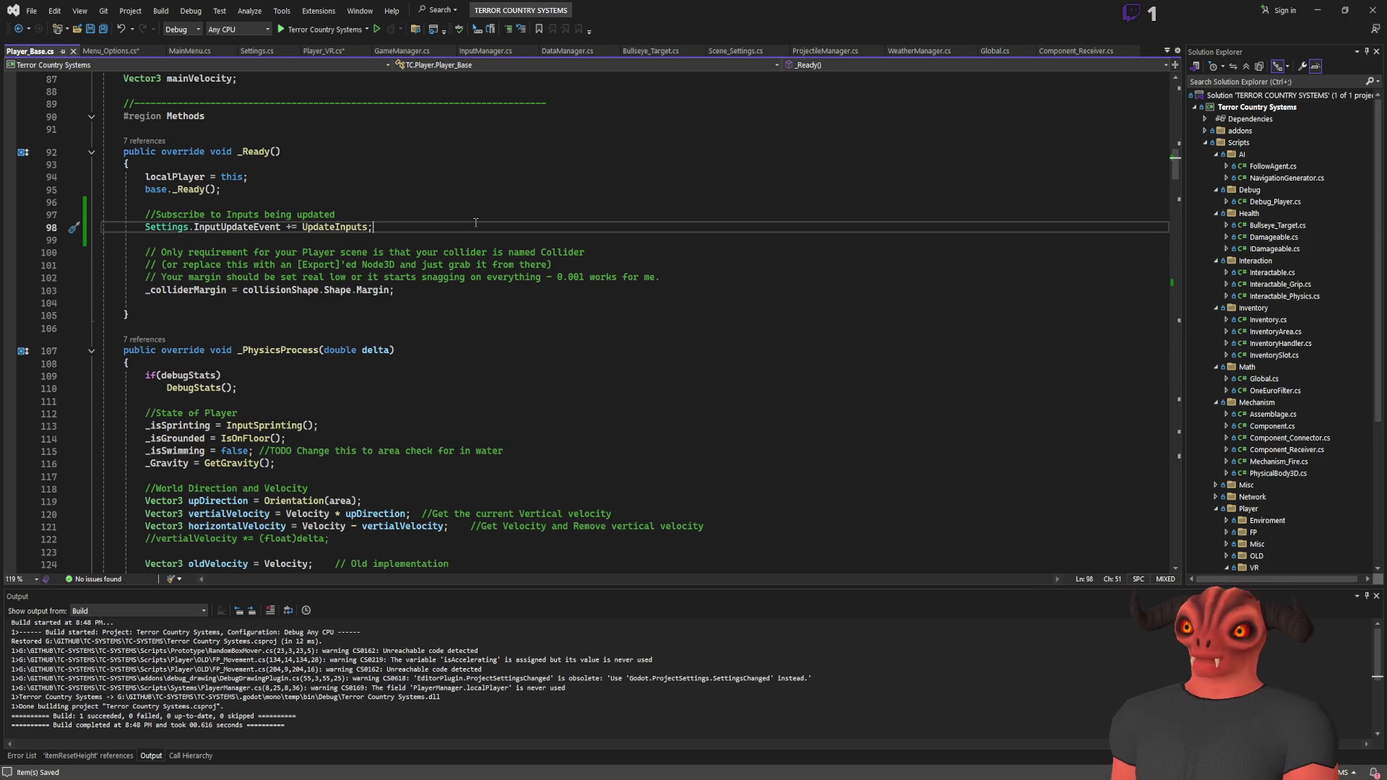
# Step: Recheck the InputUpdateEvent subscription in Player_Base.cs, then switch to Menu_Options.cs
pyautogui.hotkey('ctrl', 'Tab')
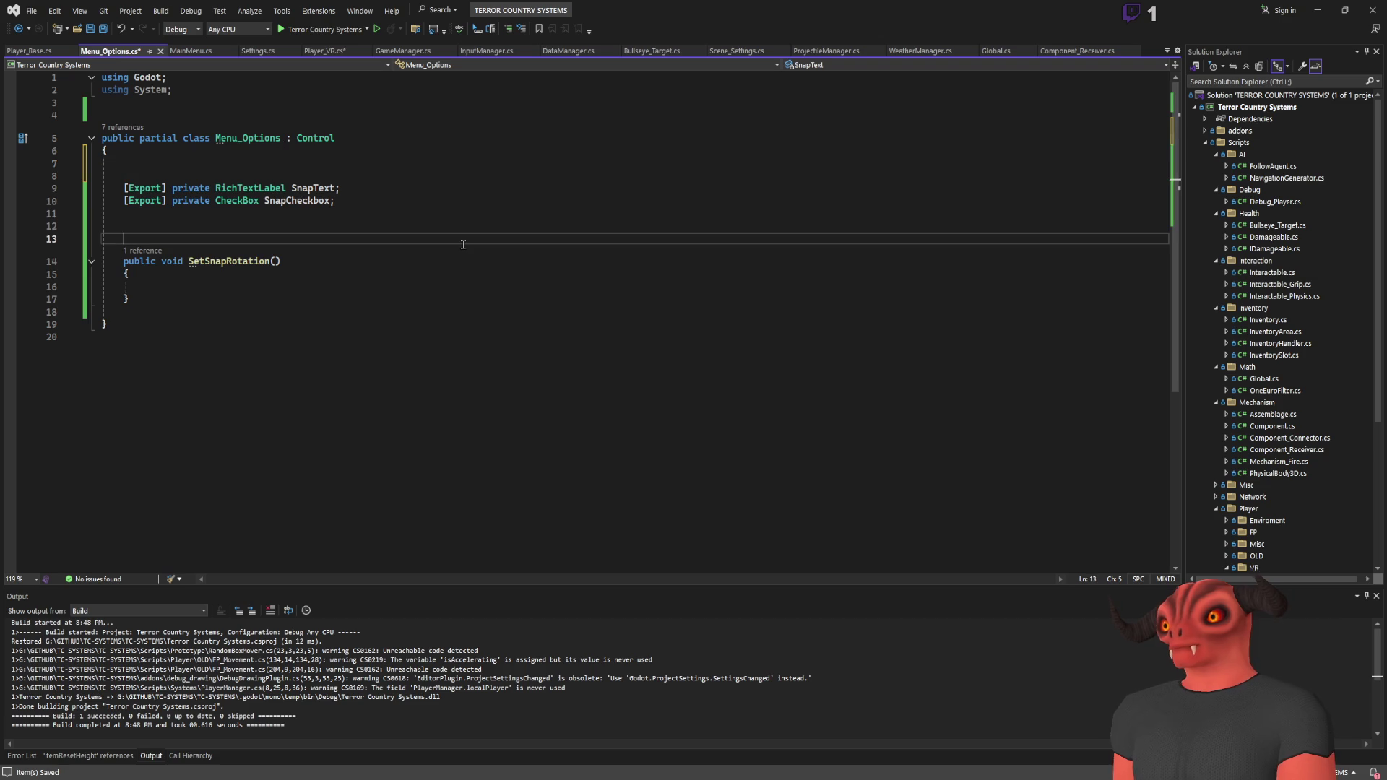
pyautogui.hotkey('ctrl', 'Tab')
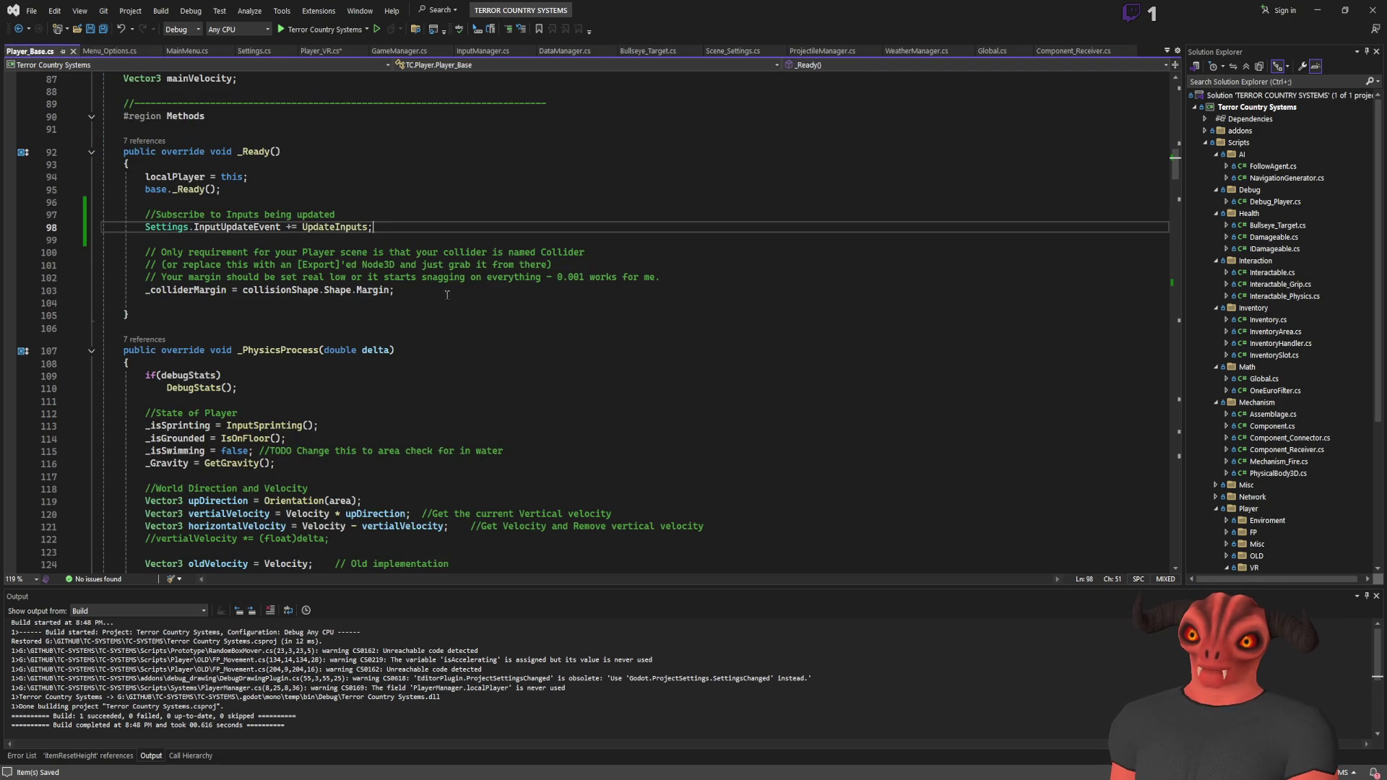
pyautogui.hotkey('ctrl', 'shift', 'Left')
pyautogui.hotkey('ctrl', 'shift', 'Left')
pyautogui.hotkey('ctrl', 'shift', 'Left')
pyautogui.press('Right')
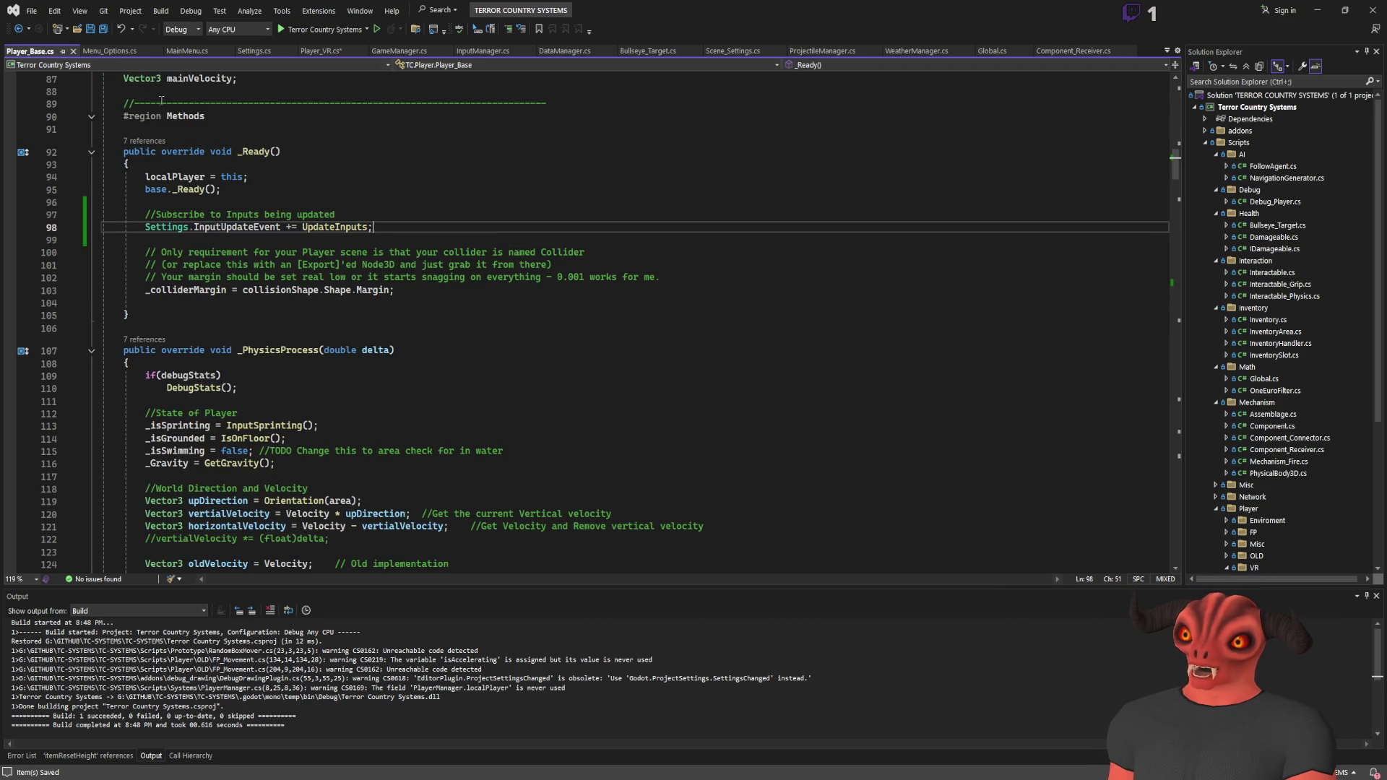
pyautogui.click(126, 52)
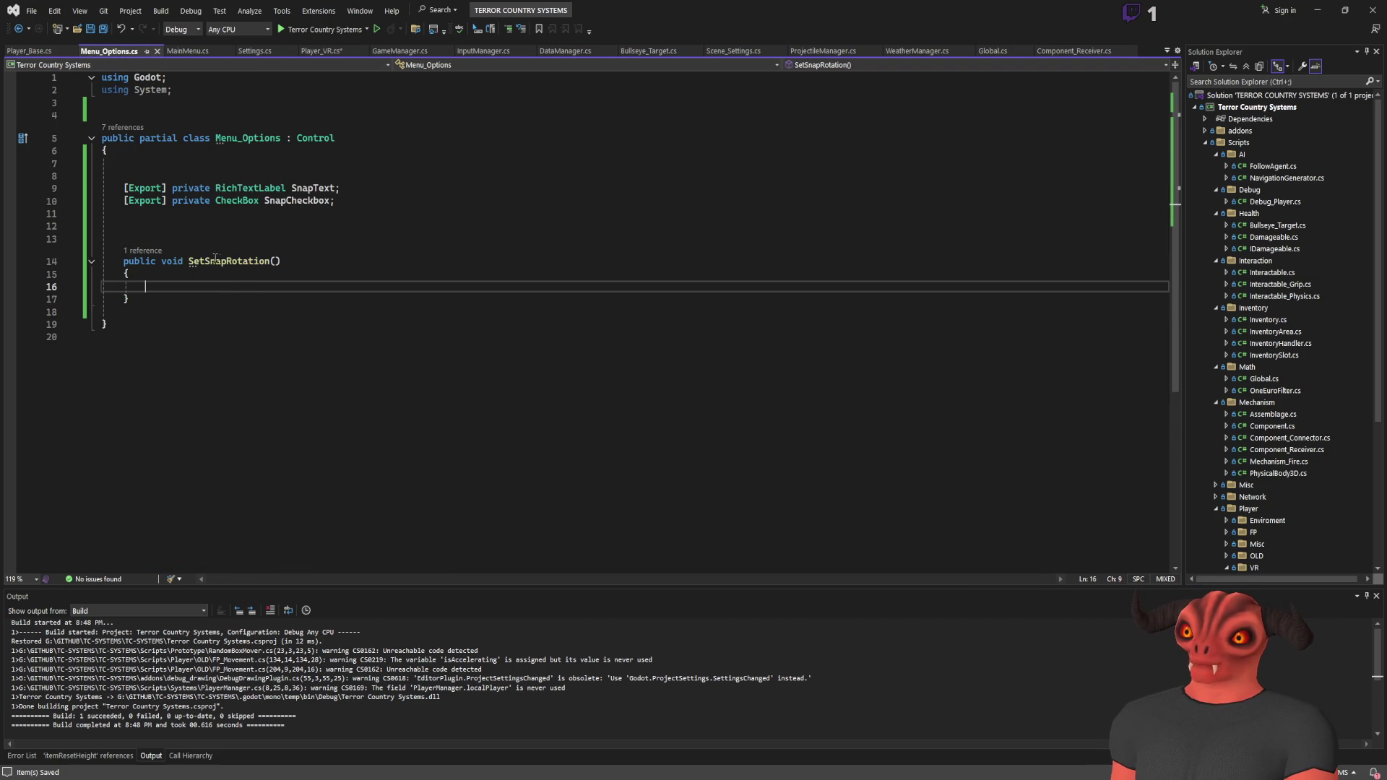
# Step: Start a Settings.Set call in SetSnapRotation, correcting the class name to Settings
pyautogui.write('Settings.Set')
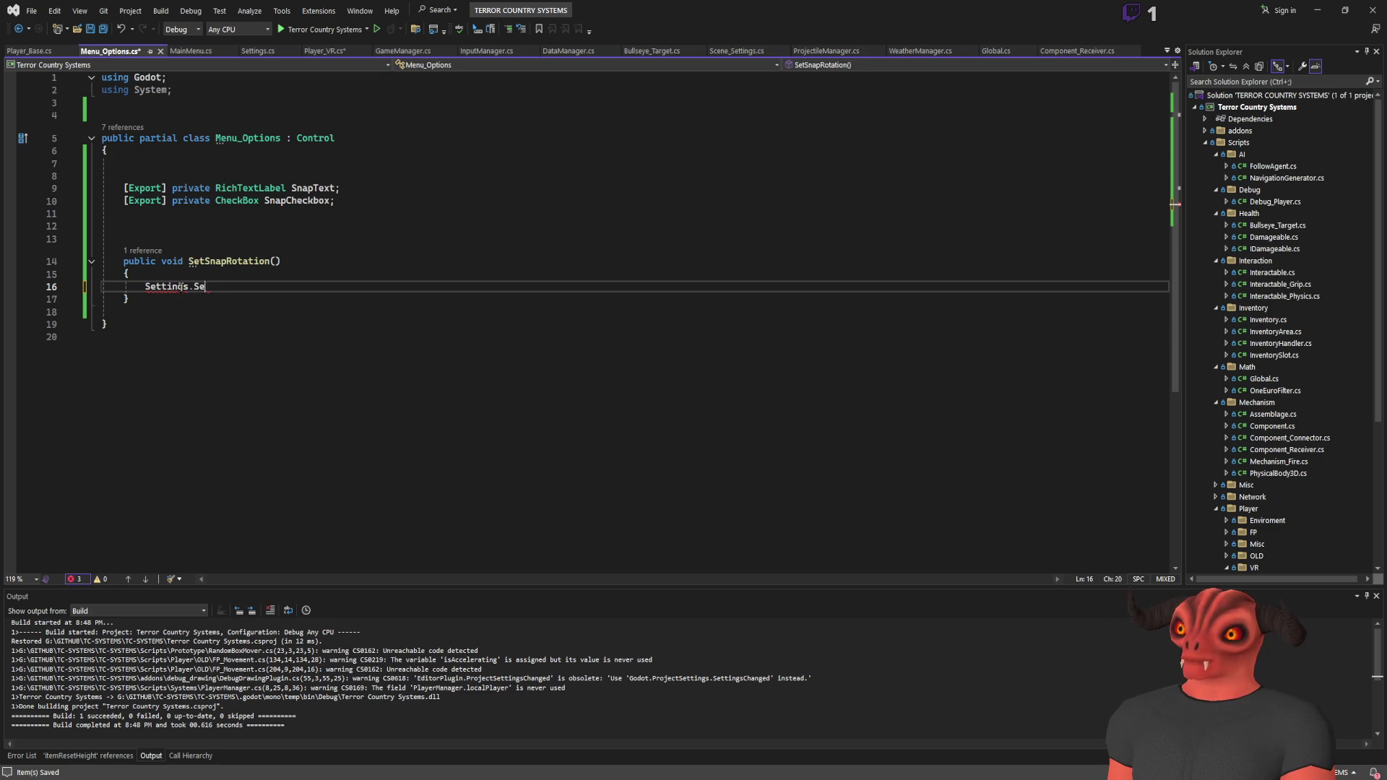
pyautogui.hotkey('shift', 'Home')
pyautogui.write('Se')
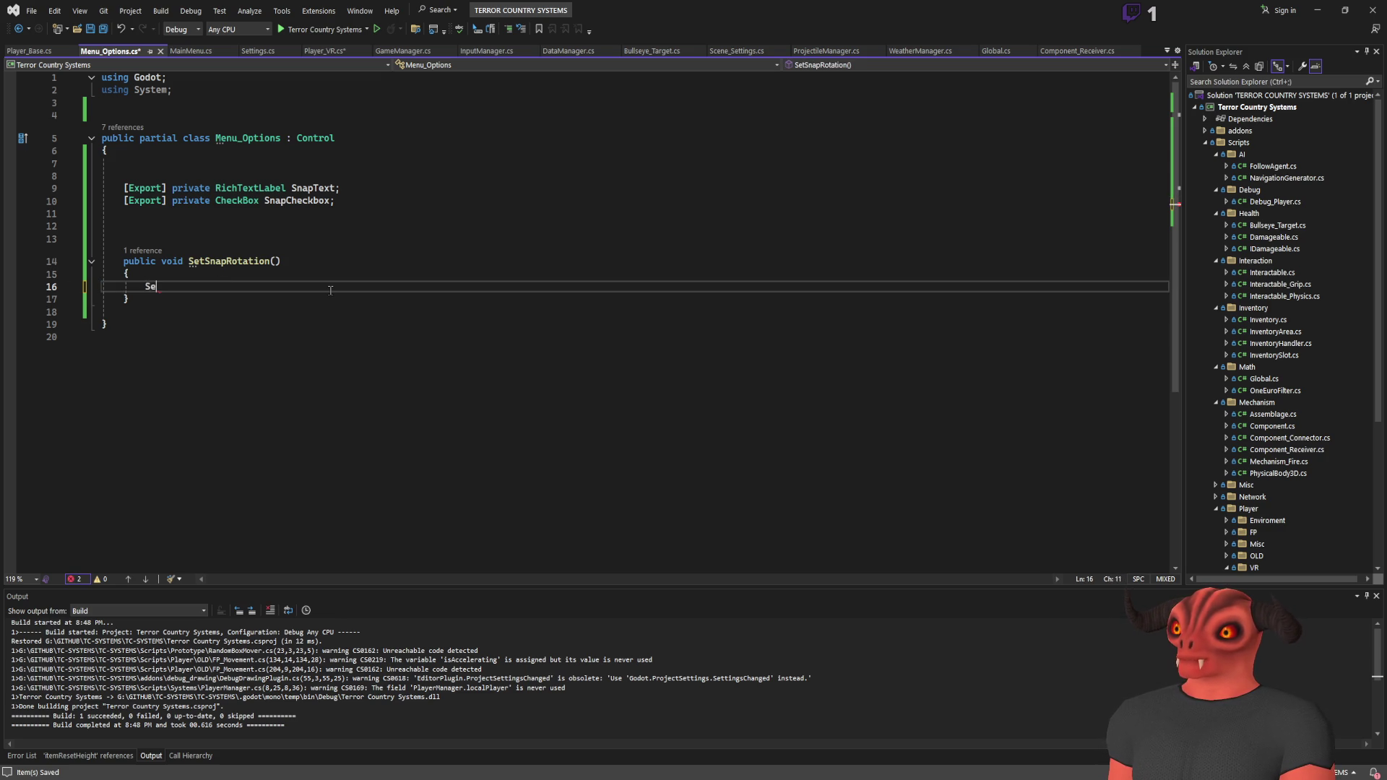
# Step: Copy 'namespace TC;' from Settings.cs and paste it above the Menu_Options class
pyautogui.click(220, 116)
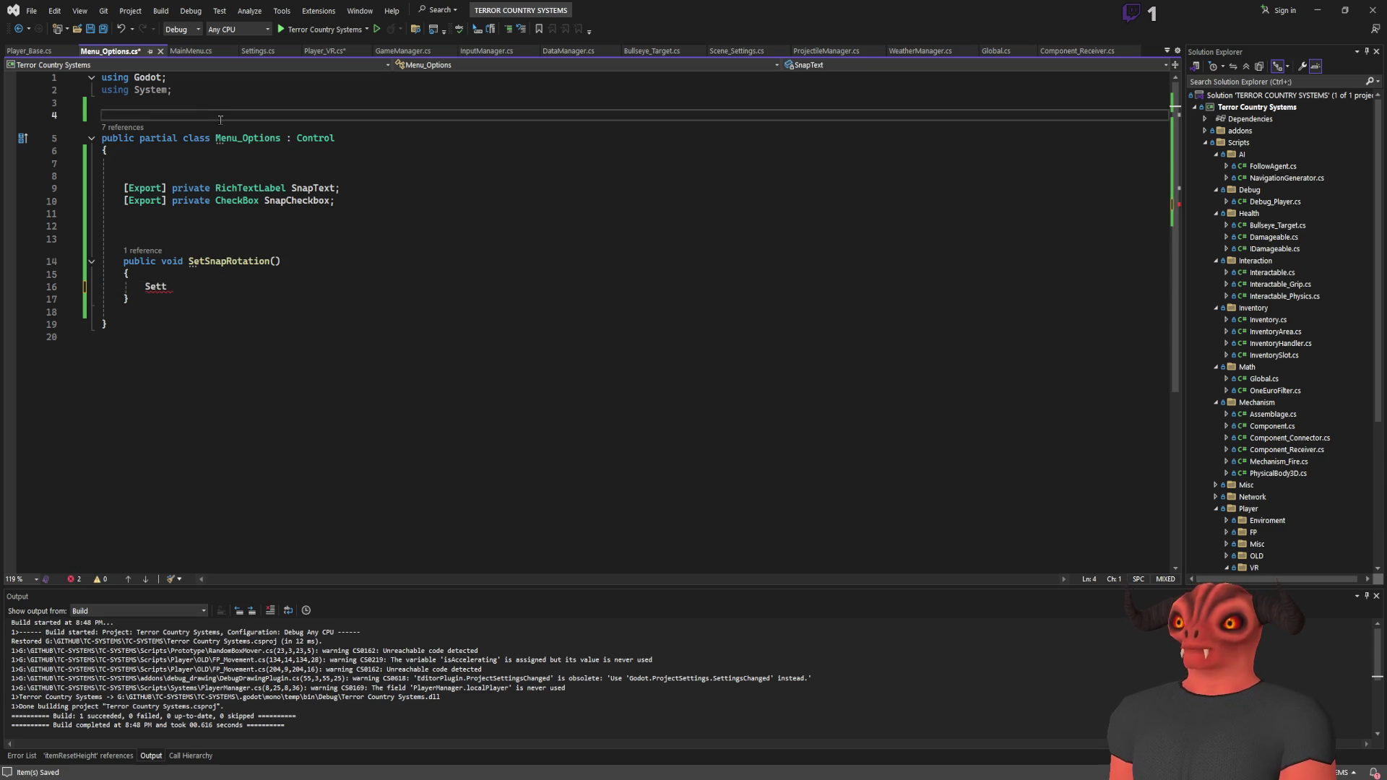
pyautogui.press('Return')
pyautogui.press('Up')
pyautogui.write('name')
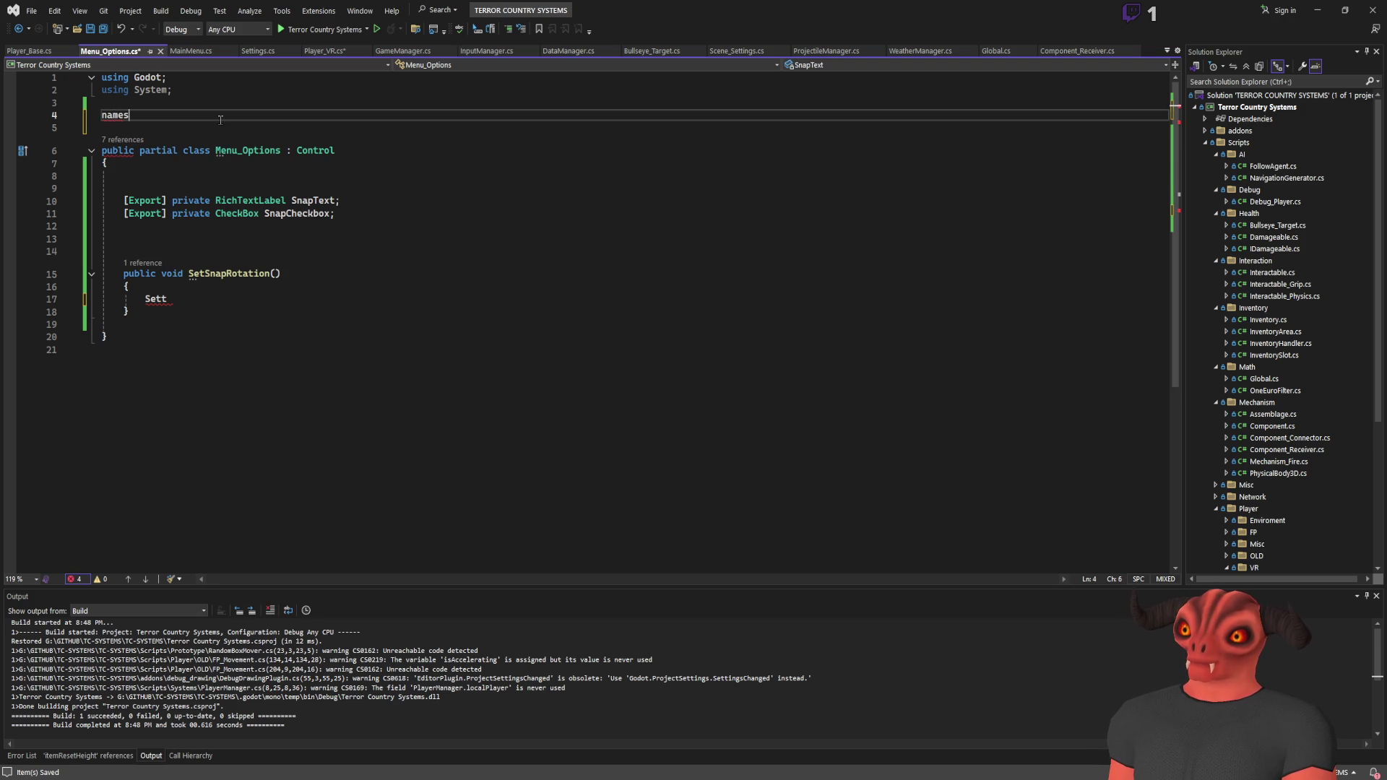
pyautogui.press('BackSpace')
pyautogui.press('BackSpace')
pyautogui.press('BackSpace')
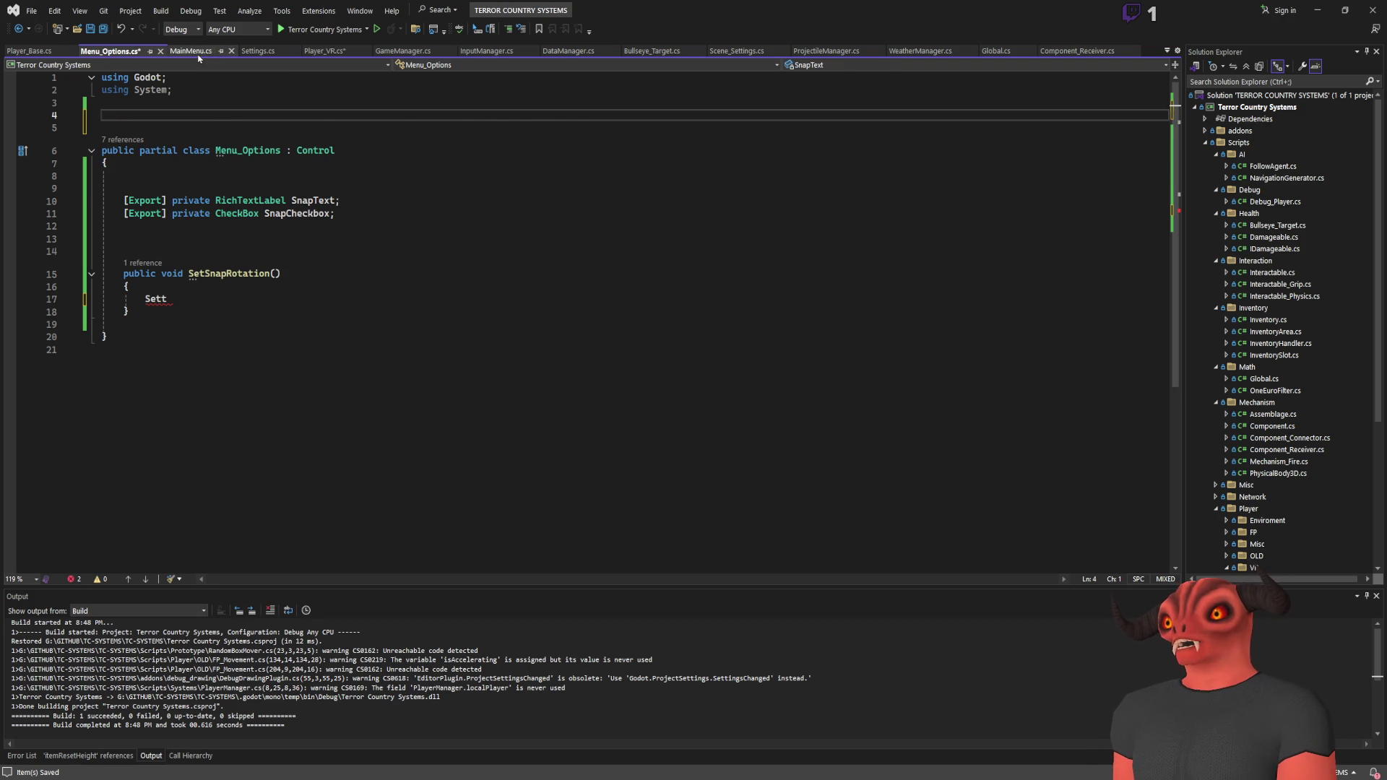
pyautogui.click(277, 52)
pyautogui.scroll(3, 280, 159)
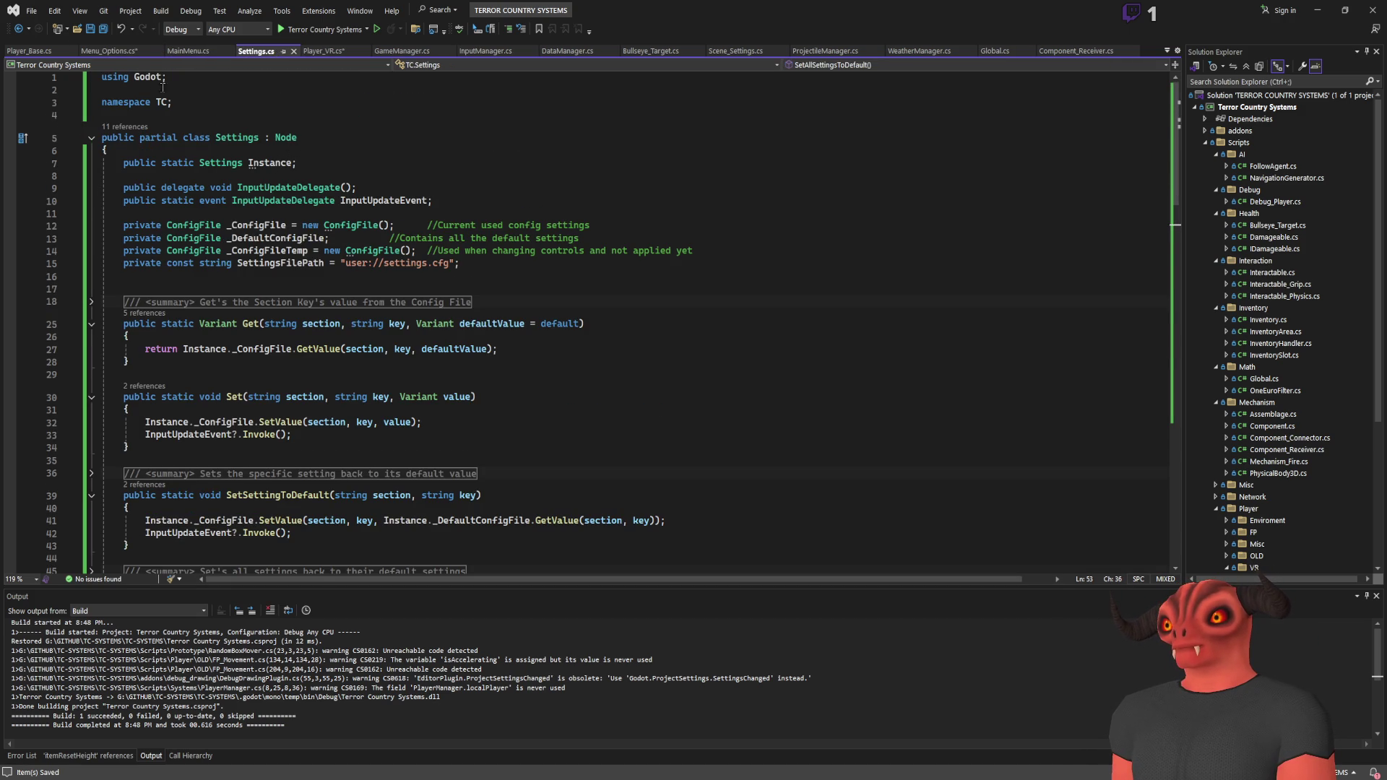
pyautogui.moveTo(174, 102); pyautogui.dragTo(196, 91)
pyautogui.hotkey('ctrl', 'c')
pyautogui.click(108, 51)
pyautogui.hotkey('ctrl', 'v')
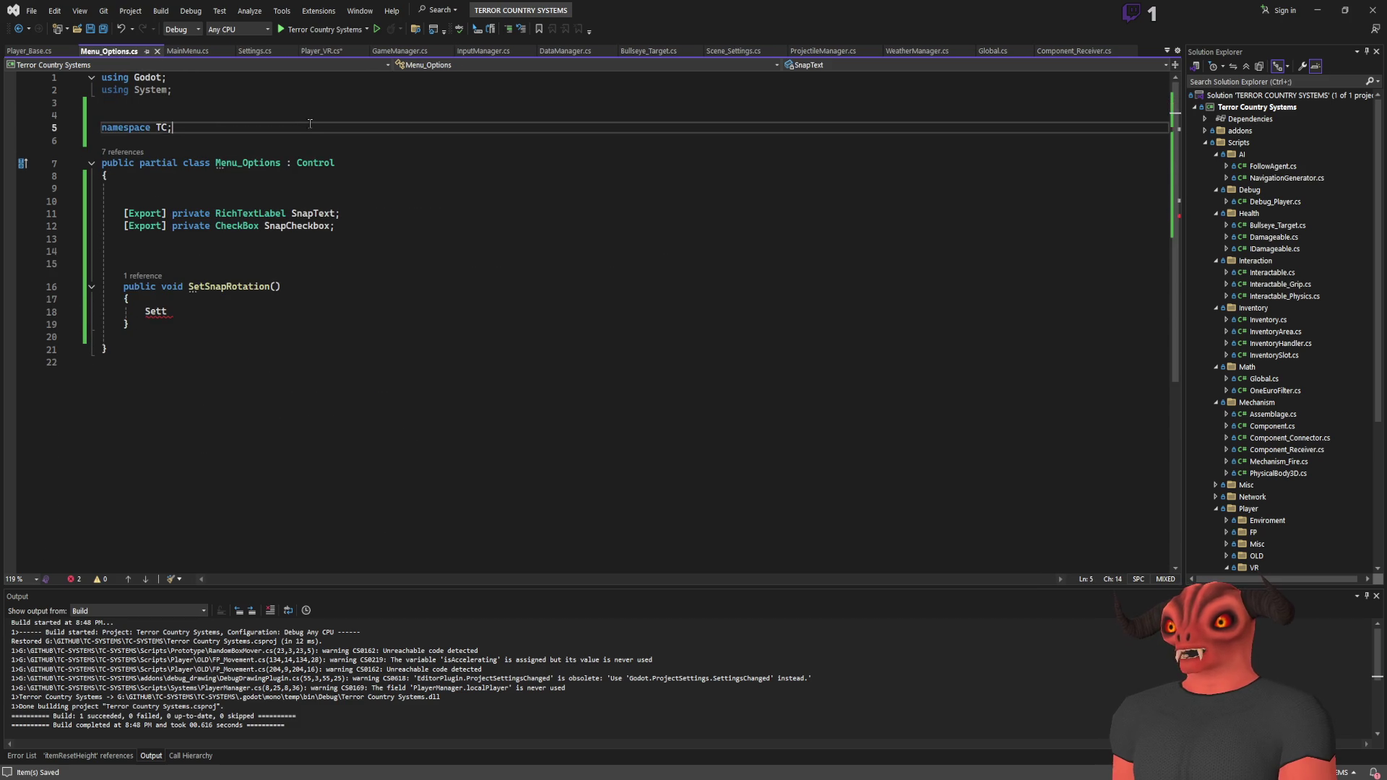
# Step: Complete 'Settings.Set();' in SetSnapRotation, then check the Set method in Settings.cs
pyautogui.click(184, 312)
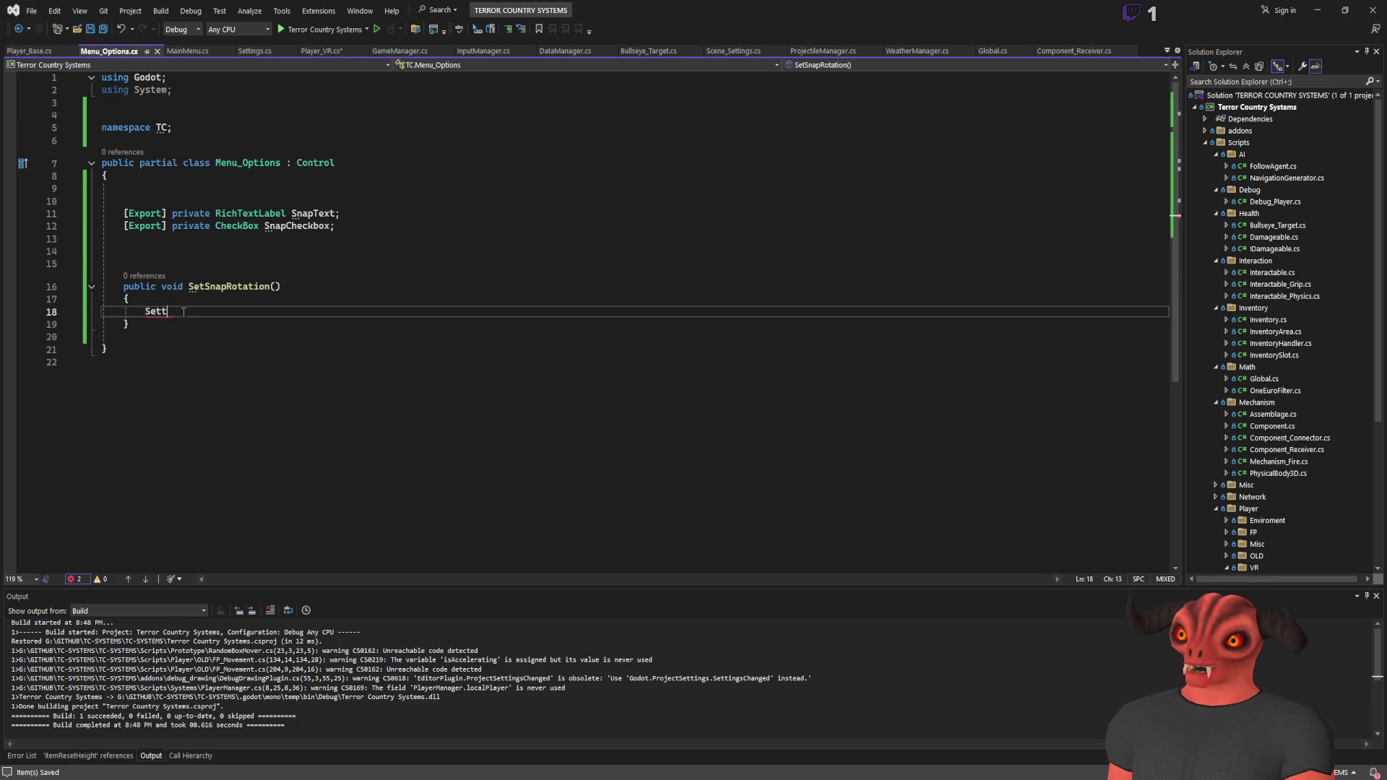
pyautogui.write('ings.')
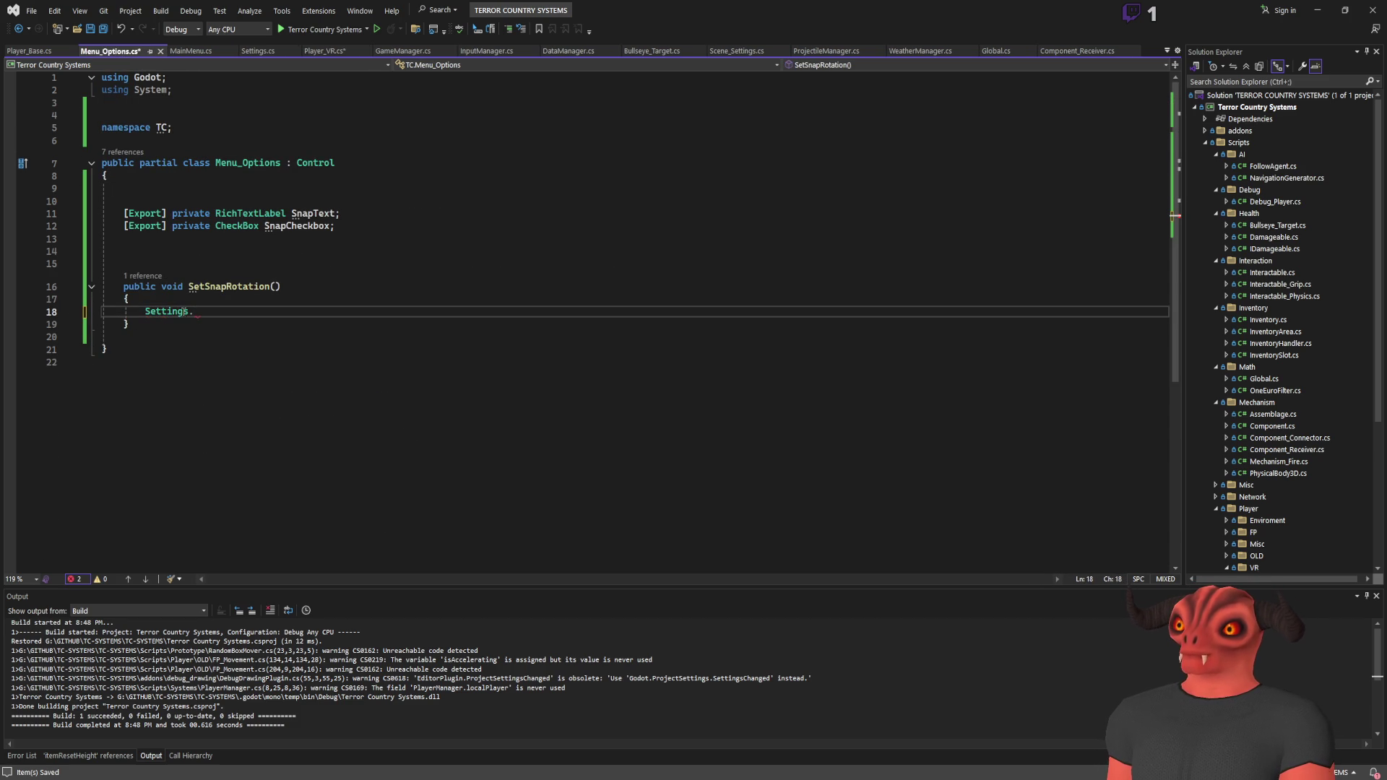
pyautogui.write('Set()')
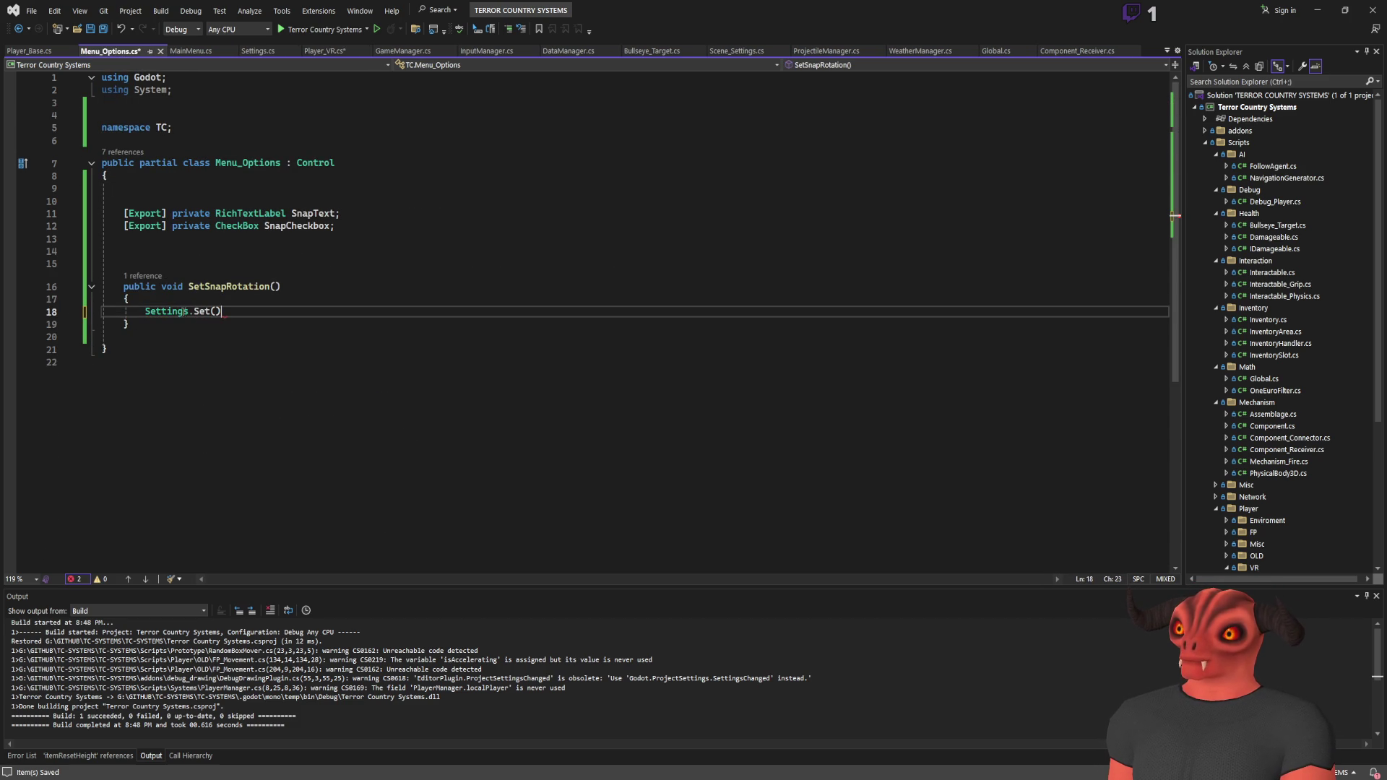
pyautogui.write(';')
pyautogui.press('Left')
pyautogui.press('Left')
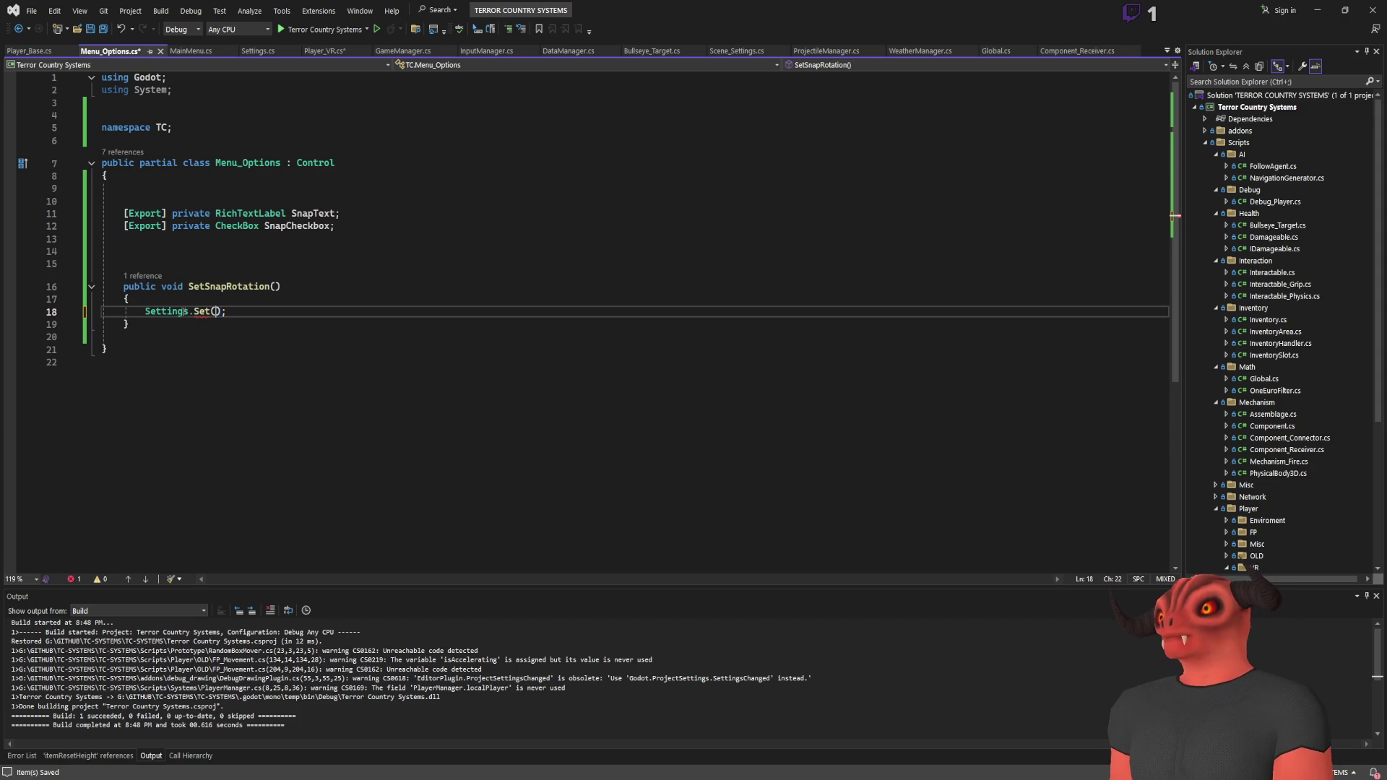
pyautogui.click(257, 51)
pyautogui.scroll(-18, 406, 292)
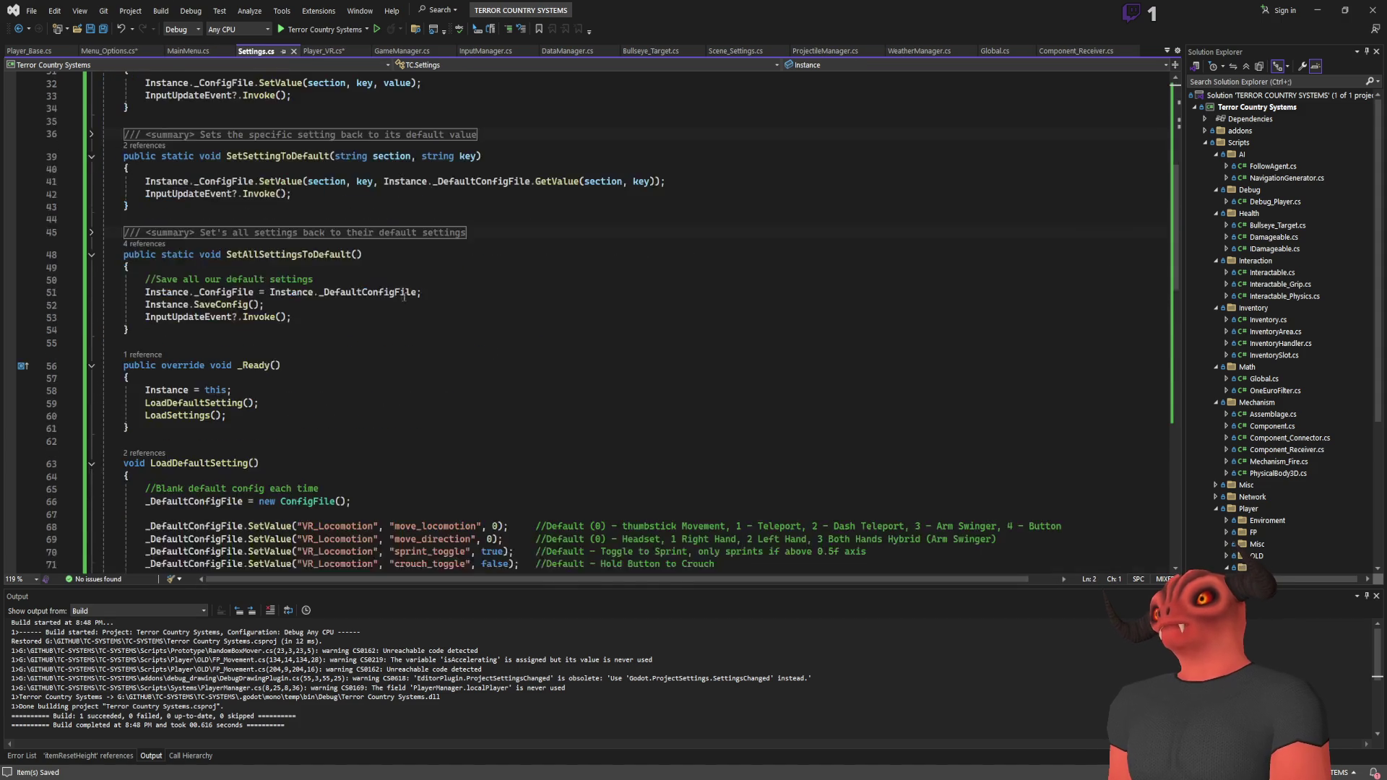